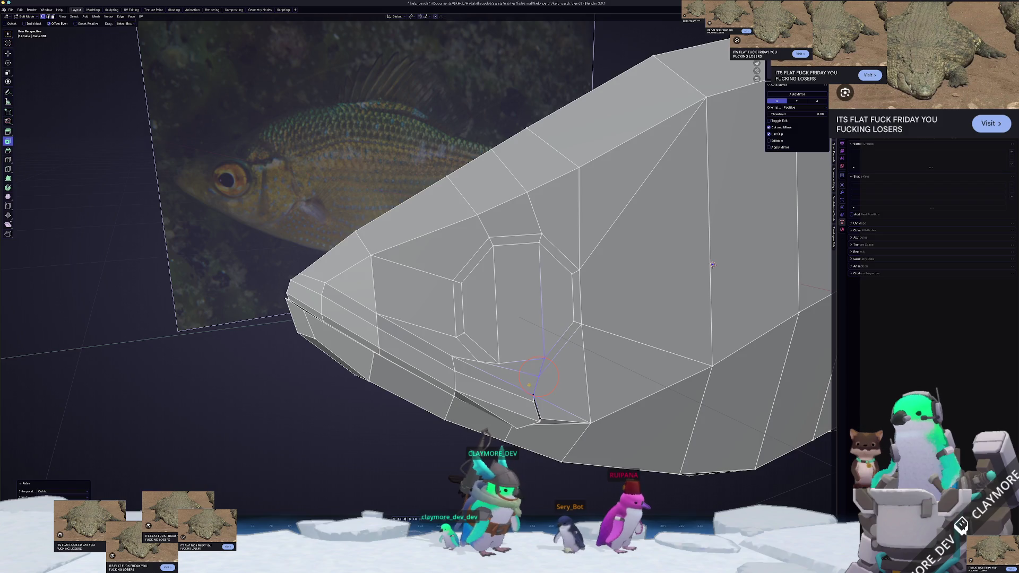
Vertex-slide four vertices along their edges on the eye socket's lower rim.
key("g")
key("g")
left_click(476, 360)
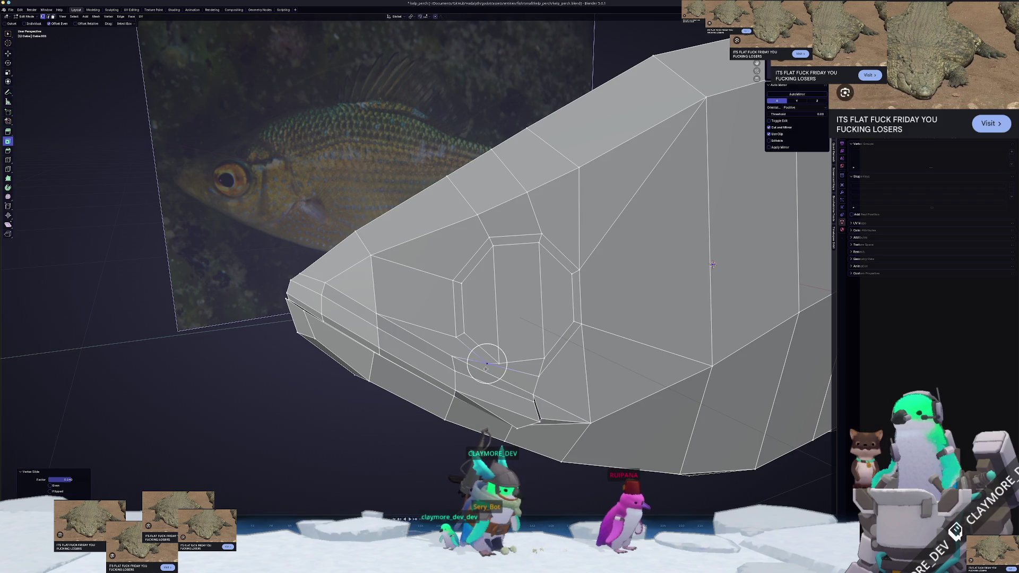
key("g")
key("g")
left_click(488, 377)
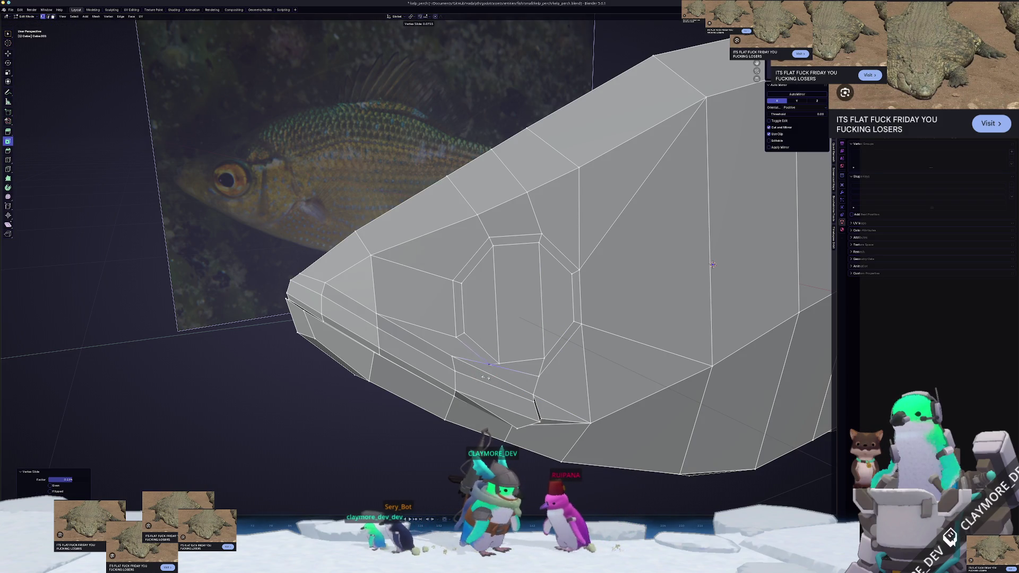
key("g")
key("g")
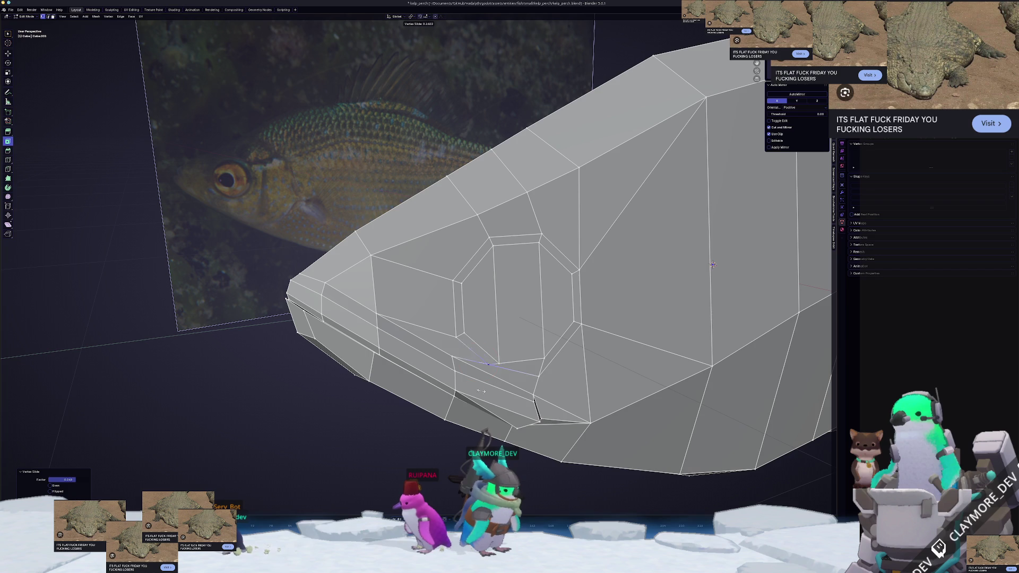
left_click(479, 358)
scroll(461, 302, "up", 3)
key("g")
key("g")
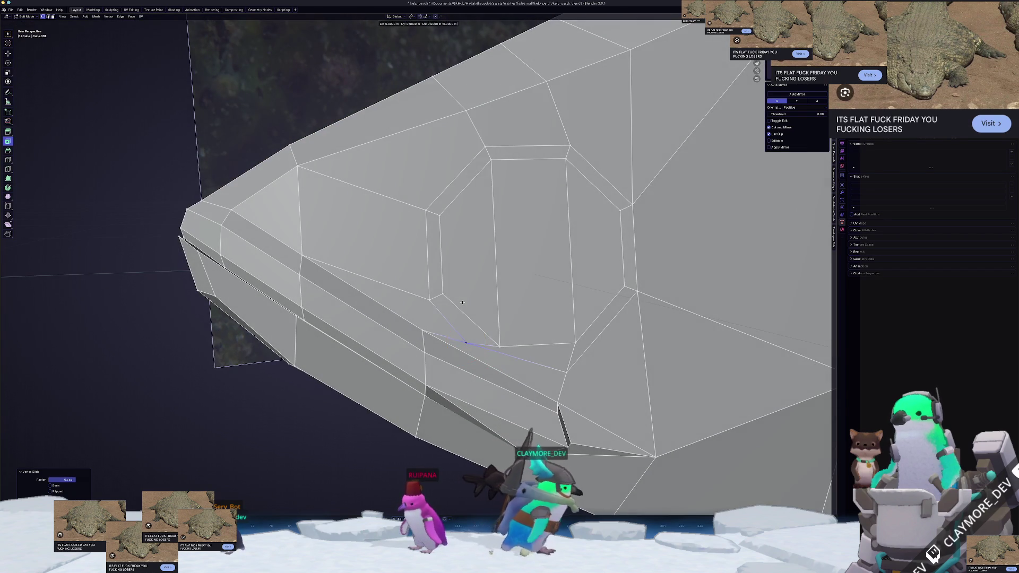
left_click(489, 314)
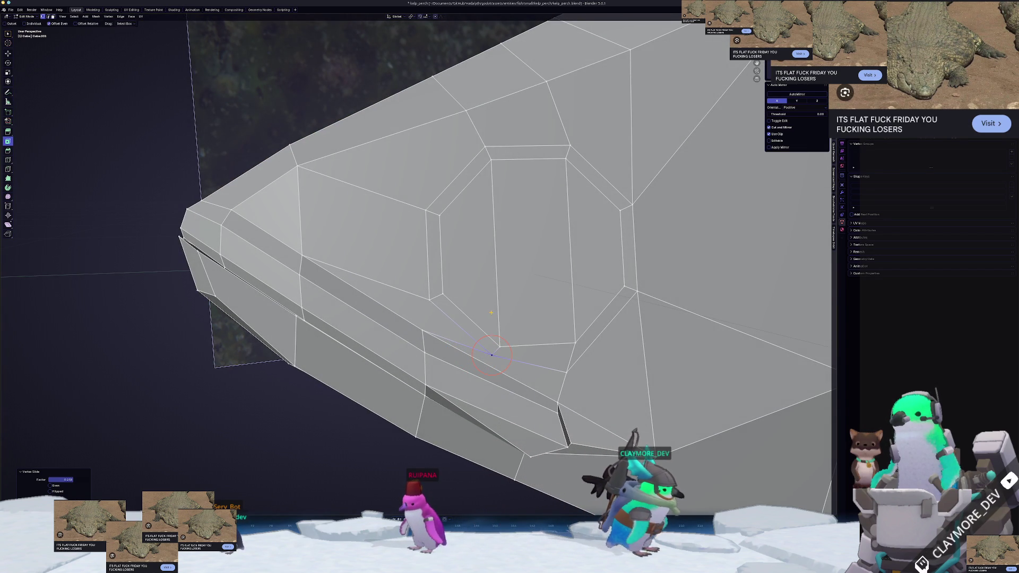
scroll(489, 313, "down", 1)
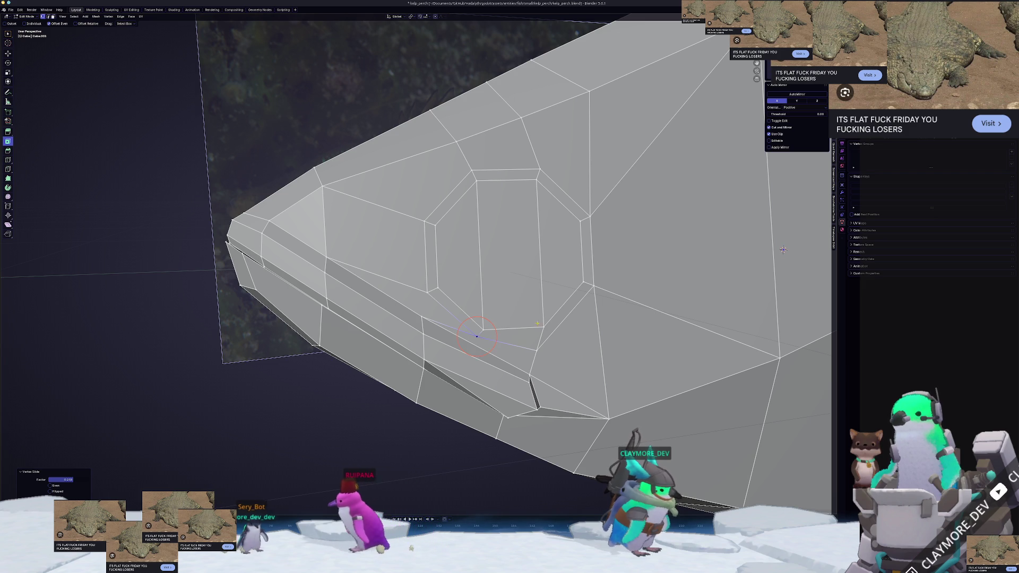
Slide vertices beside and below the eye socket along their edges, undoing the last slide.
left_click(594, 285)
mouse_move(783, 250)
middle_mouse_down()
mouse_move(732, 263)
mouse_move(774, 252)
middle_mouse_up()
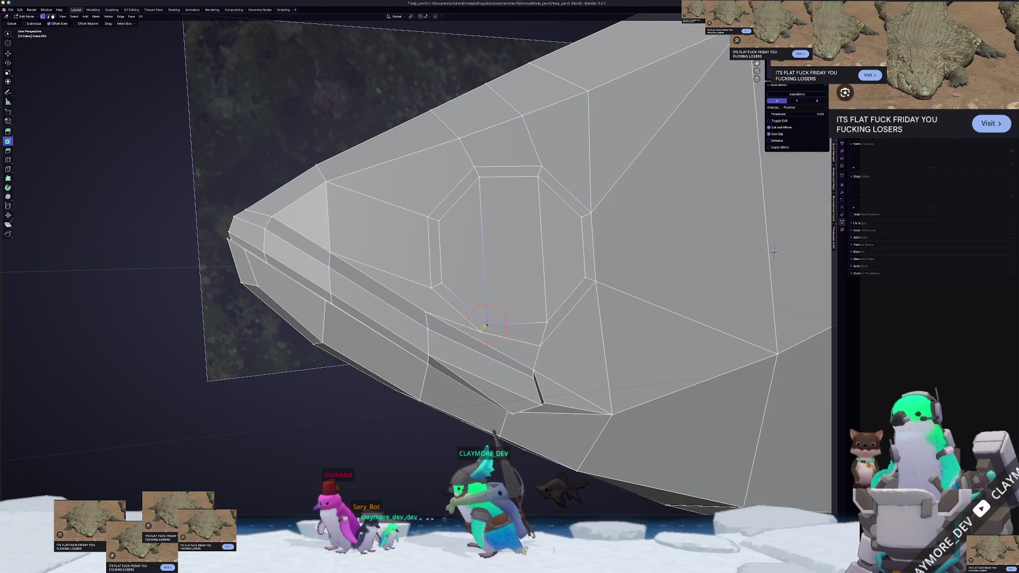
key("shift+v")
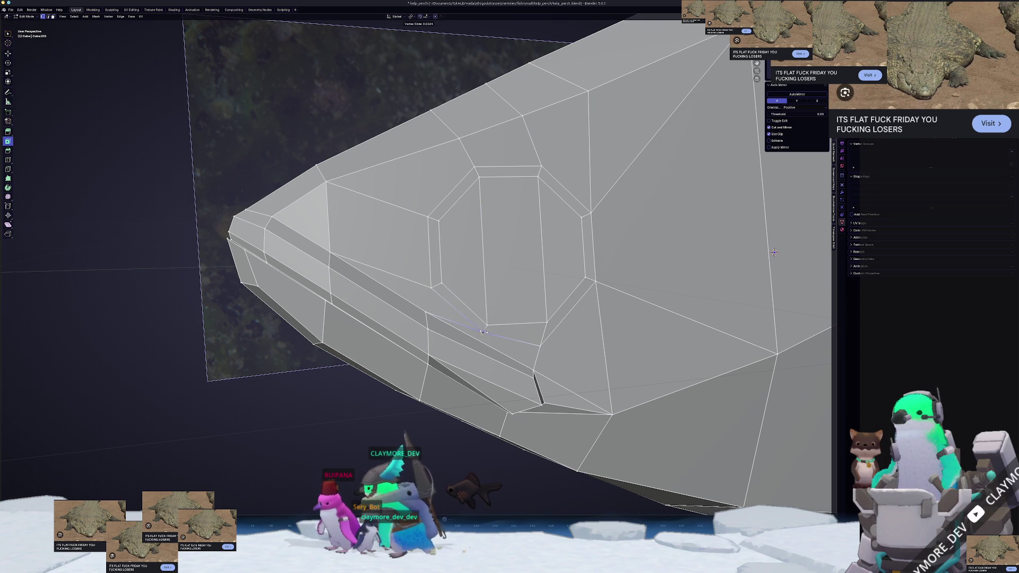
left_click(476, 331)
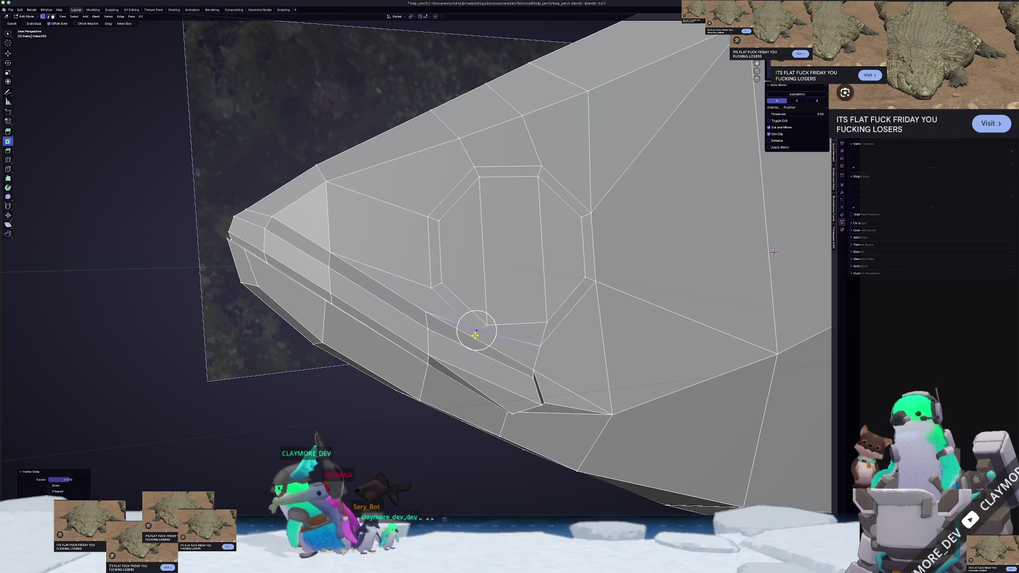
key("shift+v")
left_click(480, 345)
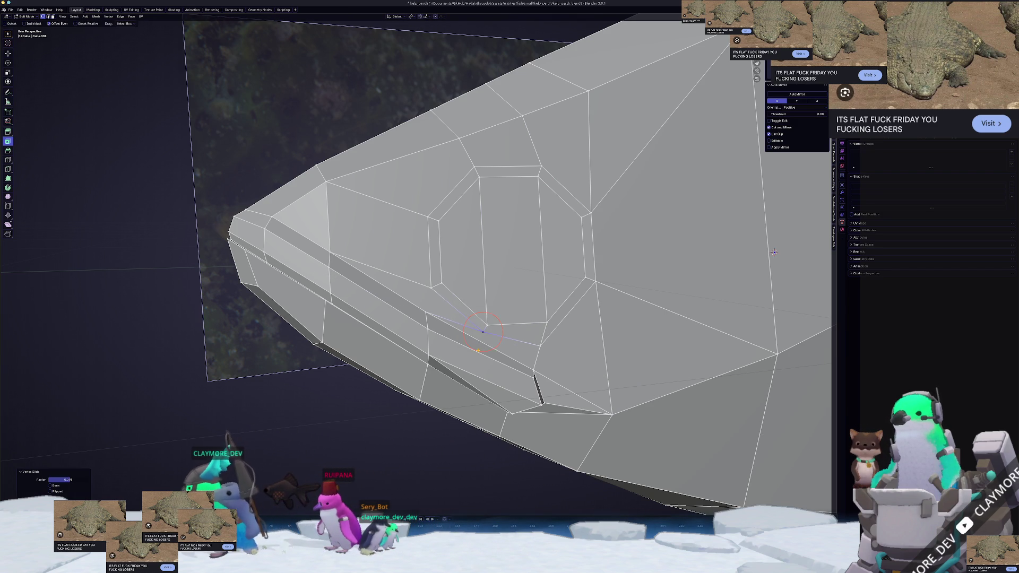
left_click(432, 287)
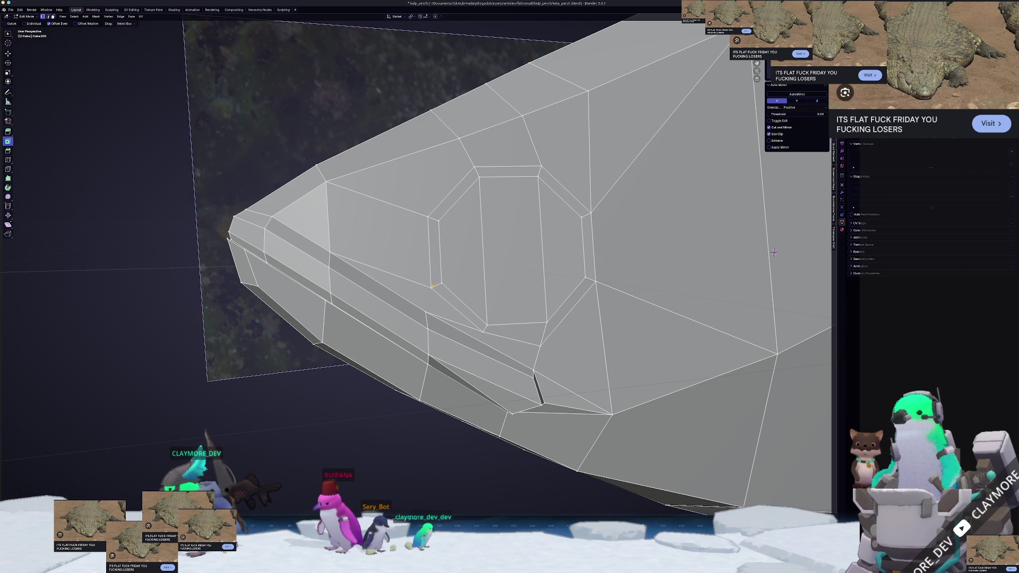
key("shift+v")
left_click(429, 280)
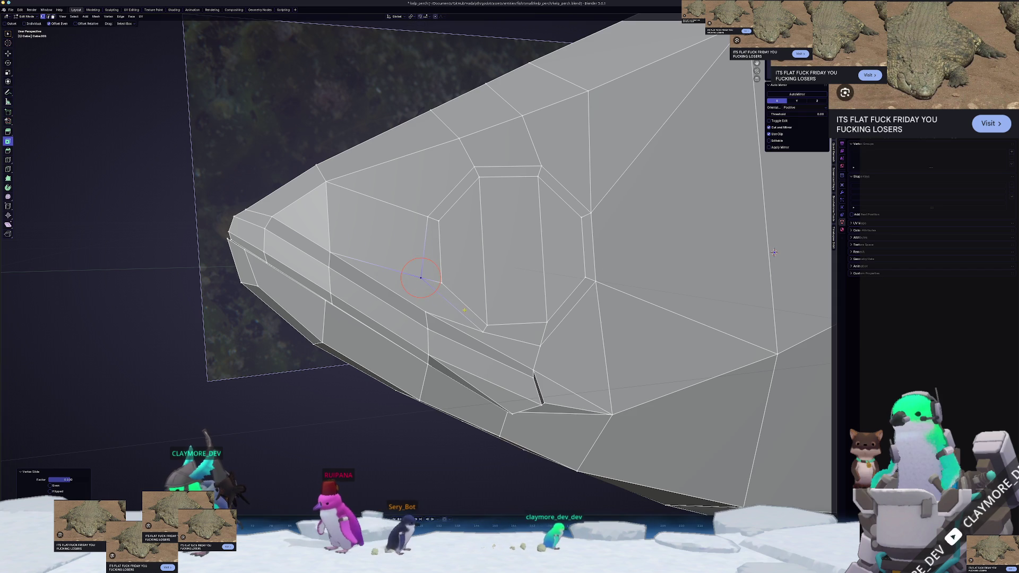
key("ctrl+z")
Select a vertex on the lower cheek edge and bring up its context menu.
left_click(483, 332)
right_click(478, 334, "shift")
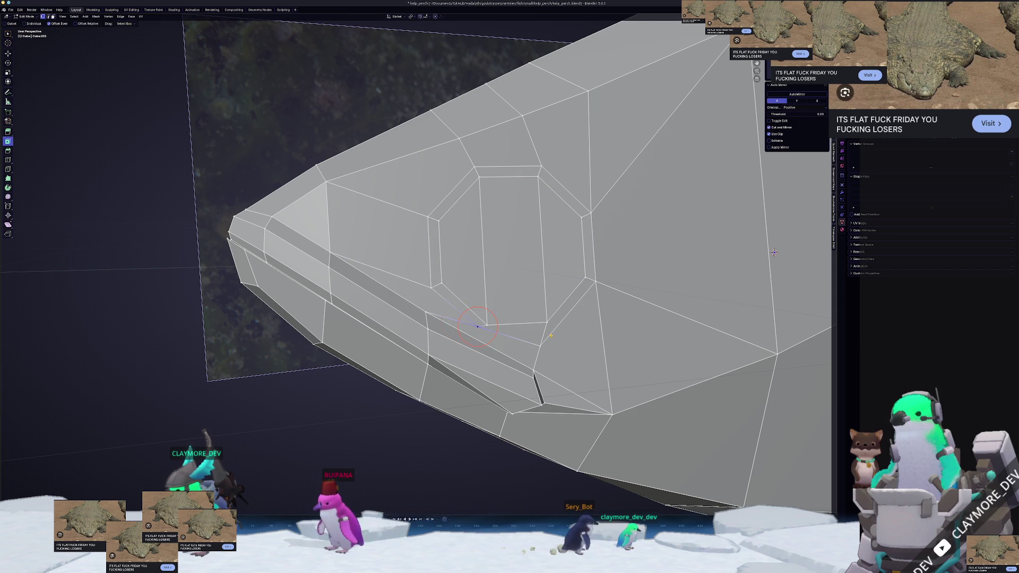
right_click(539, 346, "shift")
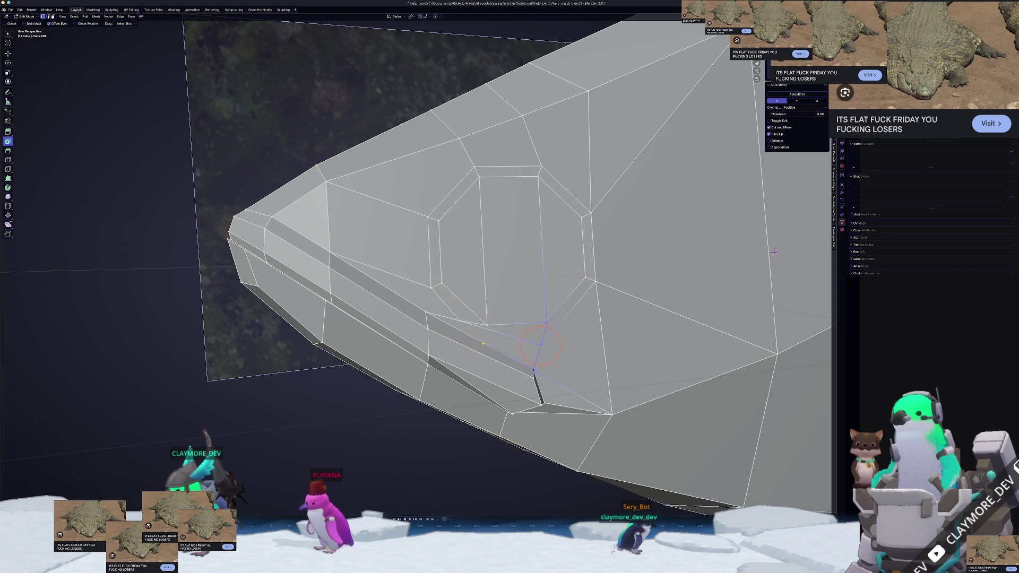
right_click(480, 335, "shift")
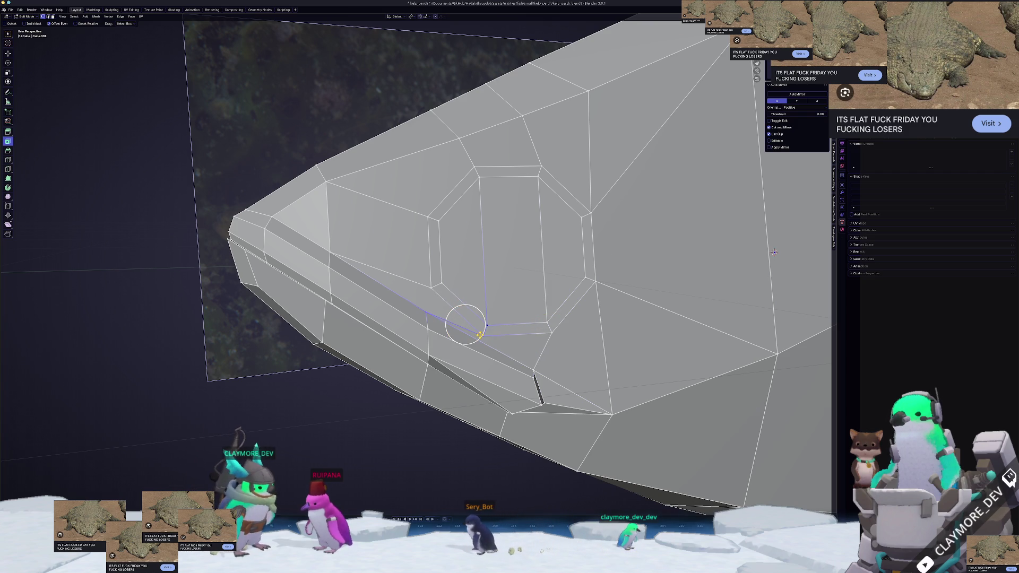
Switch to Right Orthographic side view of the fish and return to Edit Mode.
key("Tab")
scroll(490, 351, "down", 1)
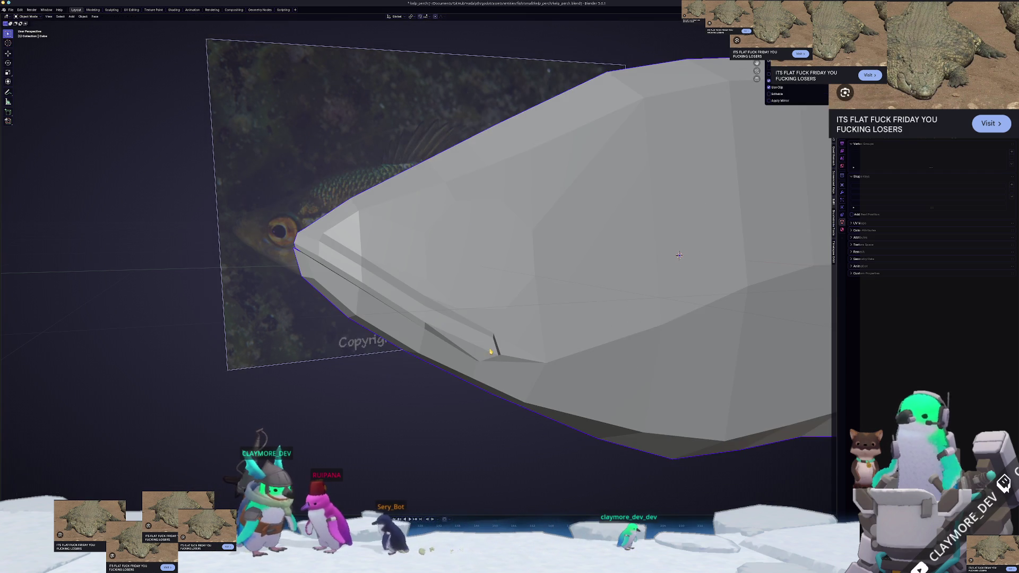
scroll(490, 351, "down", 4)
scroll(488, 323, "up", 2)
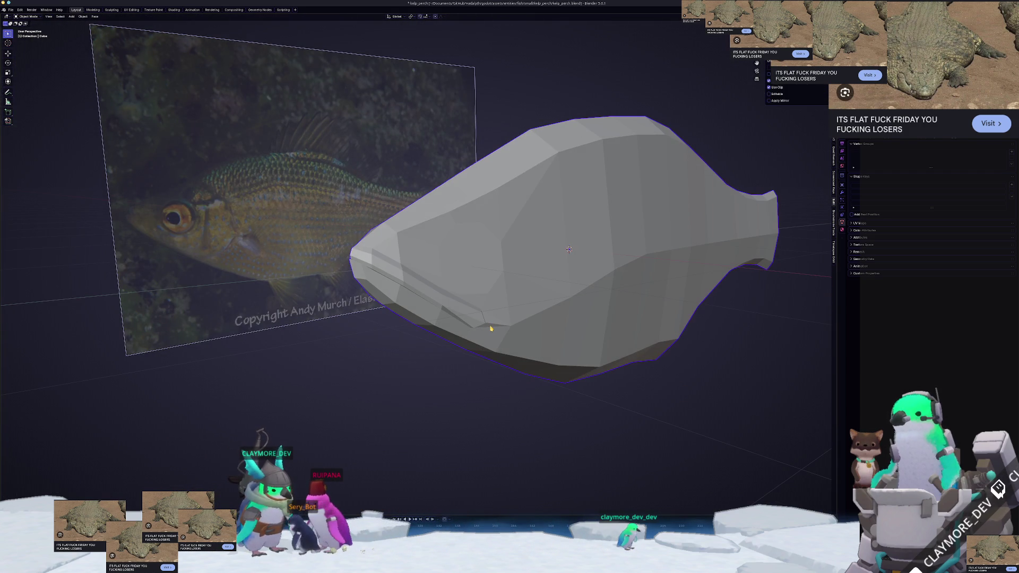
key("KP_3")
key("Tab")
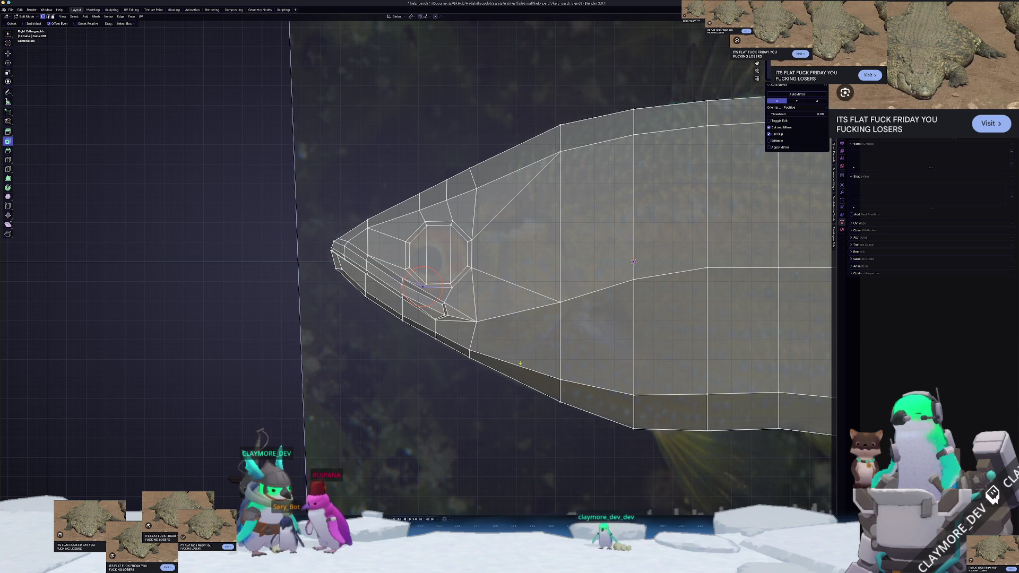
scroll(521, 364, "up", 3)
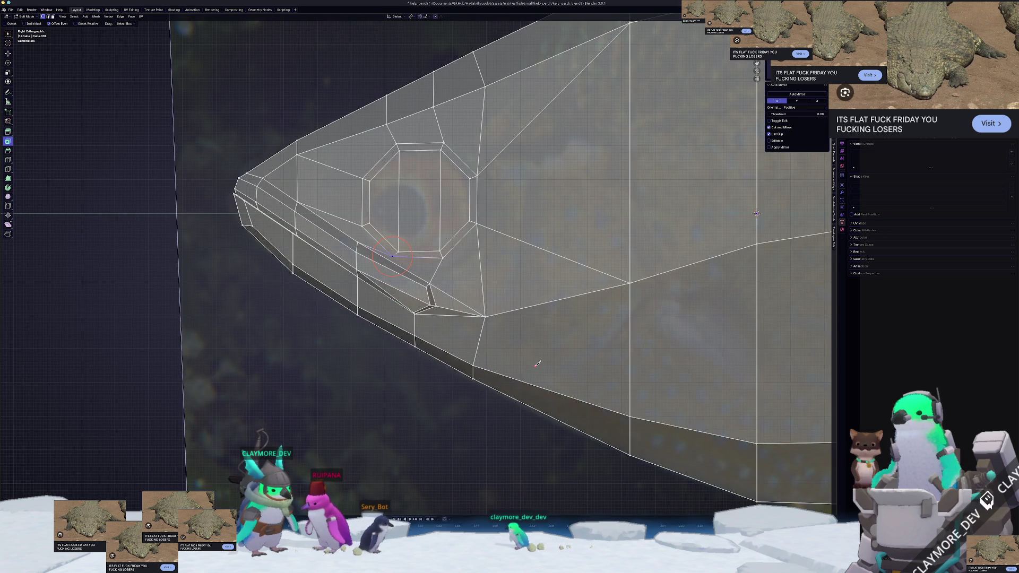
scroll(537, 363, "up", 1)
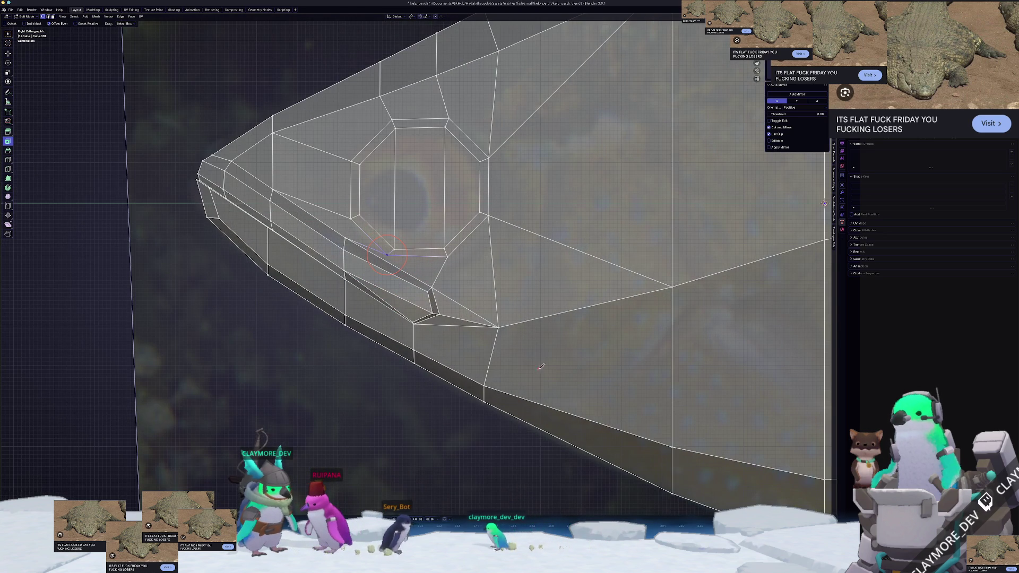
Start a knife cut on the fish's lower belly edge.
left_click(542, 404)
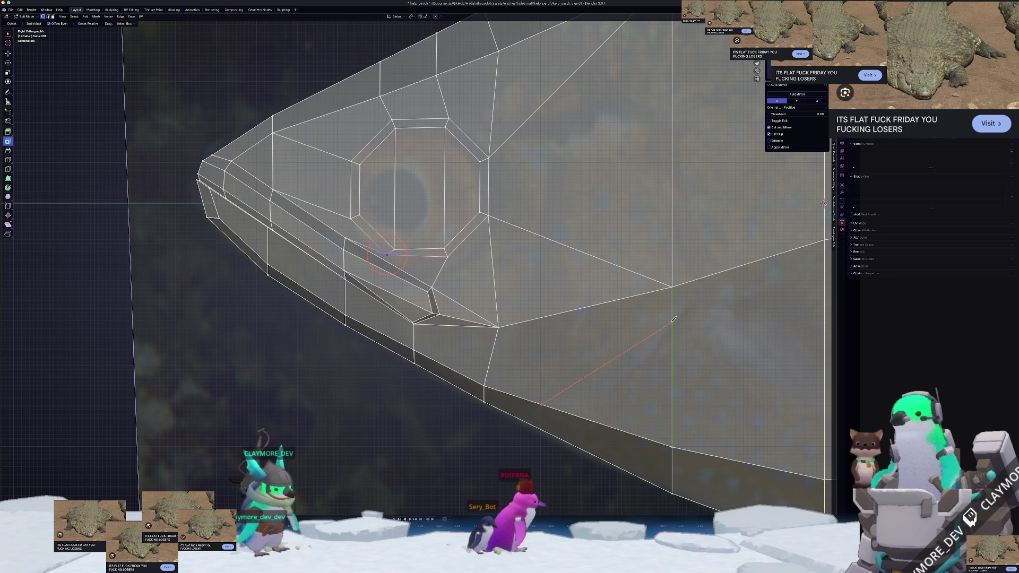
scroll(674, 319, "down", 3)
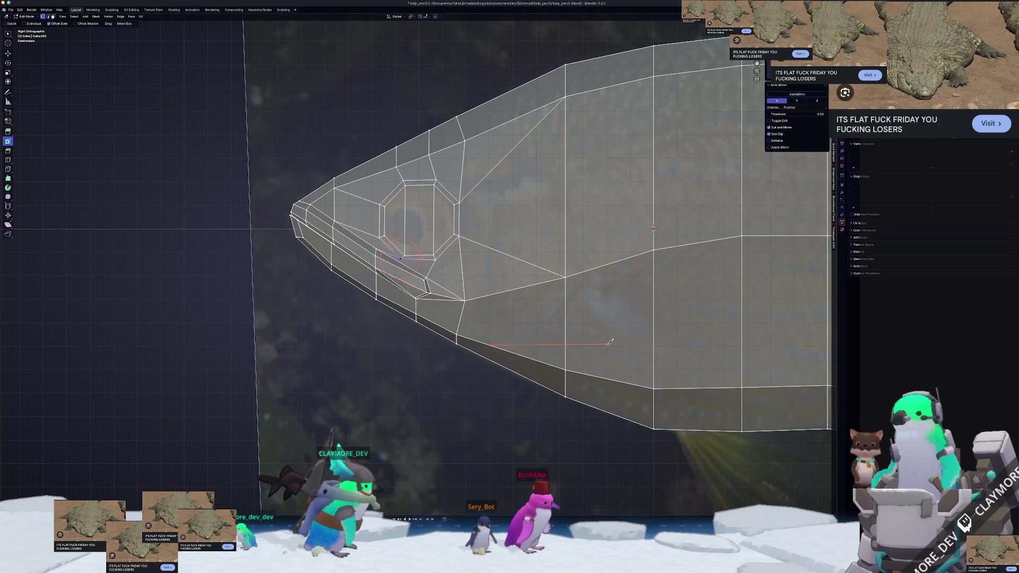
scroll(611, 342, "up", 2)
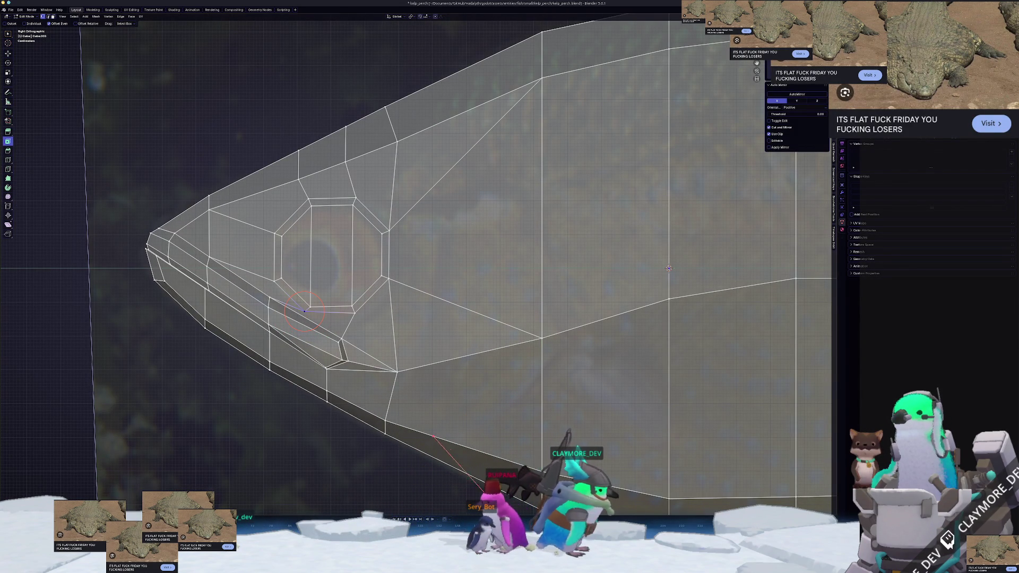
key("alt+Tab")
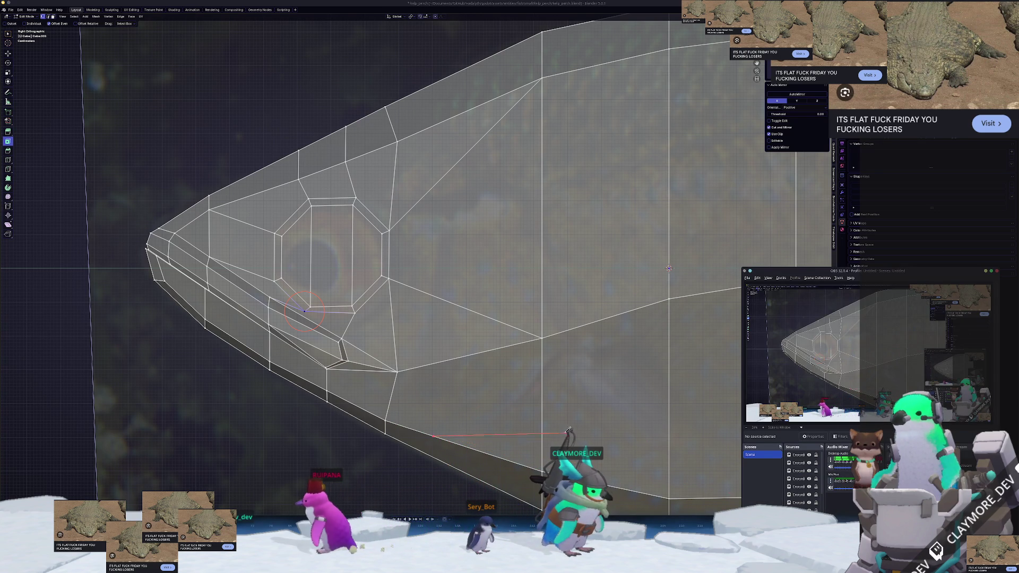
Switch briefly back to Blender, then bring the OBS Studio window to the front again.
key("alt+Tab")
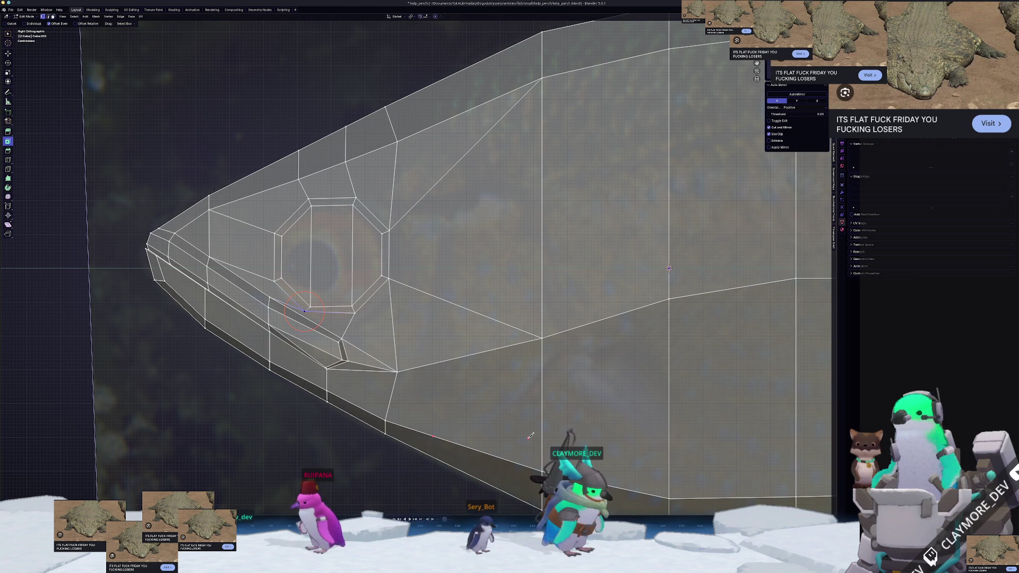
key("alt+Tab")
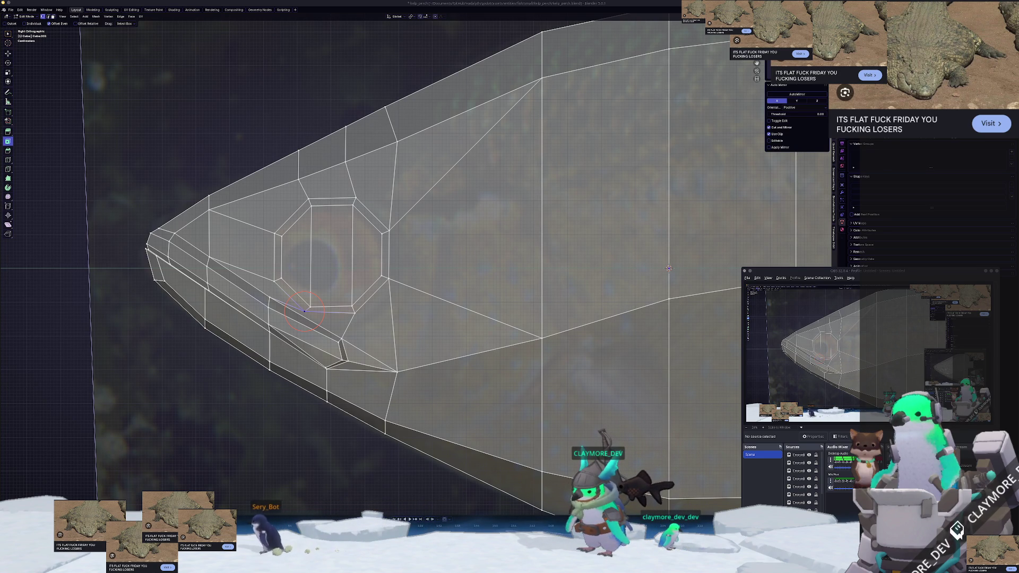
key("super")
type("blu")
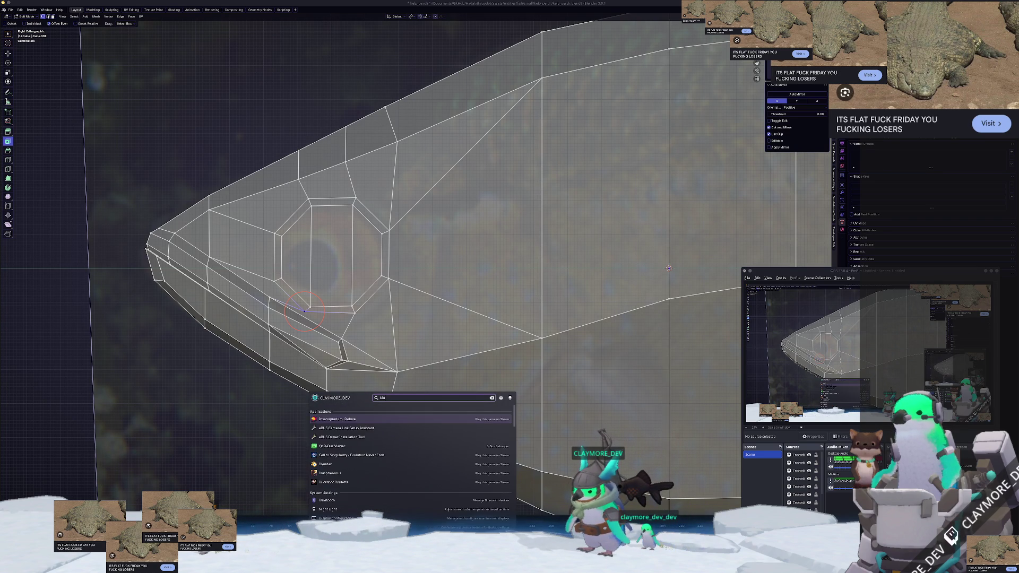
type("e")
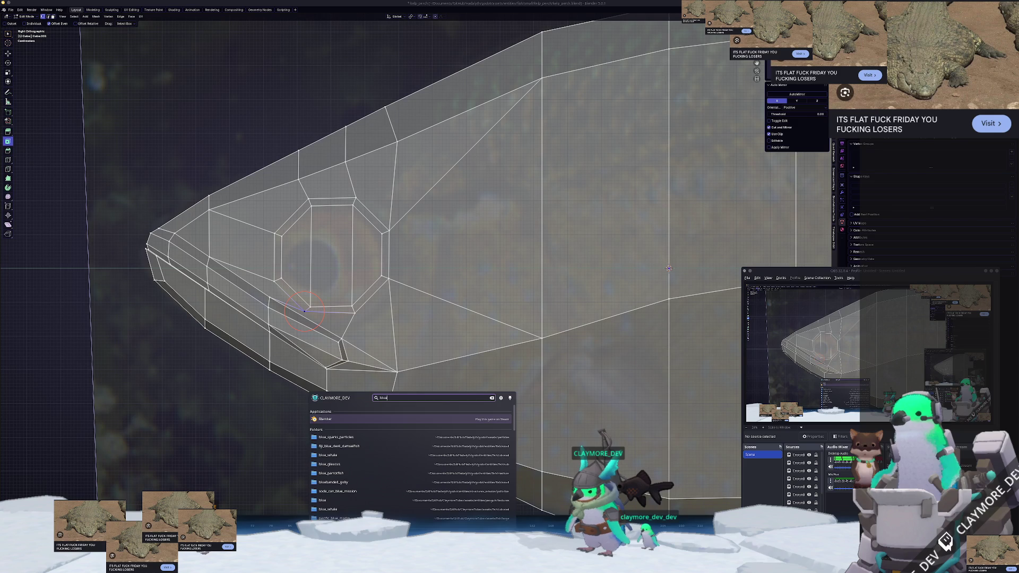
type("tooth")
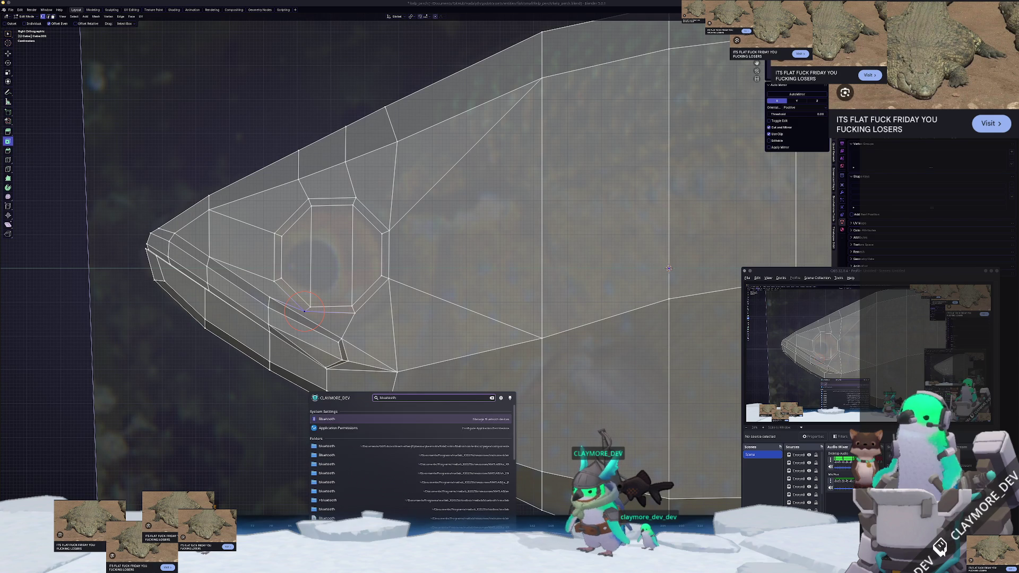
key("Return")
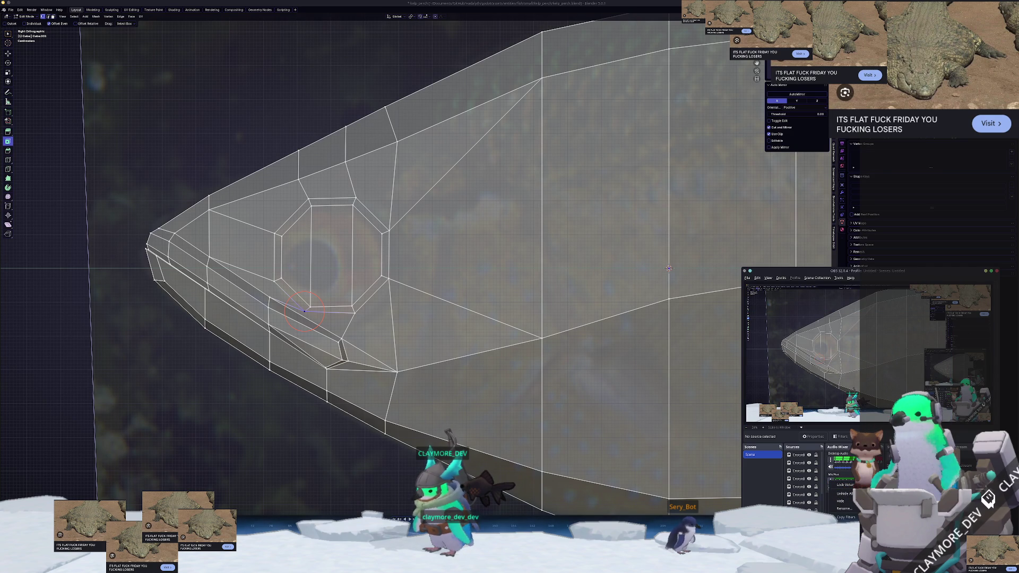
Set the Mic/Aux source's device to DROP Panda in its Properties.
left_click(844, 552)
left_click(785, 358)
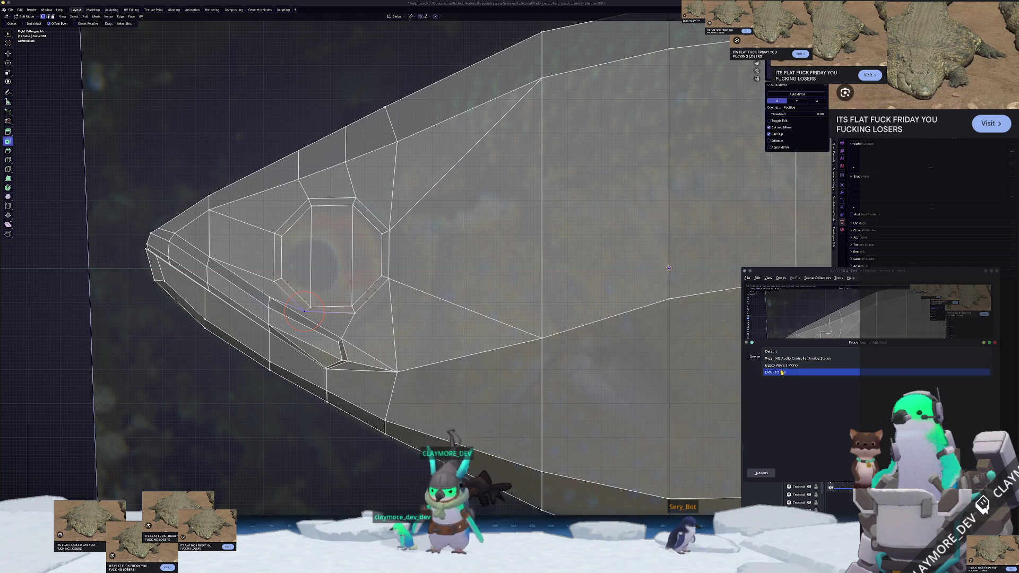
left_click(782, 373)
key("Return")
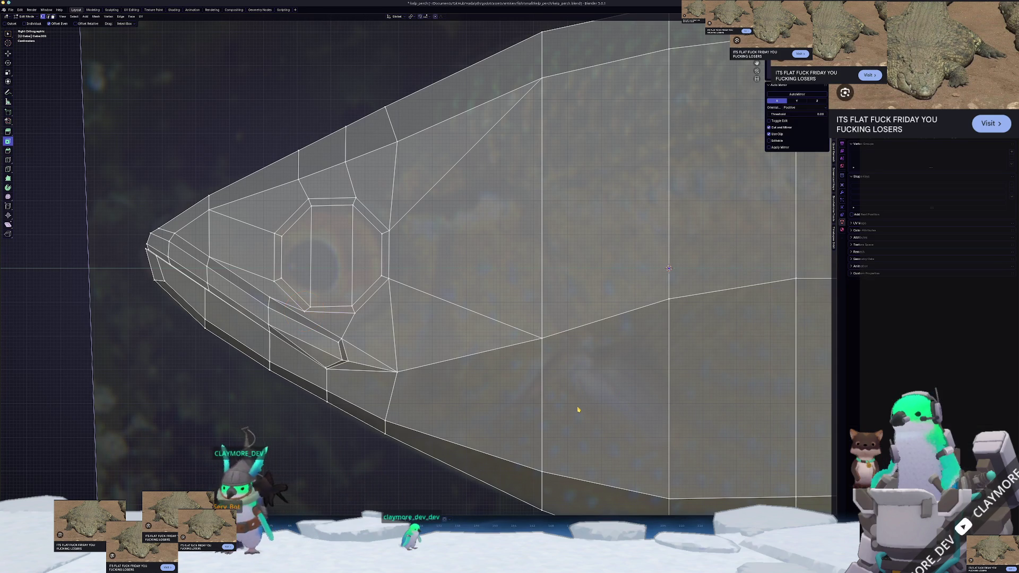
Pan and zoom in on the fish head, then switch to the Godot editor.
middle_click_drag(518, 432, 576, 398, "shift")
scroll(585, 271, "up", 1)
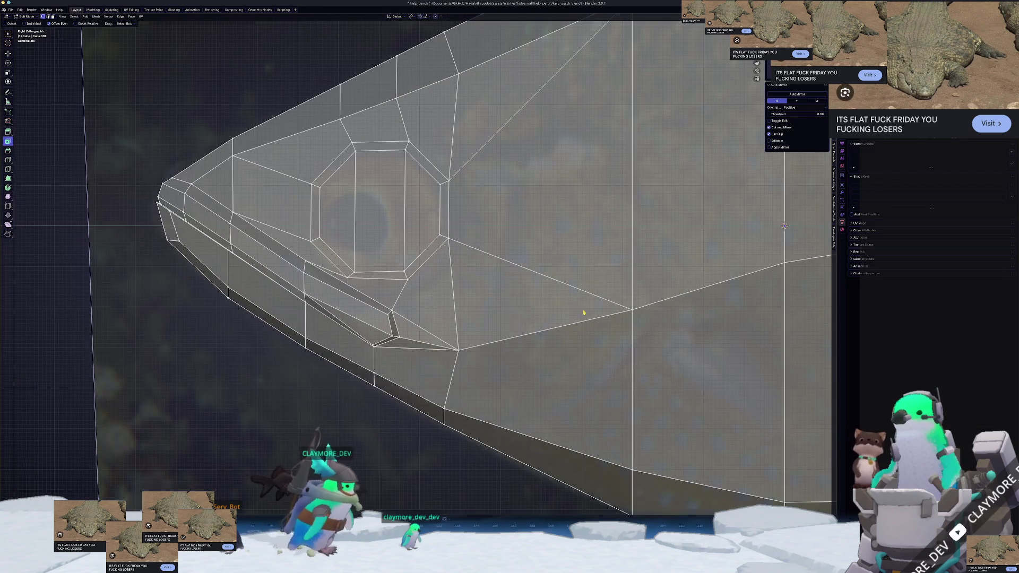
middle_click_drag(584, 312, 609, 311, "shift")
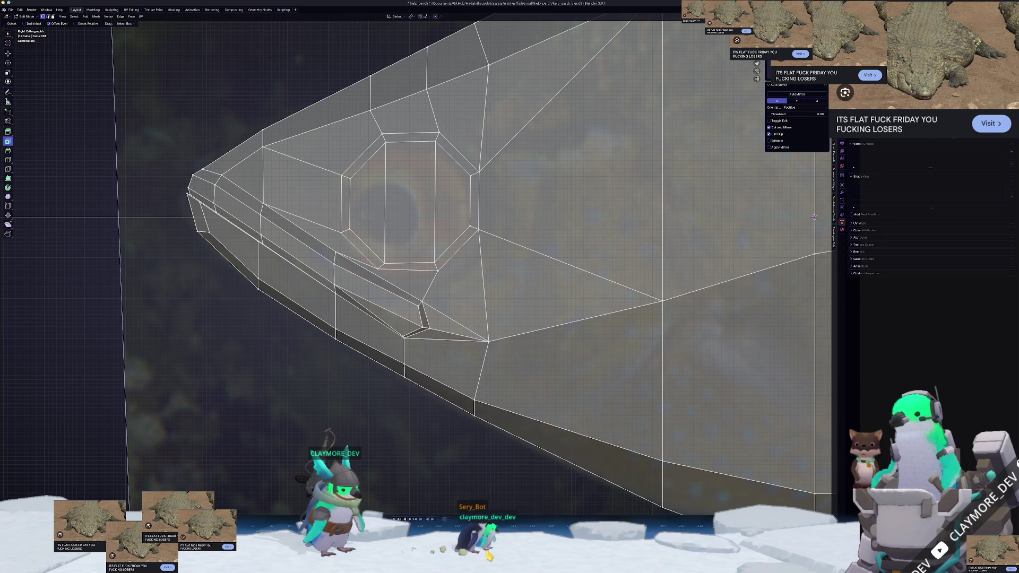
key("alt+Tab")
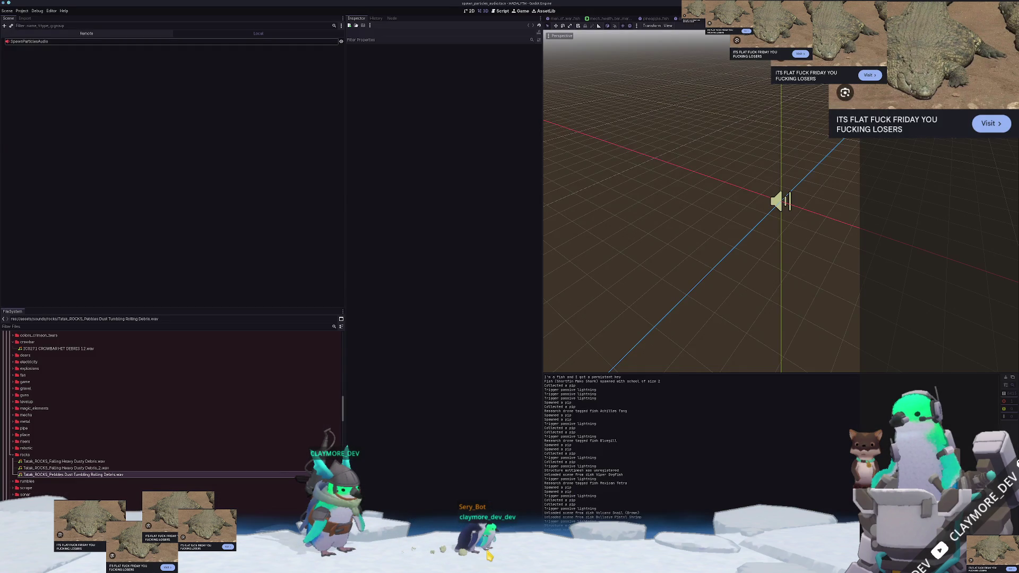
Launch the ClaymoreTuber project from Godot's Project Manager.
key("alt+Tab")
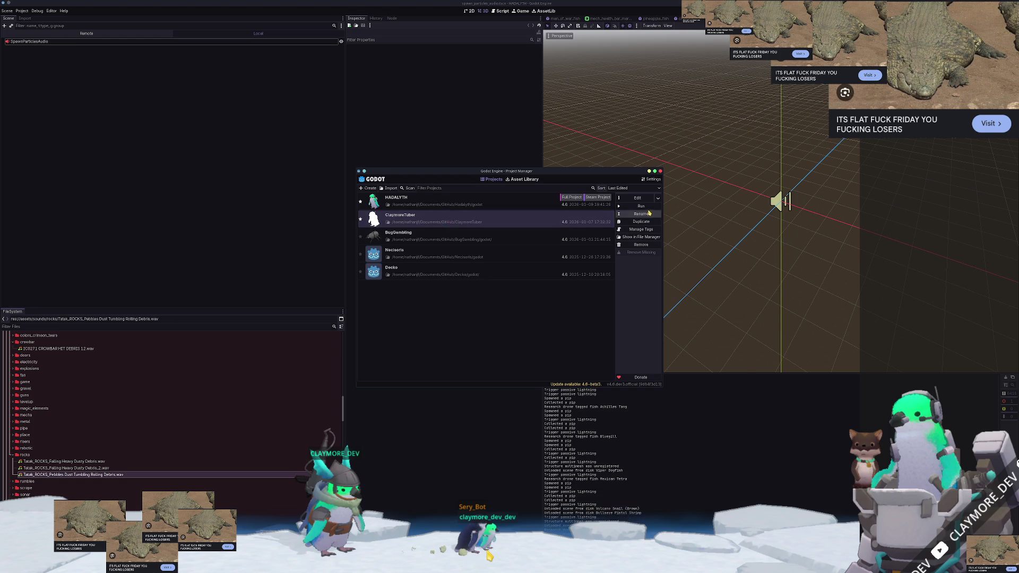
left_click(639, 206)
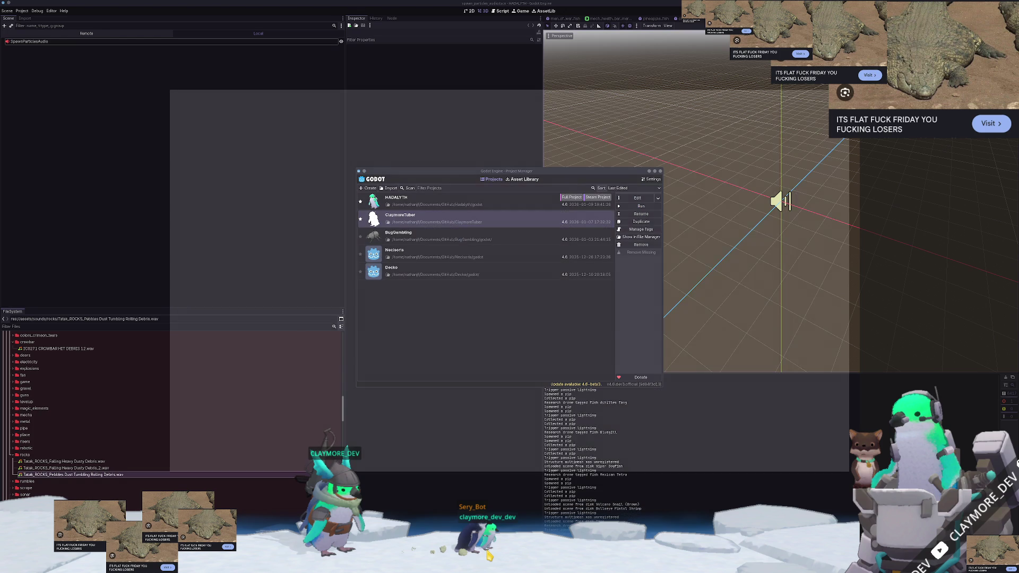
key("alt+Tab")
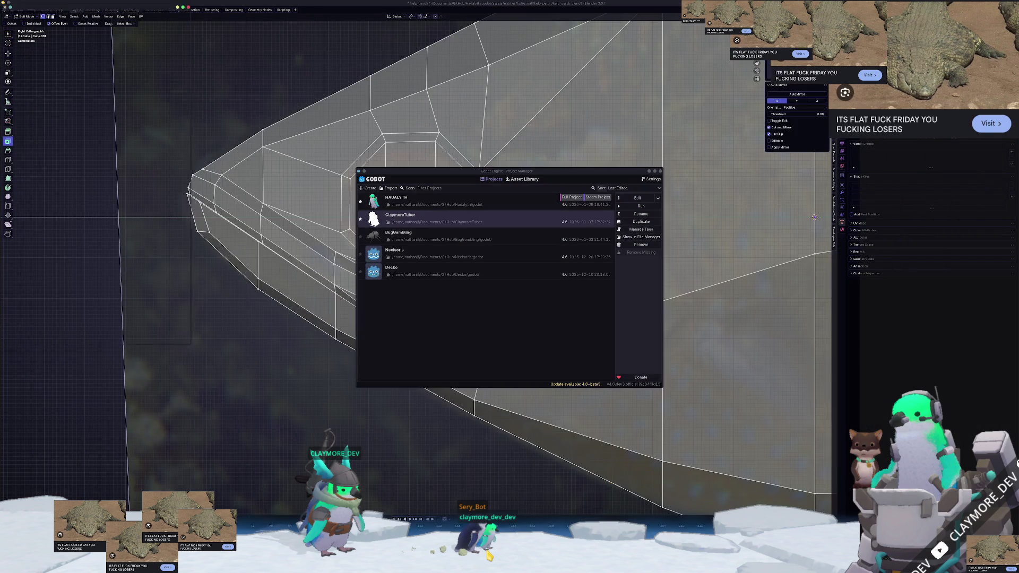
Make the OBS Penguins source capture the ClaymoreTuber (DEBUG) window.
scroll(799, 494, "down", 2)
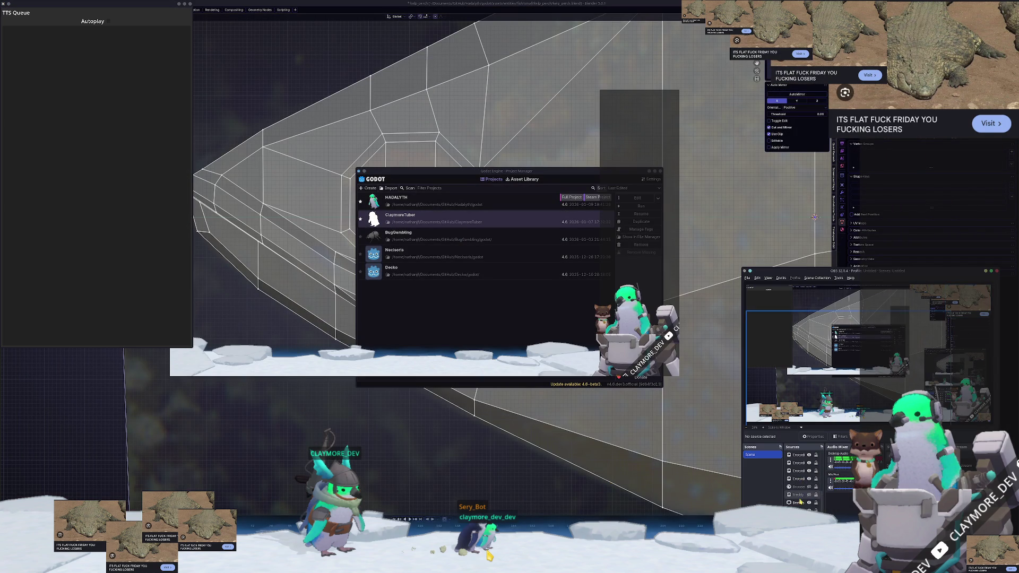
double_click(799, 509)
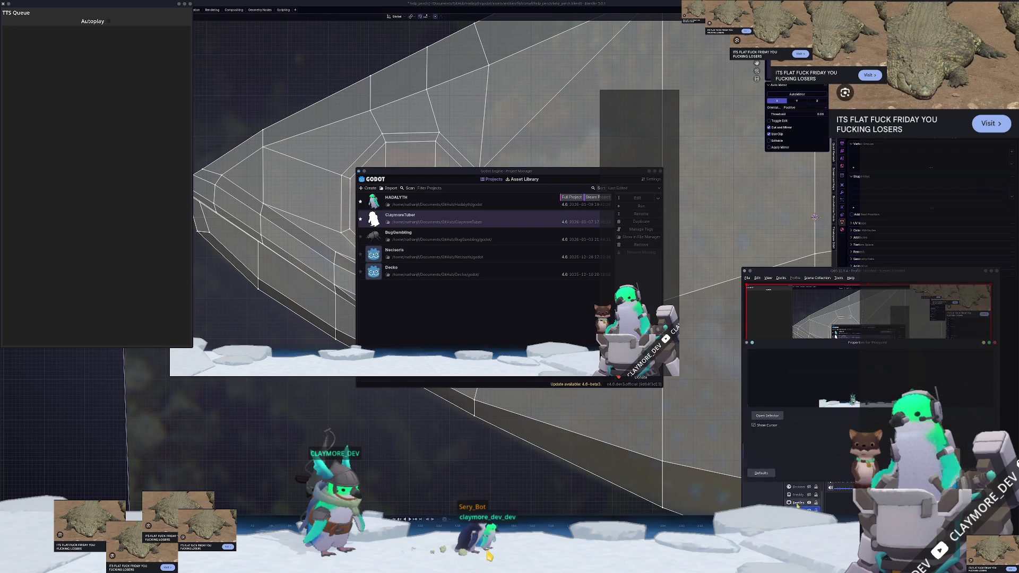
left_click(767, 416)
left_click(481, 241)
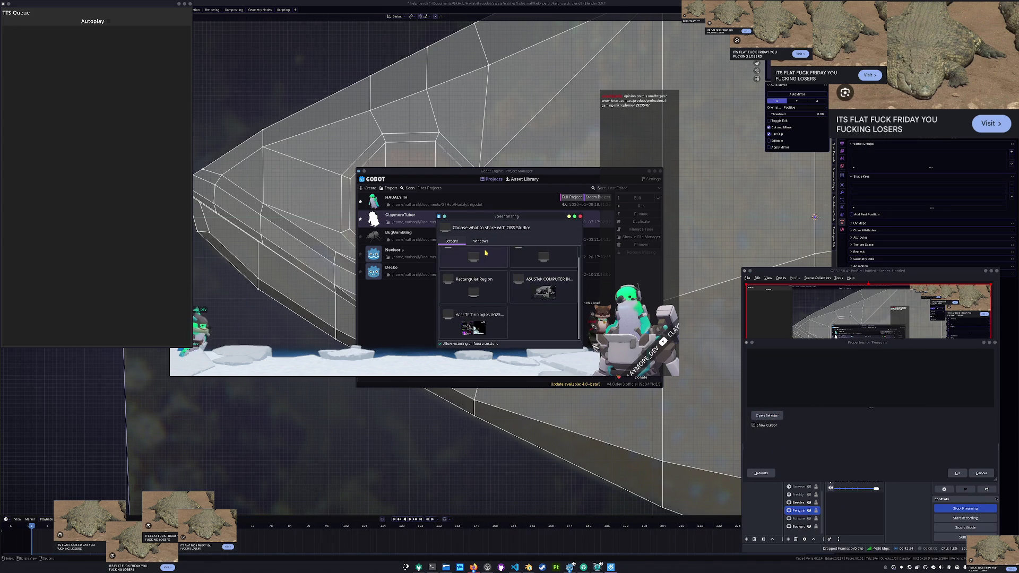
scroll(496, 313, "down", 5)
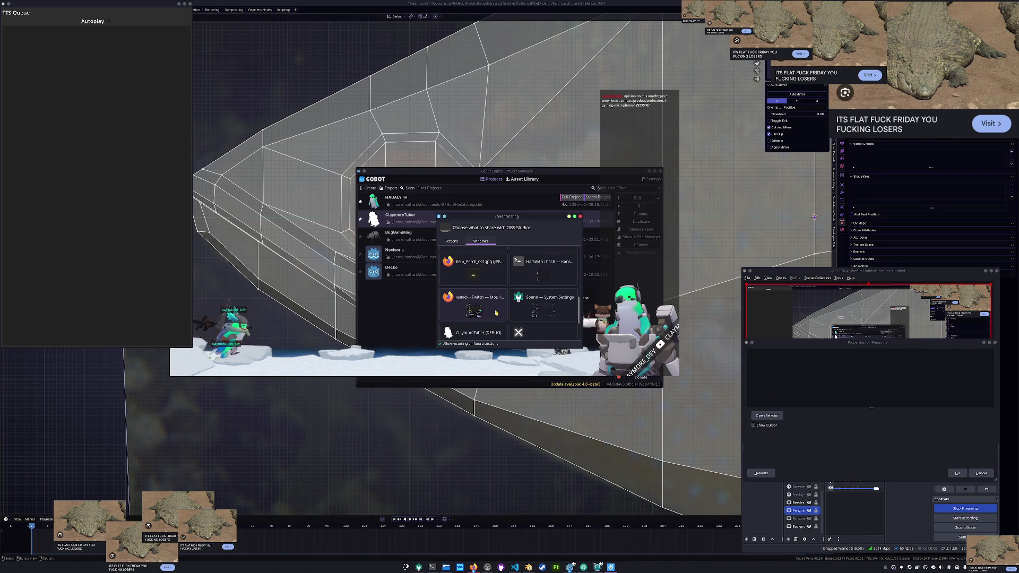
double_click(496, 313)
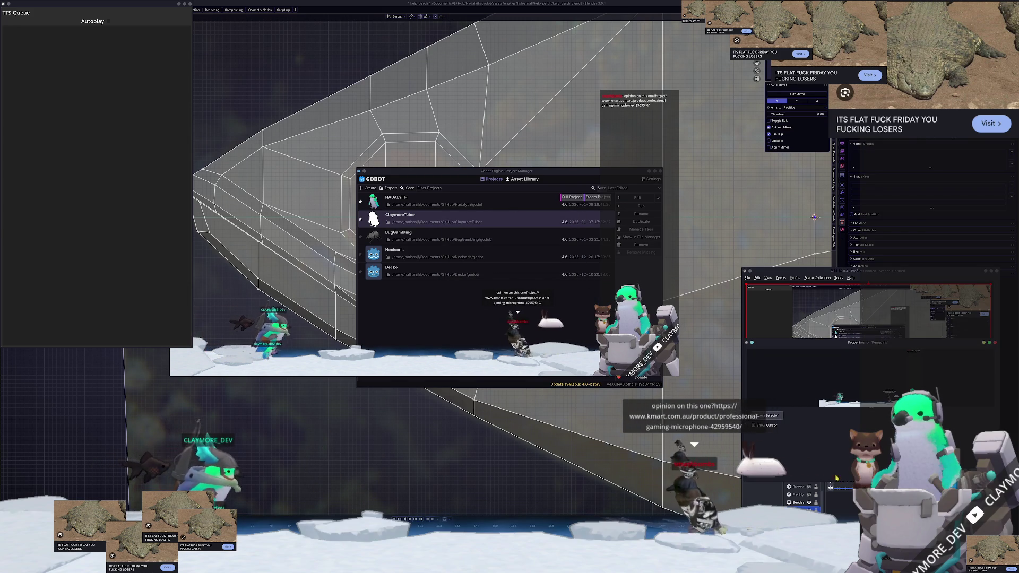
key("Return")
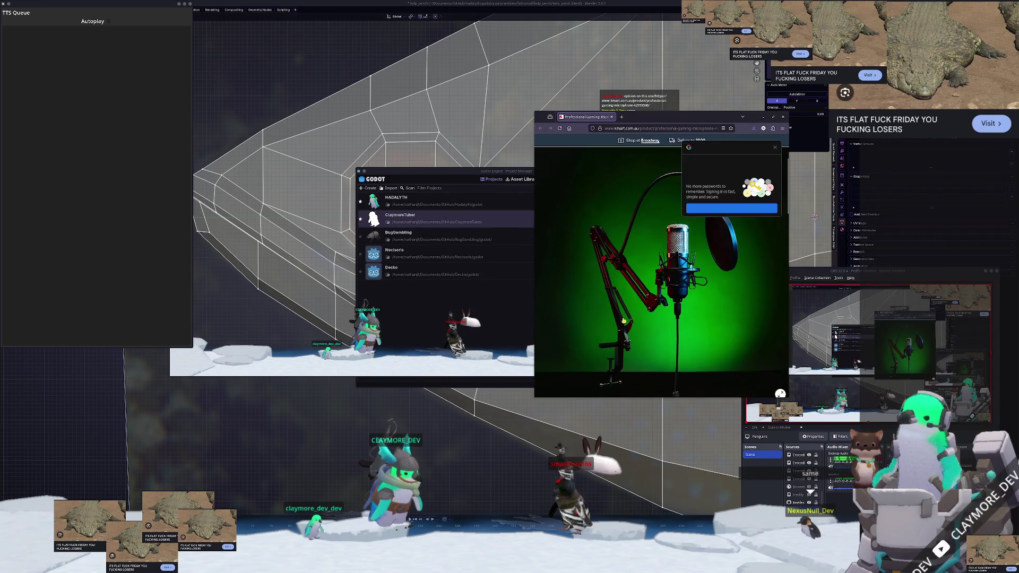
Read through the Kmart microphone page's description and reviews, then close the browser.
scroll(623, 321, "down", 5)
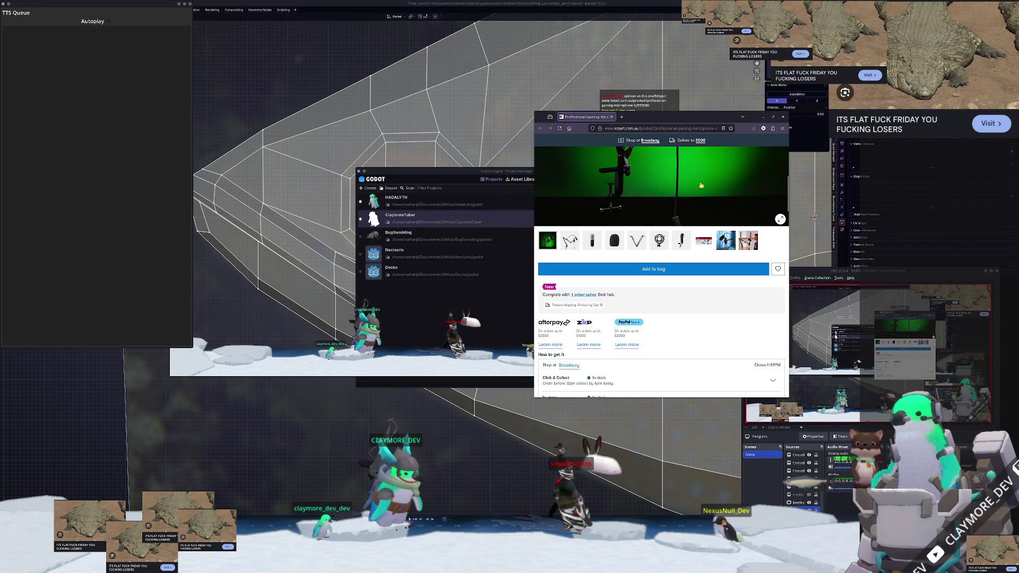
scroll(653, 292, "down", 10)
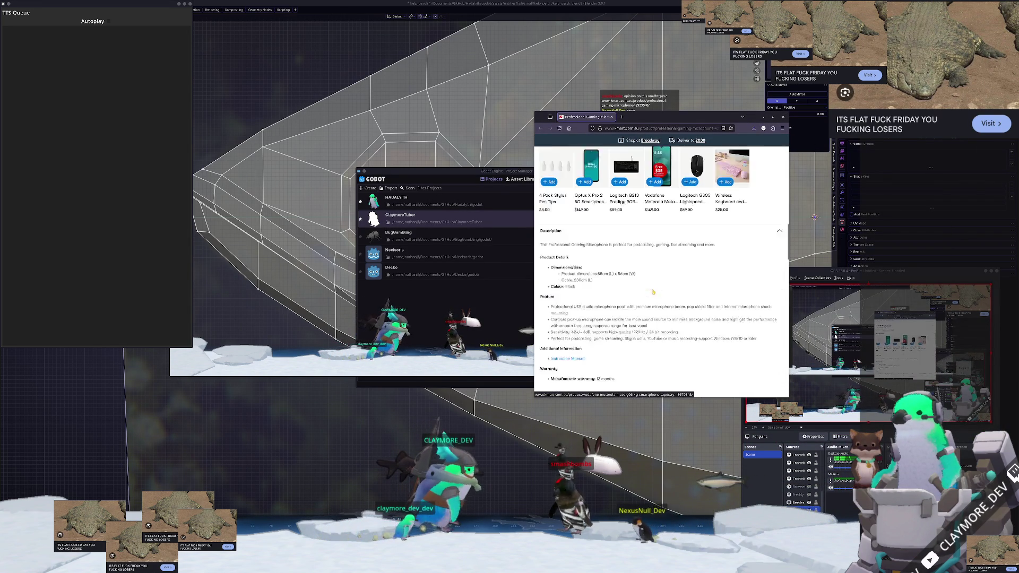
scroll(653, 292, "down", 1)
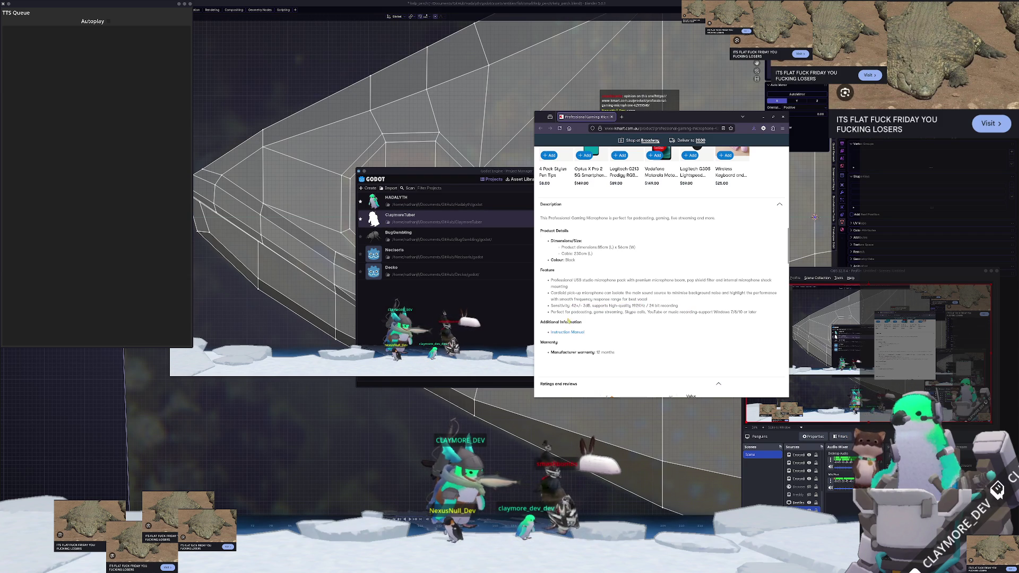
scroll(569, 321, "down", 1)
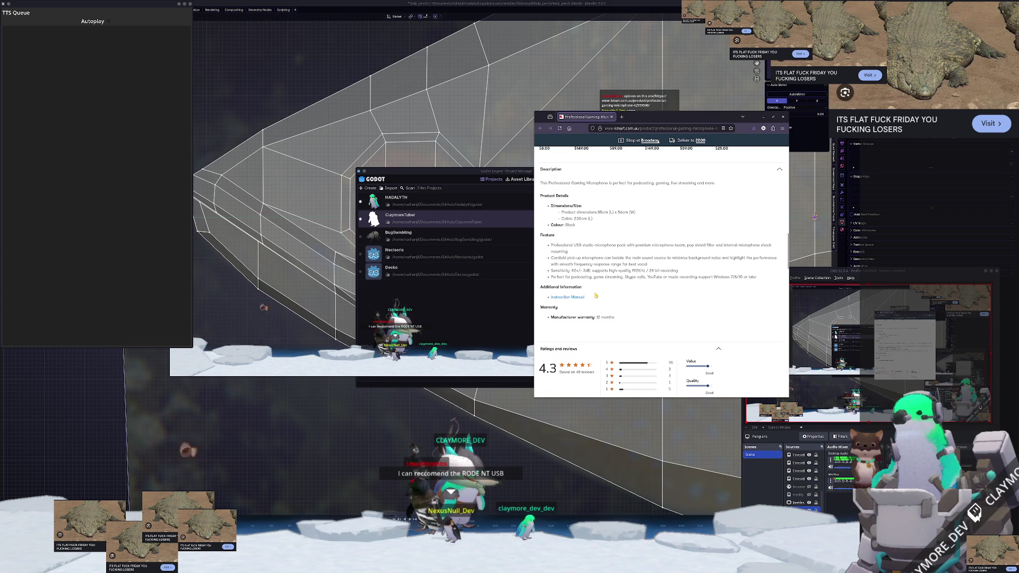
scroll(596, 295, "down", 5)
scroll(593, 297, "up", 15)
scroll(594, 297, "up", 10)
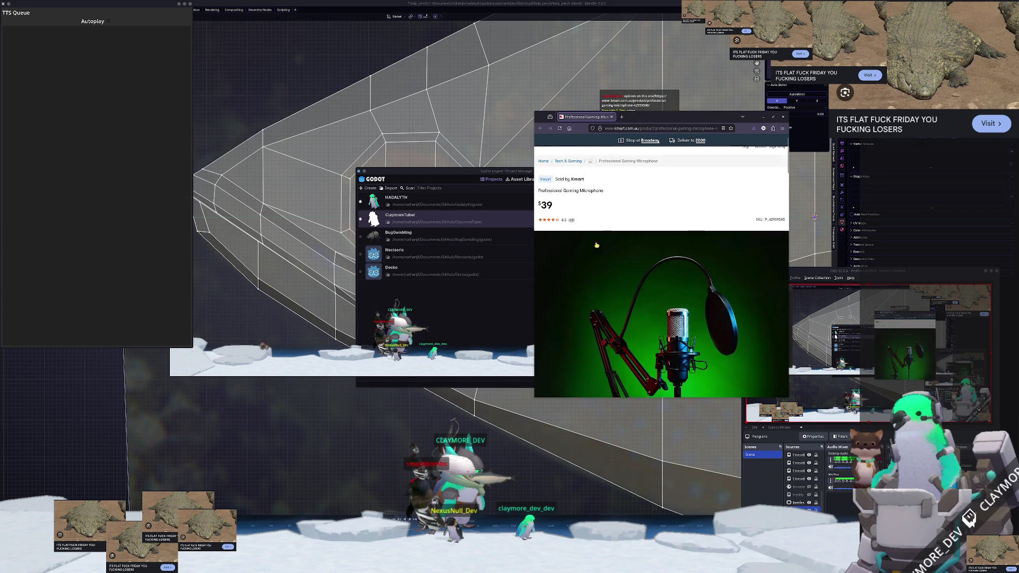
left_click(763, 116)
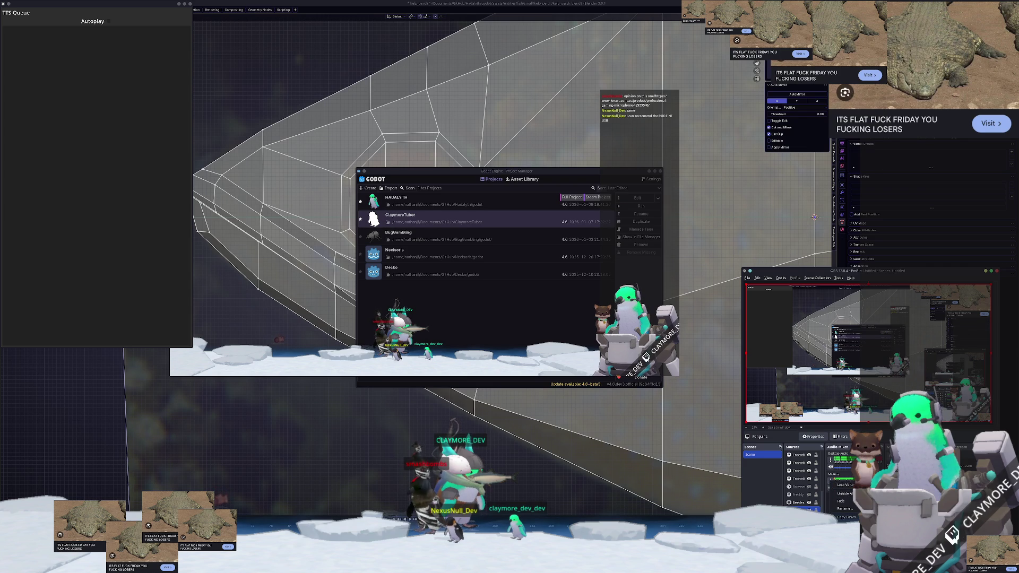
Review the Mic/Aux Noise Suppression filter, then close the Filters window.
left_click(844, 533)
left_click_drag(819, 313, 493, 317)
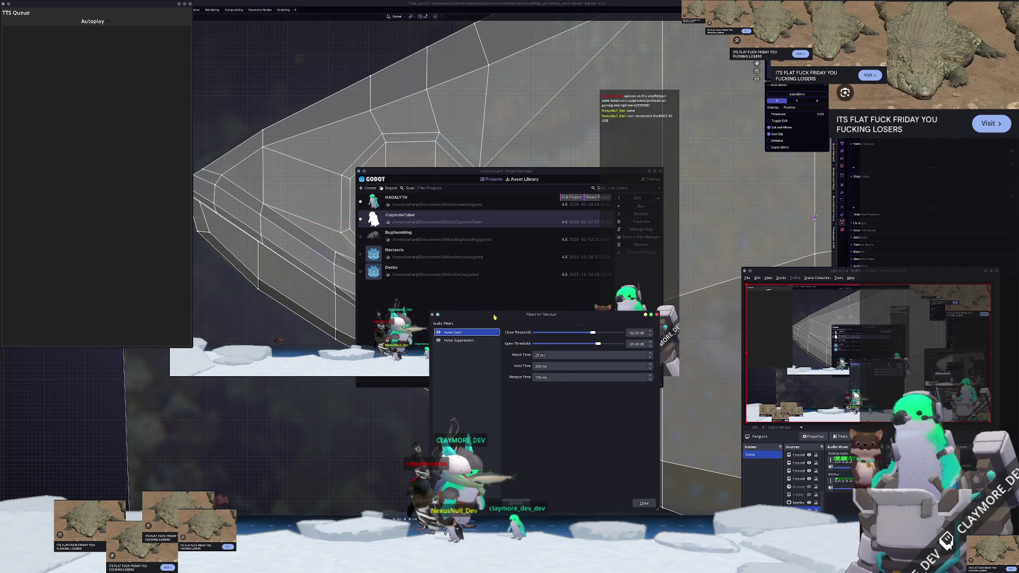
left_click(470, 341)
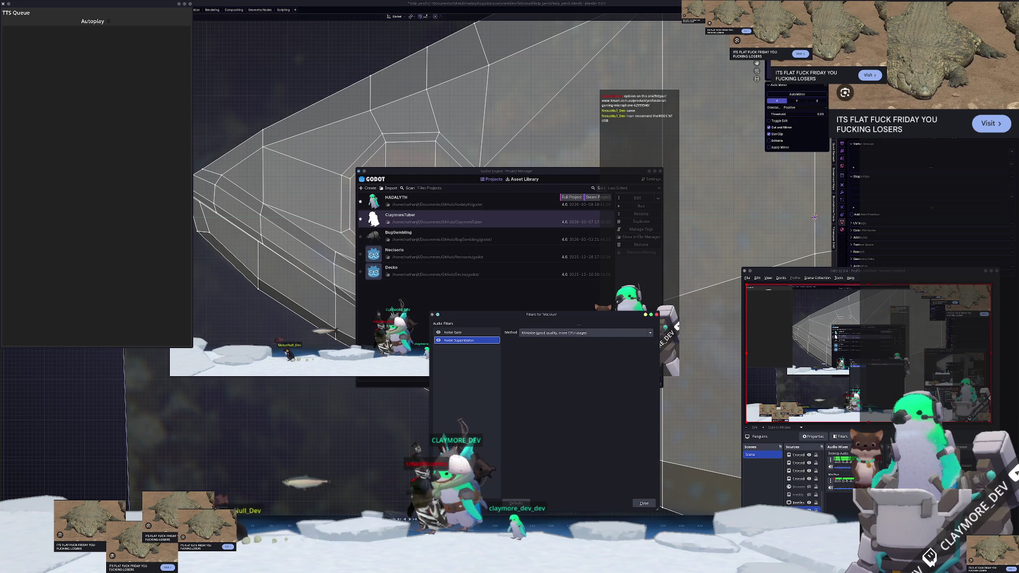
left_click(642, 503)
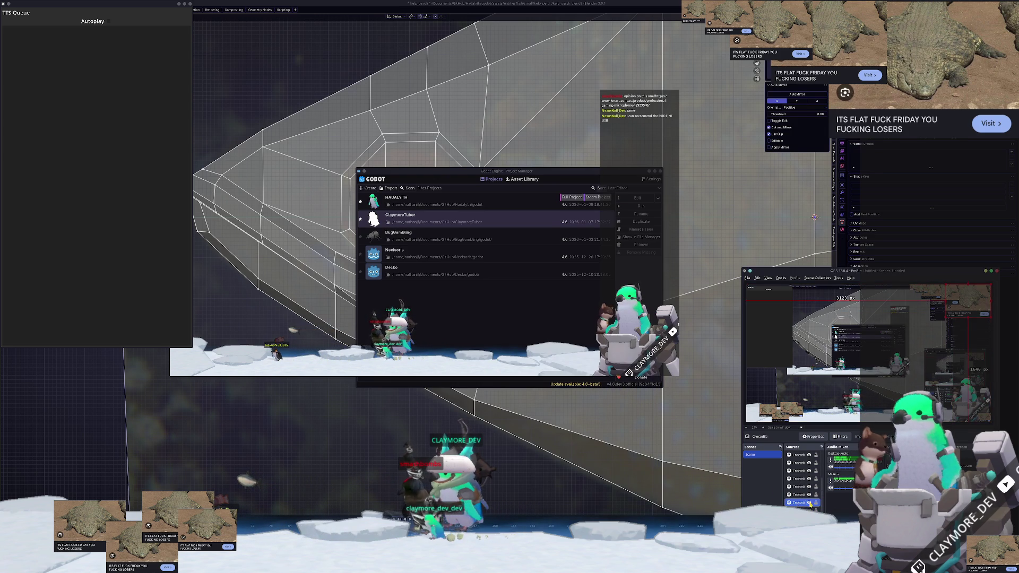
Delete all the crocodile sources from the scene.
key("ctrl+a")
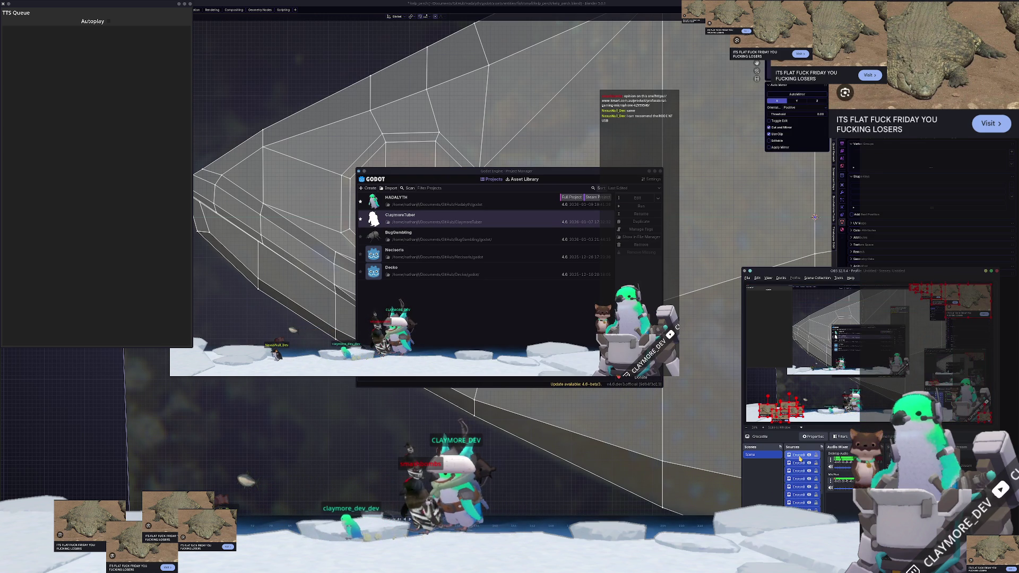
key("Delete")
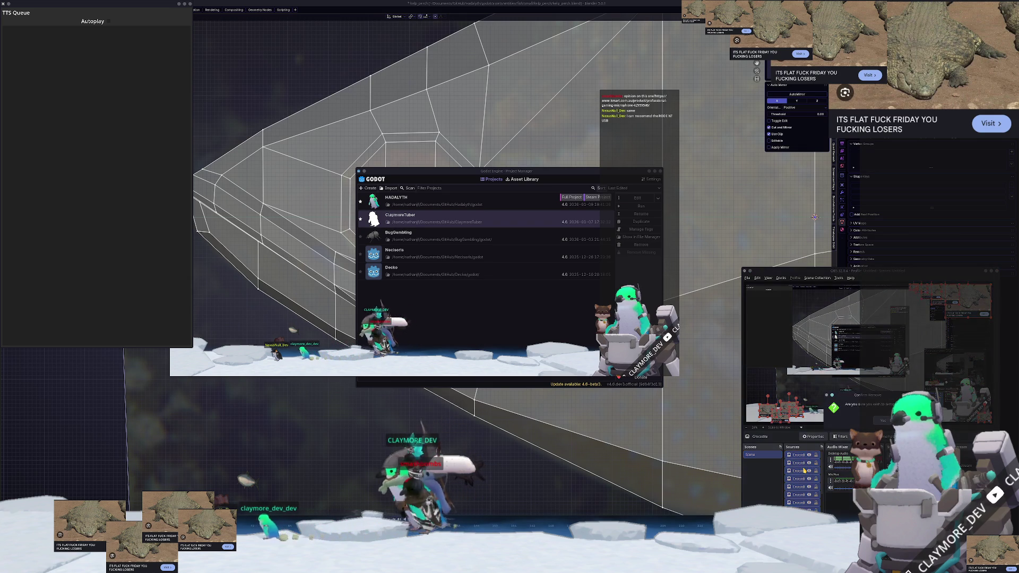
key("Return")
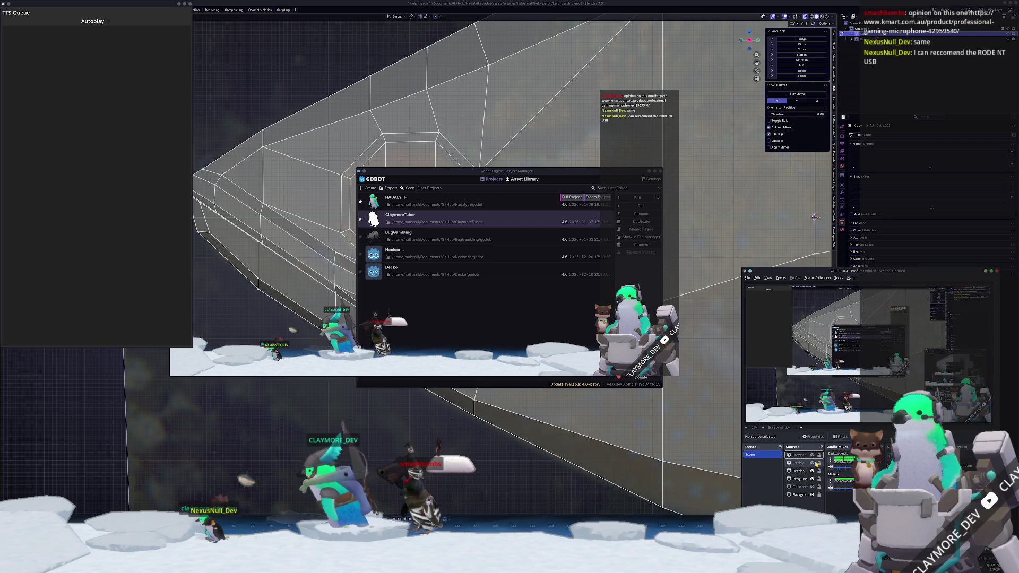
Show the Freddy source in OBS and return to Blender's fish head view.
left_click(811, 463)
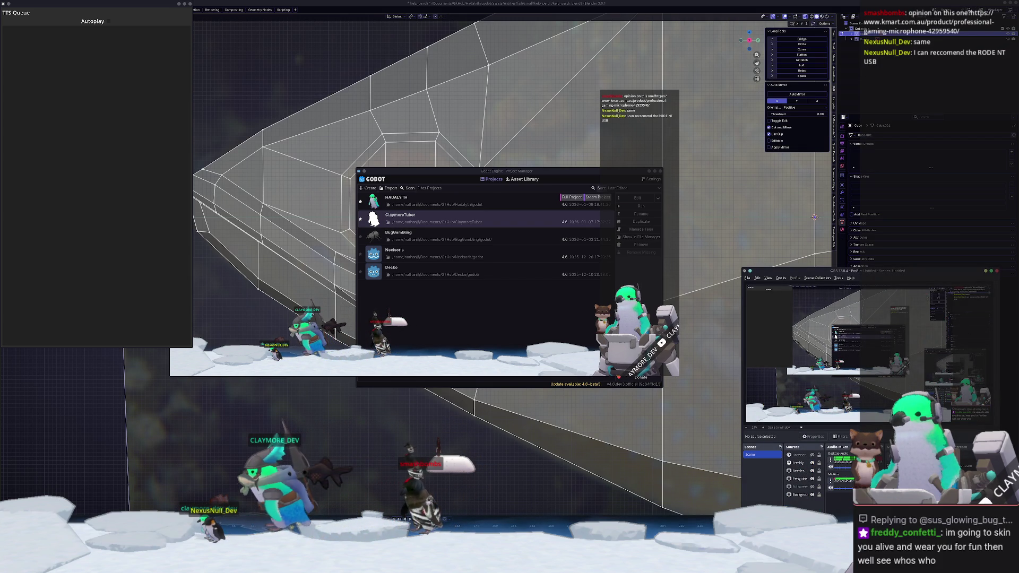
left_click(636, 476)
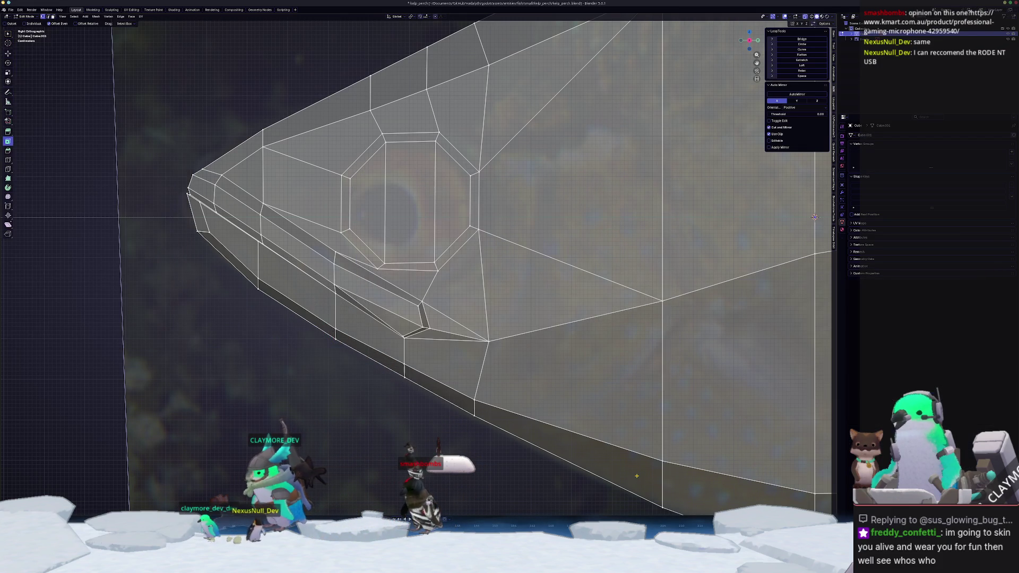
middle_click_drag(512, 315, 421, 301, "shift")
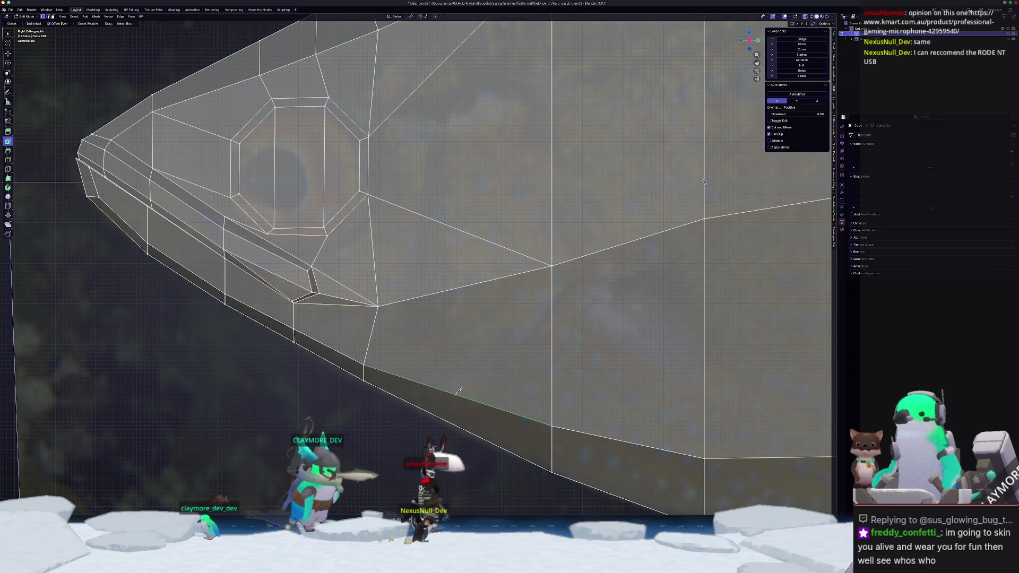
Knife-cut a new edge from the belly edge up to the vertical edge behind the eye.
left_click(408, 403)
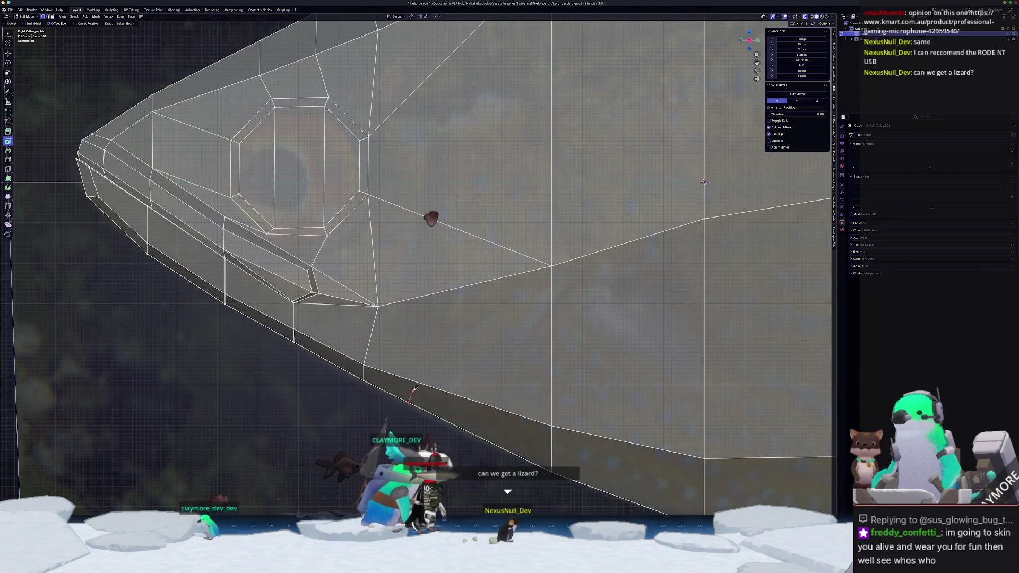
left_click(416, 380)
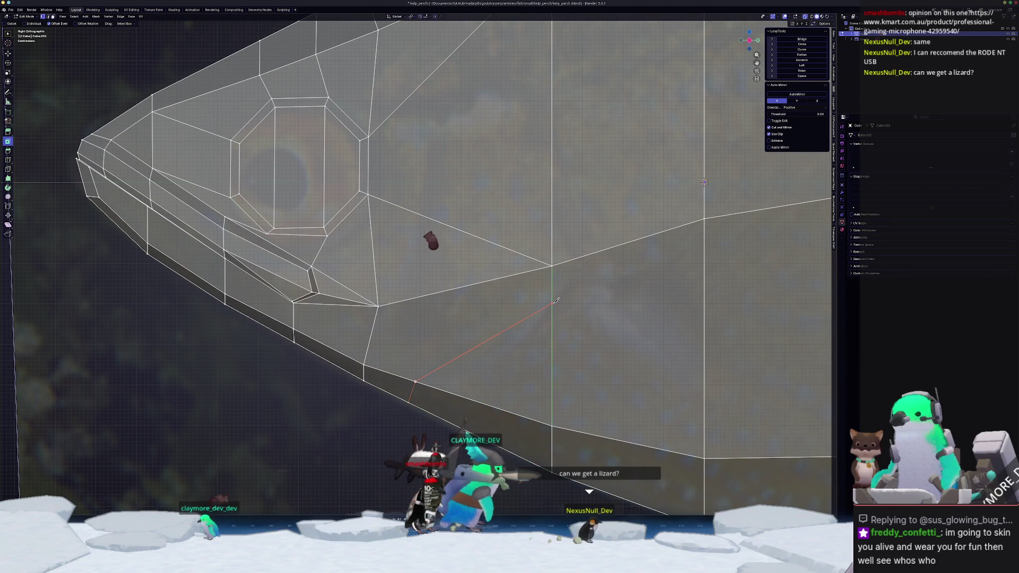
left_click(552, 304)
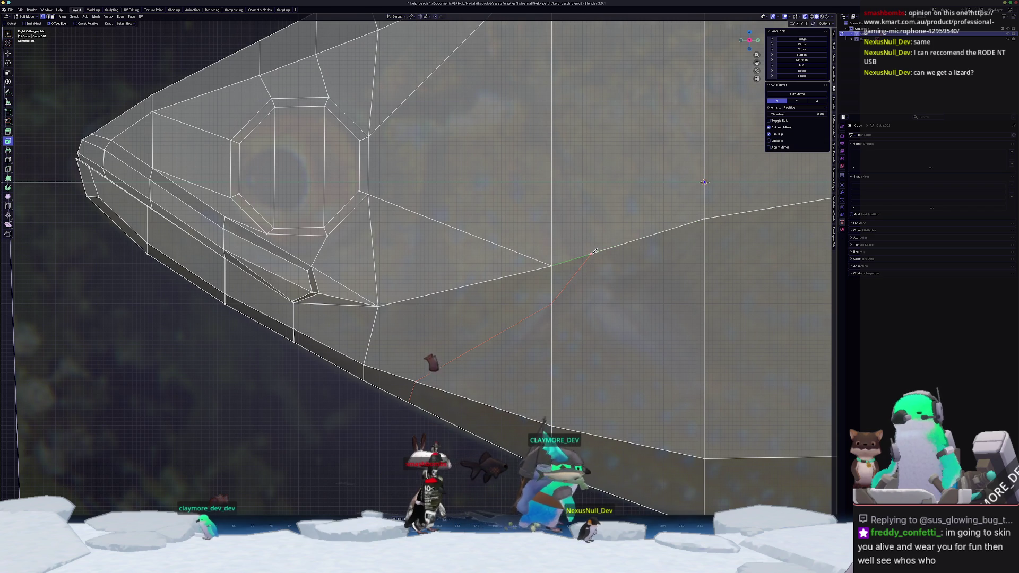
Select the shortest edge path down the gill line and orbit into perspective.
middle_click_drag(594, 252, 549, 351, "shift")
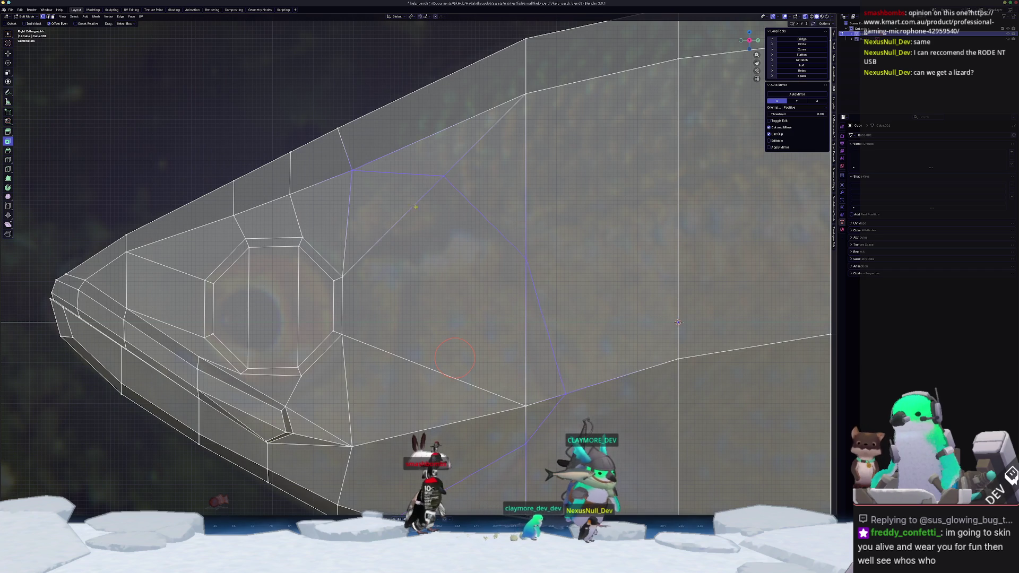
scroll(415, 207, "down", 1)
middle_click_drag(479, 307, 537, 221, "shift")
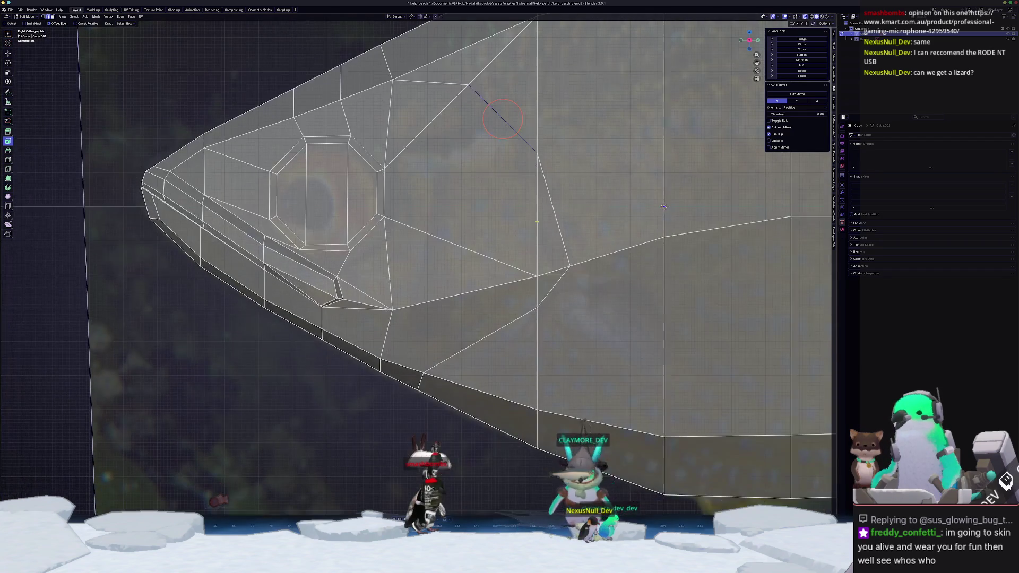
left_click(547, 290, "ctrl")
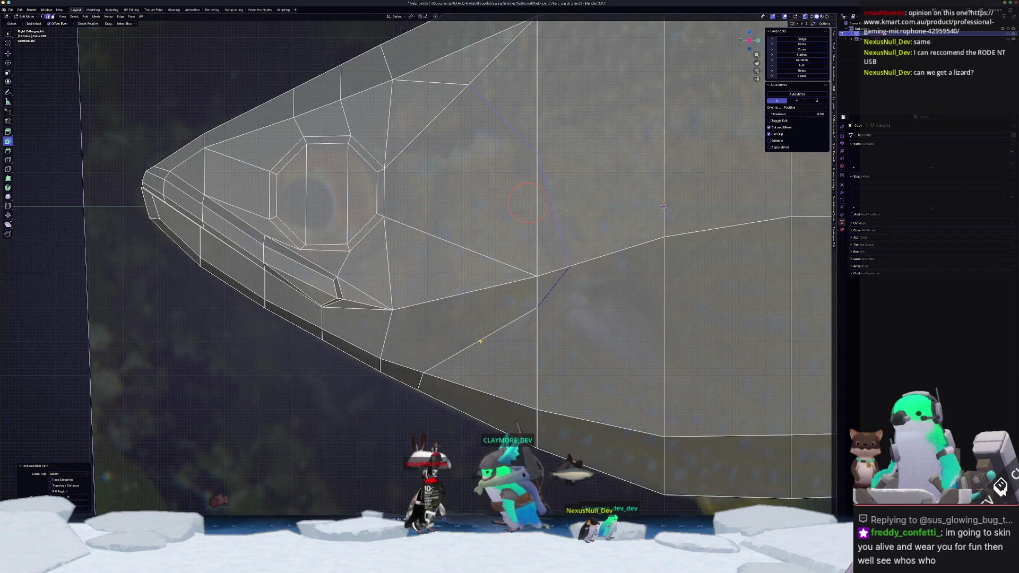
middle_click_drag(664, 206, 511, 261)
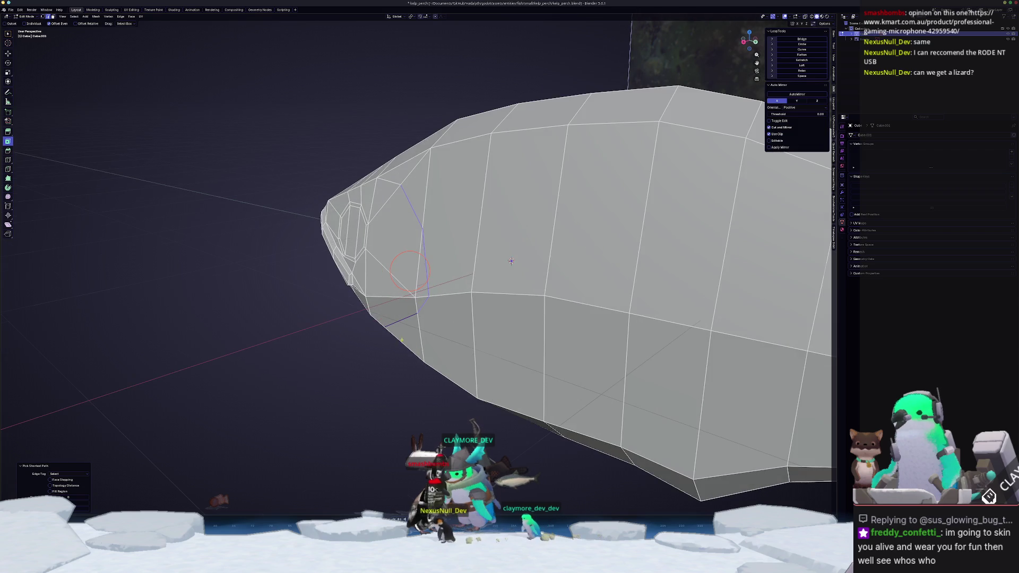
Rip and fill the gill edges, then move the ripped edge along X into a seam.
key("F3")
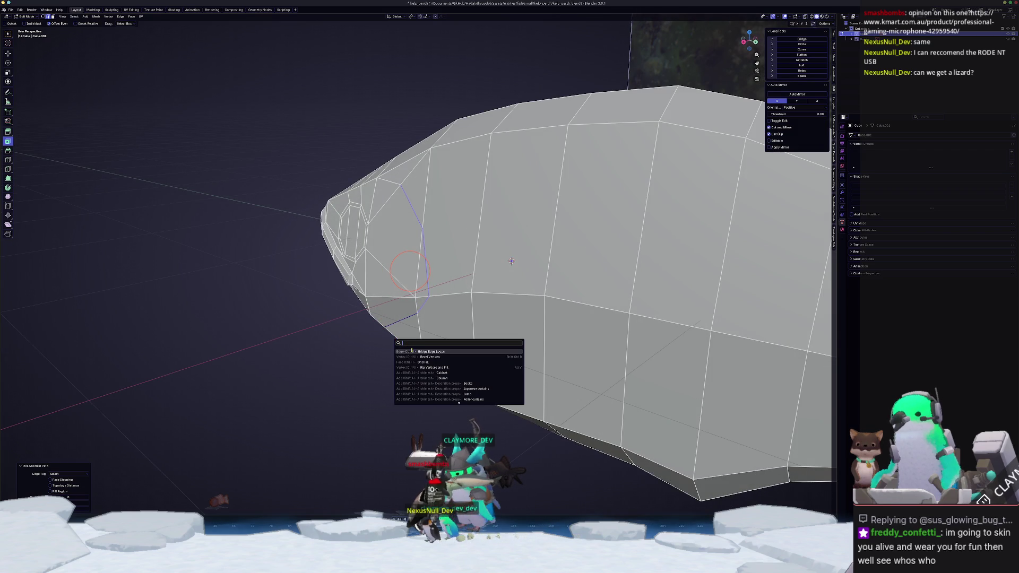
left_click(420, 367)
middle_click_drag(399, 356, 396, 368)
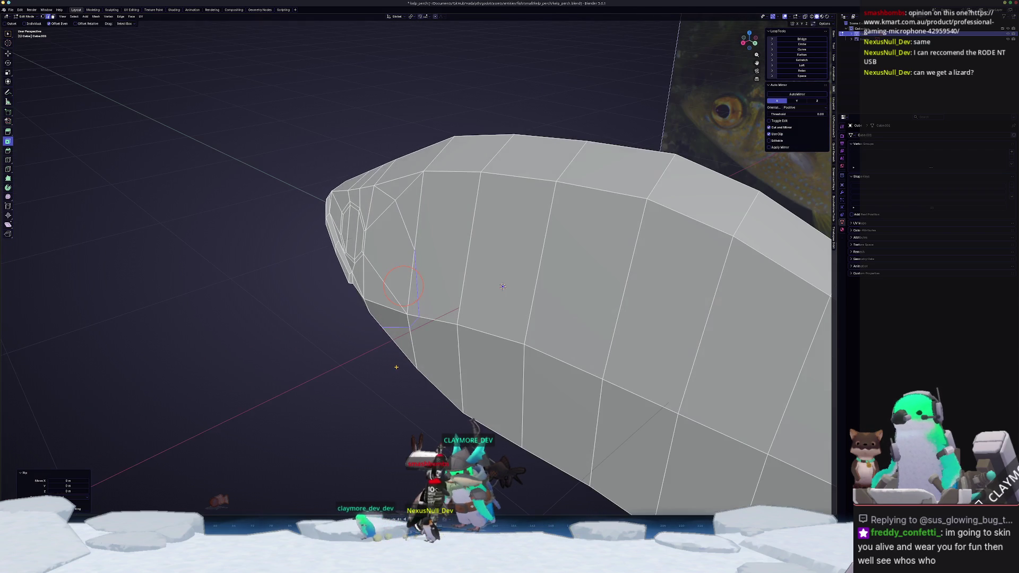
key("g")
key("x")
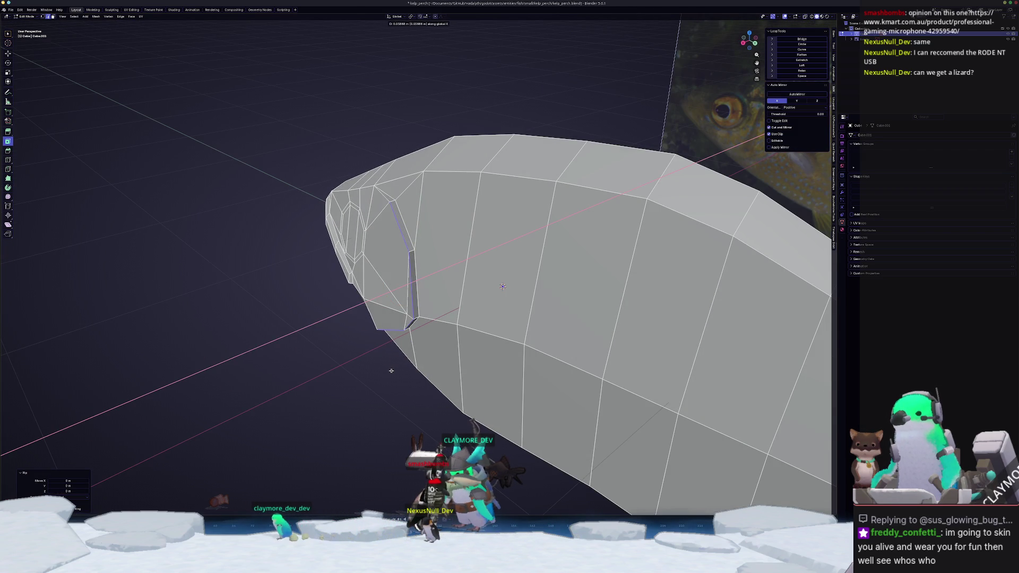
left_click(390, 372)
mouse_move(389, 372)
middle_mouse_down()
mouse_move(405, 337)
mouse_move(393, 266)
middle_mouse_up()
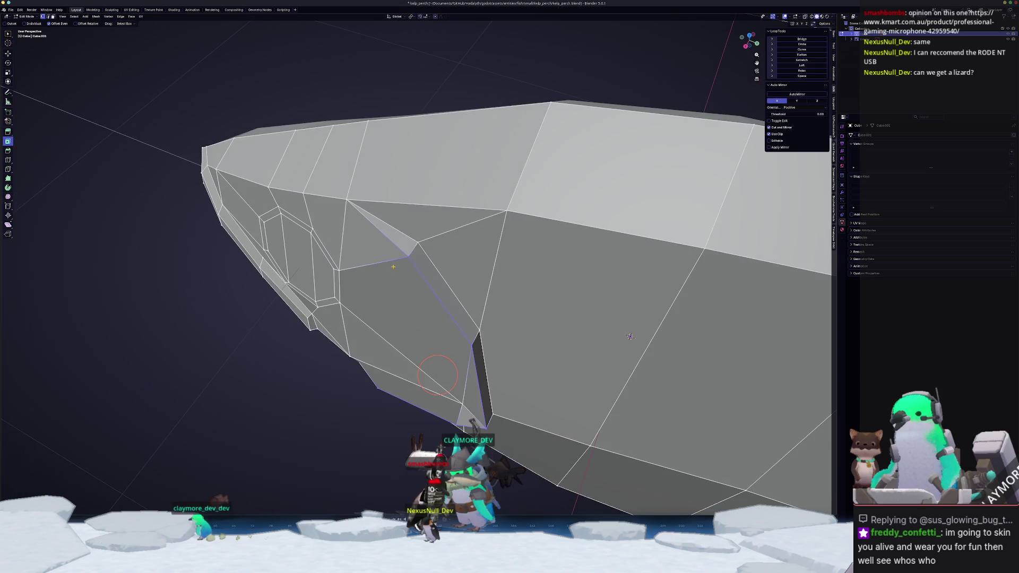
Merge the vertices at the slit's top and bottom ends At Last.
key("m")
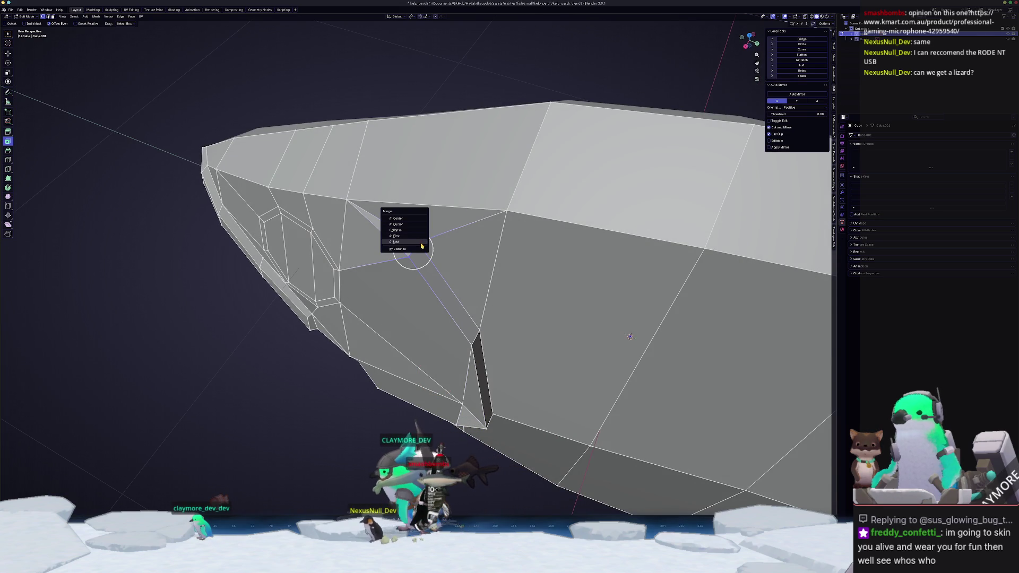
left_click(413, 250)
middle_click_drag(413, 249, 408, 88)
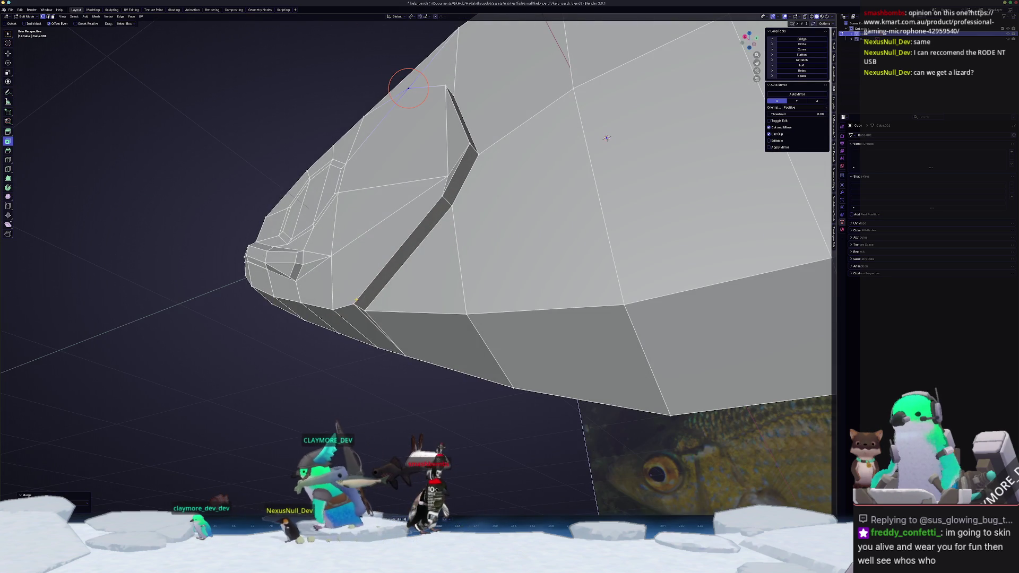
left_click(369, 312)
key("m")
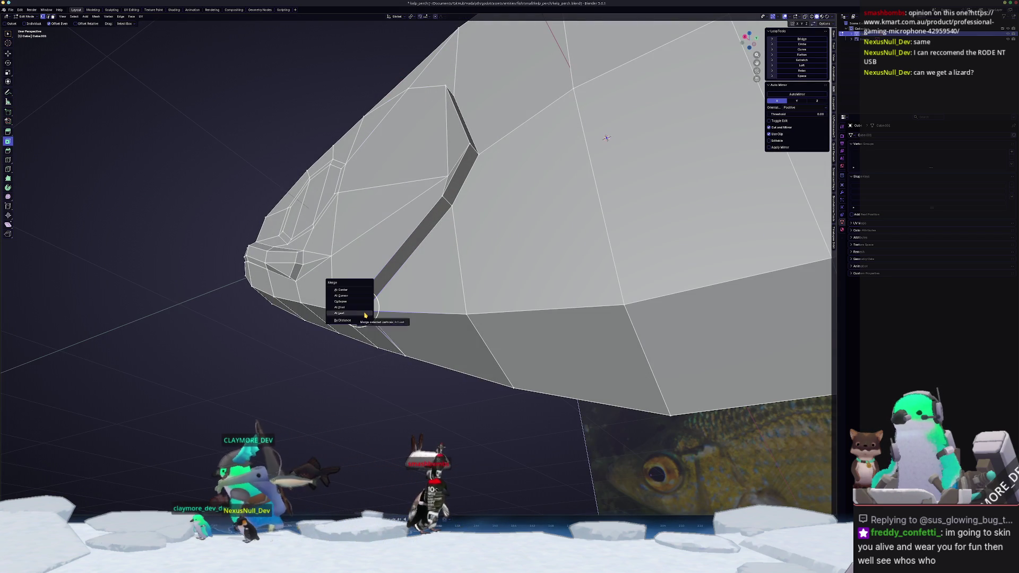
left_click(365, 314)
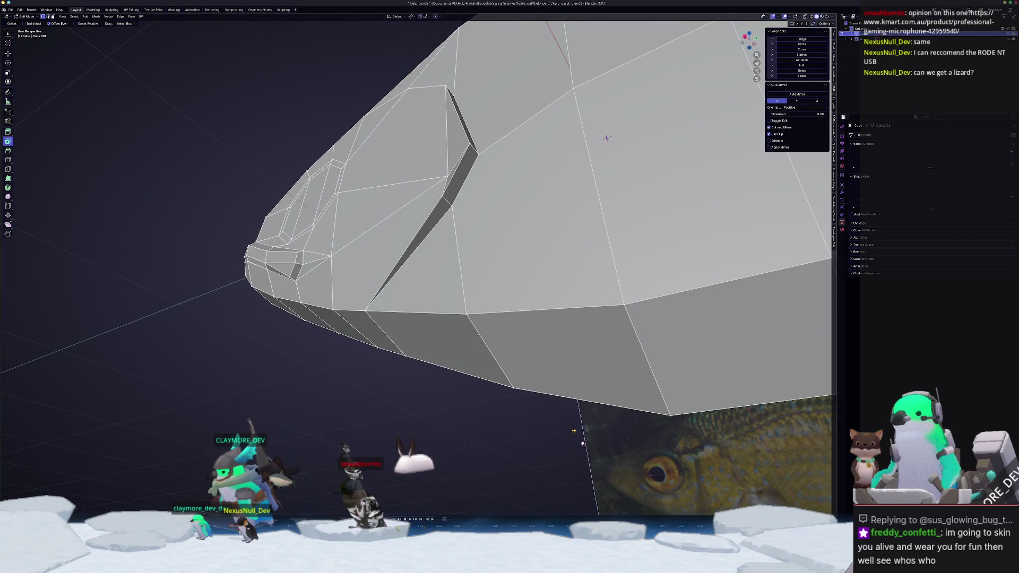
key("alt+Tab")
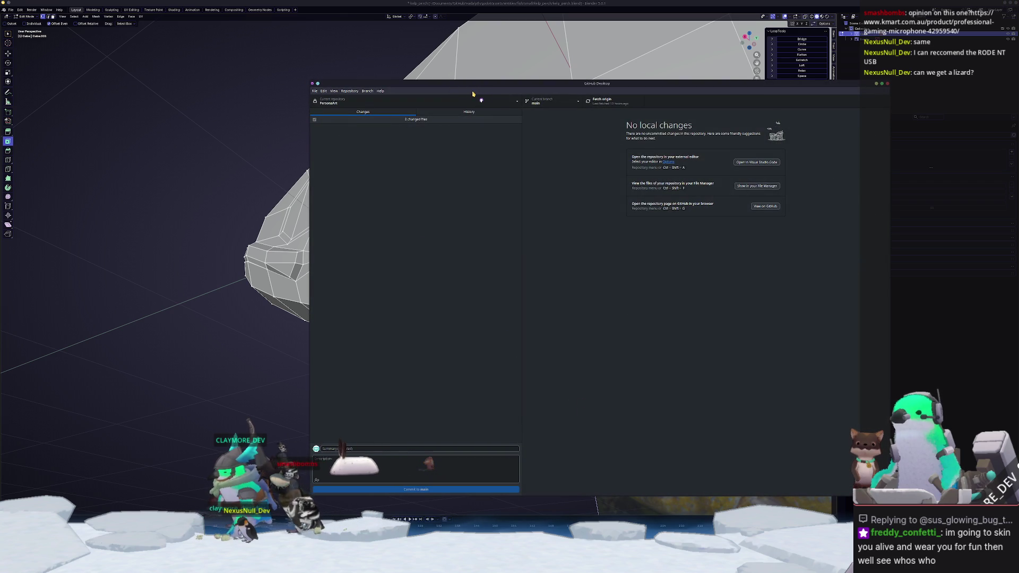
Clone LightKeeper via Add > Clone repository in GitHub Desktop, then return to Blender.
left_click(468, 102)
left_click(513, 114)
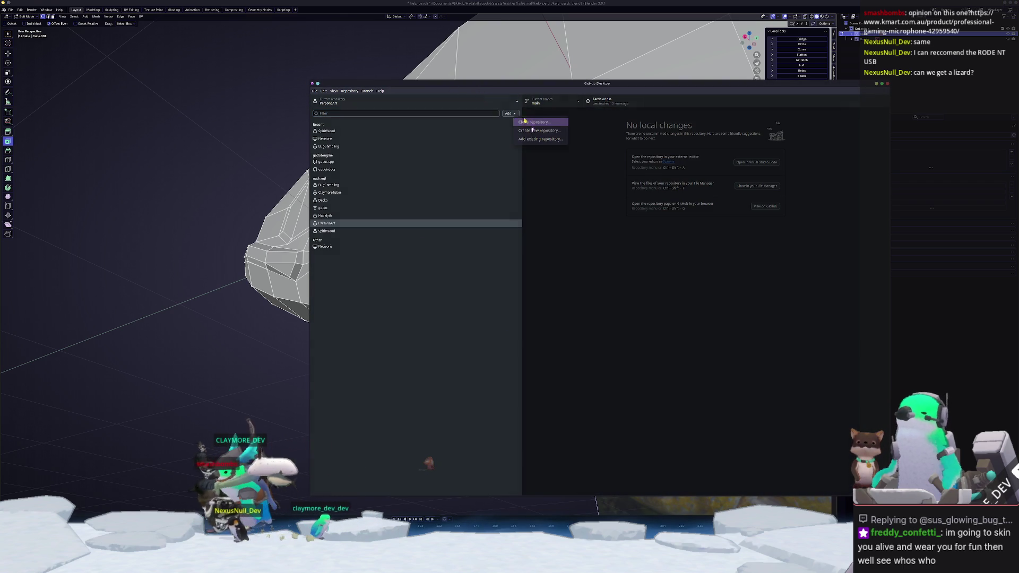
left_click(524, 121)
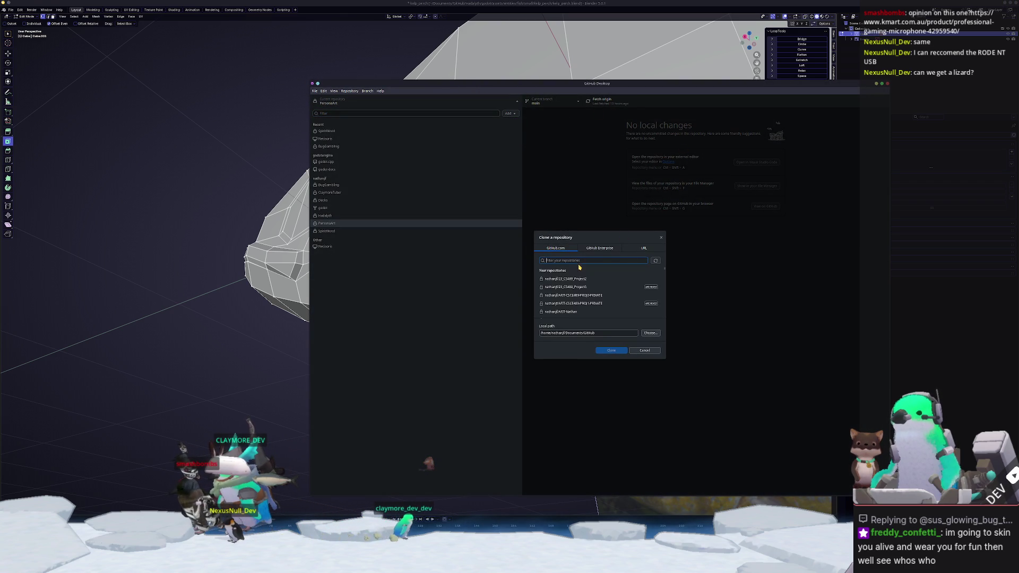
type("l")
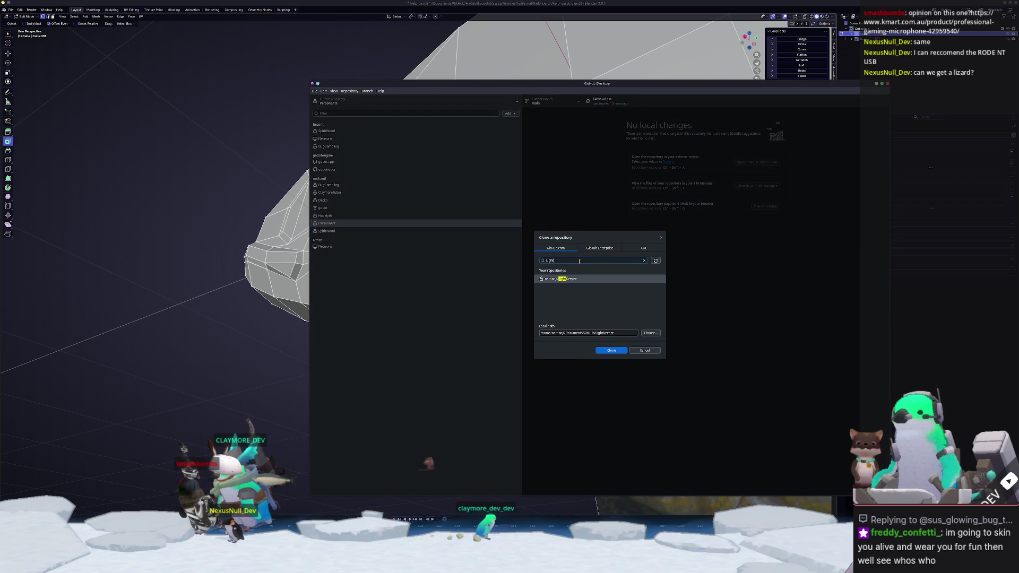
left_click(562, 279)
left_click(611, 350)
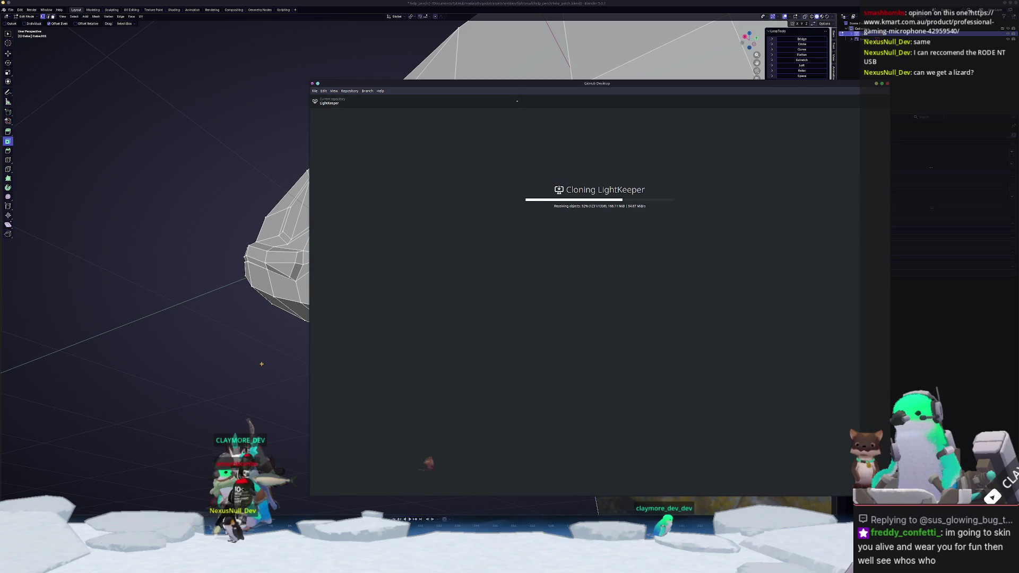
left_click(587, 238)
Nudge the selected fish edge along the X axis and return to Object Mode.
scroll(587, 237, "up", 2)
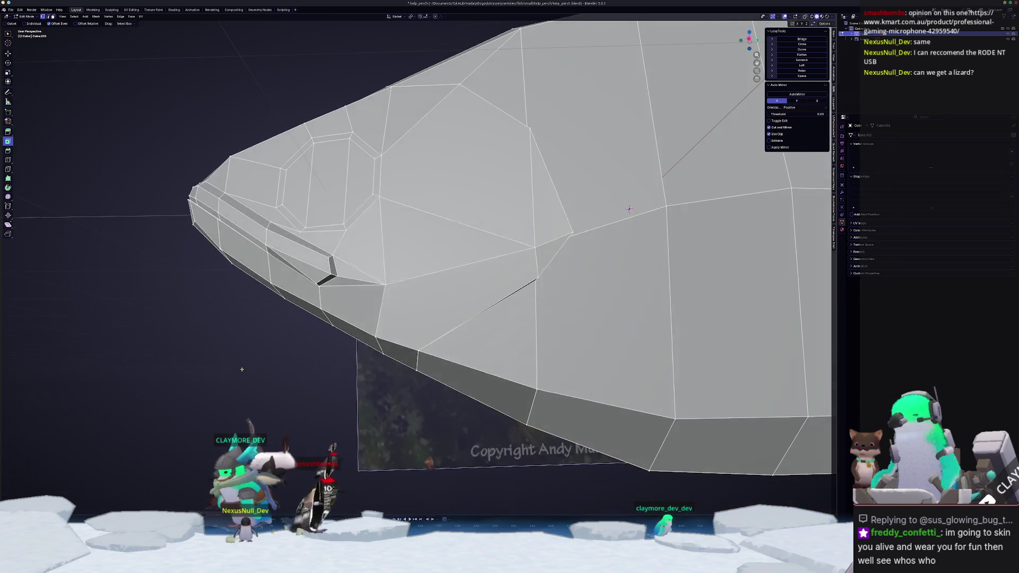
scroll(586, 237, "down", 1)
middle_click_drag(586, 237, 690, 298)
mouse_move(466, 398)
middle_mouse_down()
mouse_move(451, 403)
mouse_move(411, 367)
middle_mouse_up()
key("g")
key("x")
left_click(454, 401)
key("Tab")
scroll(398, 391, "down", 5)
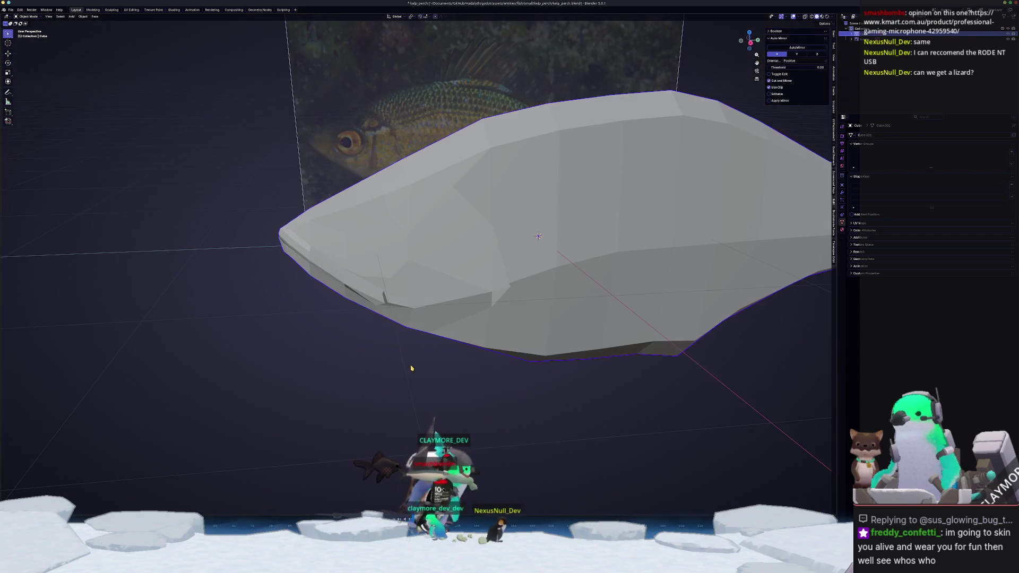
Open salamander.blend from GitHub/LightKeeper/to_import/characters/salamander.
left_click(10, 10)
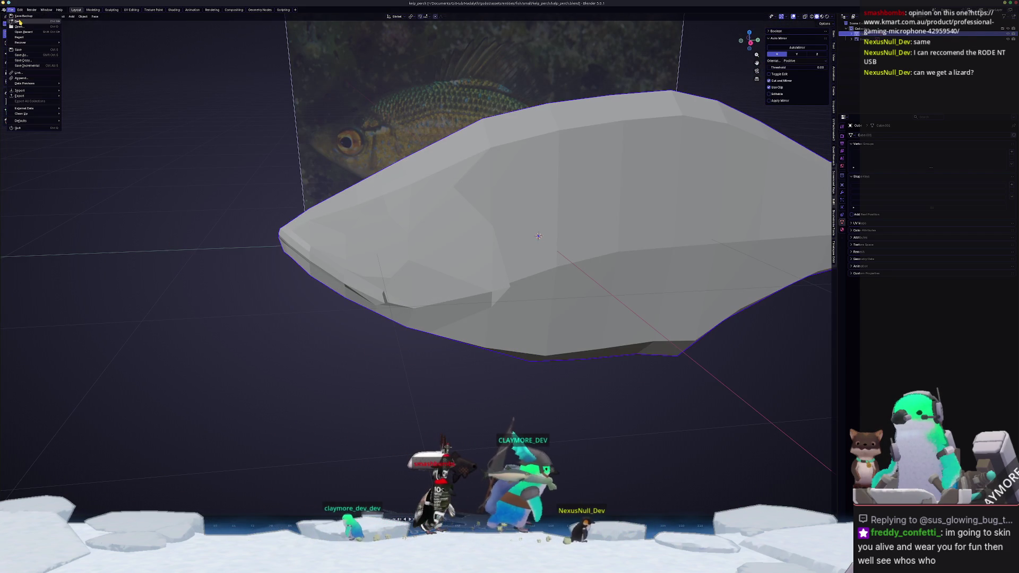
left_click(19, 26)
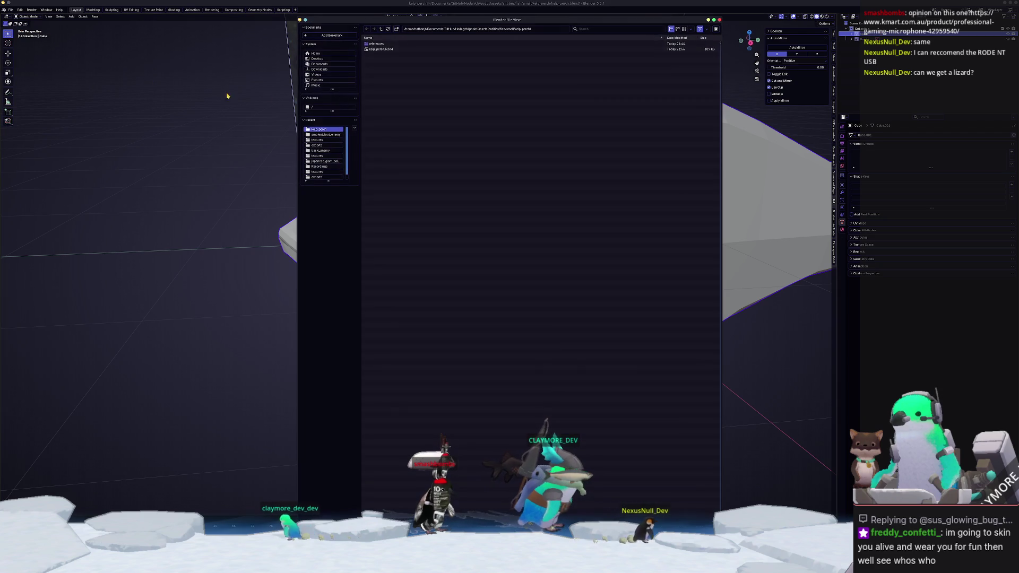
left_click(379, 29)
left_click(379, 29)
left_click(380, 30)
left_click(381, 31)
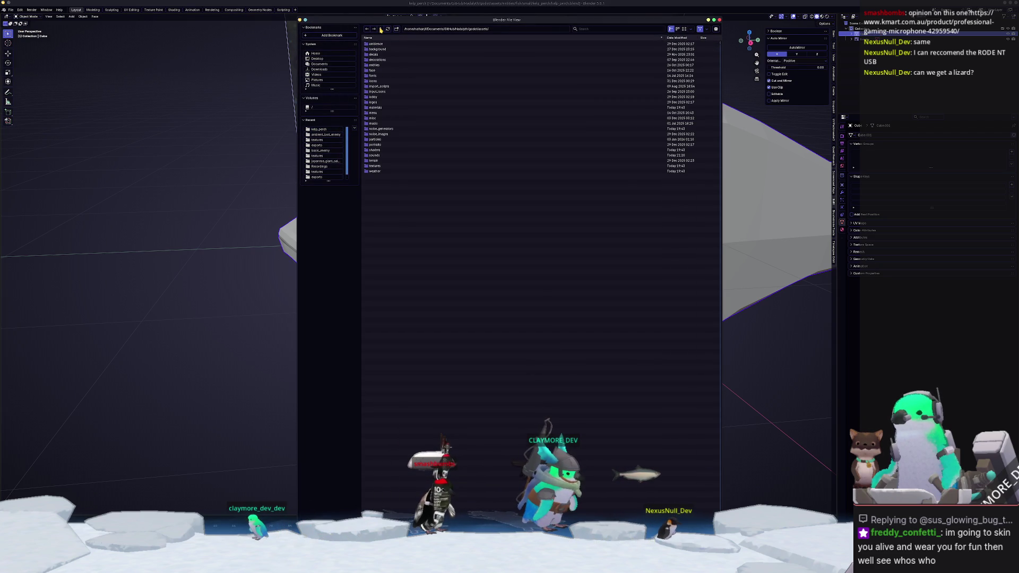
left_click(380, 30)
left_click(380, 30)
left_click(381, 30)
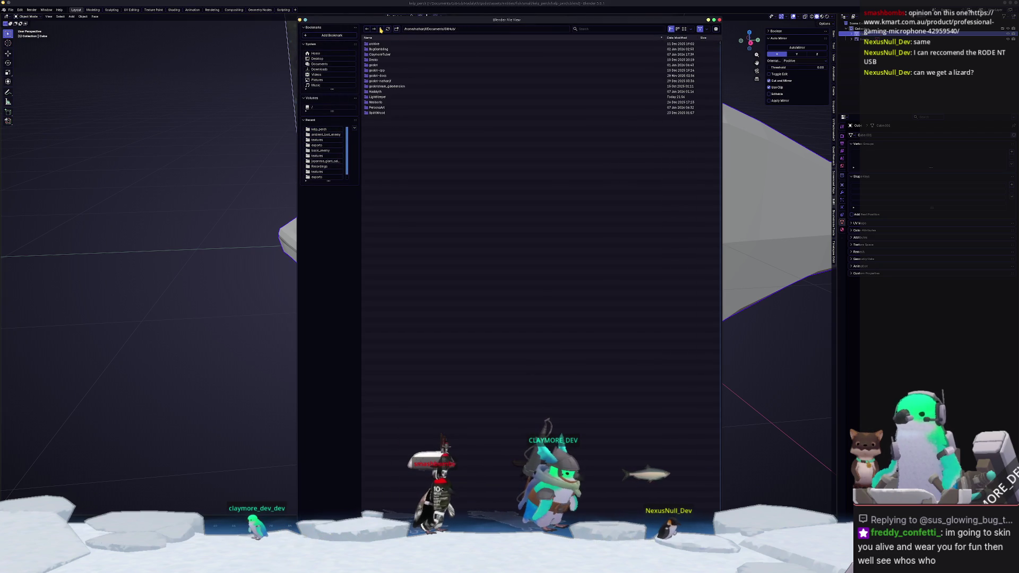
double_click(376, 97)
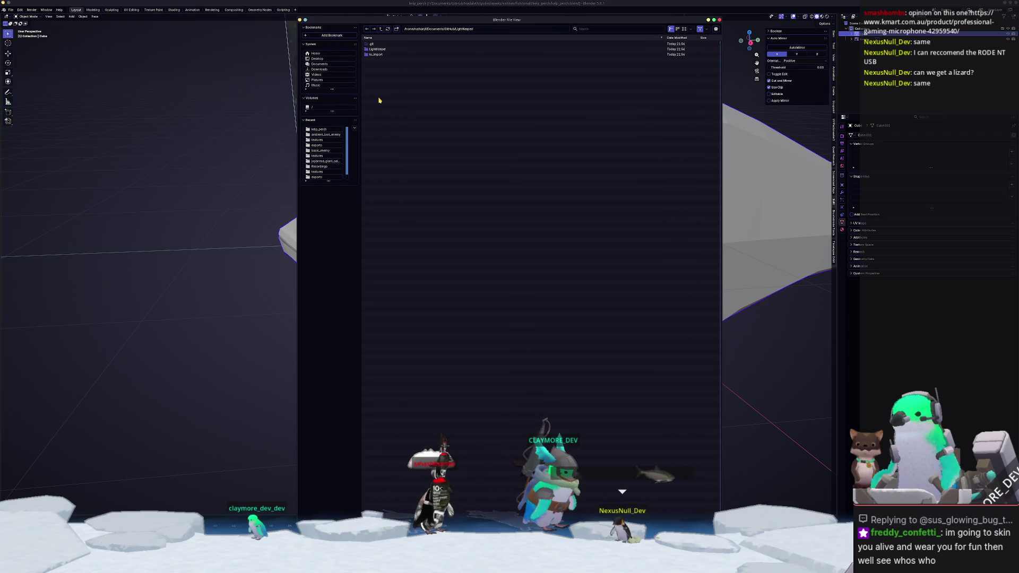
double_click(378, 55)
double_click(382, 44)
double_click(382, 44)
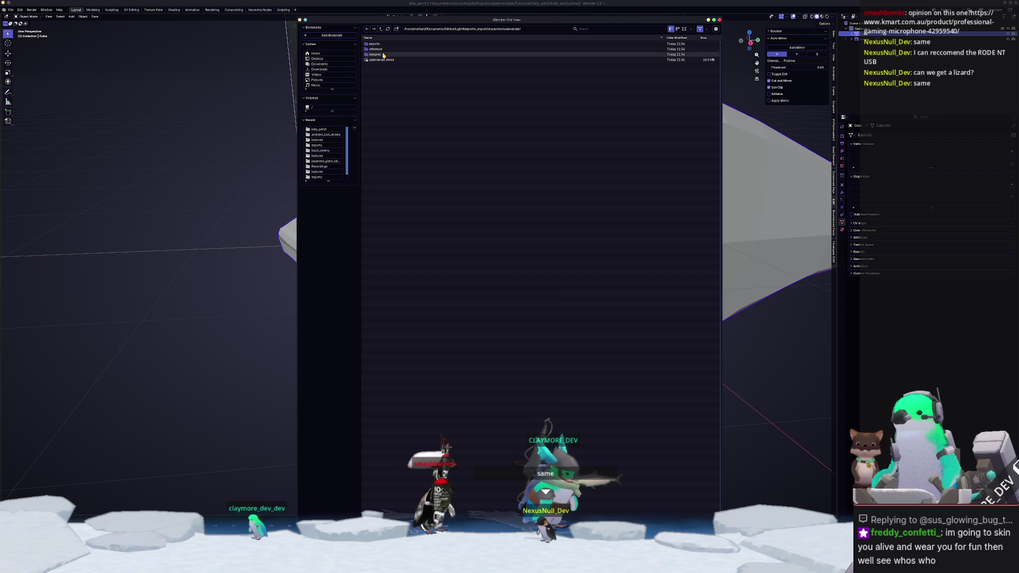
double_click(382, 60)
Switch to the Layout workspace, widen the 3D view and frame the salamander armature.
scroll(271, 292, "up", 5)
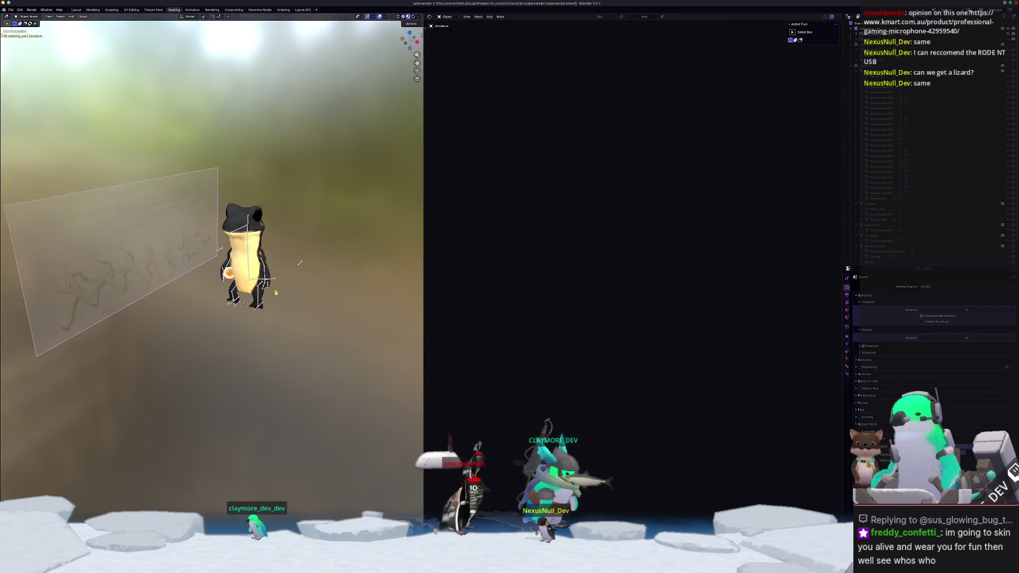
middle_click_drag(222, 327, 343, 314)
left_click(77, 10)
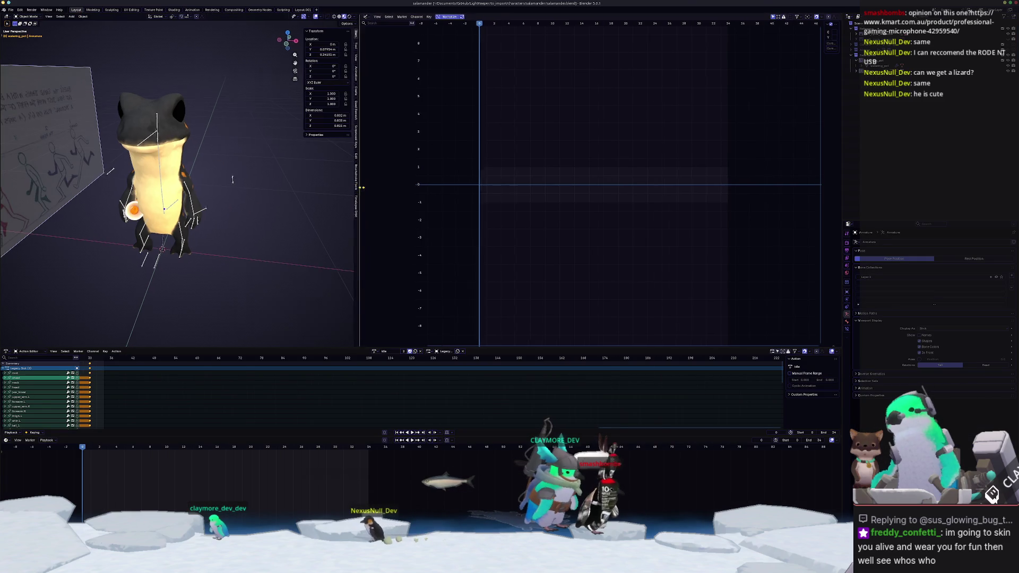
left_click_drag(357, 184, 603, 184)
middle_click_drag(510, 249, 433, 265)
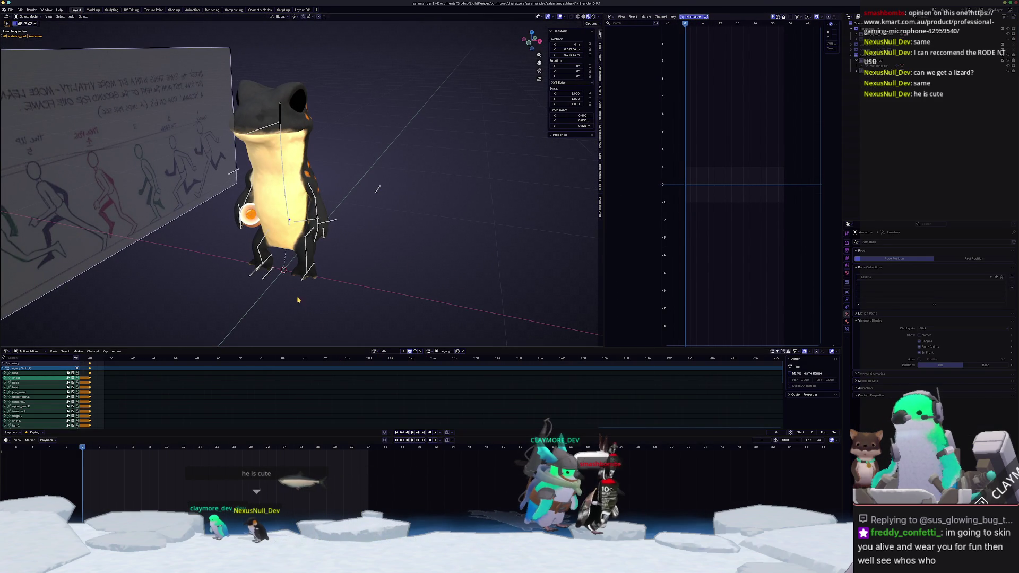
left_click(262, 281)
key("KP_Decimal")
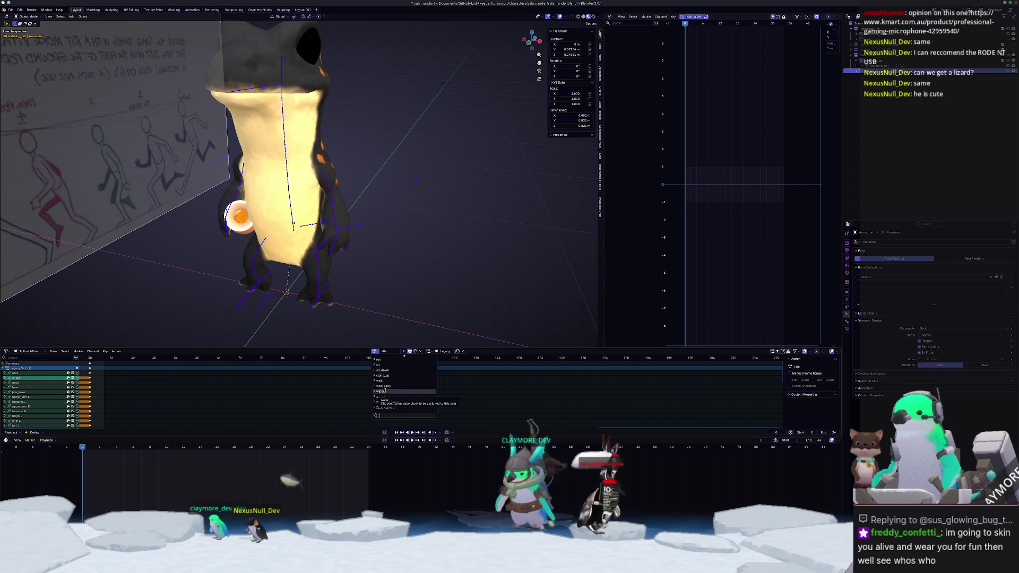
Preview the water and sit_down actions on the rig by playing each.
left_click(380, 391)
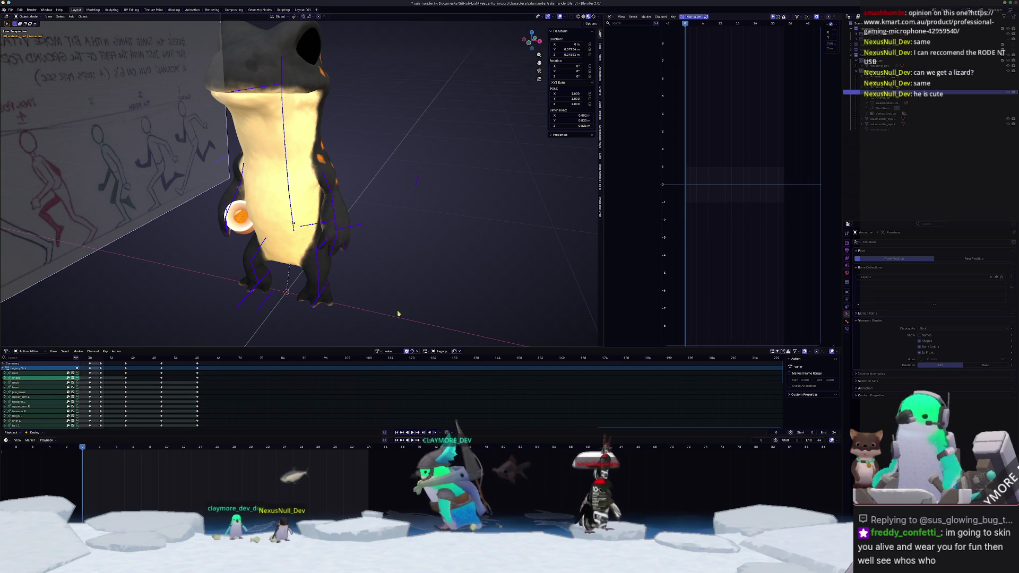
key("space")
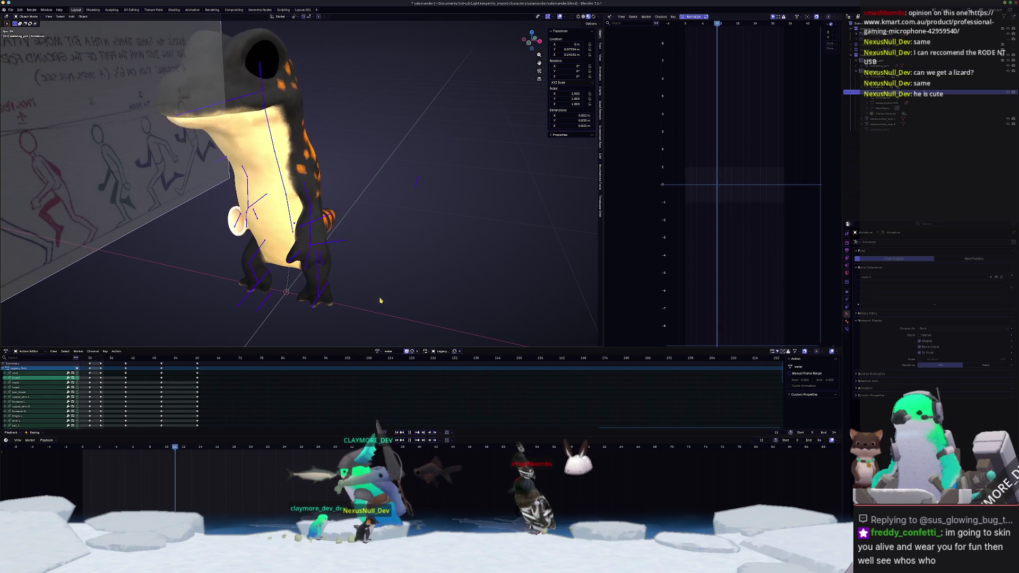
mouse_move(345, 312)
middle_mouse_down()
mouse_move(357, 302)
mouse_move(212, 311)
middle_mouse_up()
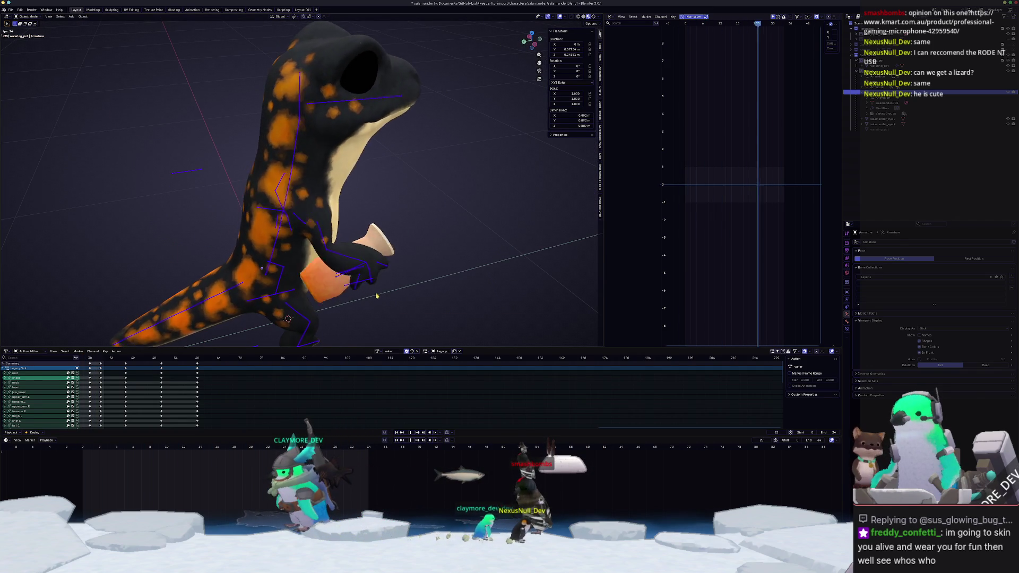
key("space")
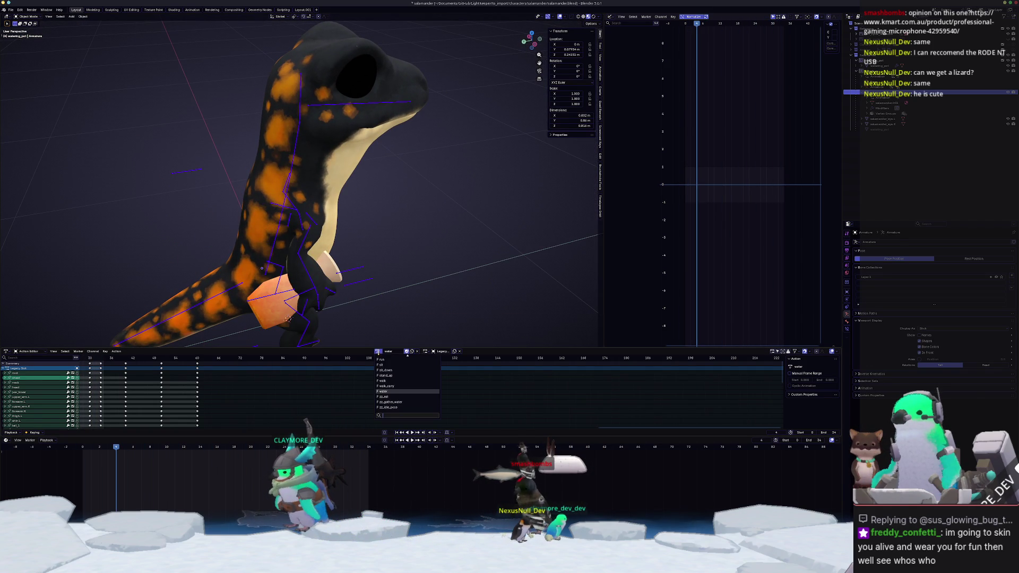
left_click(383, 370)
key("space")
mouse_move(350, 297)
middle_mouse_down()
mouse_move(323, 294)
mouse_move(363, 298)
mouse_move(306, 300)
mouse_move(445, 162)
middle_mouse_up()
key("space")
Hide the reference-image wall, enlarge the 3D view and action list, and select the salamander body.
key("ctrl+Tab")
key("ctrl+Tab")
left_click(126, 202)
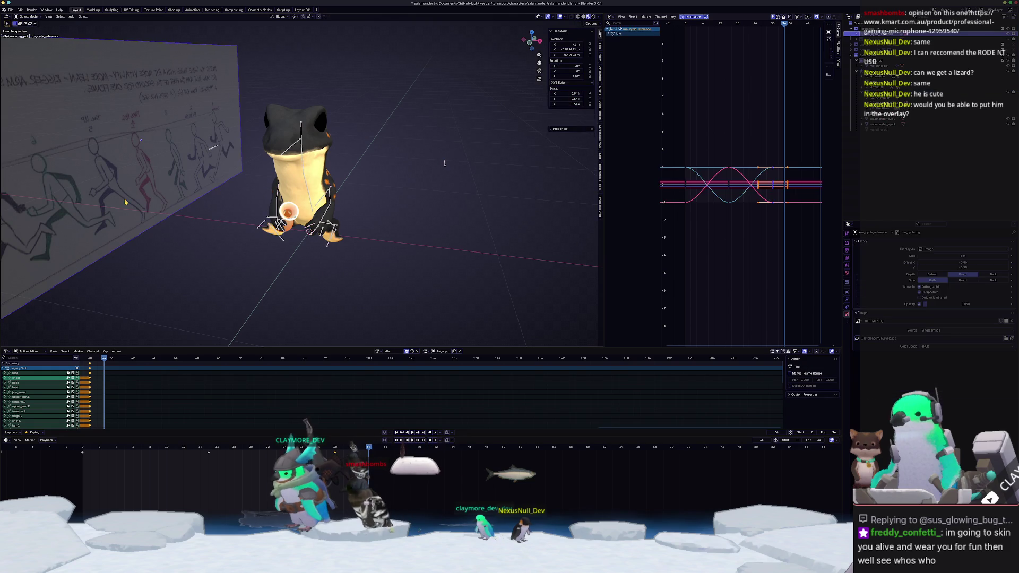
key("h")
middle_click_drag(227, 213, 301, 357)
mouse_move(301, 345)
left_mouse_down()
mouse_move(361, 409)
mouse_move(451, 390)
left_mouse_up()
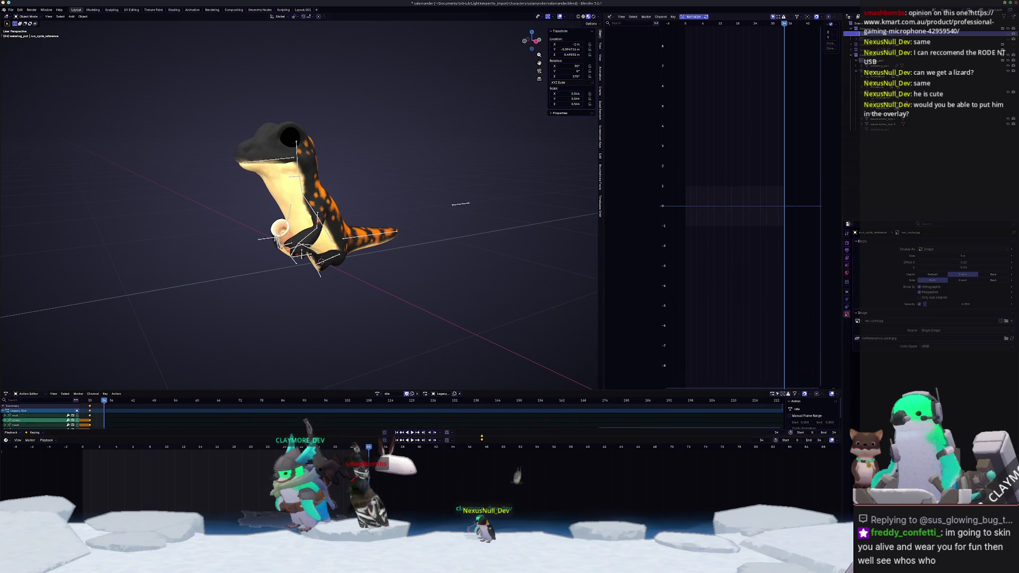
left_click_drag(494, 440, 491, 456)
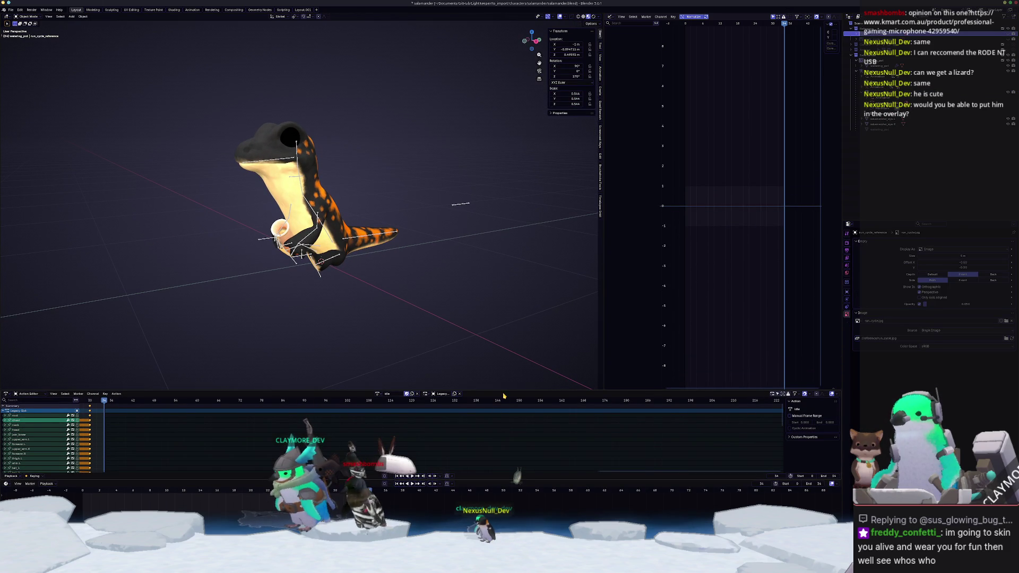
left_click_drag(506, 392, 504, 431)
left_click(289, 207)
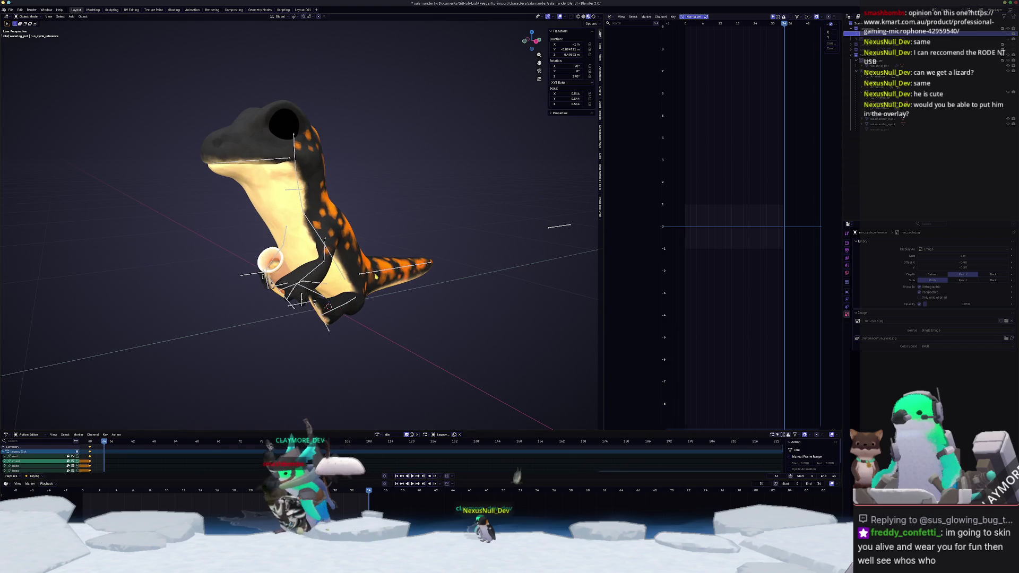
Enter Edit Mode on the salamander body, zoom in, select all, and cancel the knife preview.
key("Tab")
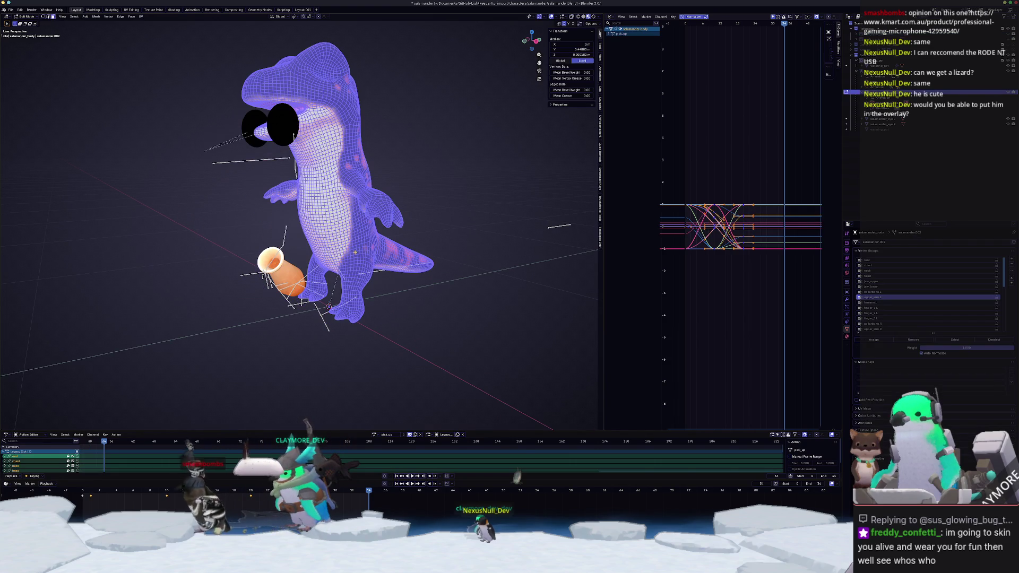
scroll(409, 289, "up", 1)
mouse_move(424, 318)
middle_mouse_down()
mouse_move(449, 189)
mouse_move(381, 197)
mouse_move(453, 187)
middle_mouse_up()
scroll(450, 189, "up", 3)
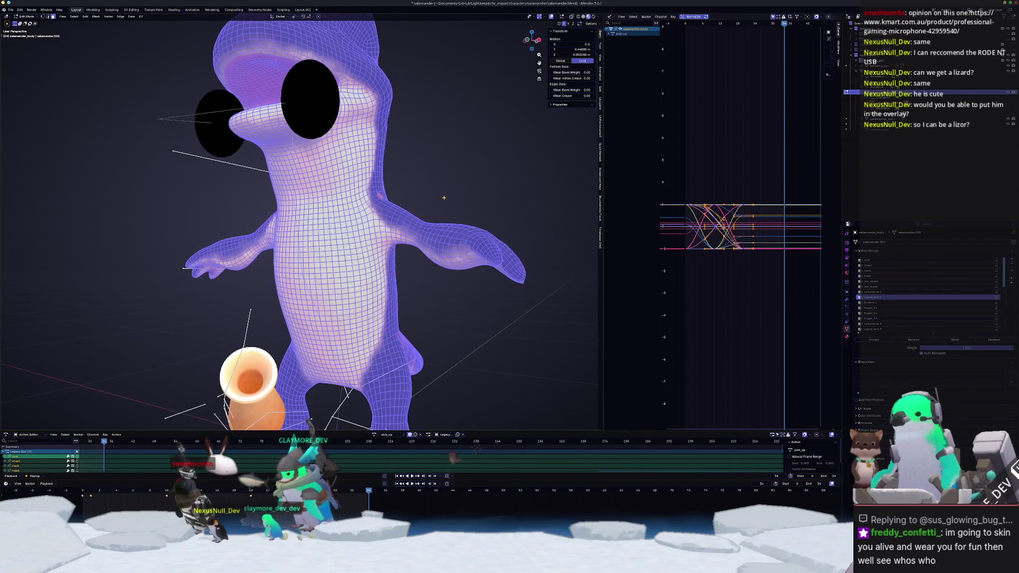
scroll(454, 187, "up", 4)
scroll(392, 210, "up", 5)
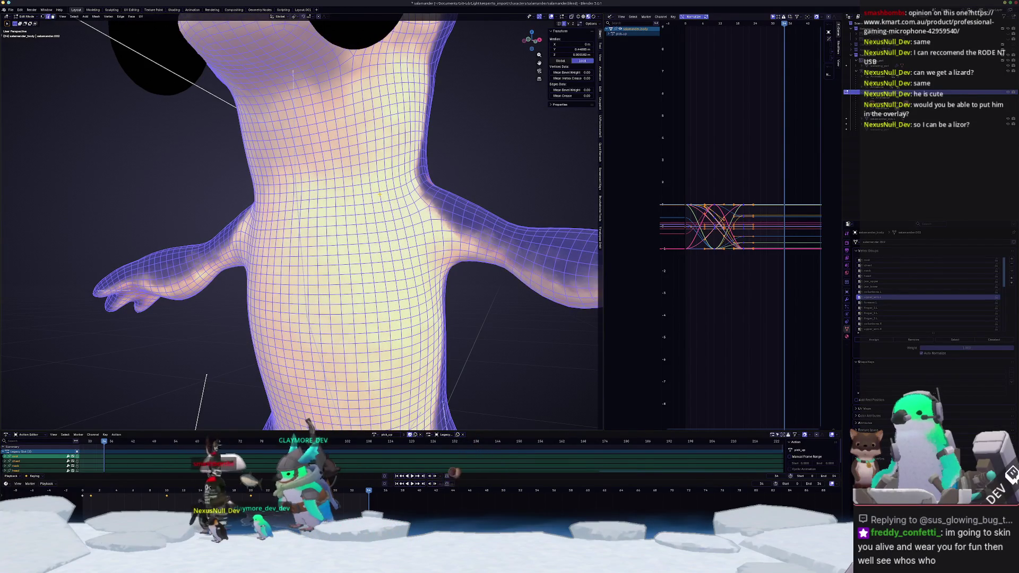
key("a")
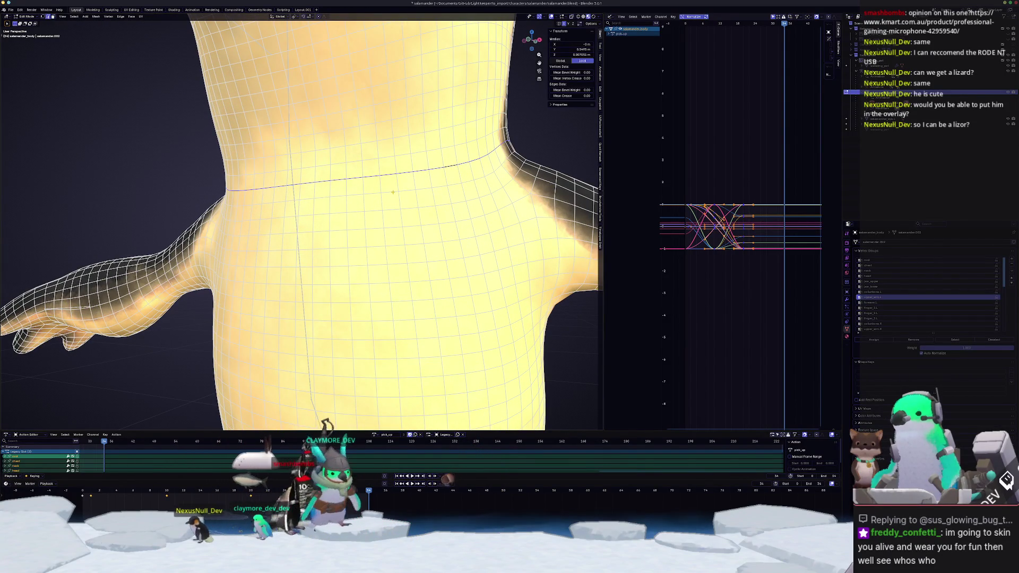
scroll(394, 195, "down", 8)
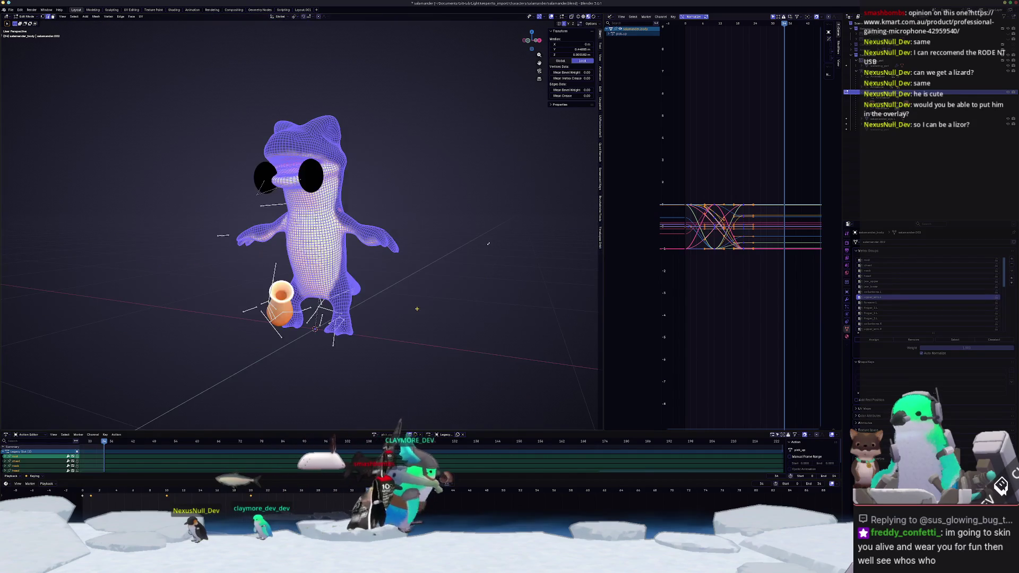
mouse_move(355, 314)
middle_mouse_down()
mouse_move(381, 312)
mouse_move(360, 303)
middle_mouse_up()
scroll(407, 317, "up", 5)
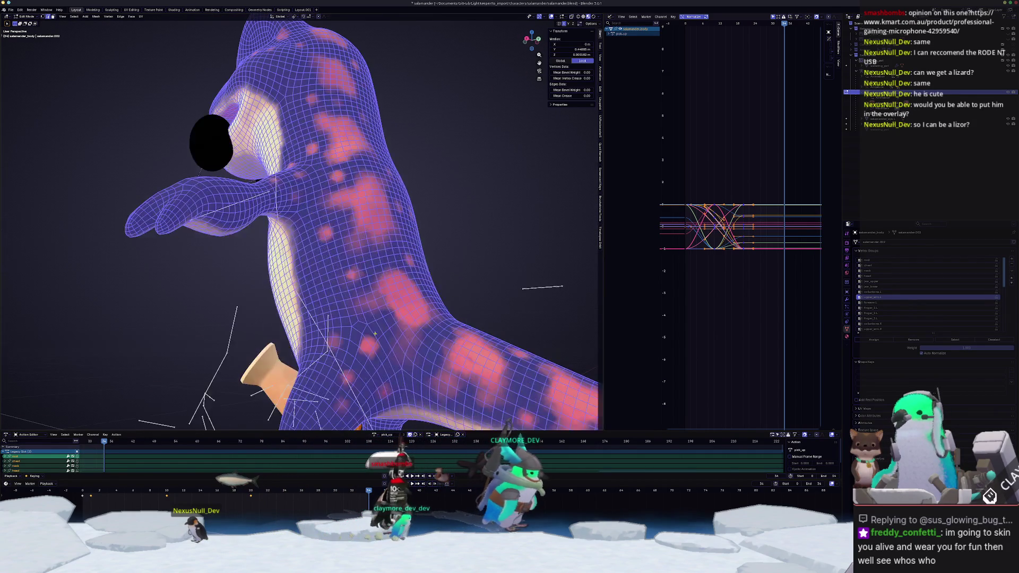
scroll(355, 333, "up", 5)
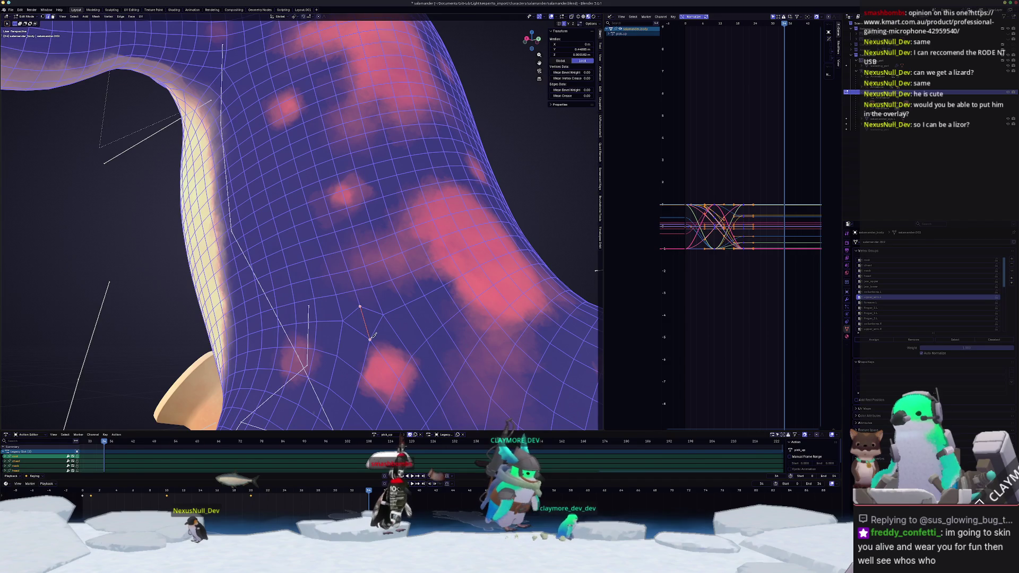
key("Escape")
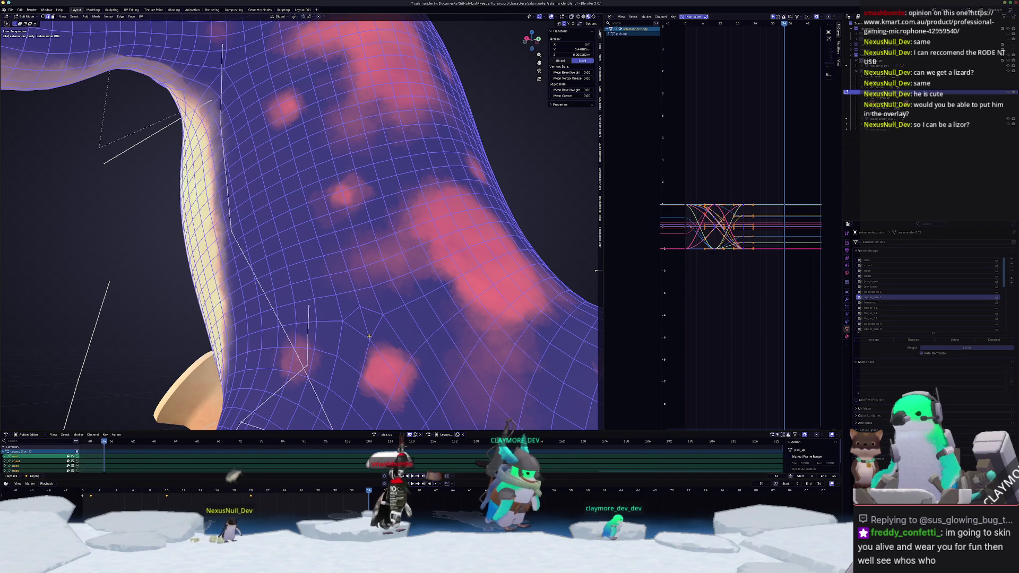
Inspect the mesh from tail to head, then return to Object Mode.
scroll(386, 333, "down", 6)
middle_click_drag(385, 333, 351, 341)
scroll(351, 342, "up", 8)
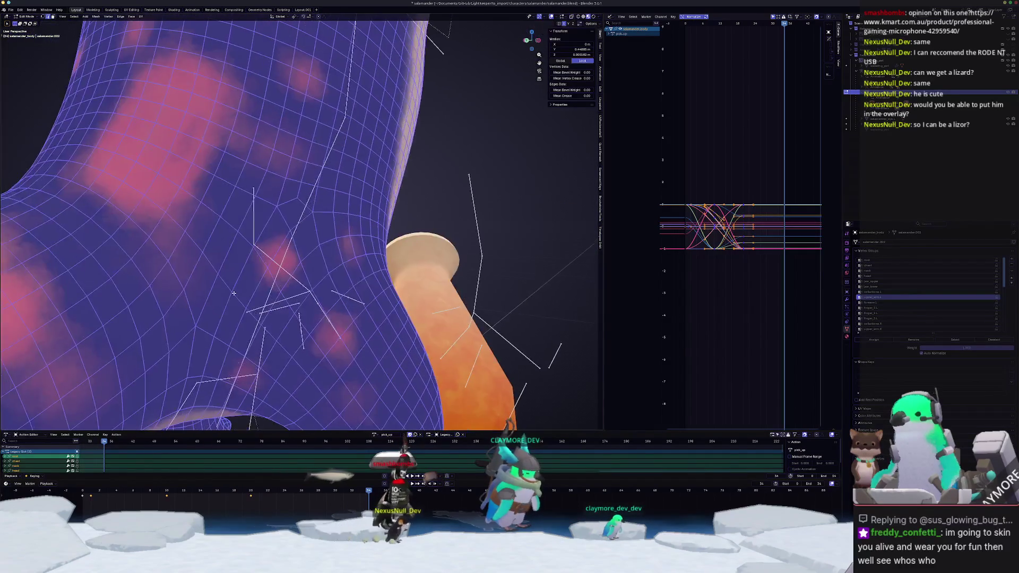
scroll(251, 243, "up", 1)
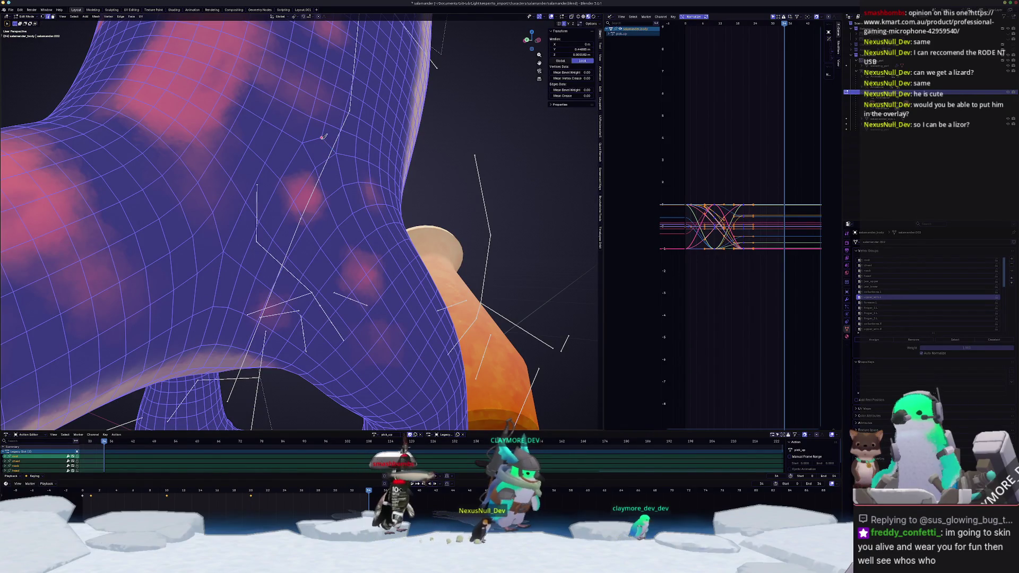
scroll(315, 167, "down", 7)
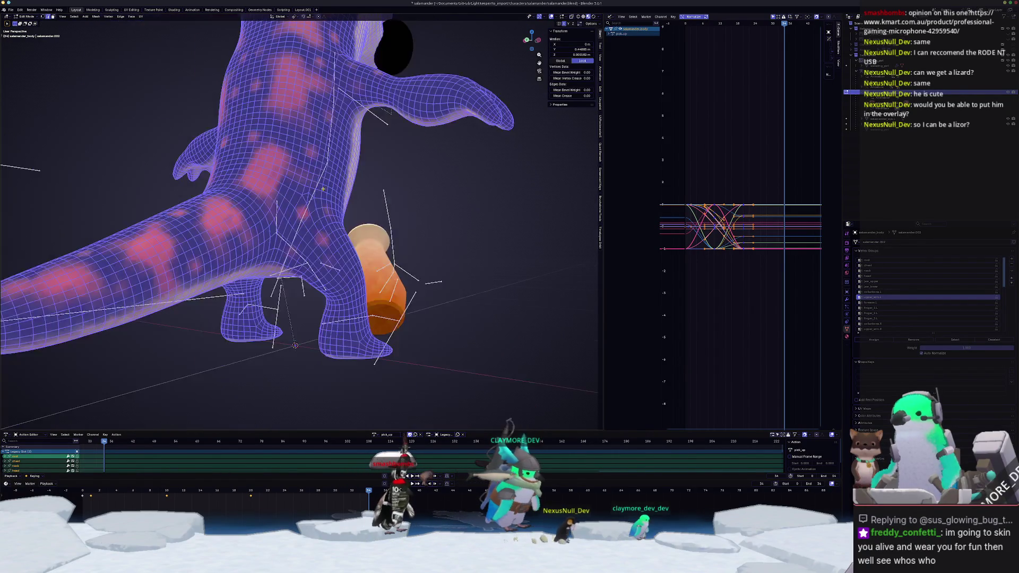
middle_click_drag(417, 225, 405, 291)
scroll(405, 292, "up", 8)
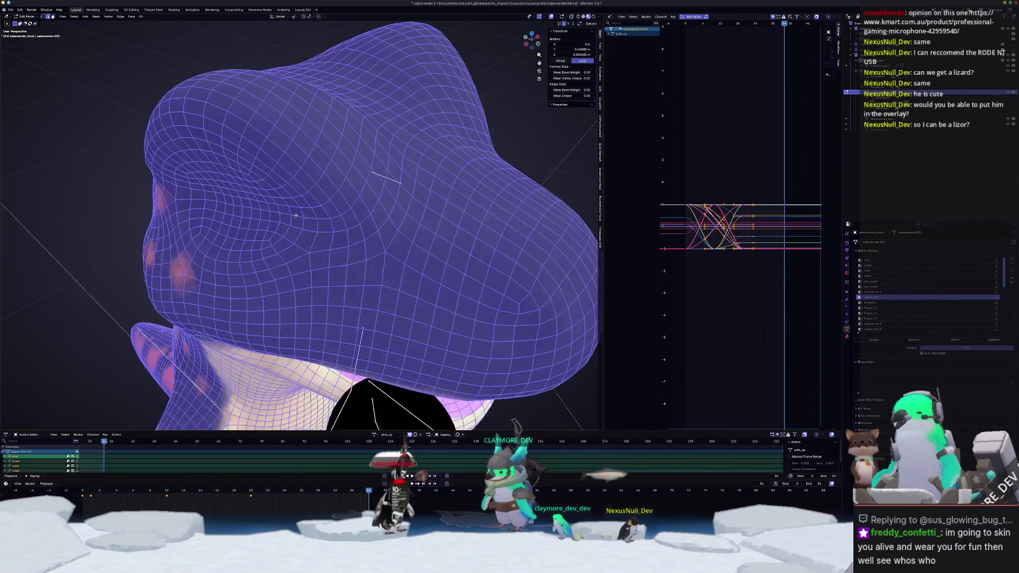
key("Tab")
scroll(414, 281, "down", 8)
middle_click_drag(414, 281, 446, 260)
Put the salamander armature in Pose Mode and try moving the foot_ik_pole.L bone.
left_click(469, 276)
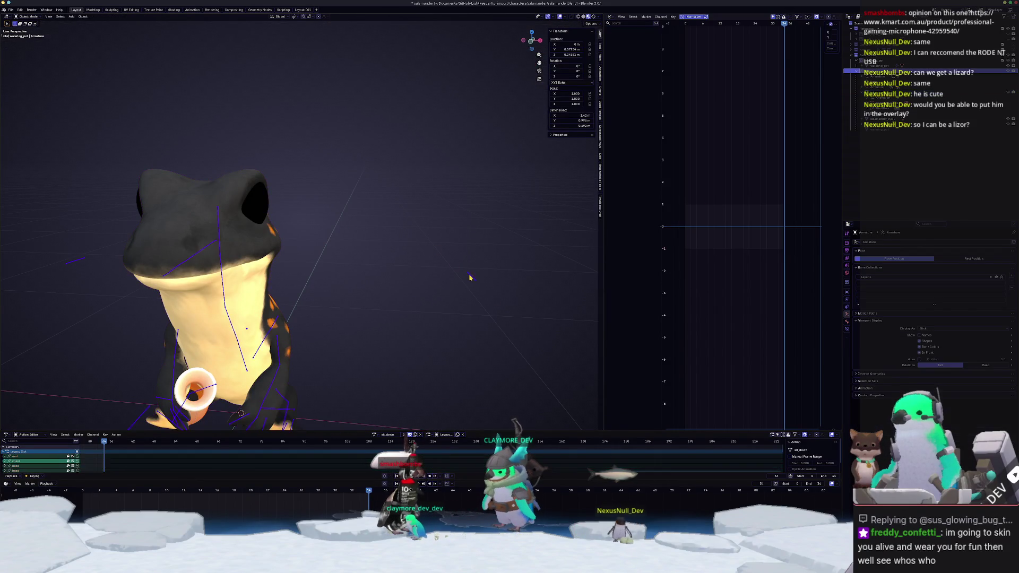
key("ctrl+Tab")
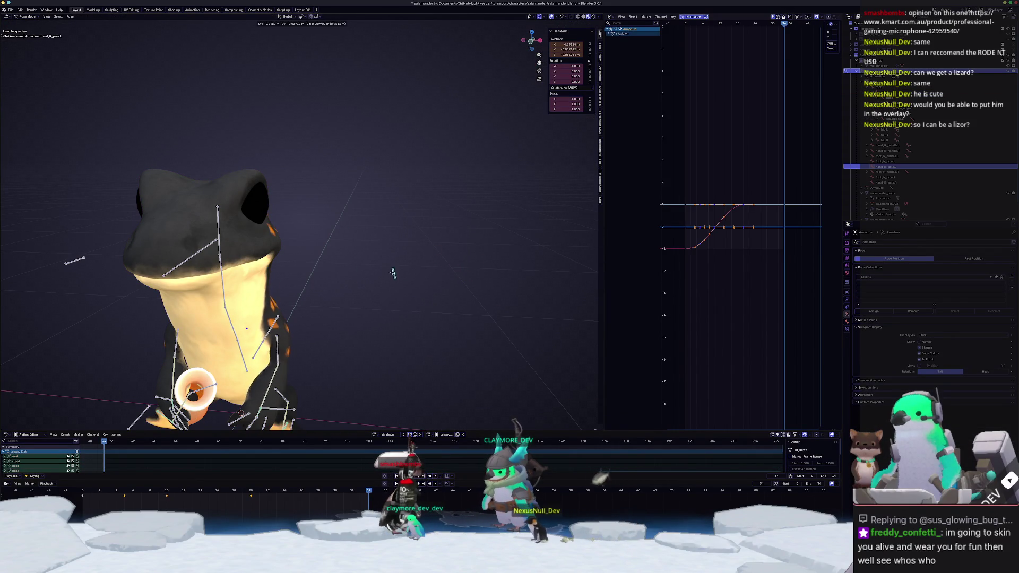
middle_click_drag(416, 271, 399, 213)
left_click(385, 300)
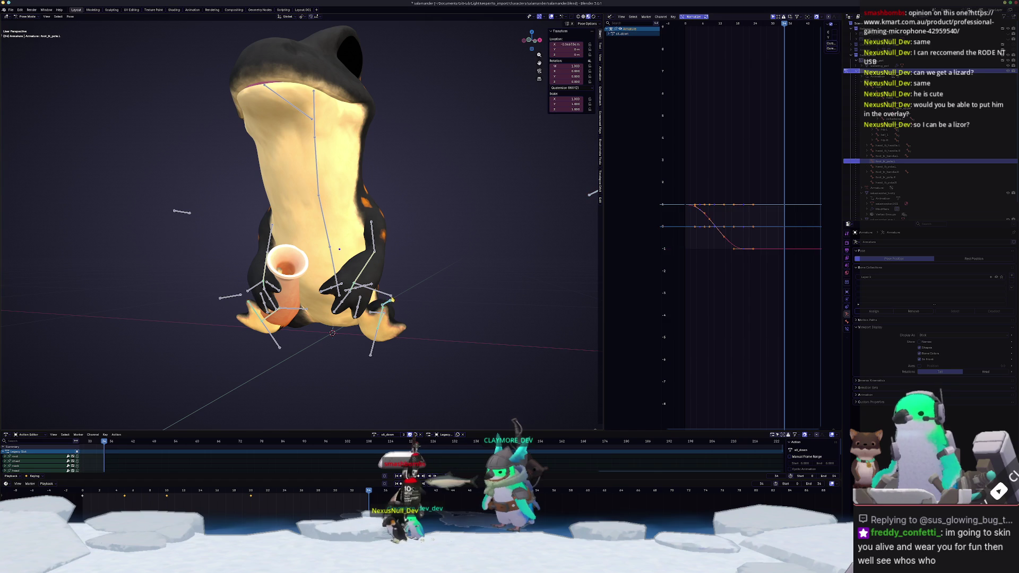
left_click(355, 232)
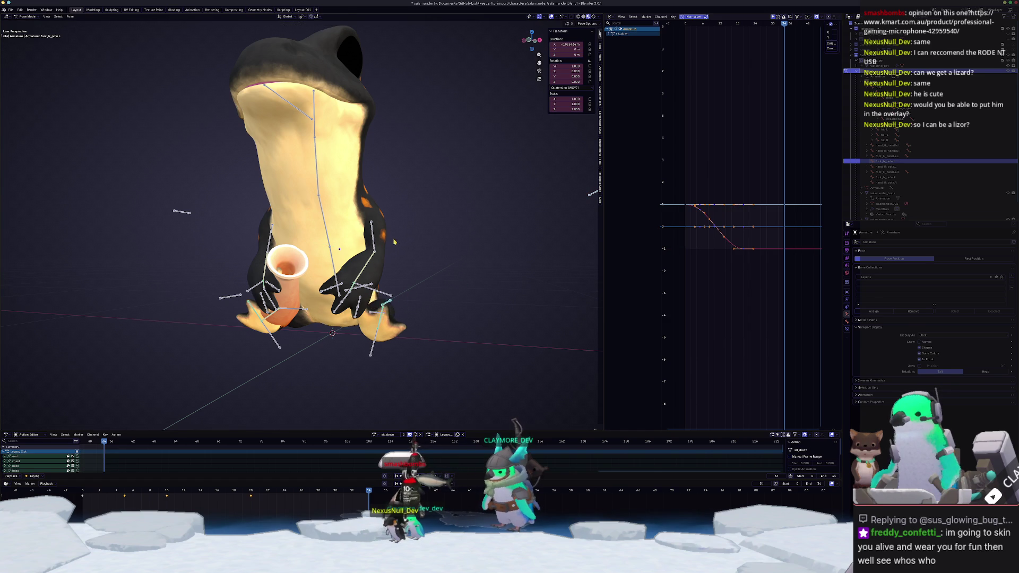
scroll(212, 227, "down", 5)
key("ctrl+Tab")
key("ctrl+Tab")
middle_click_drag(276, 238, 332, 244)
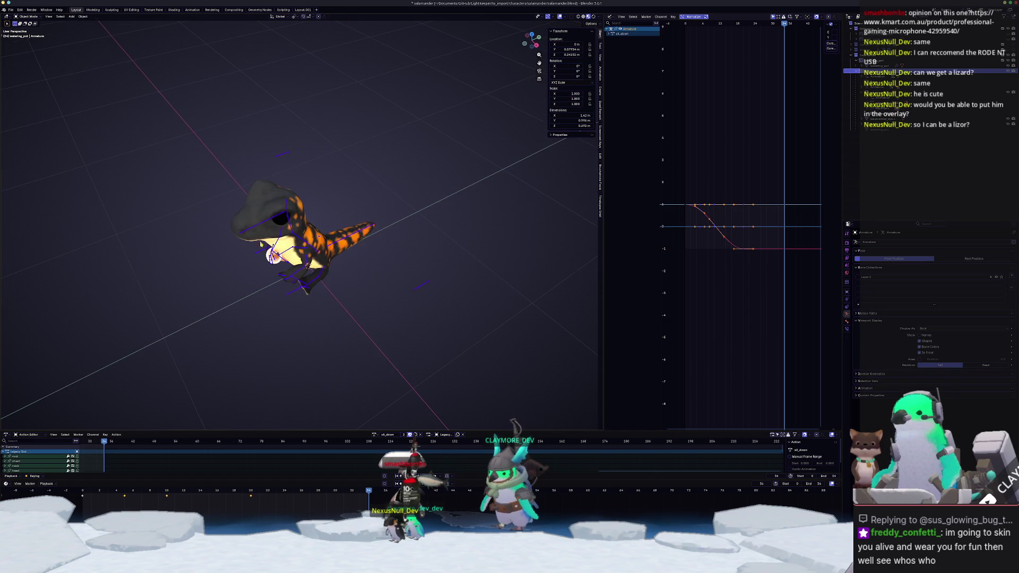
Rotate tail_1, tail_2 and tail_3 about Z so the tail curls sideways.
left_click(336, 246)
key("r")
key("z")
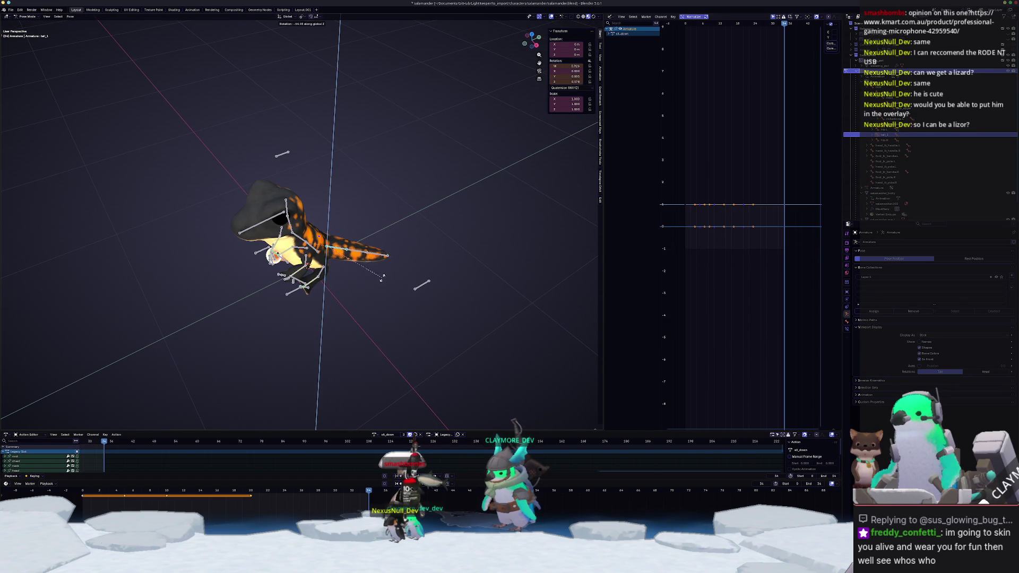
left_click(386, 263)
left_click(388, 261)
key("r")
key("z")
left_click(352, 280)
left_click(353, 280)
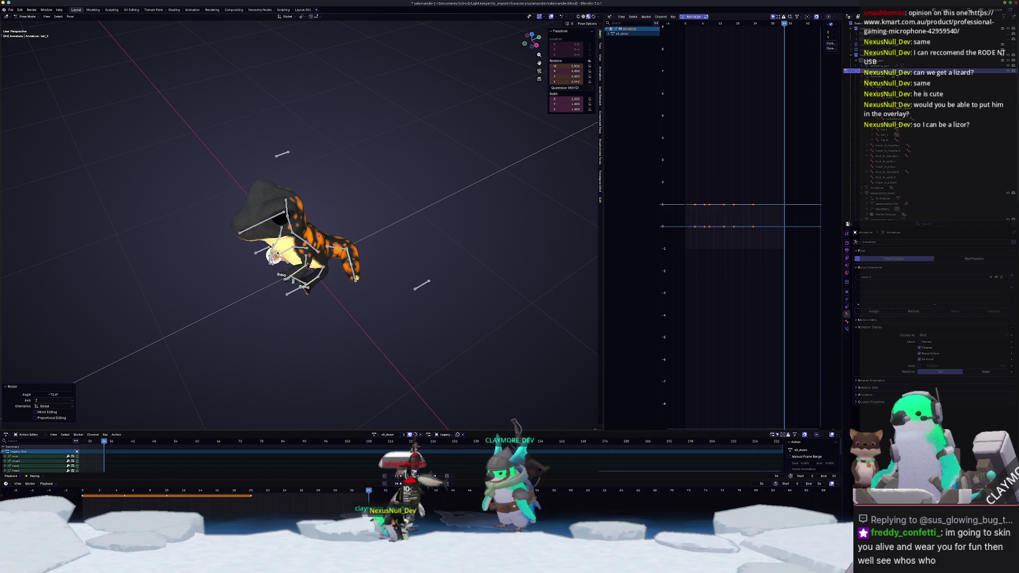
key("r")
key("z")
left_click(346, 285)
mouse_move(346, 285)
middle_mouse_down()
mouse_move(382, 263)
mouse_move(297, 255)
mouse_move(170, 268)
mouse_move(104, 158)
middle_mouse_up()
Reselect tail_1, return to Object Mode and show the recent files list.
left_click(328, 271)
key("ctrl+Tab")
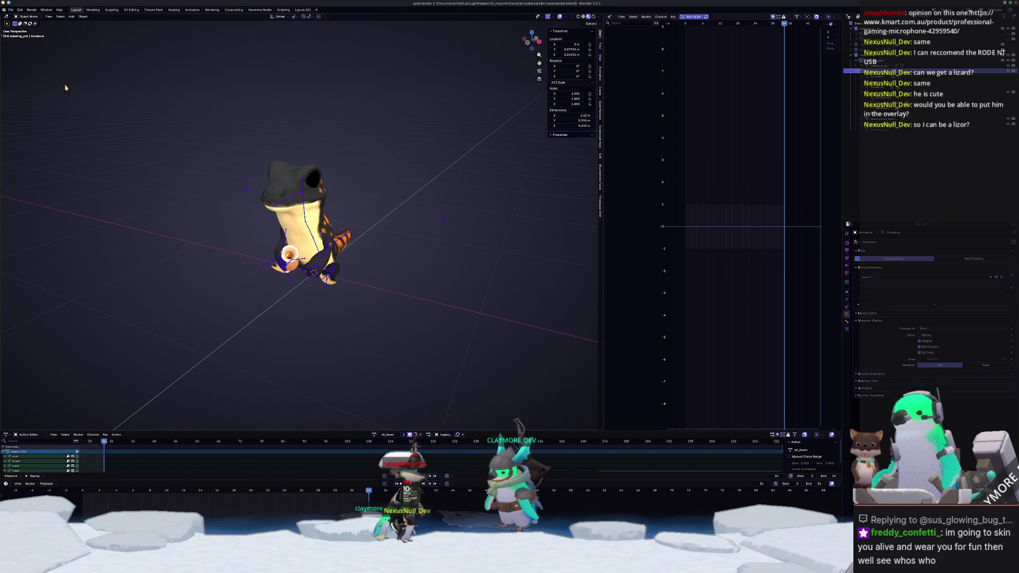
left_click(11, 10)
Reopen kelp_perch.blend and enter Edit Mode on the fish in right side view.
mouse_move(33, 33)
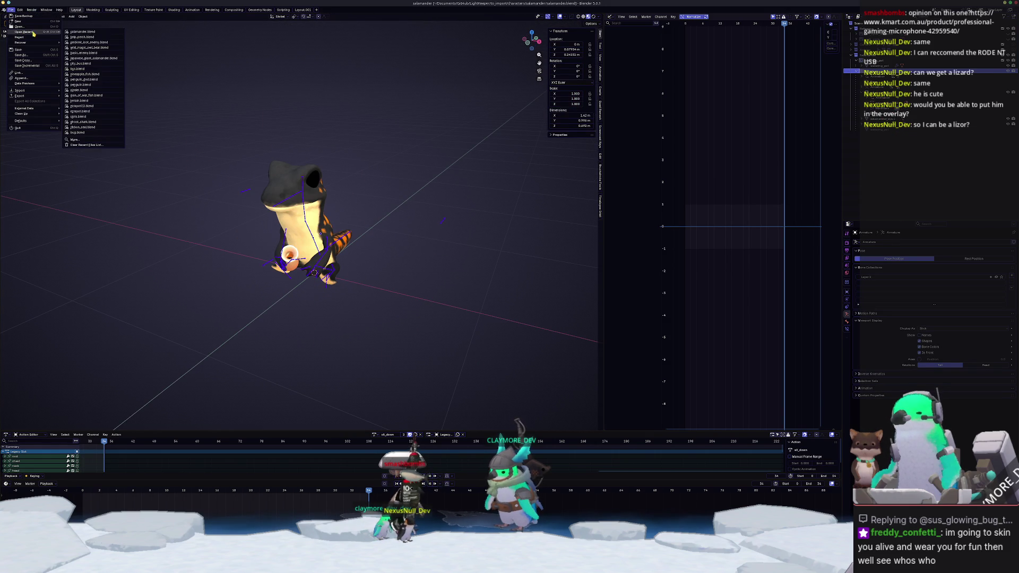
left_click(84, 39)
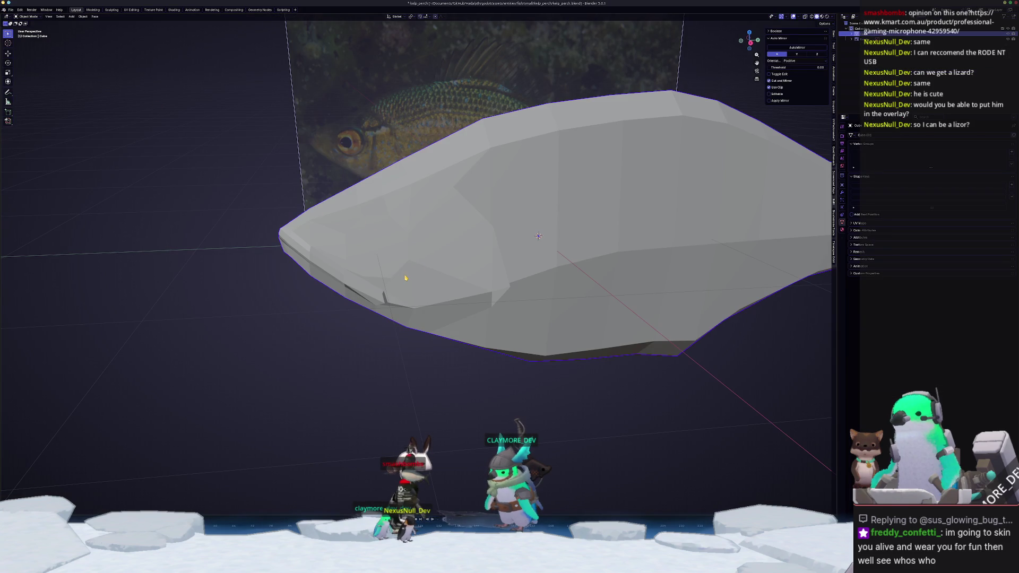
key("KP_3")
key("Tab")
scroll(419, 239, "up", 5)
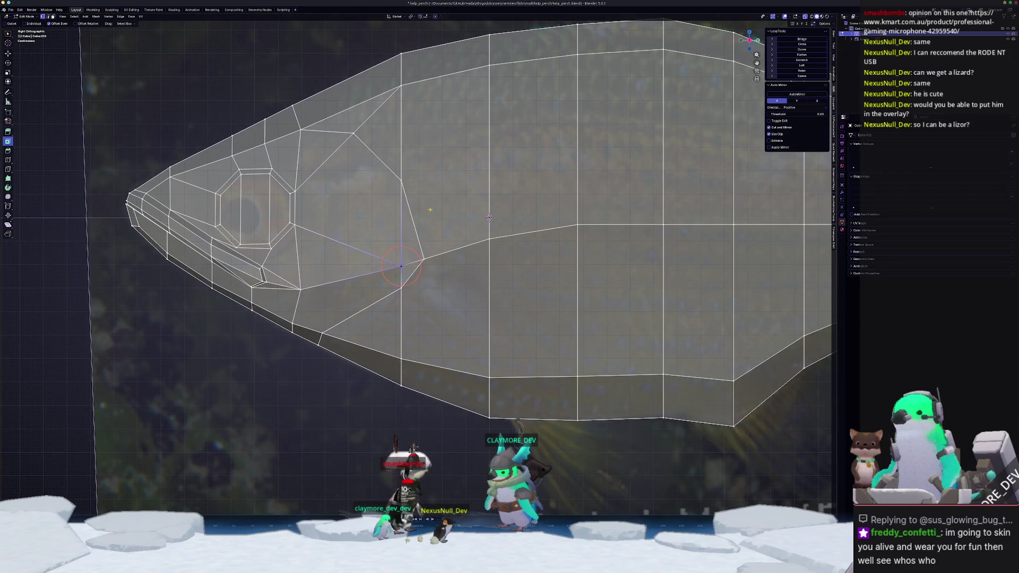
scroll(490, 217, "down", 3)
middle_click_drag(490, 217, 442, 244)
scroll(442, 243, "up", 3)
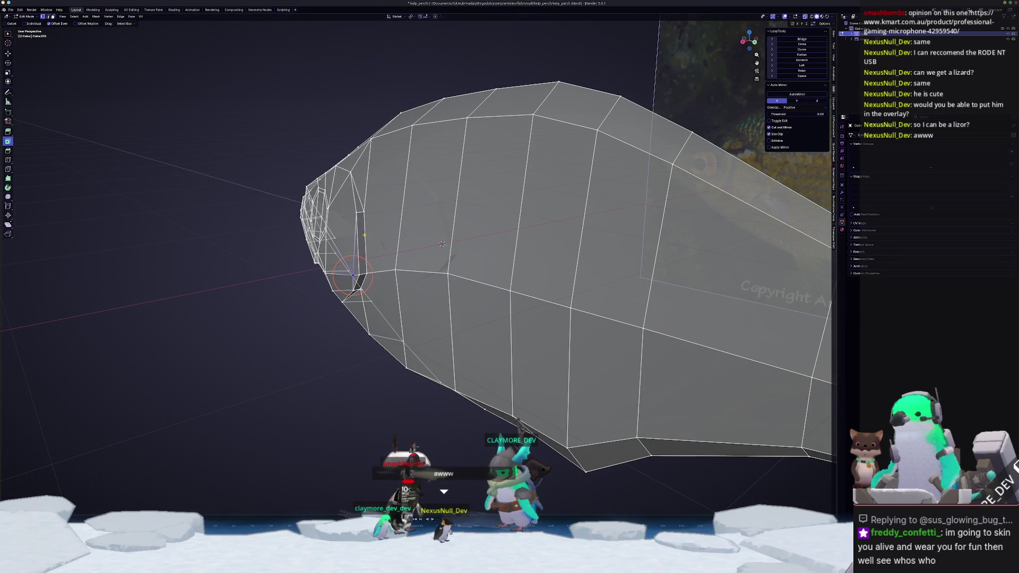
key("KP_3")
middle_click_drag(467, 232, 345, 258, "shift")
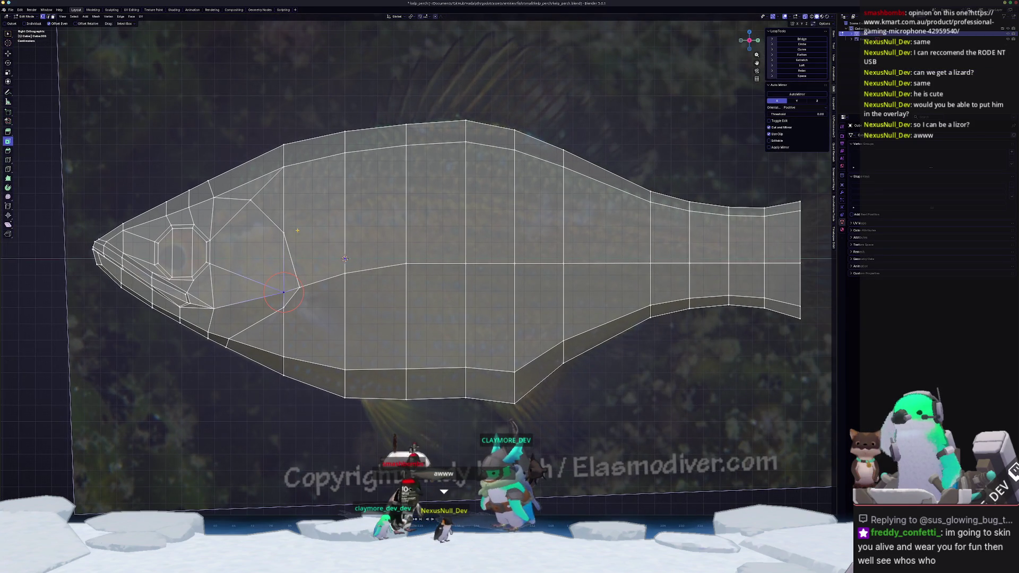
scroll(302, 228, "up", 3)
middle_click_drag(302, 229, 213, 227)
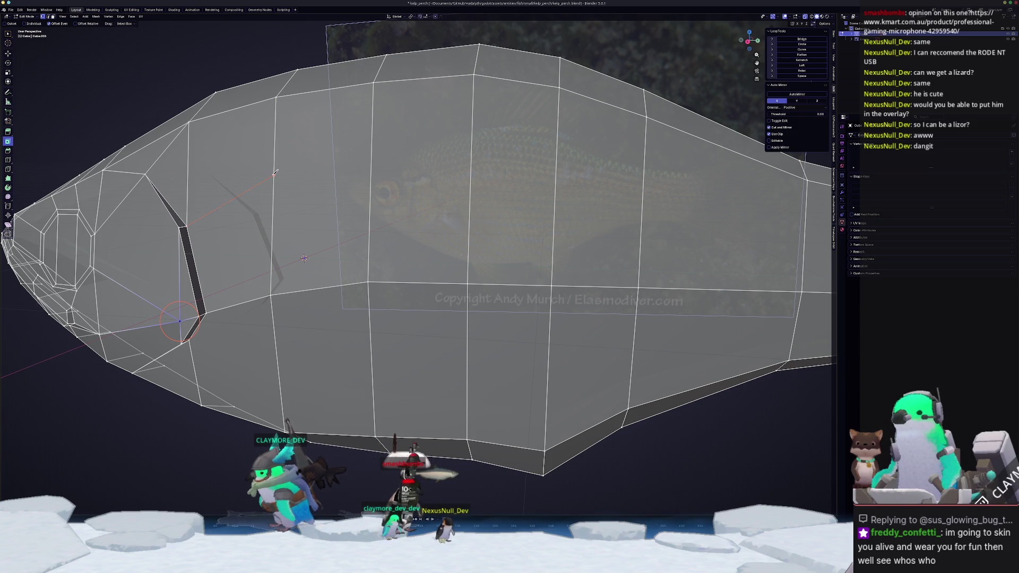
key("KP_3")
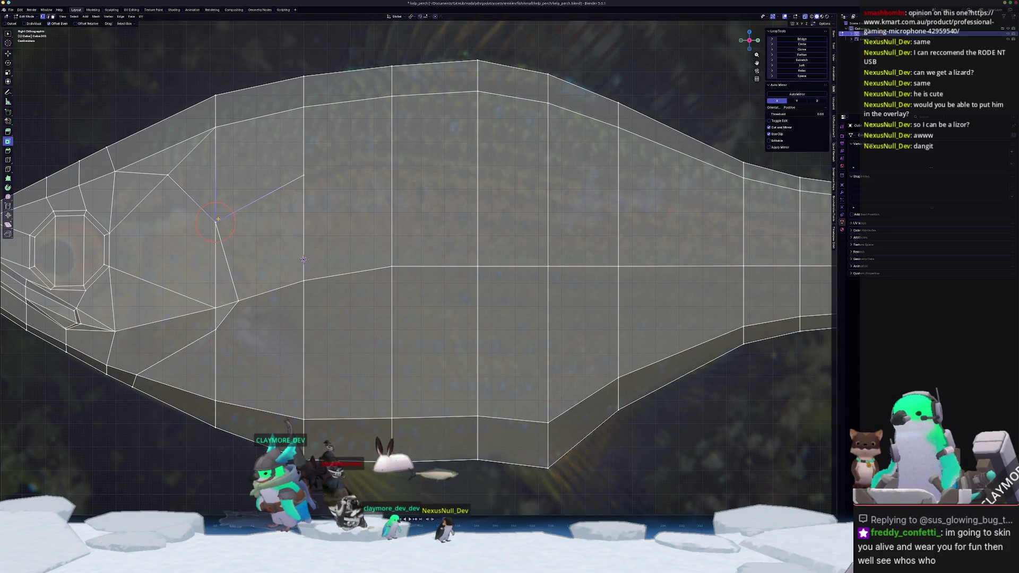
Cut a knife line along the tail stalk edges to the tail end and confirm it.
left_click(295, 166)
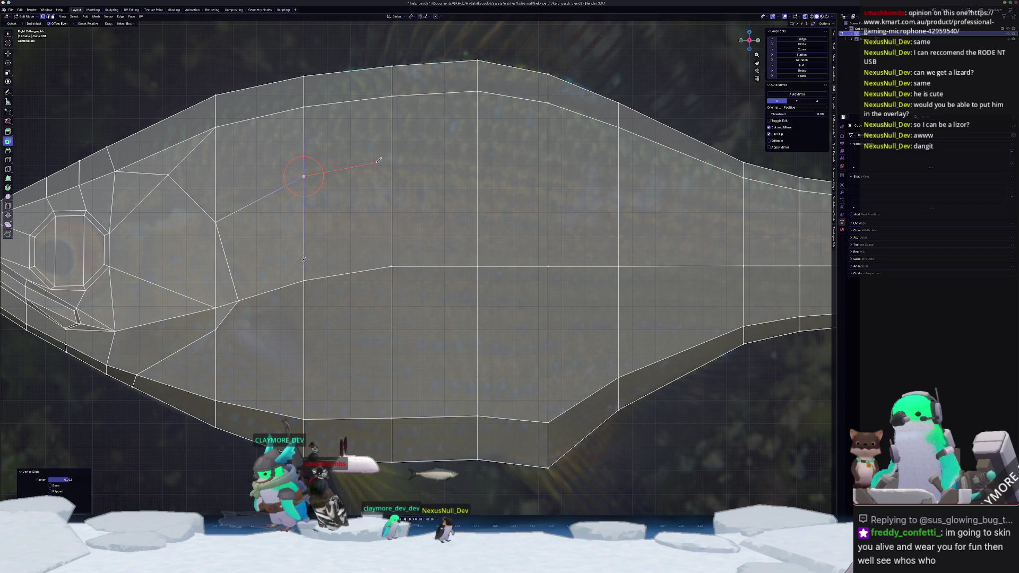
middle_click_drag(395, 155, 333, 162, "shift")
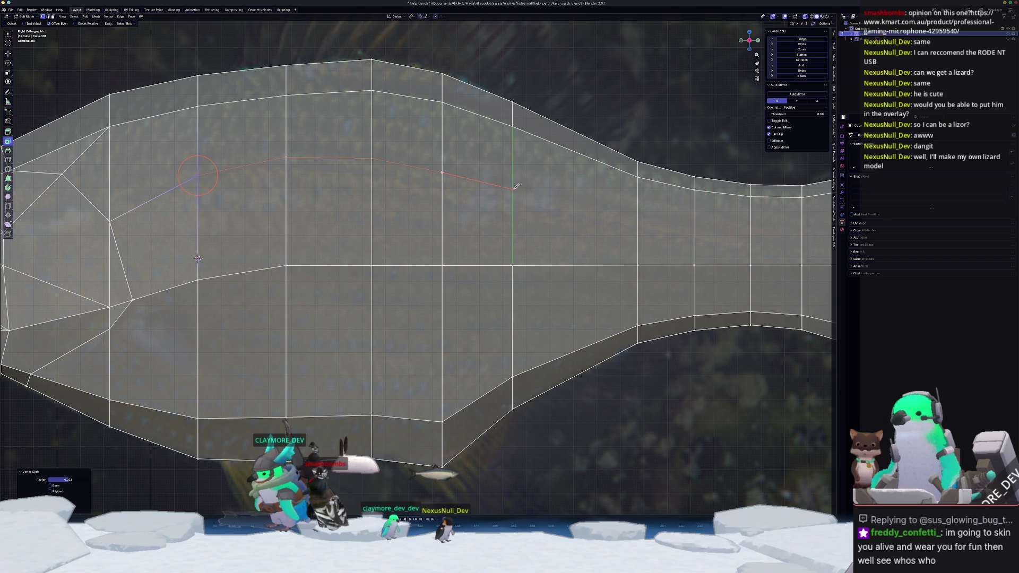
middle_click_drag(536, 191, 432, 183, "shift")
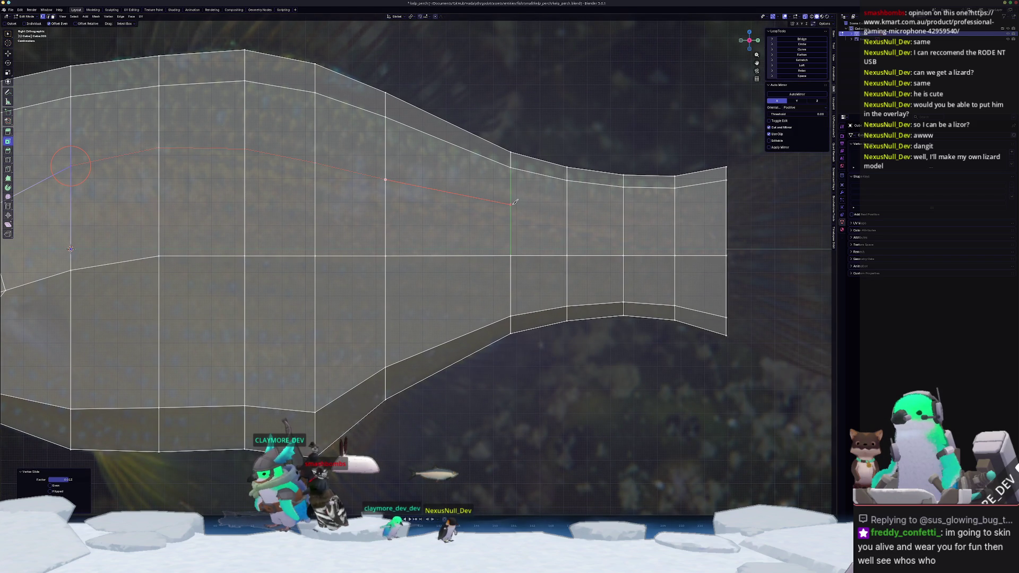
left_click(567, 213)
middle_click_drag(619, 217, 559, 220, "shift")
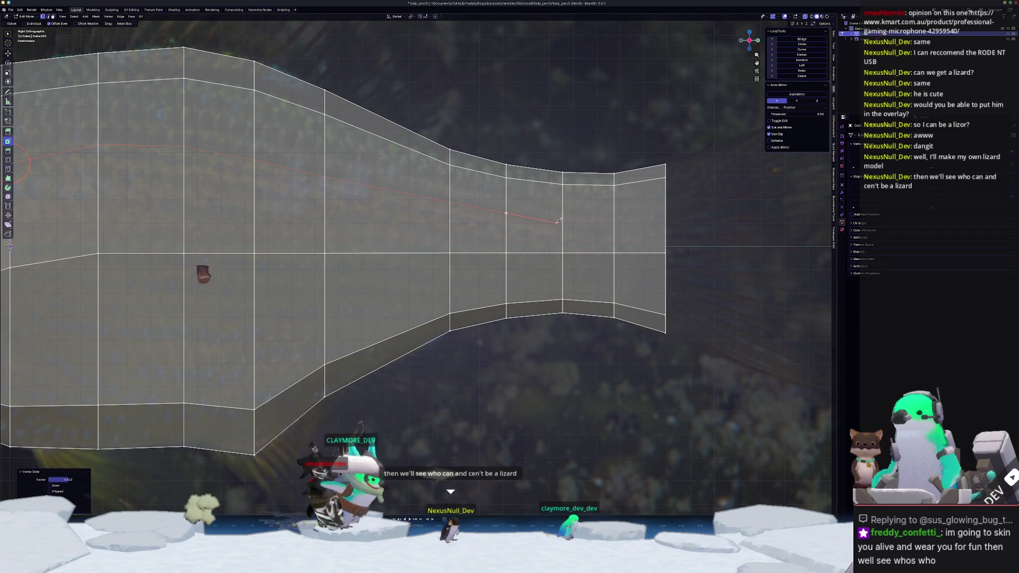
left_click(615, 226)
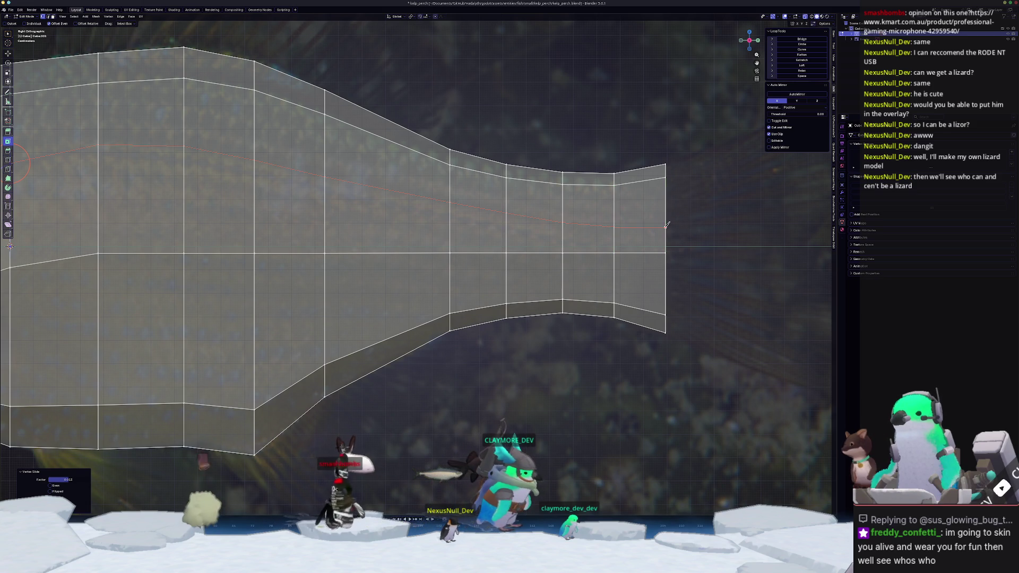
key("Return")
scroll(543, 239, "down", 3)
Deselect the cut, then open new_logo.blend from GitHub/PersonaArt/gecko.
left_click(531, 319)
scroll(468, 232, "down", 2)
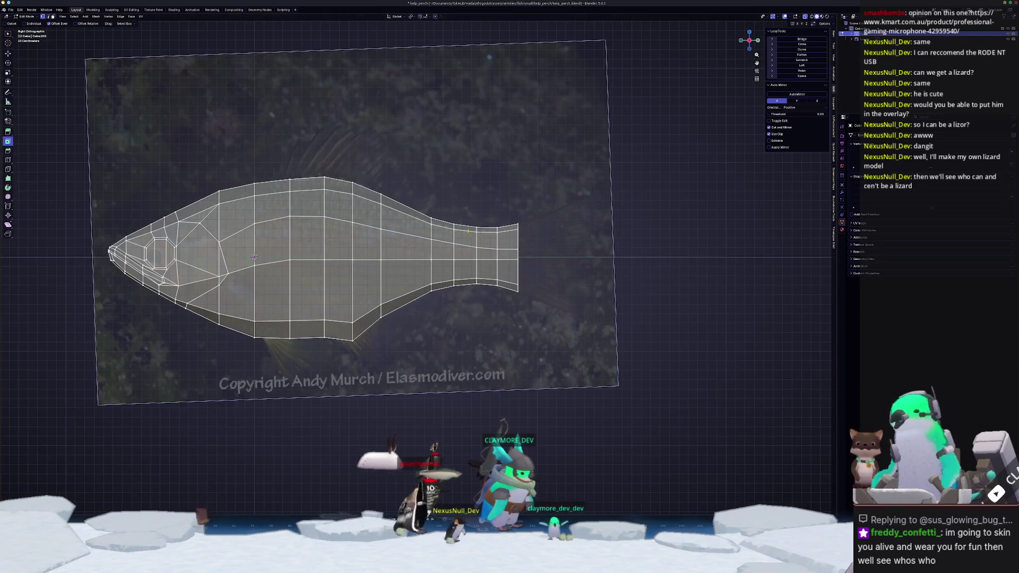
left_click(18, 10)
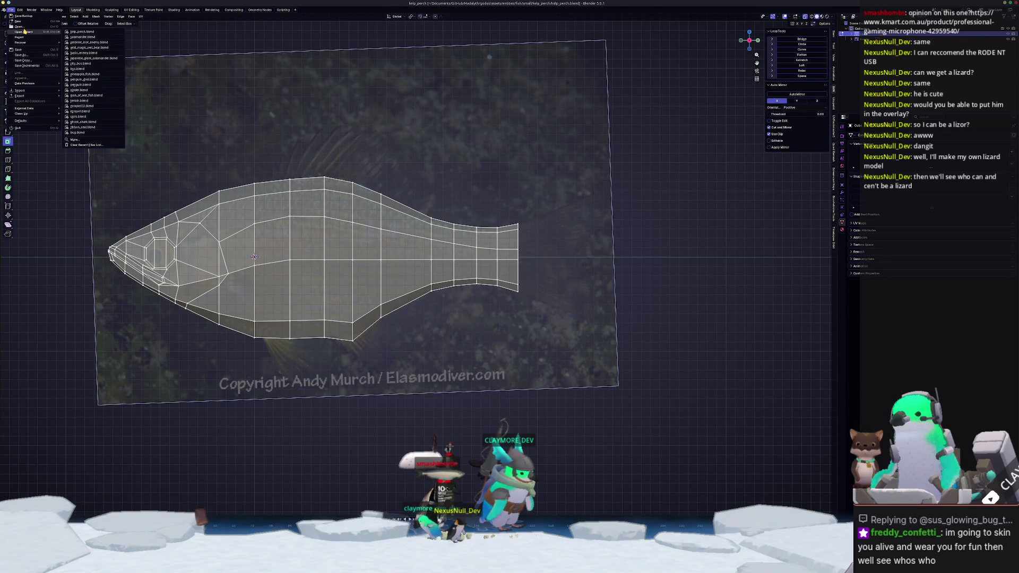
left_click(24, 26)
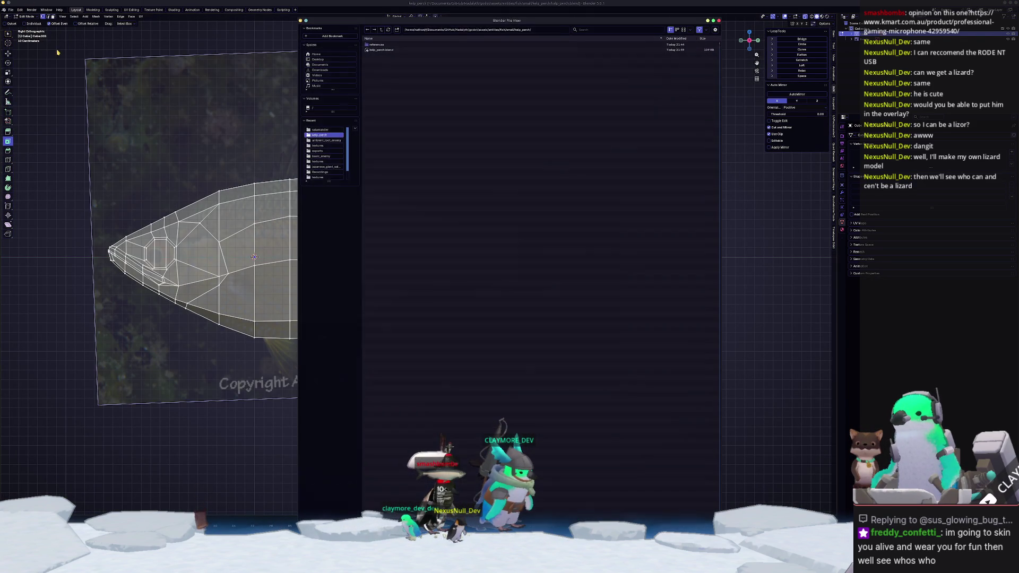
left_click(381, 29)
left_click(381, 29)
left_click(381, 29)
left_click(381, 29)
left_click(381, 30)
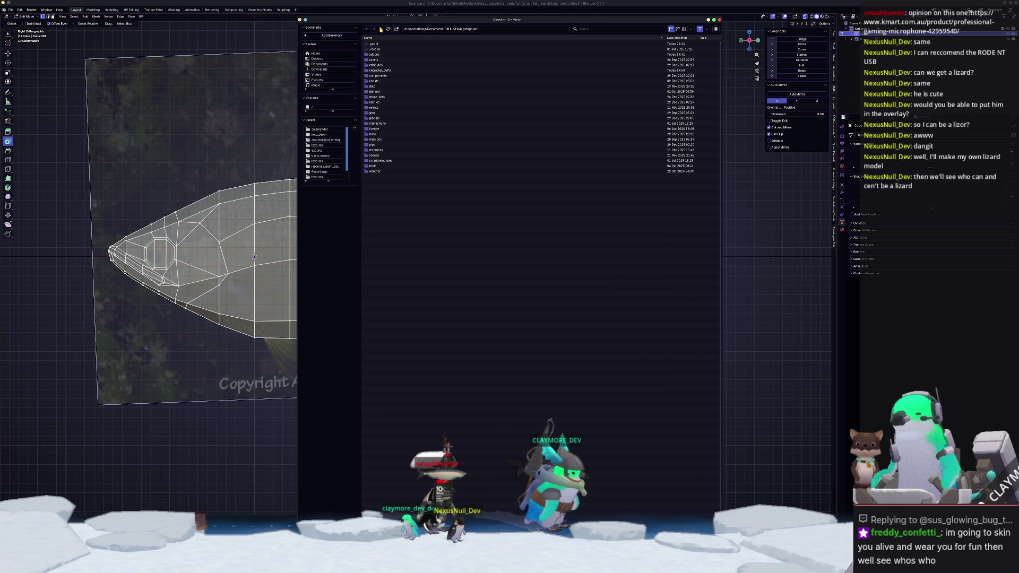
left_click(381, 29)
left_click(381, 29)
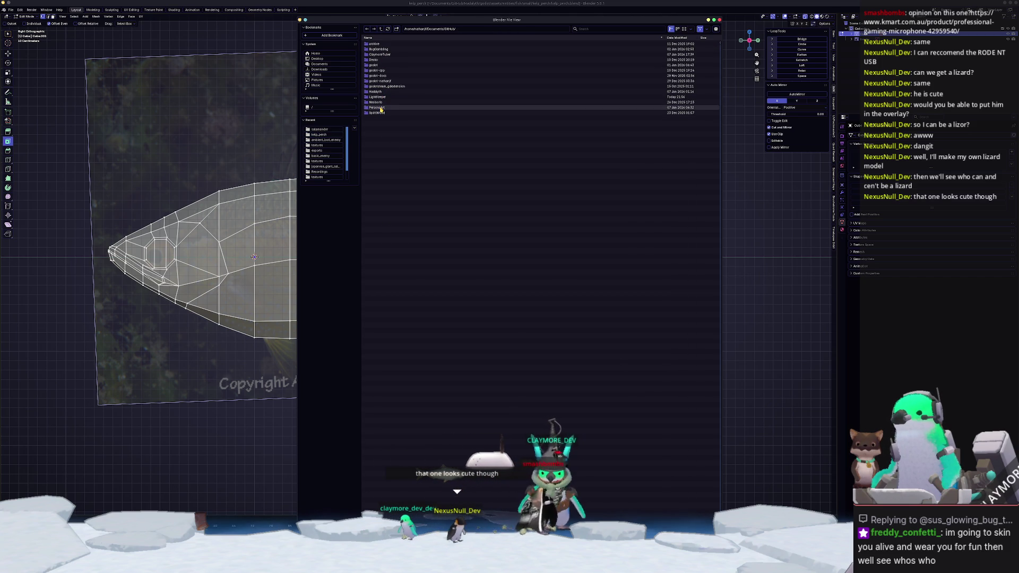
double_click(381, 107)
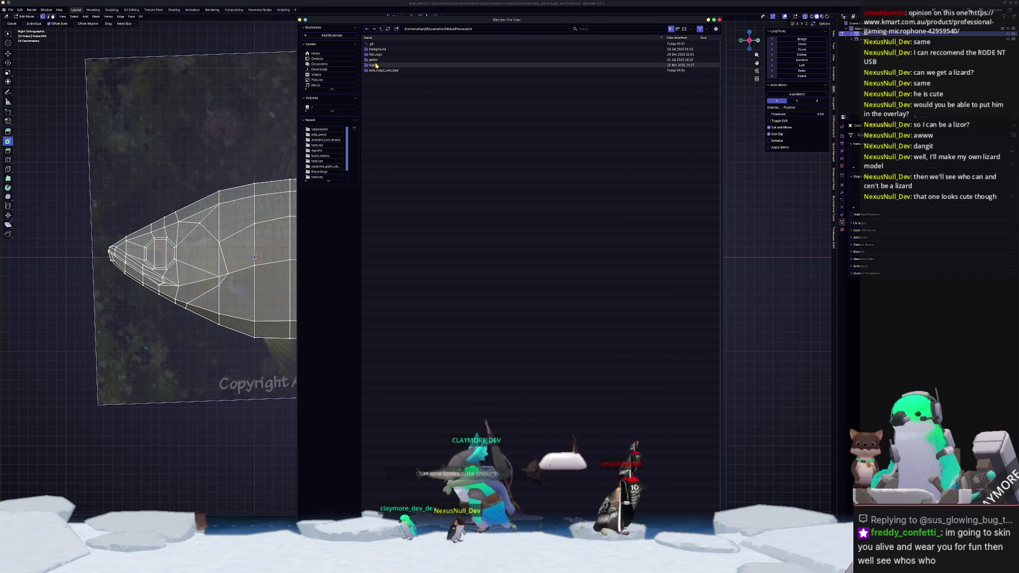
double_click(376, 60)
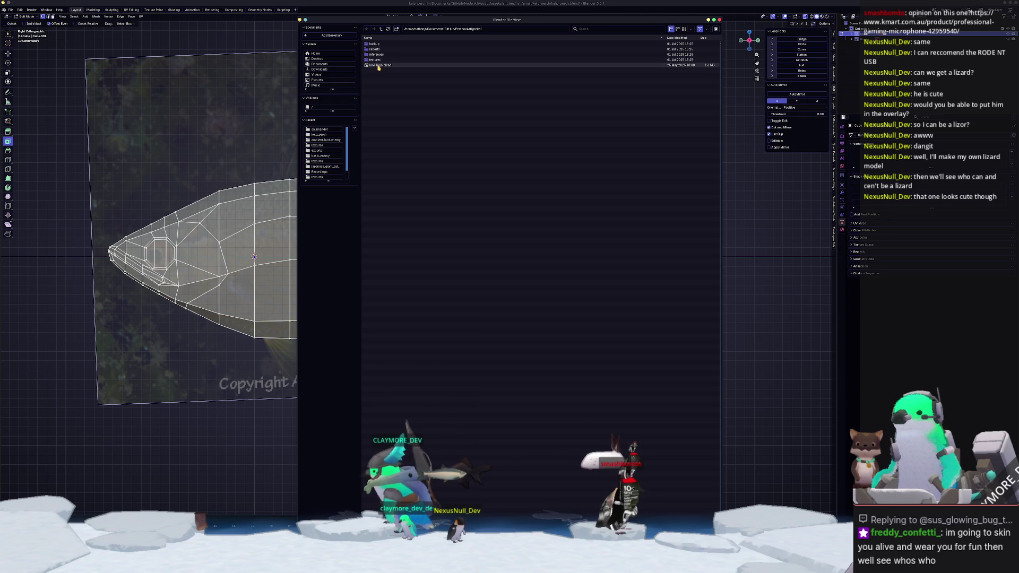
double_click(379, 67)
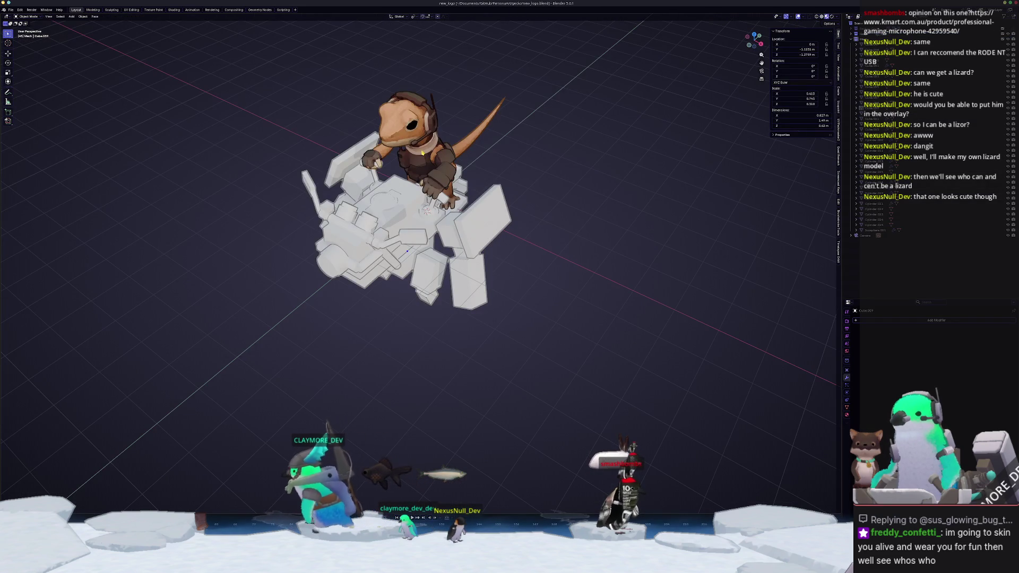
Orbit around the lizard, then take gecko_body into Edit Mode and back to Object Mode.
mouse_move(382, 216)
middle_mouse_down()
mouse_move(488, 223)
mouse_move(720, 94)
mouse_move(666, 251)
mouse_move(645, 272)
mouse_move(592, 270)
middle_mouse_up()
scroll(488, 222, "up", 3)
scroll(584, 175, "up", 3)
scroll(667, 251, "down", 3)
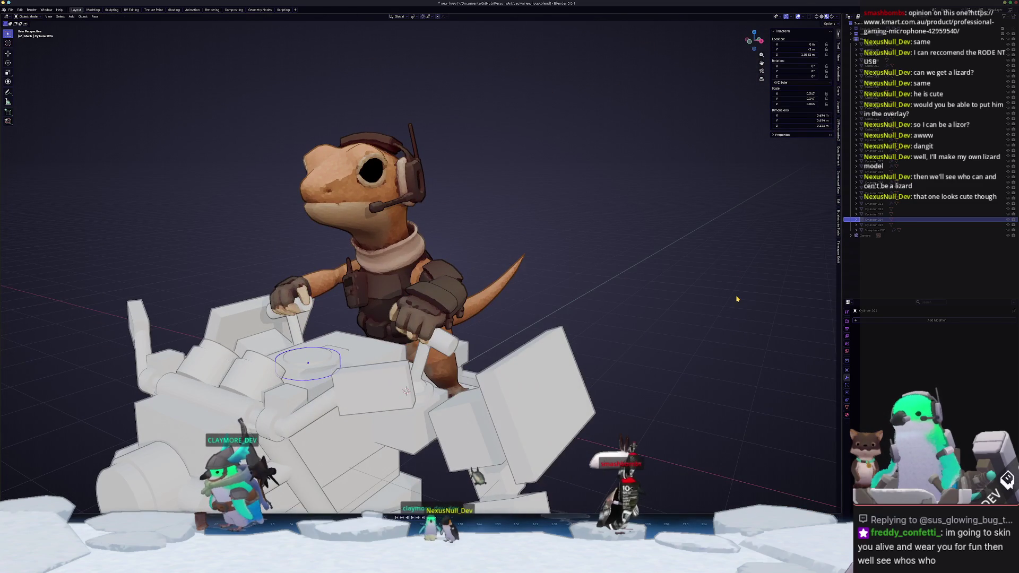
middle_click_drag(736, 299, 386, 214)
left_click(385, 215)
key("Tab")
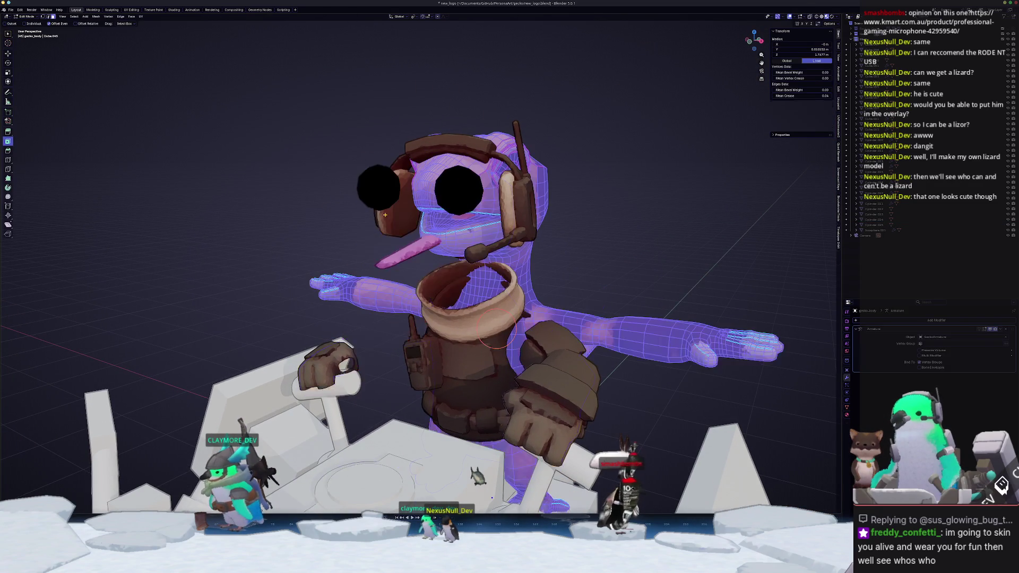
mouse_move(508, 249)
middle_mouse_down()
mouse_move(492, 229)
mouse_move(612, 237)
mouse_move(530, 249)
mouse_move(374, 240)
middle_mouse_up()
key("Tab")
Reopen kelp_perch.blend from the recent files list.
left_click(11, 10)
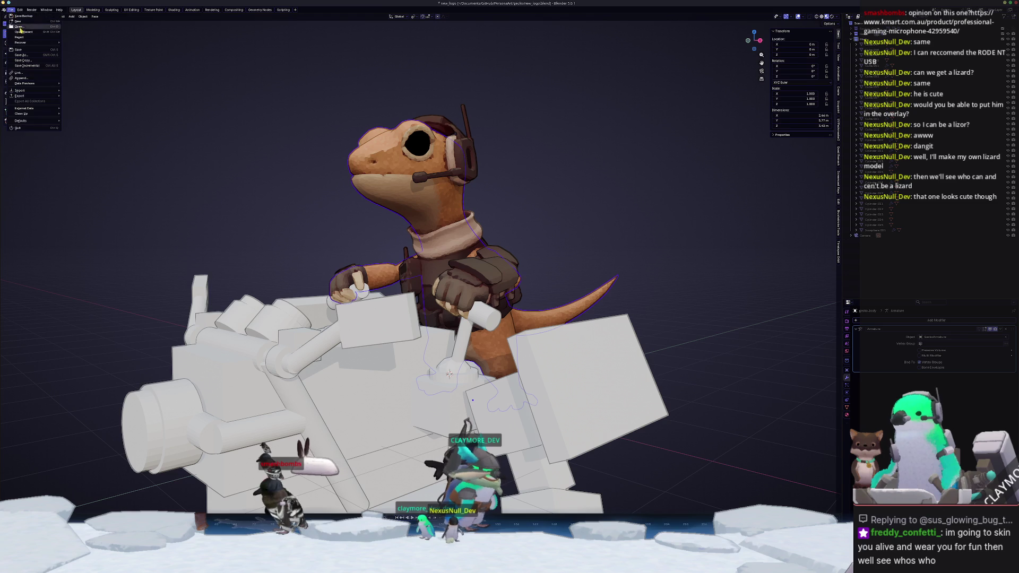
mouse_move(35, 35)
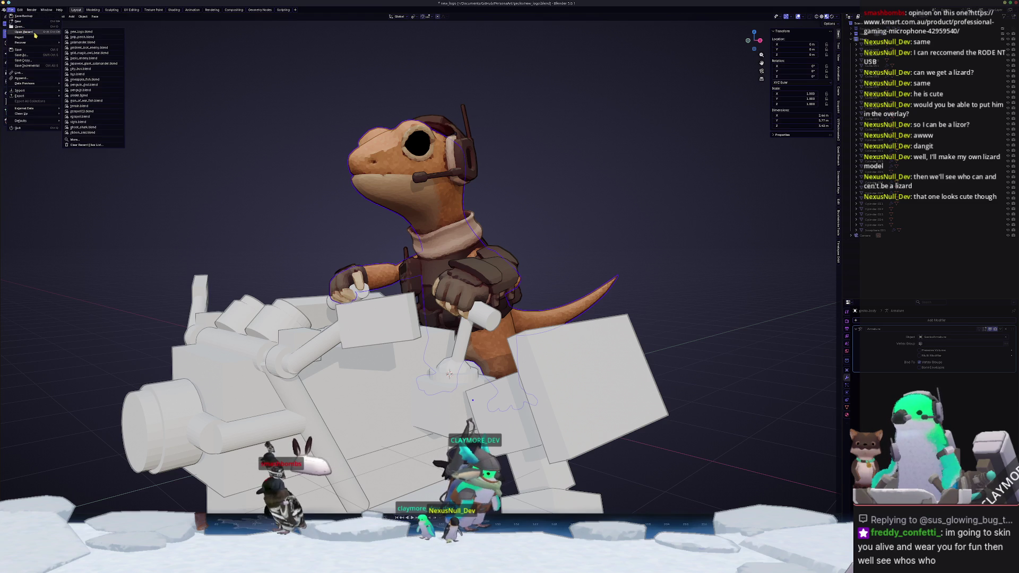
left_click(83, 33)
Discard unsaved changes, then circle-select the tail-end loop and edge-slide it toward the body.
left_click(483, 291)
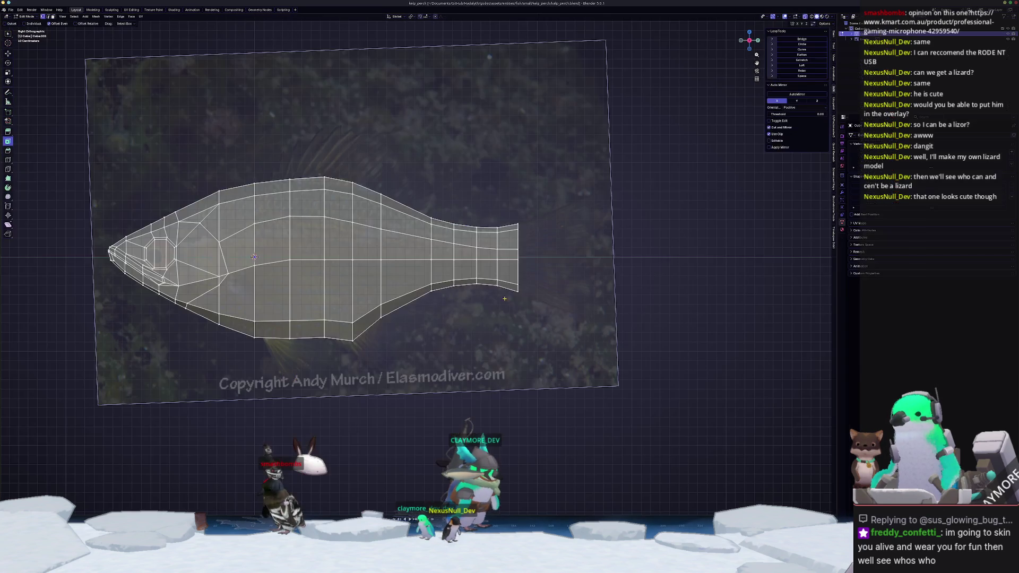
scroll(453, 292, "up", 2)
middle_click_drag(452, 293, 511, 219)
key("c")
left_click_drag(513, 212, 518, 175)
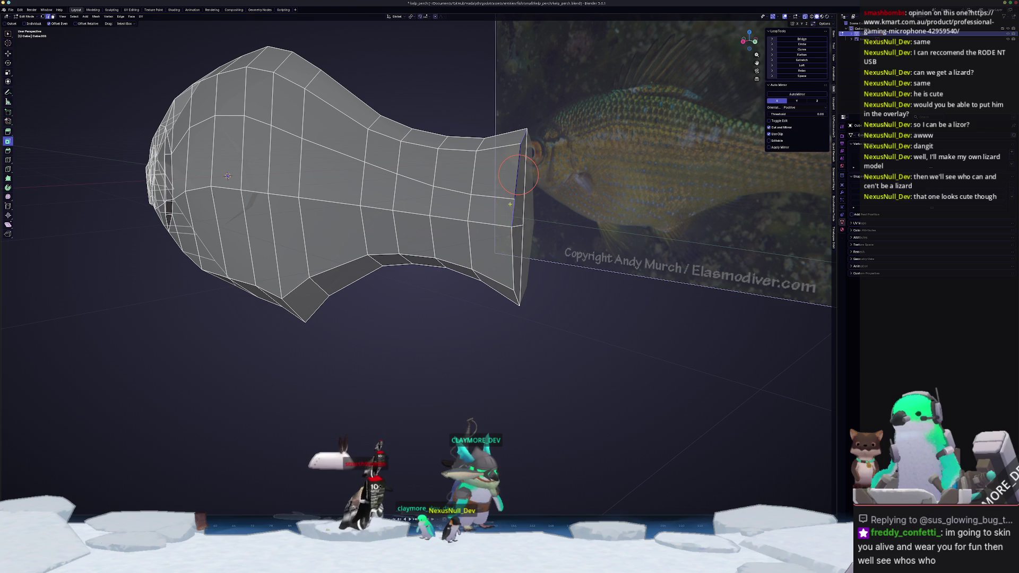
left_click(515, 246, "ctrl")
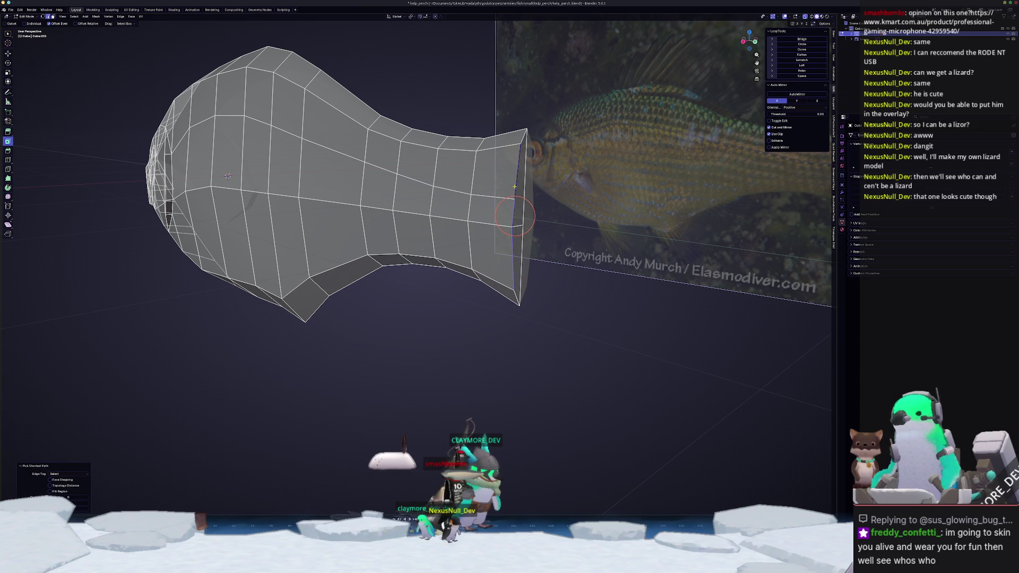
middle_click_drag(515, 247, 524, 204)
key("g")
key("g")
left_click(514, 203)
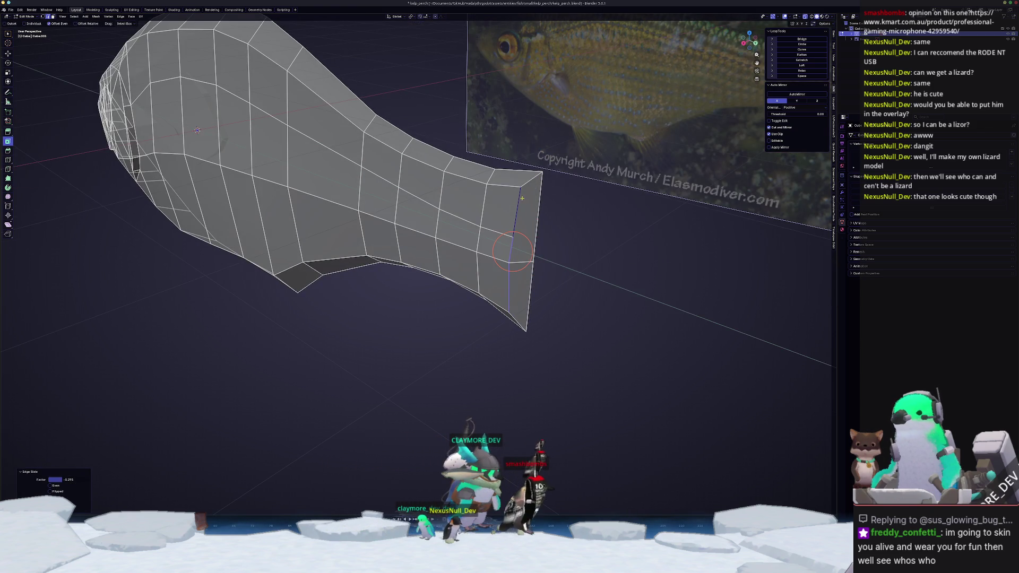
Select a tail-end corner vertex, slide it along its edge, and switch to Right Ortho view.
scroll(494, 250, "up", 3)
key("c")
scroll(484, 269, "up", 3)
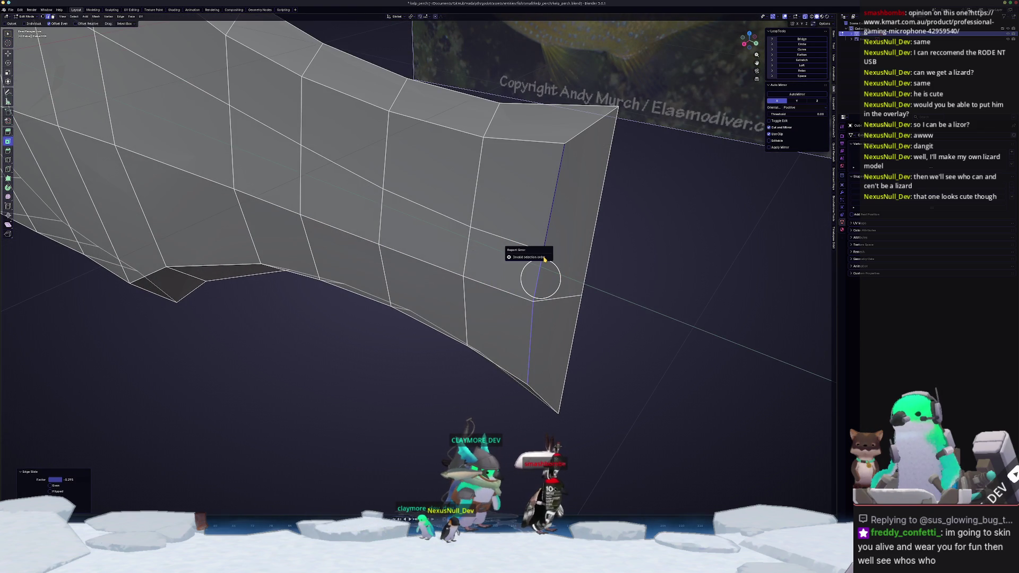
left_click(563, 250, "alt")
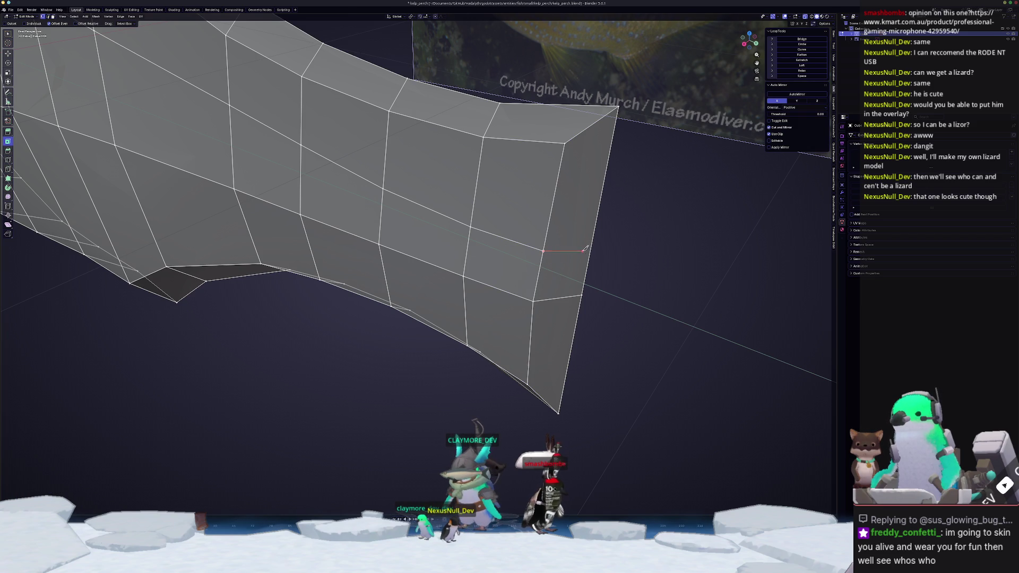
scroll(567, 251, "down", 2)
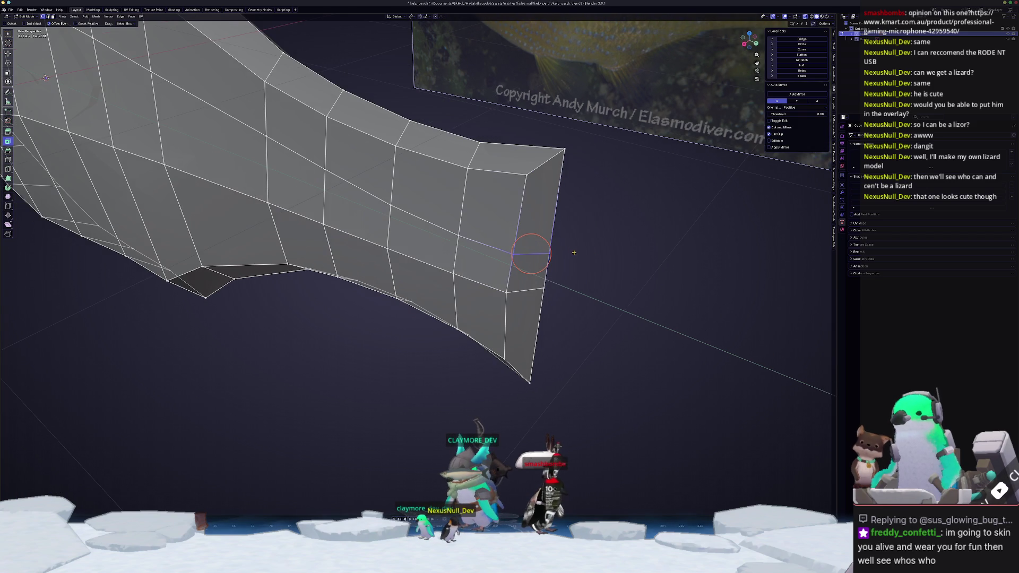
mouse_move(531, 253)
middle_mouse_down()
mouse_move(573, 152)
mouse_move(582, 157)
middle_mouse_up()
key("g")
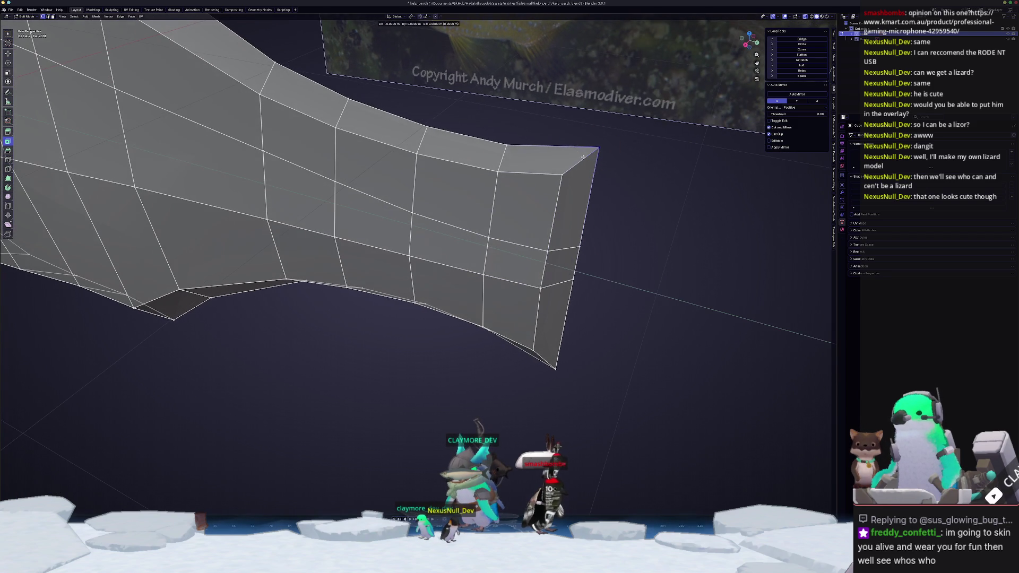
left_click(581, 166)
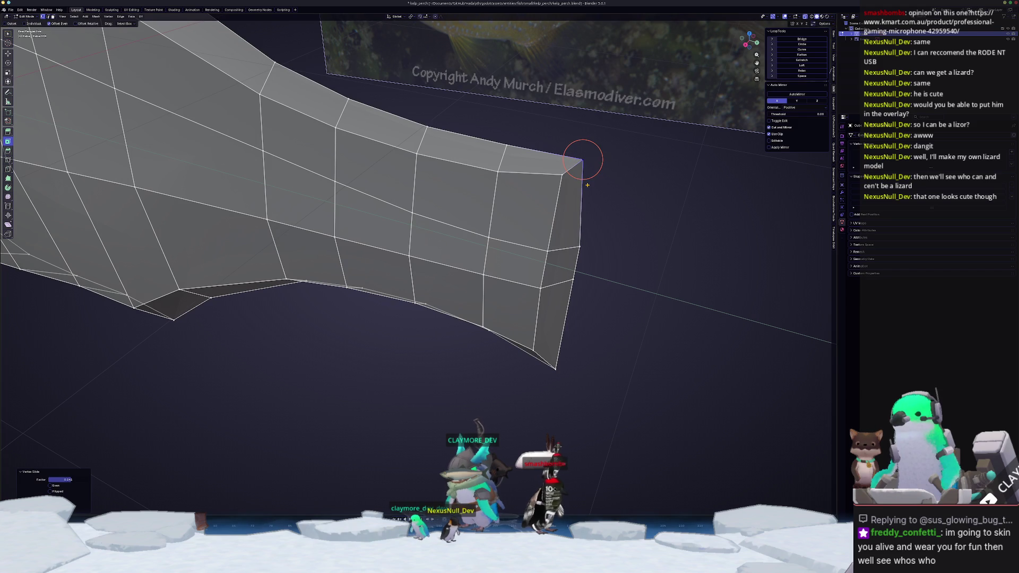
key("KP_3")
Slide the bottom tail-end vertex inward, then lower it slightly.
left_click(578, 283)
key("g")
key("g")
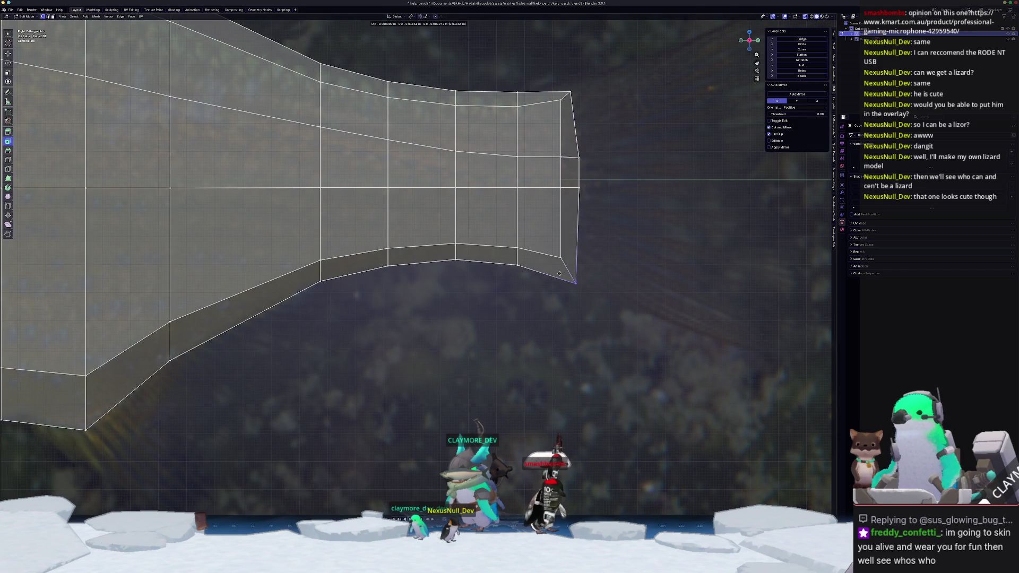
left_click(564, 277)
key("g")
key("g")
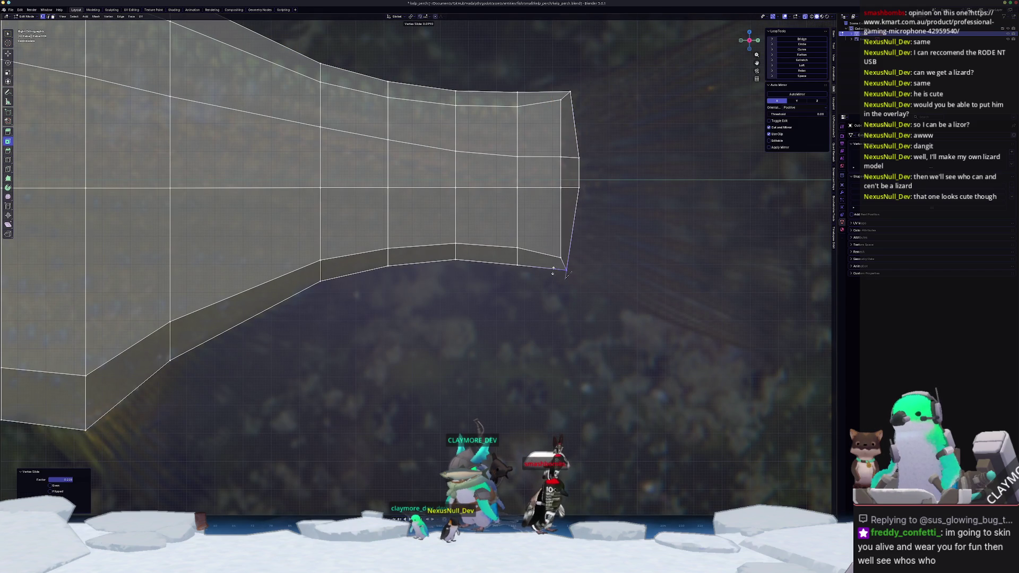
left_click(567, 274)
key("g")
left_click(567, 273)
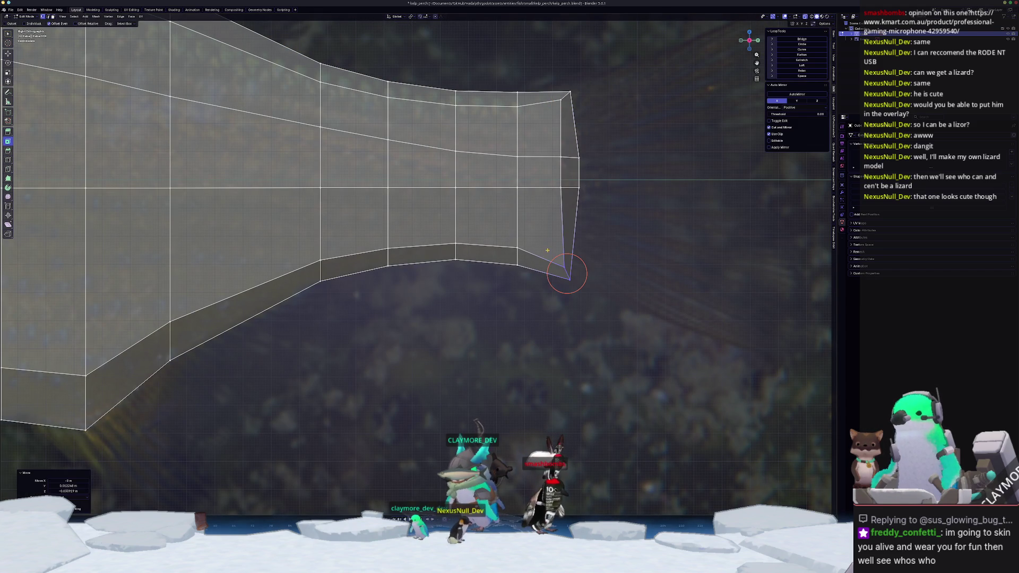
Slide the middle tail vertex downward and raise the top-right tail vertex.
left_click(578, 188)
key("g")
key("g")
left_click(569, 210)
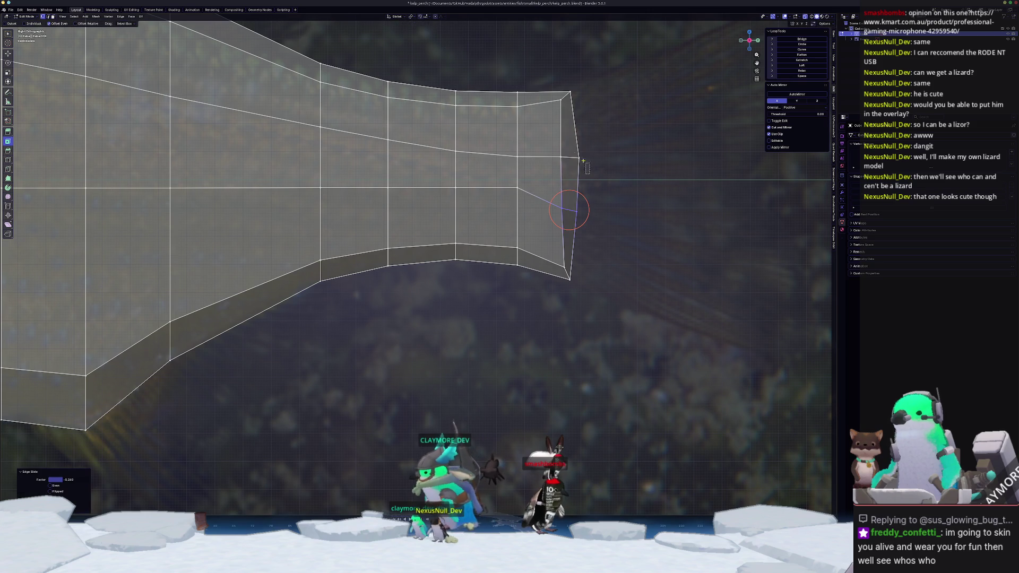
left_click(571, 91)
key("g")
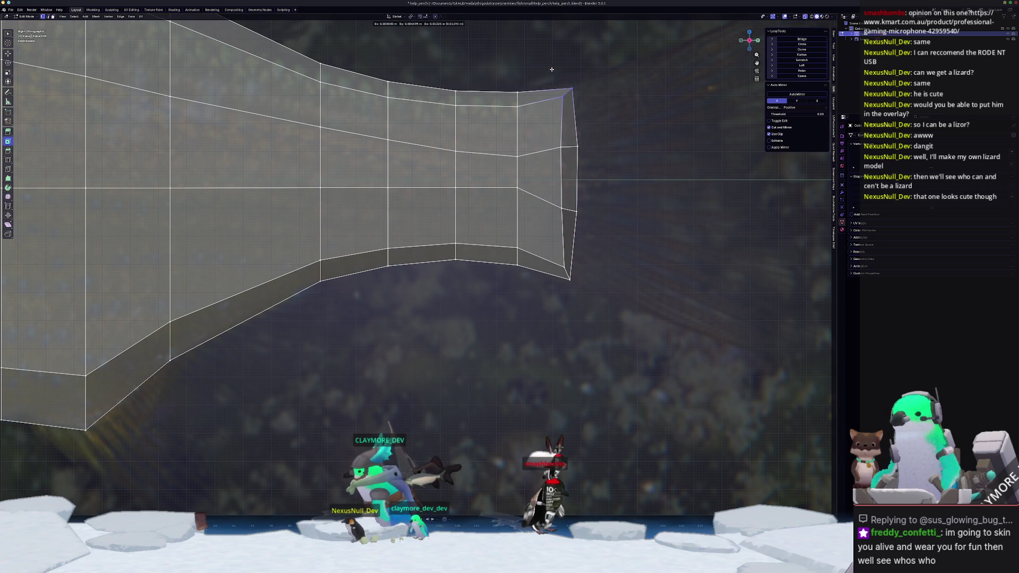
left_click(553, 64)
Slide the lower vertices along the tail column and stalk downward.
left_click(504, 146)
key("g")
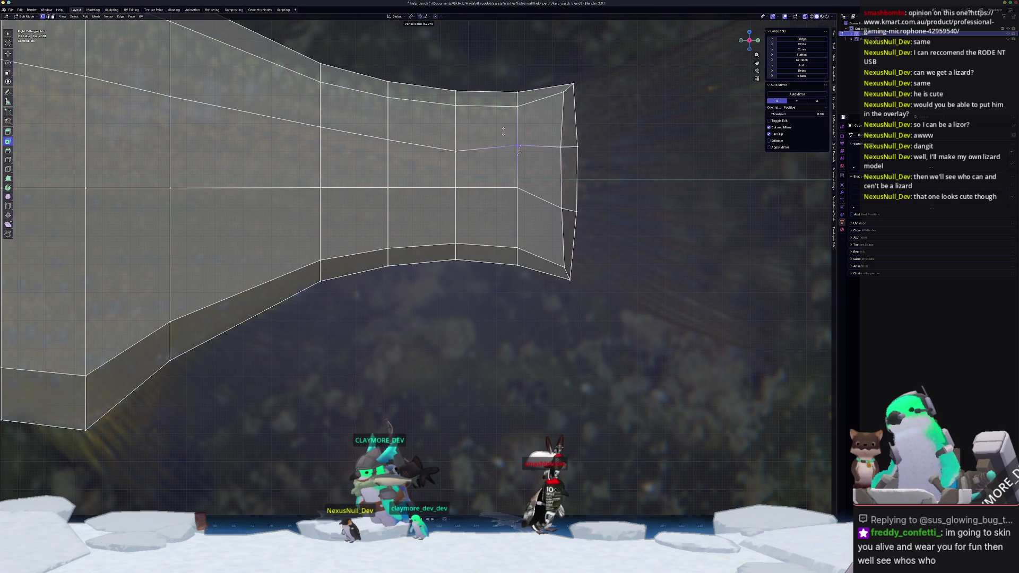
left_click(504, 131)
left_click(501, 186)
key("g")
key("g")
left_click(499, 194)
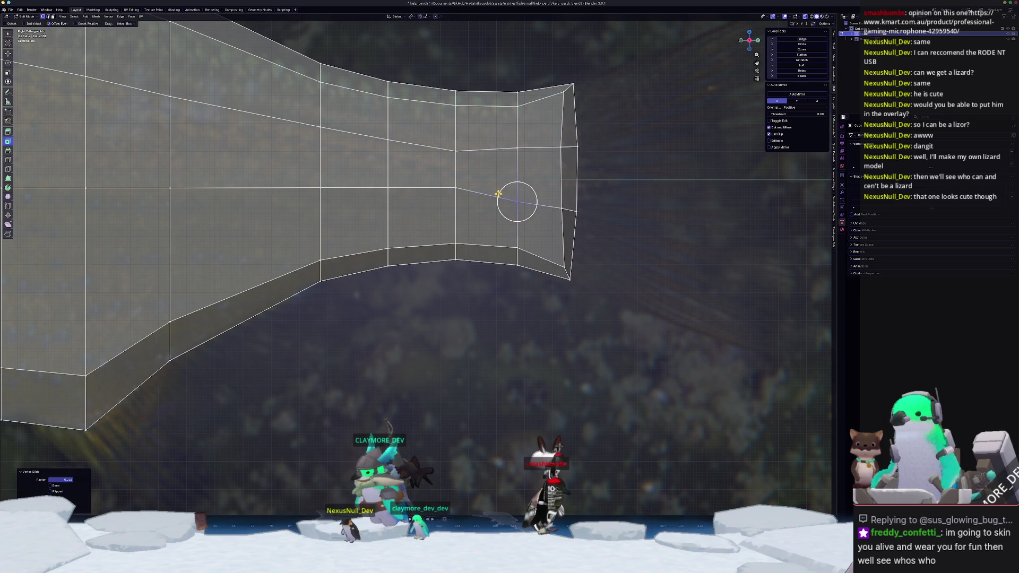
left_click(443, 186)
key("g")
key("g")
left_click(441, 190)
Slide the upper tail-end vertex and a stalk vertex into place.
left_click(440, 134)
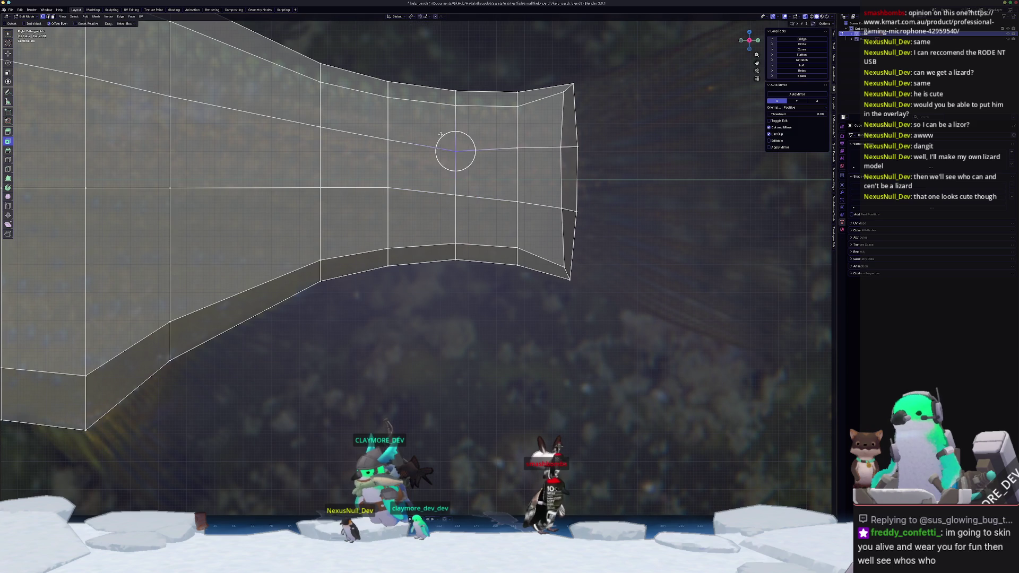
key("g")
key("g")
left_click(436, 141)
left_click_drag(383, 177, 380, 173)
key("g")
key("g")
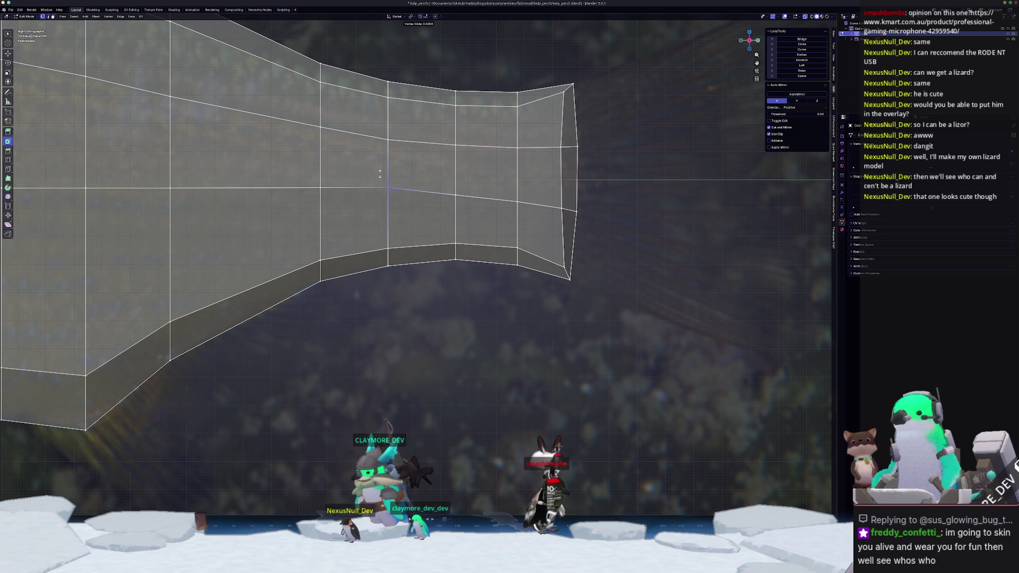
left_click(379, 177)
Slide the lower tail-end corner vertex inward and return to Object Mode.
scroll(418, 265, "down", 2)
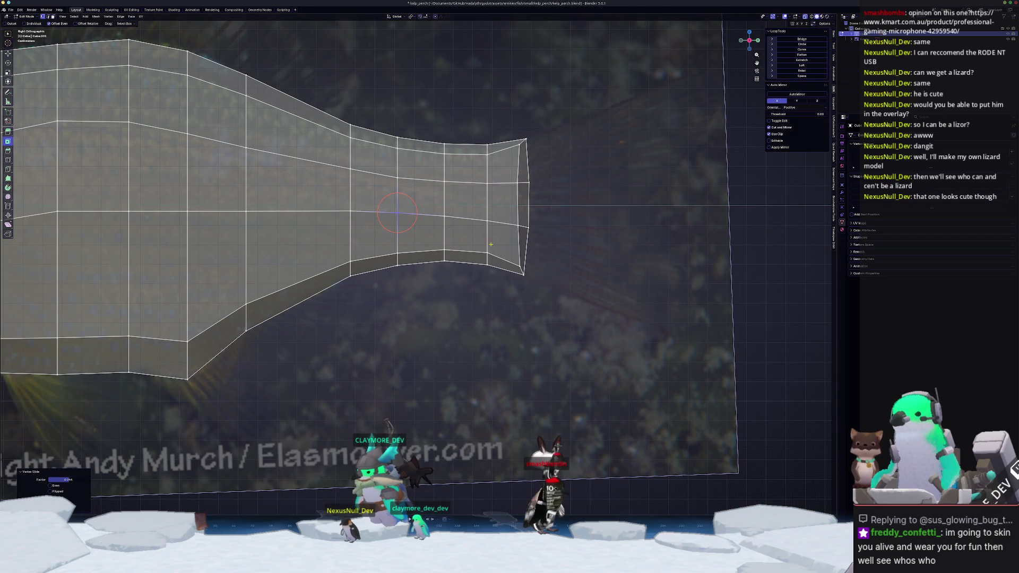
left_click(515, 266)
key("g")
key("g")
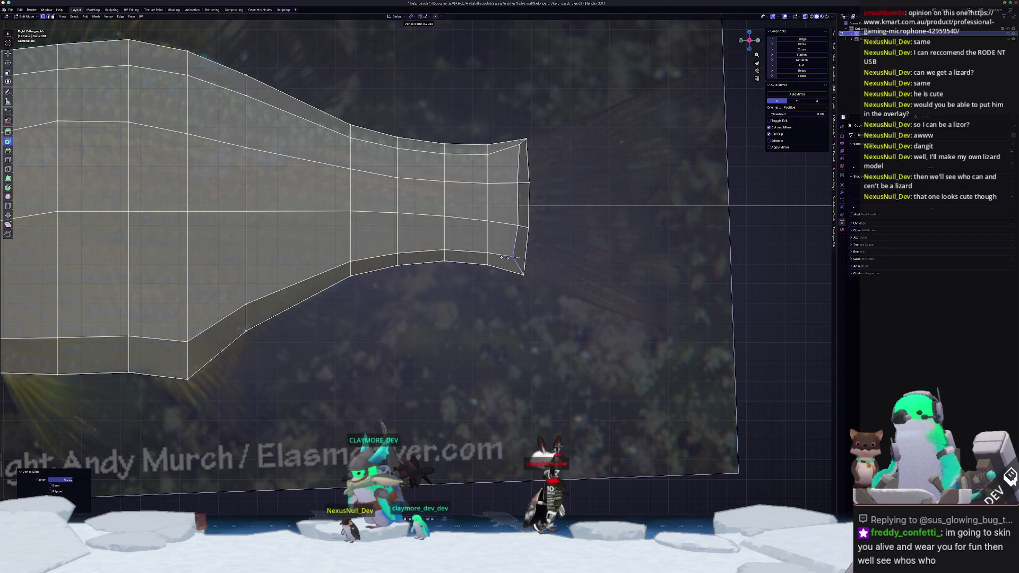
left_click(505, 257)
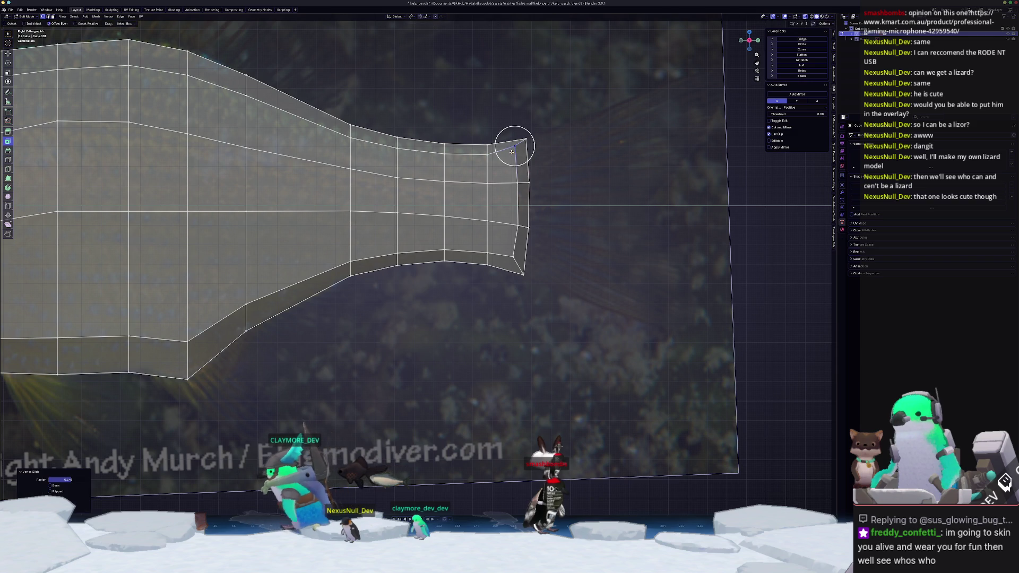
key("Tab")
Frame the whole fish and inspect it from below in Edit Mode, then return to Object Mode.
key("q")
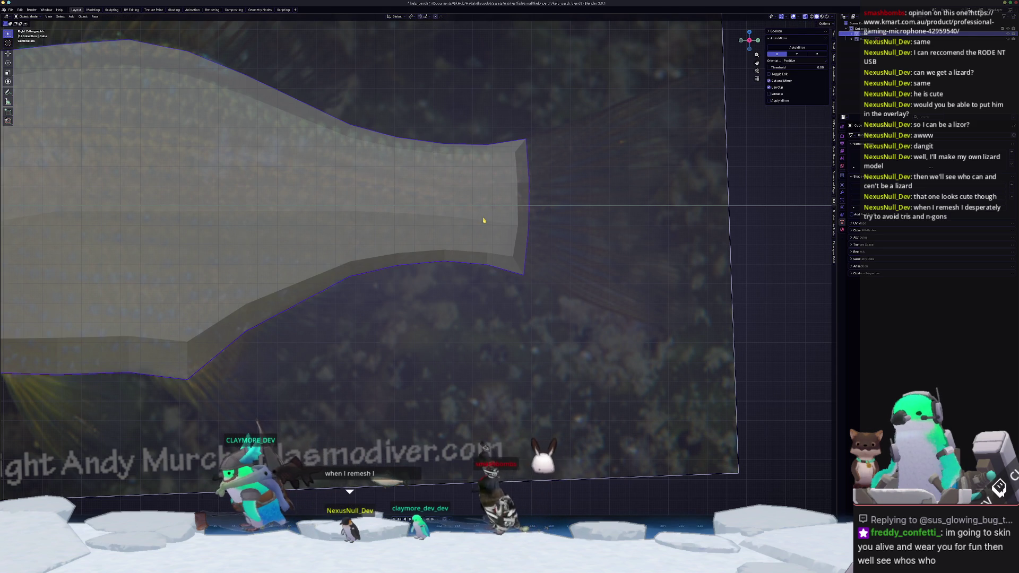
scroll(482, 231, "down", 3)
middle_click_drag(382, 242, 586, 213, "shift")
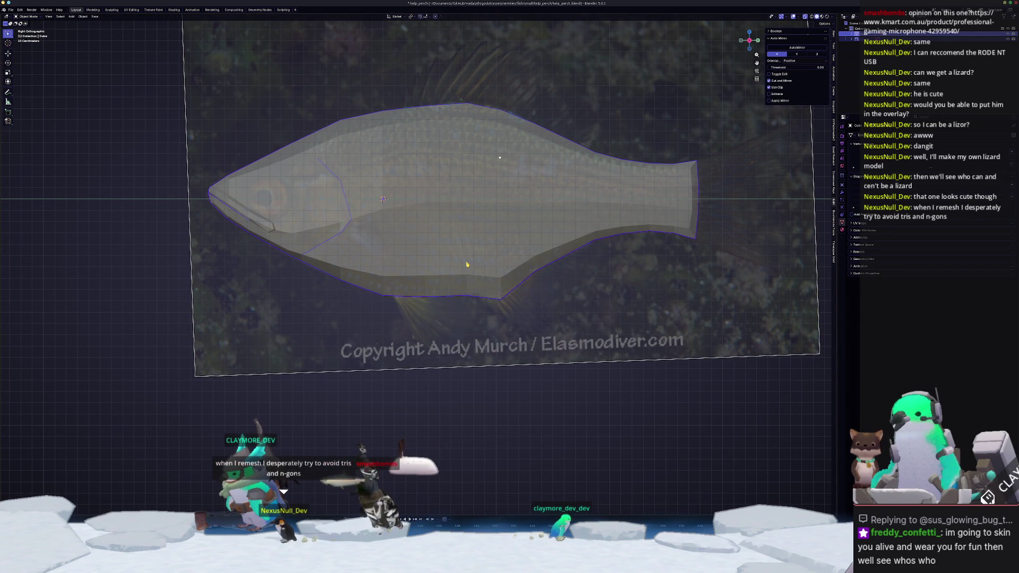
key("Tab")
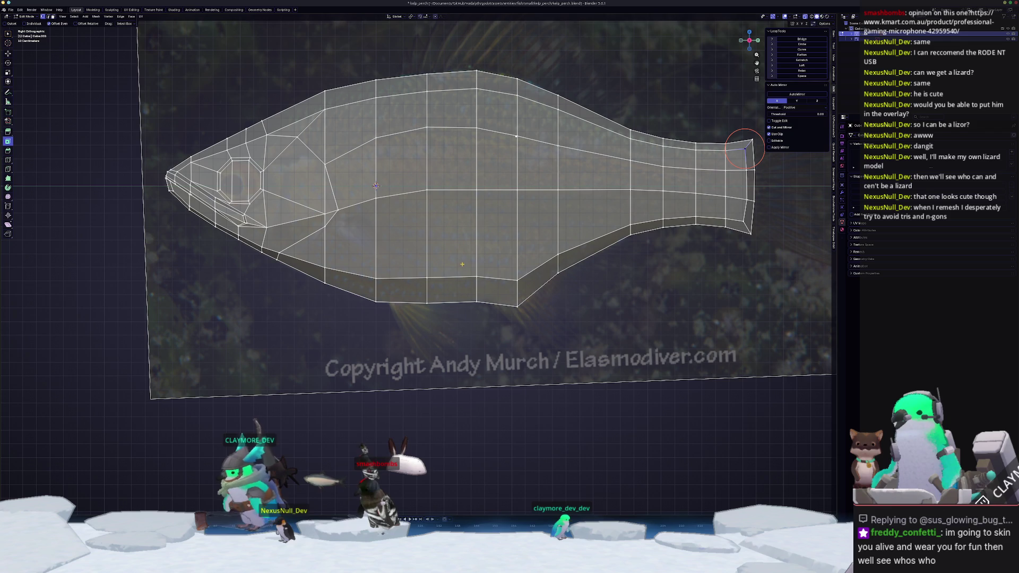
scroll(690, 167, "up", 1)
mouse_move(515, 274)
middle_mouse_down()
mouse_move(440, 247)
mouse_move(432, 233)
middle_mouse_up()
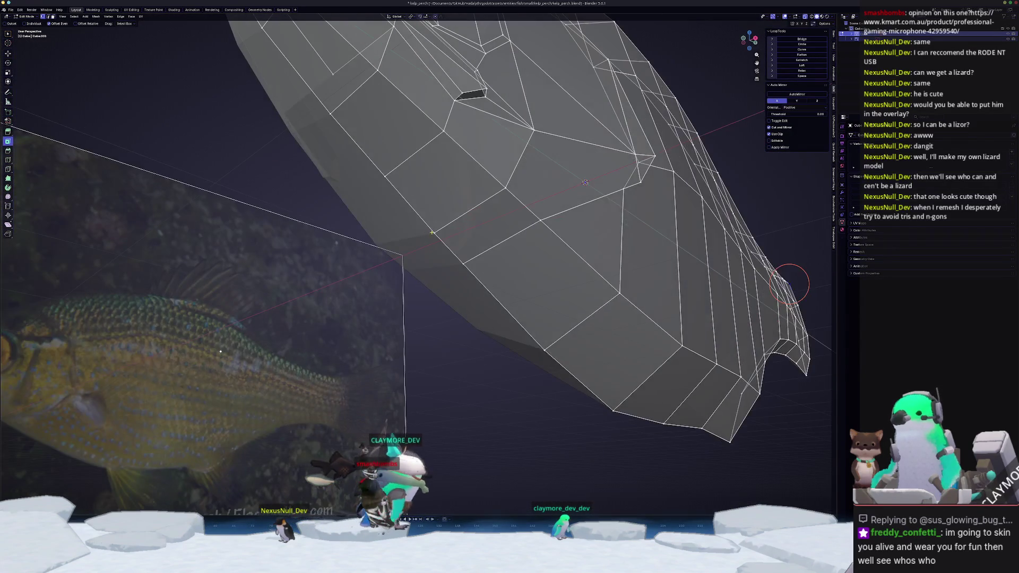
scroll(514, 238, "down", 5)
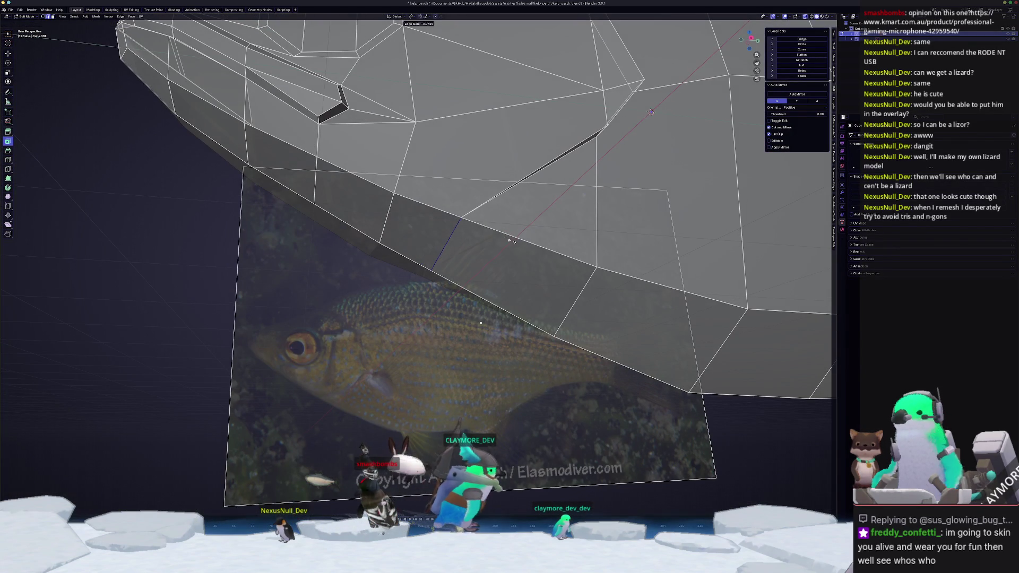
key("Tab")
middle_click_drag(505, 250, 527, 257)
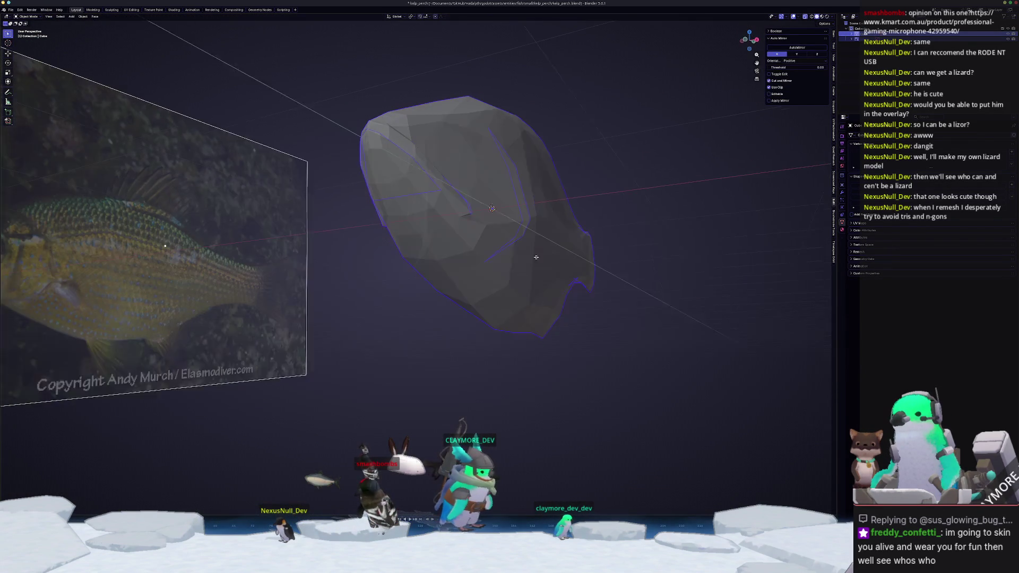
Switch to Right Ortho, re-enter Edit Mode and centre the view on the fish head.
key("KP_3")
key("alt+z")
key("alt+z")
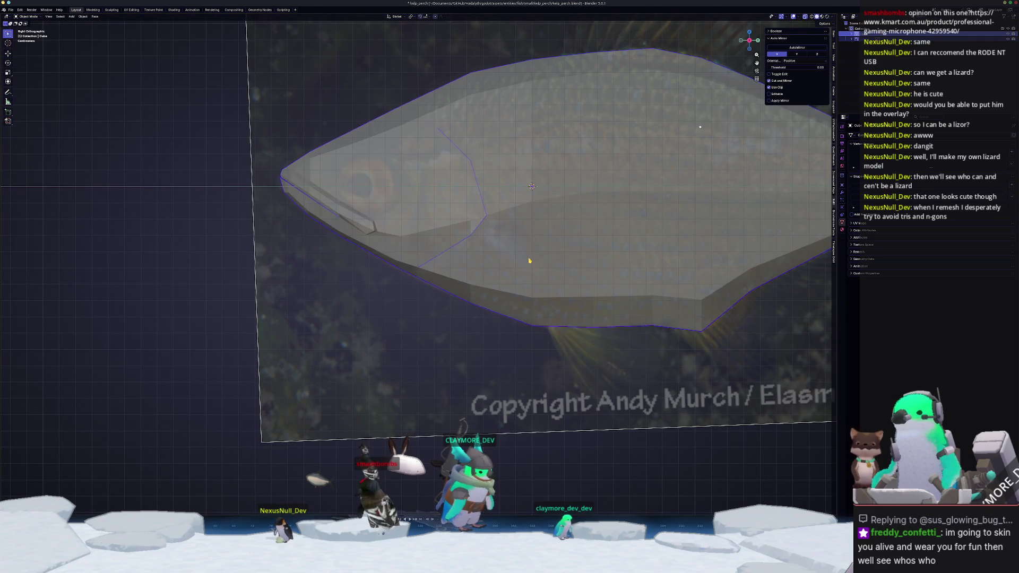
key("Tab")
scroll(532, 248, "up", 3)
middle_click_drag(532, 249, 411, 257, "shift")
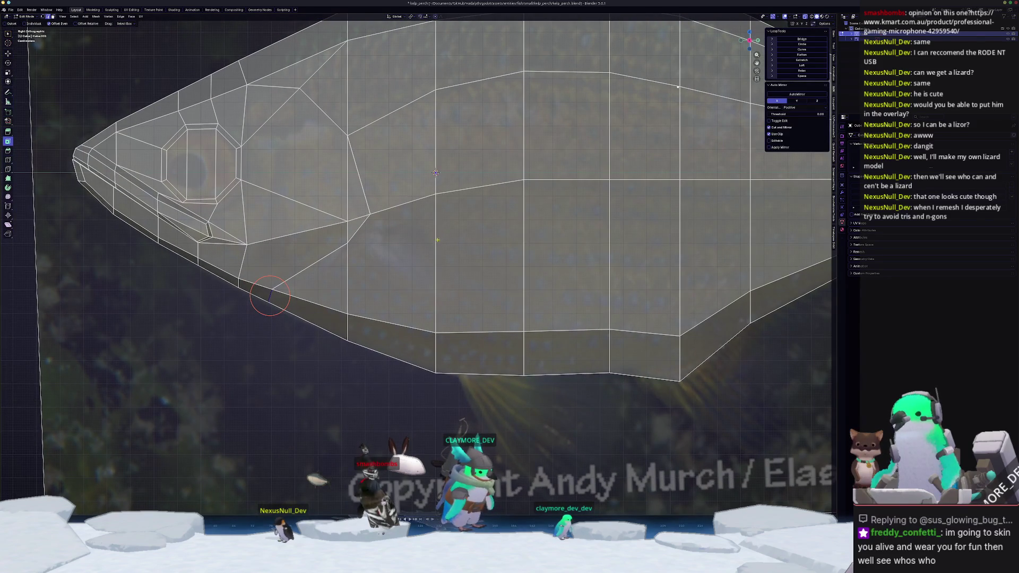
scroll(427, 261, "down", 5)
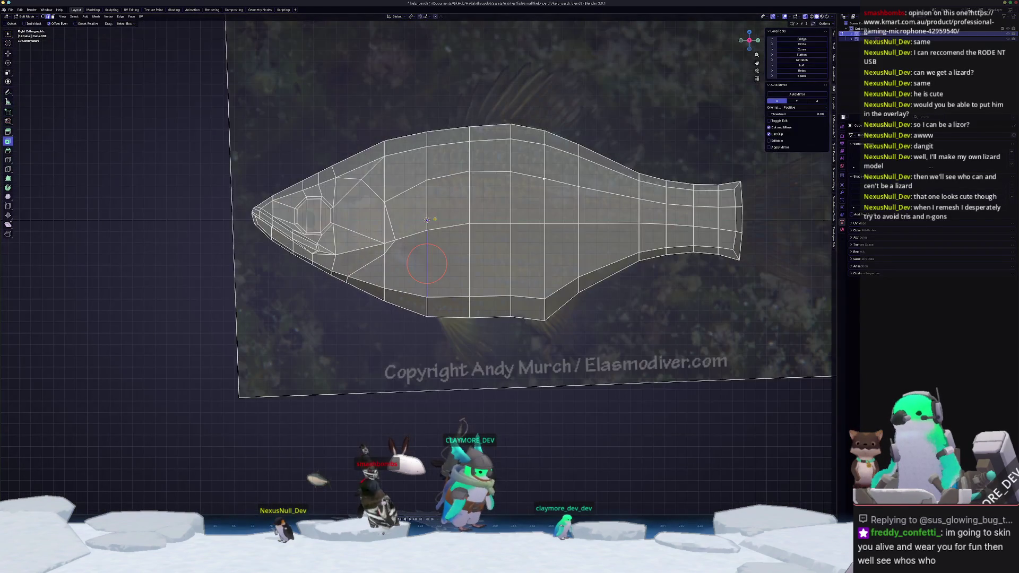
key("Tab")
scroll(430, 264, "up", 3)
key("Tab")
middle_click_drag(429, 264, 581, 262, "shift")
scroll(581, 262, "up", 1)
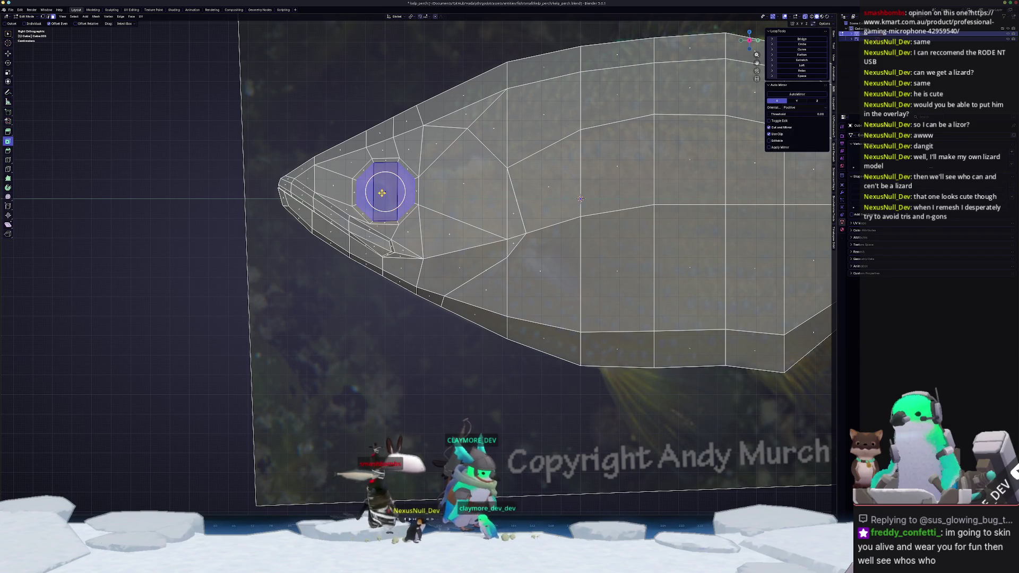
Inset the eye face, shrink it, and push it in along X.
mouse_move(382, 193)
middle_mouse_down()
mouse_move(524, 212)
mouse_move(530, 191)
mouse_move(525, 200)
mouse_move(595, 202)
middle_mouse_up()
key("i")
left_click(530, 207)
key("s")
left_click(552, 184)
key("g")
key("x")
left_click(528, 197)
Scale the eye face smaller and recess it further along X.
scroll(525, 200, "up", 3)
key("s")
left_click(525, 200)
key("g")
key("x")
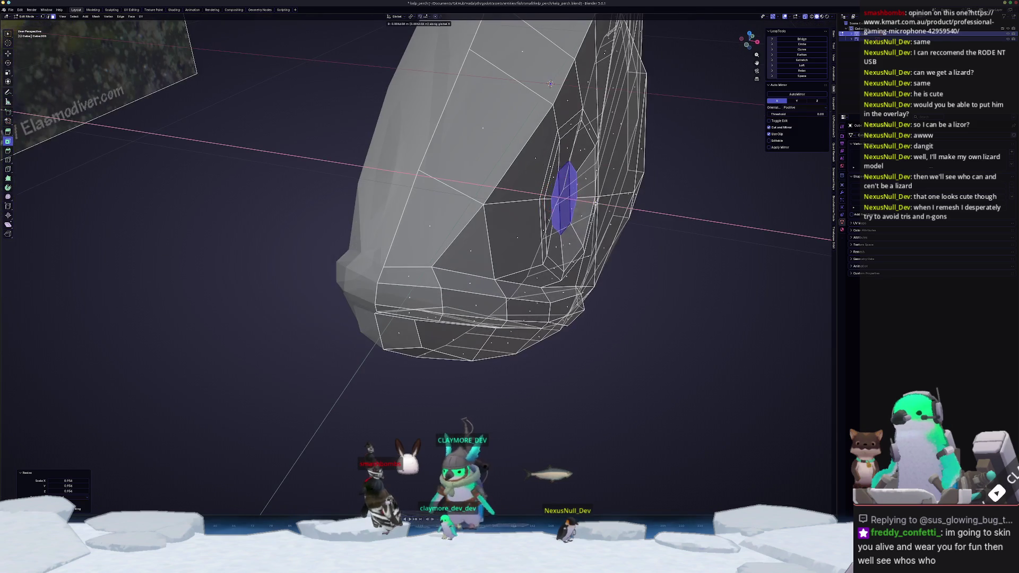
left_click(595, 203)
In side ortho view, nudge the eye face up and right, then slide a vertex behind the socket.
key("KP_3")
mouse_move(618, 286)
middle_mouse_down("shift")
mouse_move(552, 224)
mouse_move(491, 220)
middle_mouse_up("shift")
scroll(552, 224, "up", 3)
key("g")
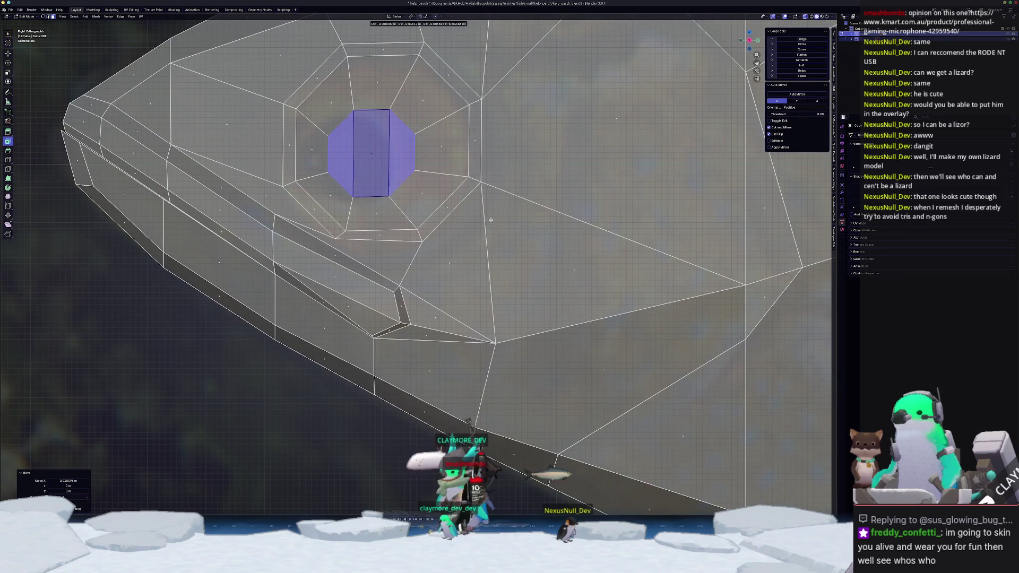
left_click(537, 212)
mouse_move(537, 212)
middle_mouse_down()
mouse_move(644, 347)
mouse_move(509, 345)
mouse_move(529, 309)
mouse_move(507, 250)
mouse_move(512, 261)
middle_mouse_up()
scroll(573, 255, "down", 5)
scroll(528, 308, "up", 5)
left_click(485, 264)
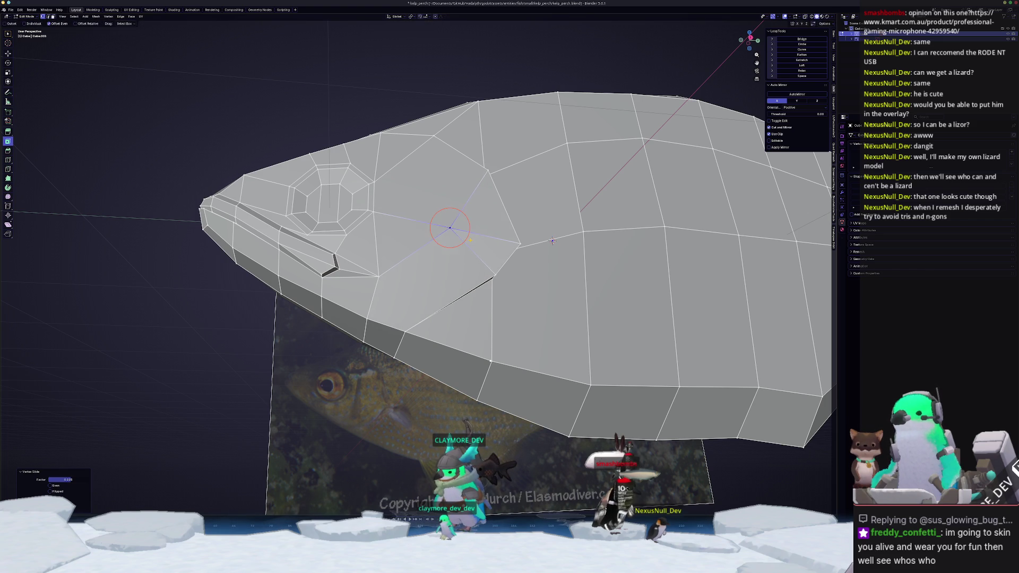
Apply Shade Smooth to the fish mesh in Object Mode.
key("Tab")
middle_click_drag(465, 243, 465, 312)
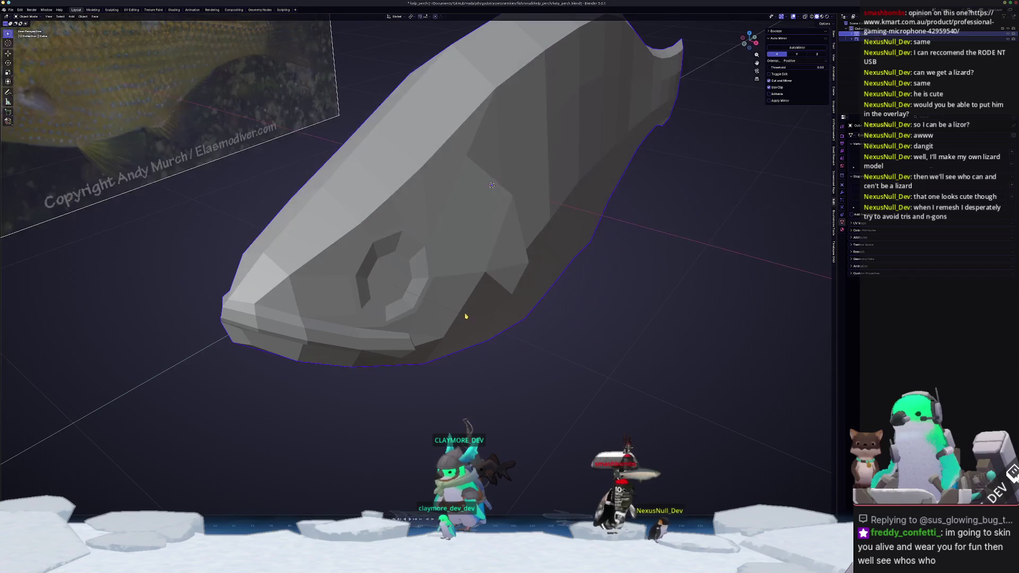
right_click(465, 315)
left_click(465, 314)
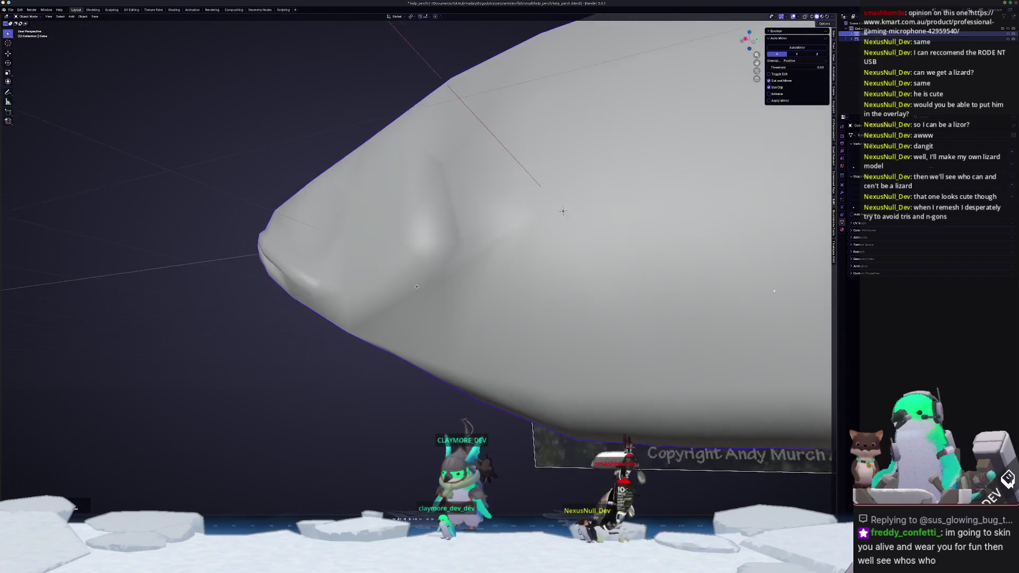
Mark the curved gill edge loop behind the head as sharp.
middle_click_drag(403, 296, 410, 284)
right_click(413, 285)
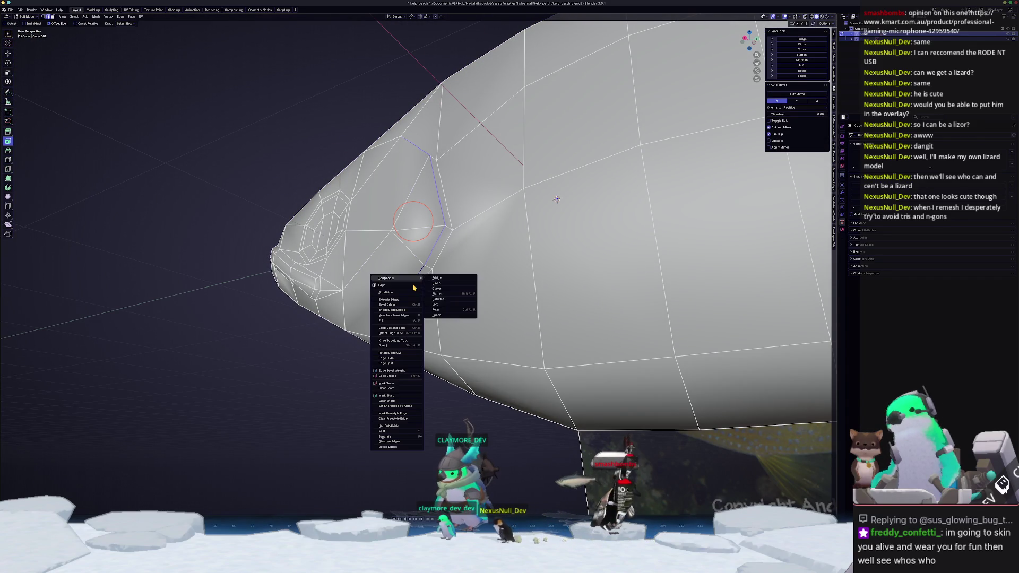
left_click(398, 393)
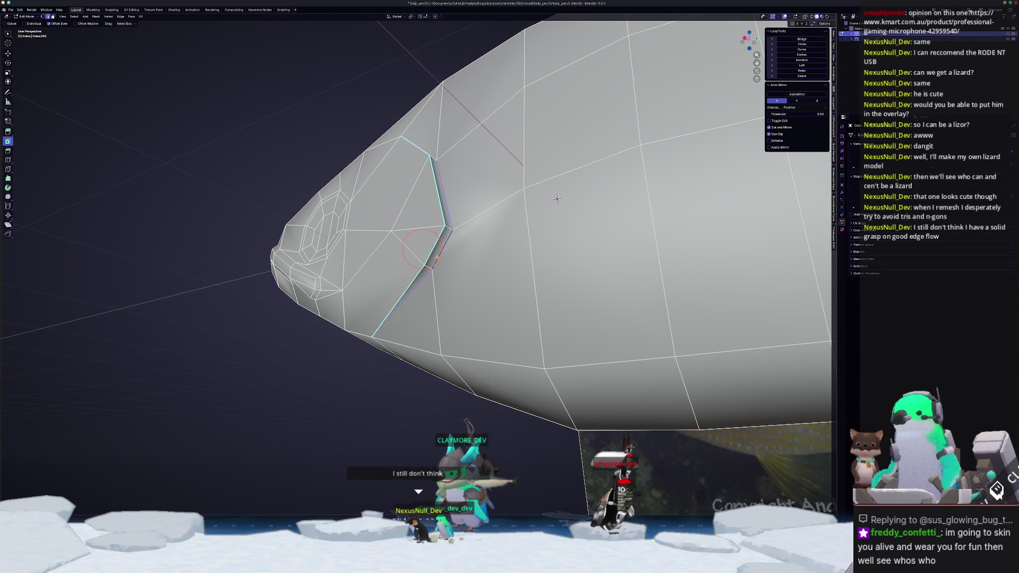
right_click(422, 248)
left_click(420, 249)
middle_click_drag(420, 249, 389, 311)
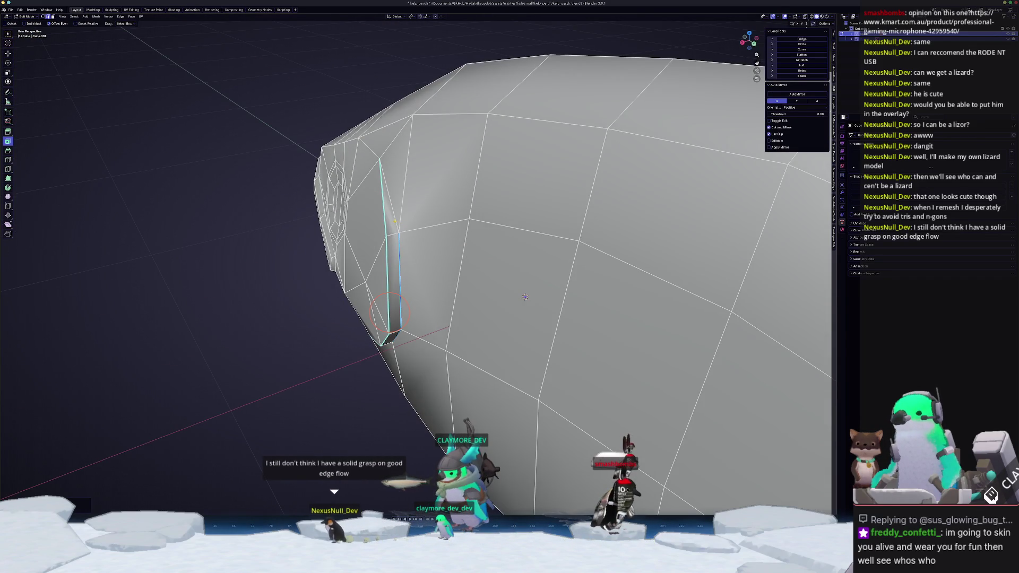
right_click(385, 268)
left_click(385, 269)
Move to a closer side view of the head and select an edge path along the body.
mouse_move(386, 269)
middle_mouse_down()
mouse_move(427, 208)
mouse_move(391, 270)
mouse_move(418, 279)
mouse_move(393, 297)
middle_mouse_up()
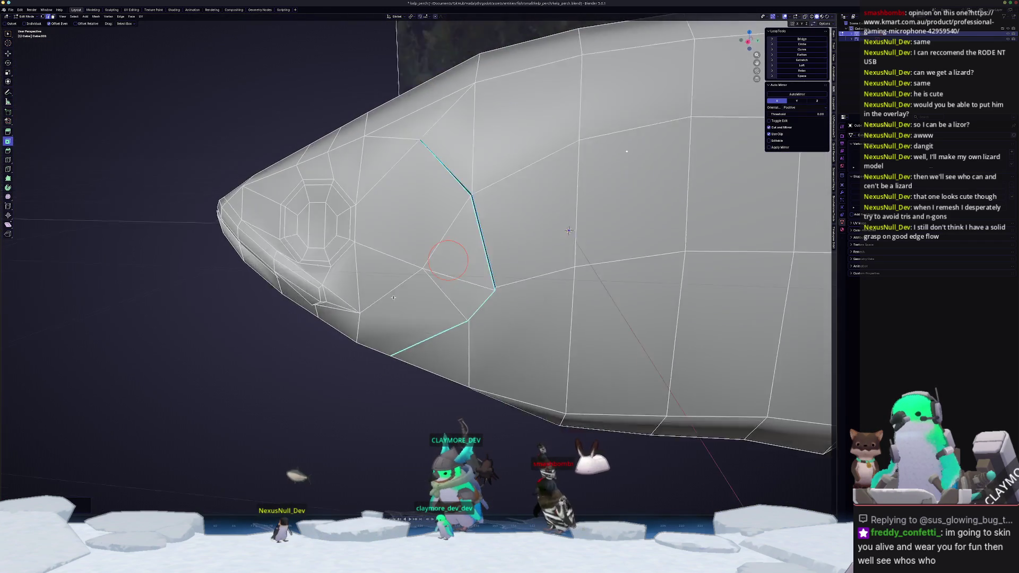
scroll(393, 297, "down", 3)
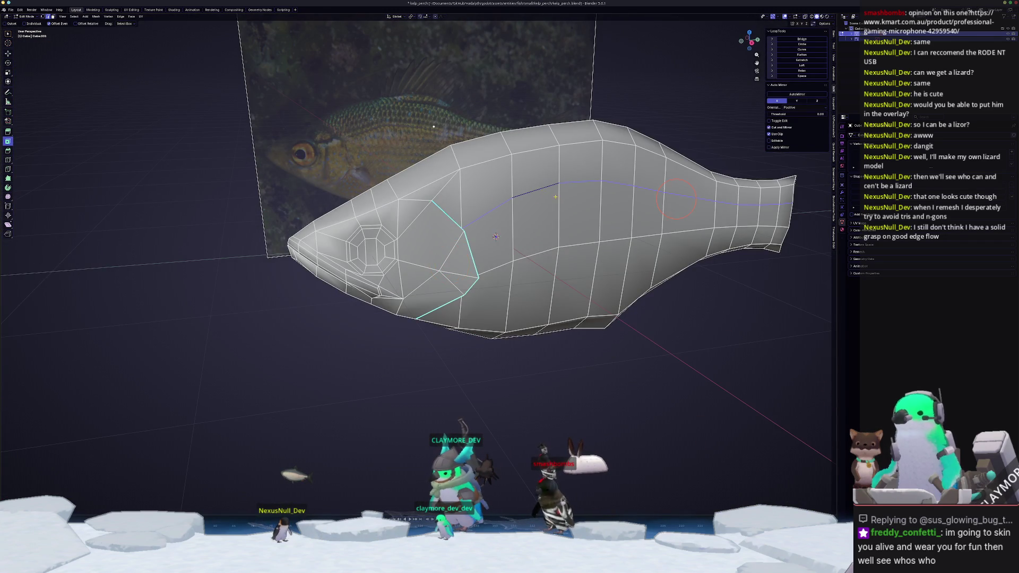
mouse_move(676, 198)
middle_mouse_down()
mouse_move(393, 204)
mouse_move(538, 208)
middle_mouse_up()
left_click(393, 203, "ctrl")
Try moving and then bevelling the selected edge path, cancelling each attempt.
key("g")
key("x")
key("Escape")
scroll(536, 208, "up", 3)
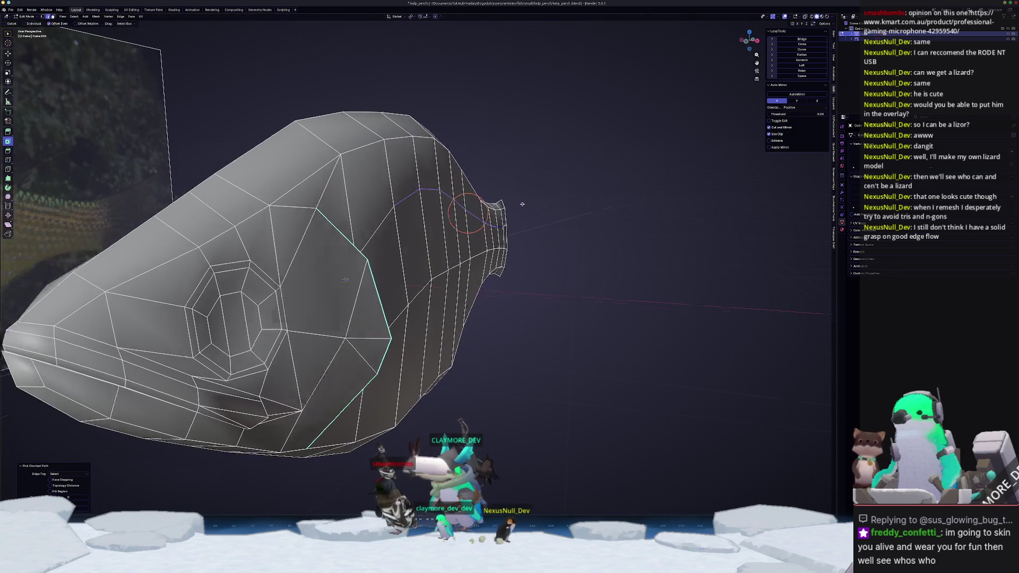
key("ctrl+b")
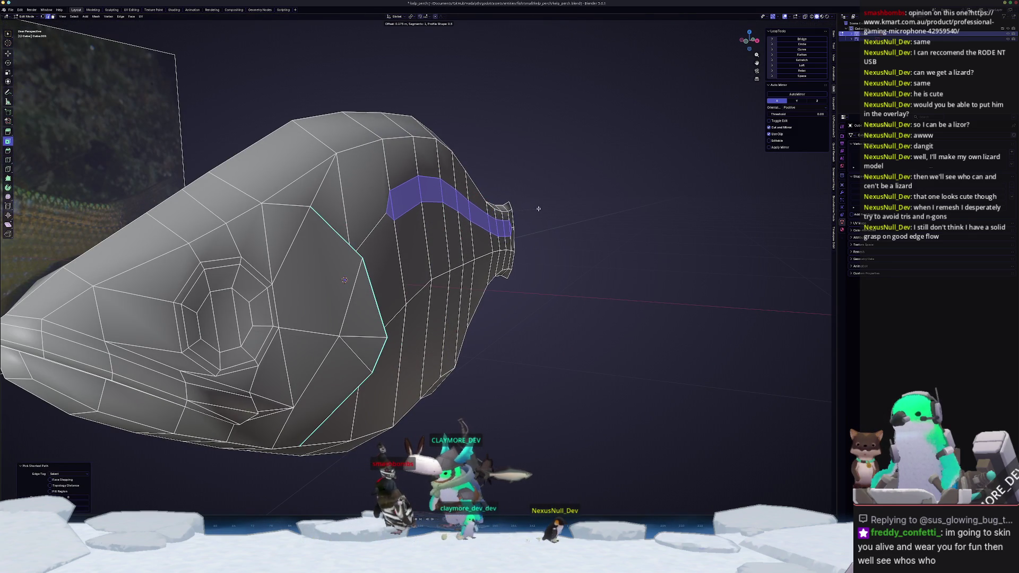
right_click(472, 214)
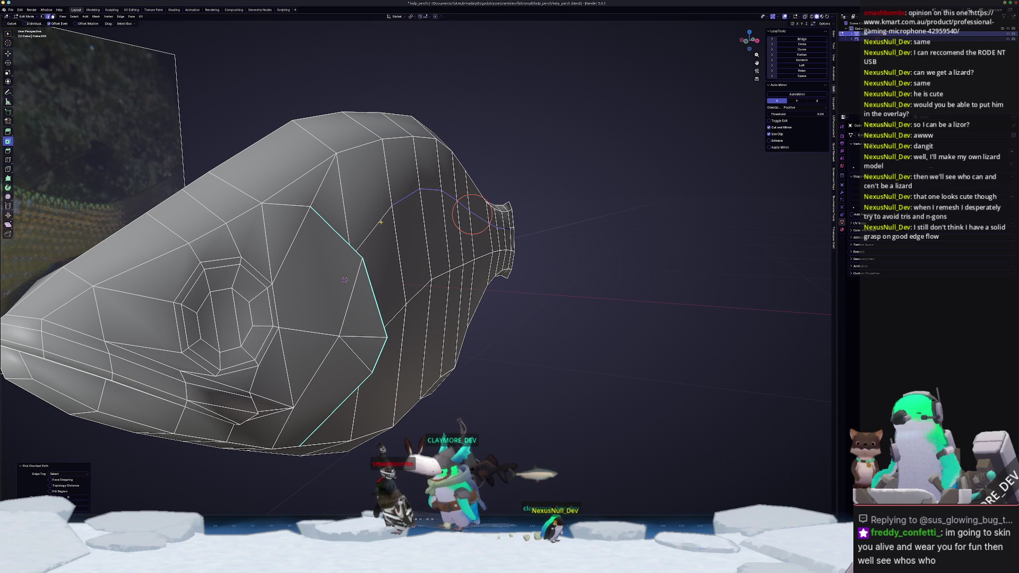
middle_click_drag(381, 221, 467, 219)
key("ctrl+b")
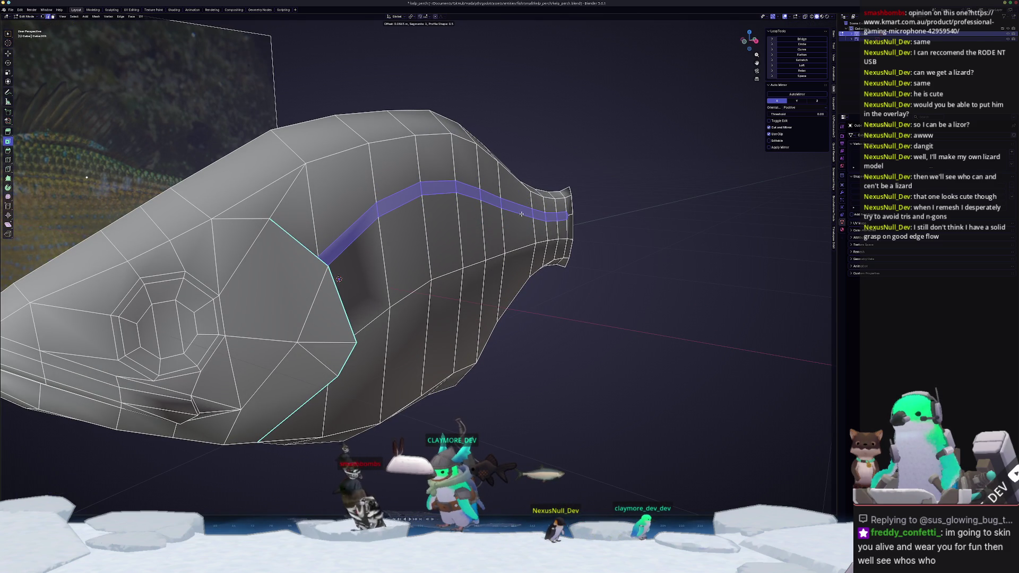
key("Escape")
Add a loop cut across the tail stalk and nudge it along the X axis.
key("ctrl+r")
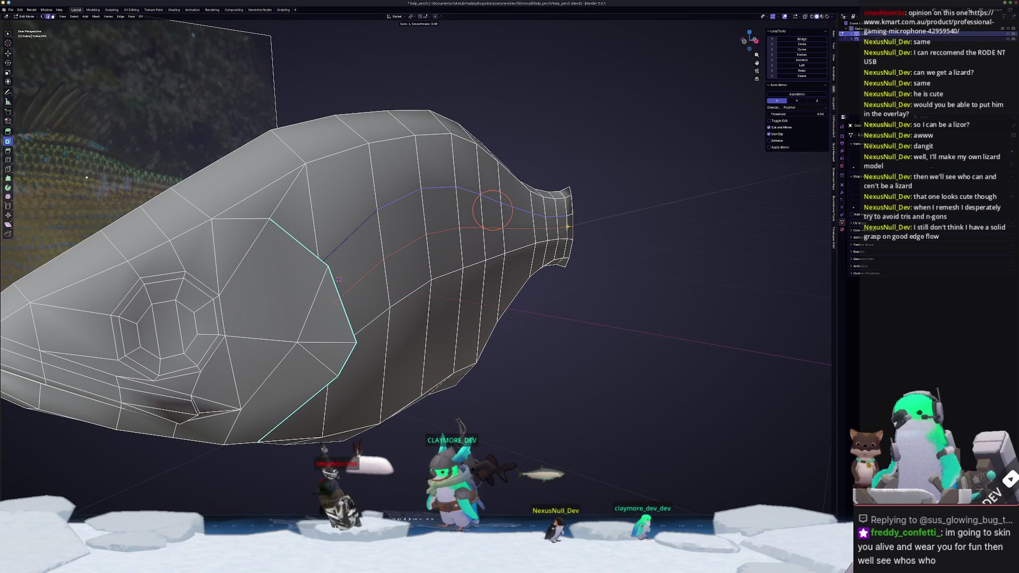
left_click(562, 220)
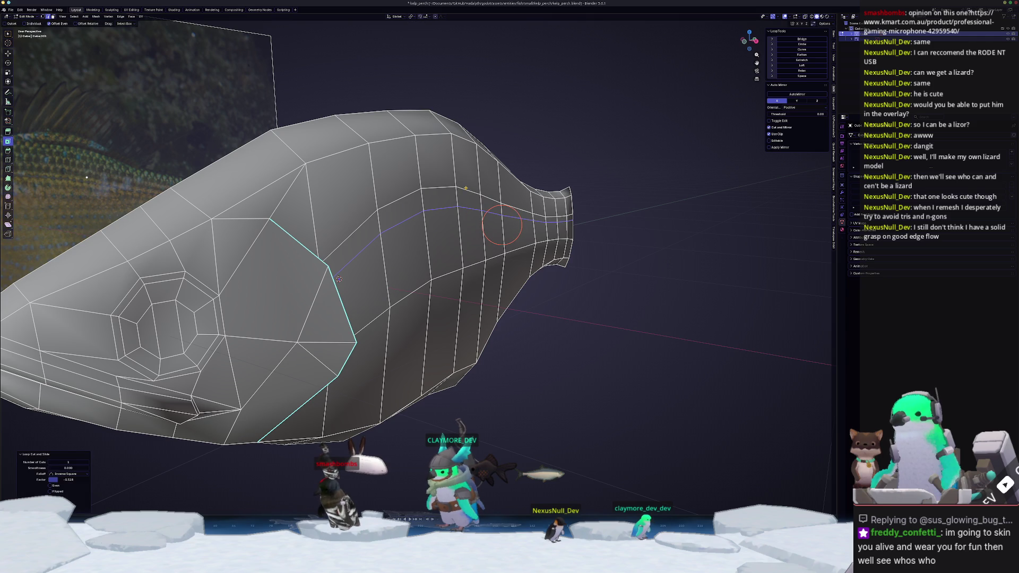
key("g")
middle_click_drag(465, 188, 485, 200)
key("x")
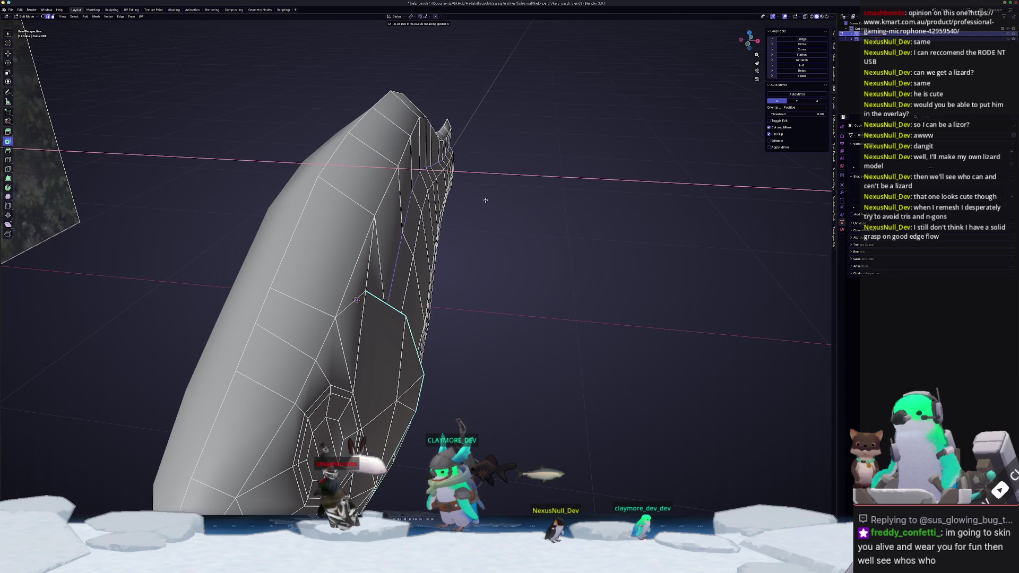
left_click(435, 170)
Nudge the loop again to its final X position and inspect the head from an oblique view.
key("g")
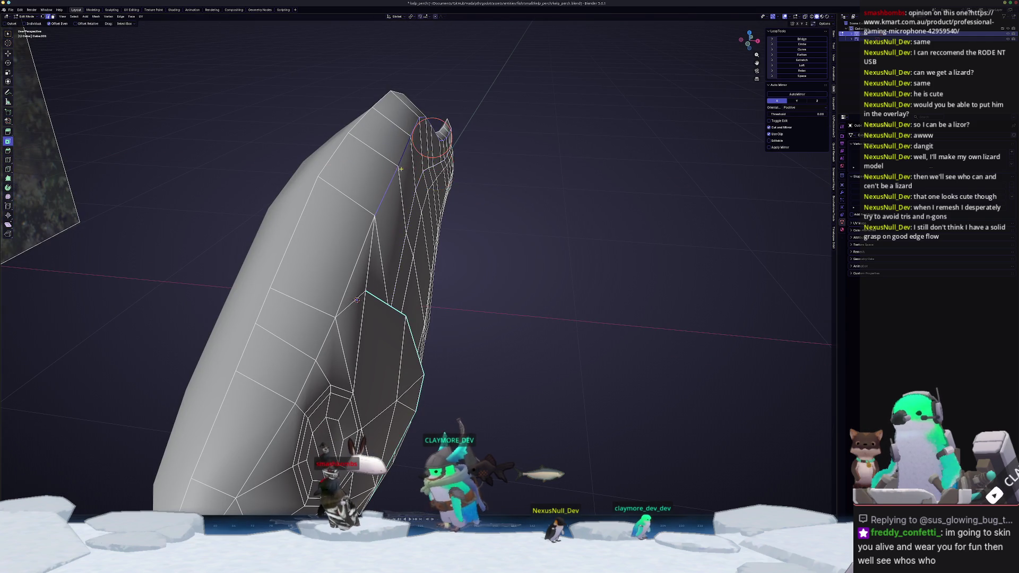
middle_click_drag(435, 170, 495, 159)
left_click(526, 179)
scroll(525, 179, "up", 3)
mouse_move(337, 275)
middle_mouse_down()
mouse_move(355, 254)
mouse_move(617, 235)
middle_mouse_up()
scroll(363, 246, "up", 4)
scroll(363, 247, "down", 3)
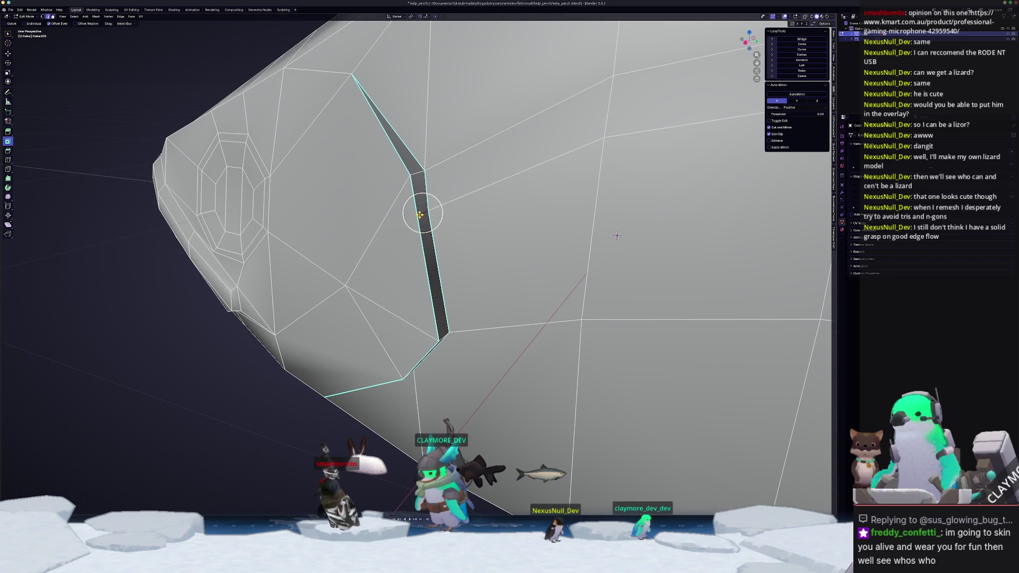
Dissolve the extra edge loop and start a knife cut across the body.
scroll(549, 245, "down", 3)
key("x")
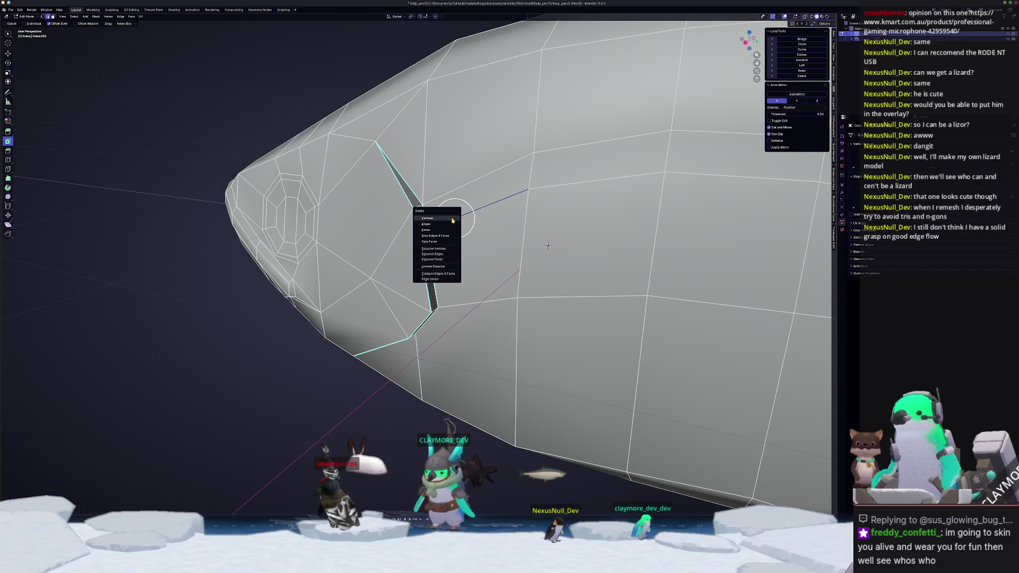
left_click(433, 254)
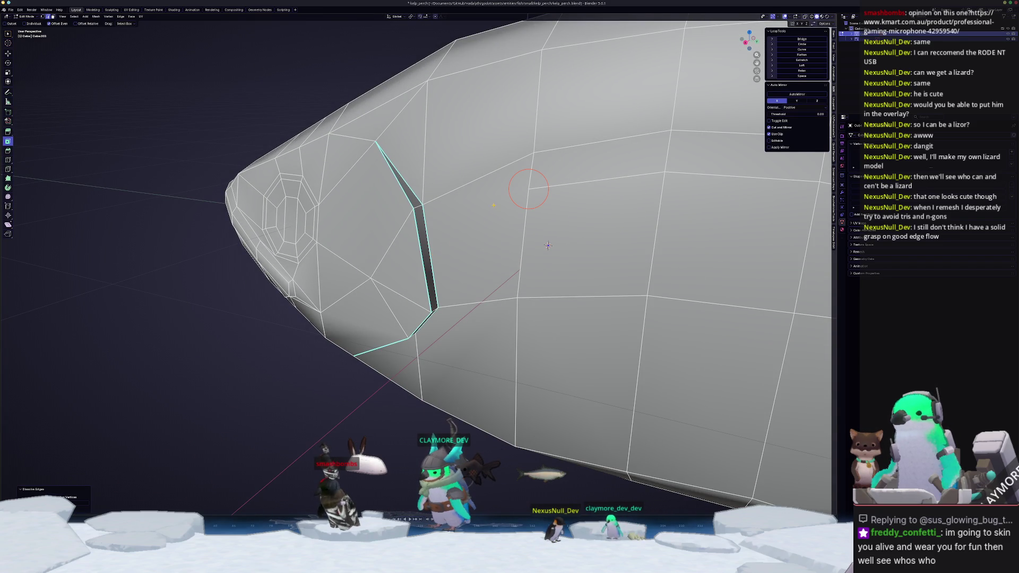
left_click(525, 189)
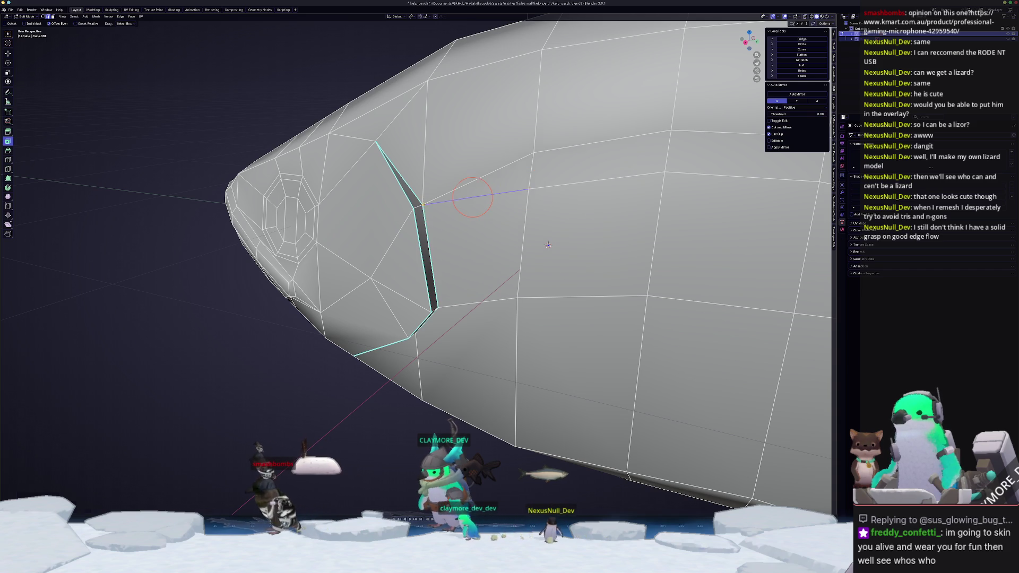
scroll(548, 246, "down", 8)
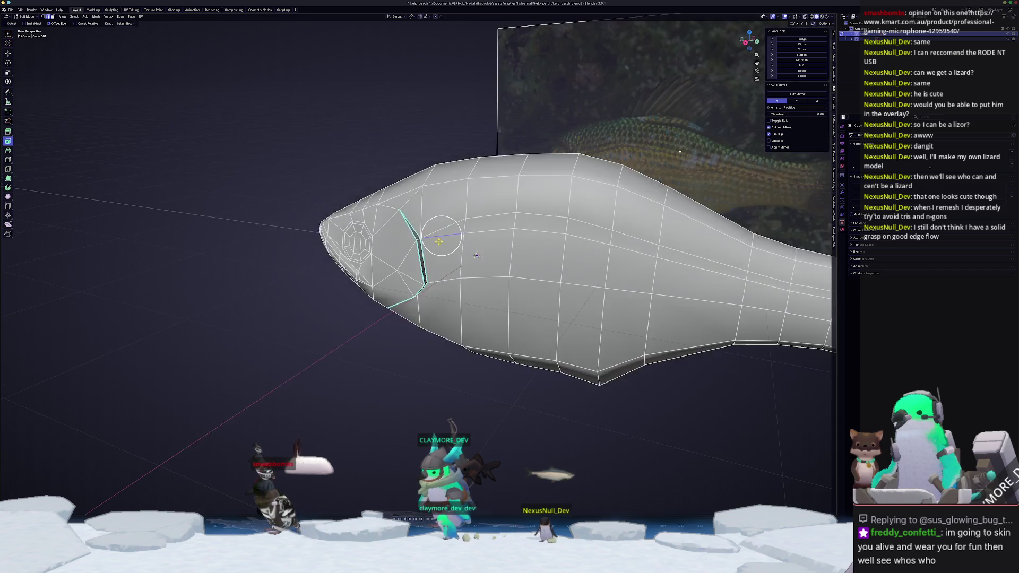
mouse_move(329, 223)
middle_mouse_down()
mouse_move(357, 213)
mouse_move(321, 187)
middle_mouse_up()
scroll(320, 186, "up", 2)
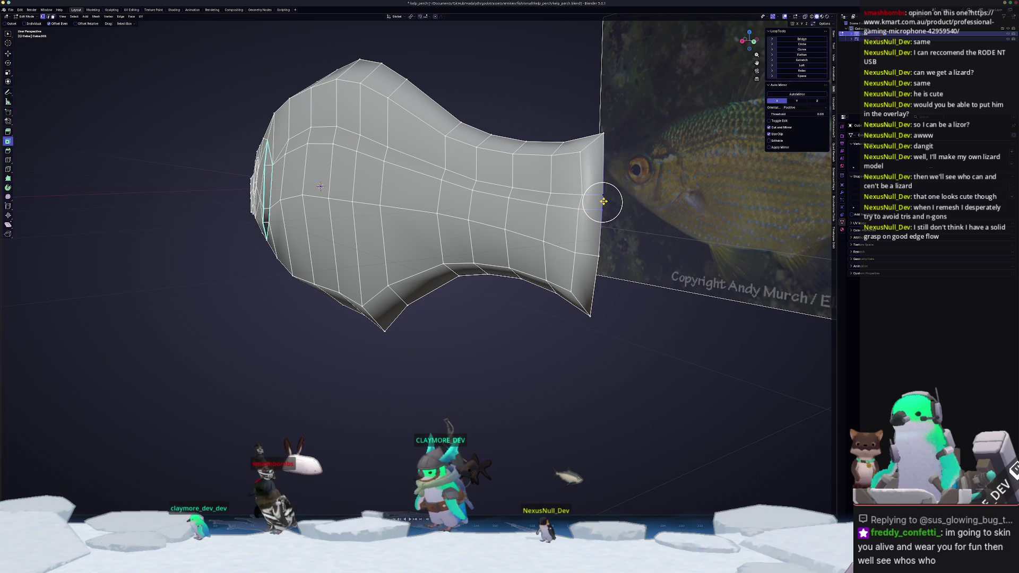
Merge two groups of stray vertices At Last.
key("m")
left_click(582, 242)
scroll(597, 214, "up", 3)
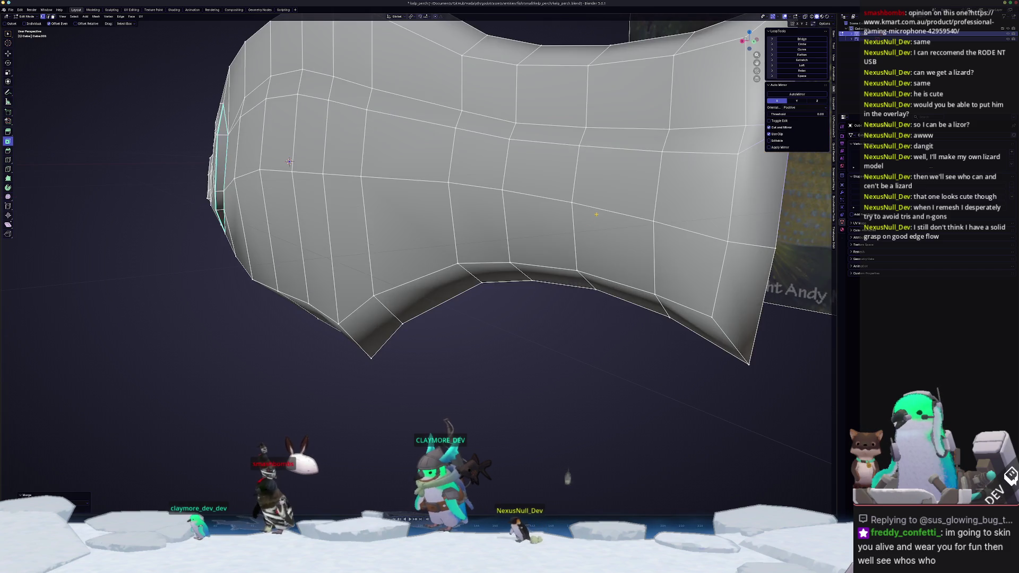
mouse_move(697, 172)
middle_mouse_down()
mouse_move(528, 291)
mouse_move(513, 297)
mouse_move(496, 272)
mouse_move(696, 268)
mouse_move(584, 269)
middle_mouse_up()
key("m")
left_click(514, 300)
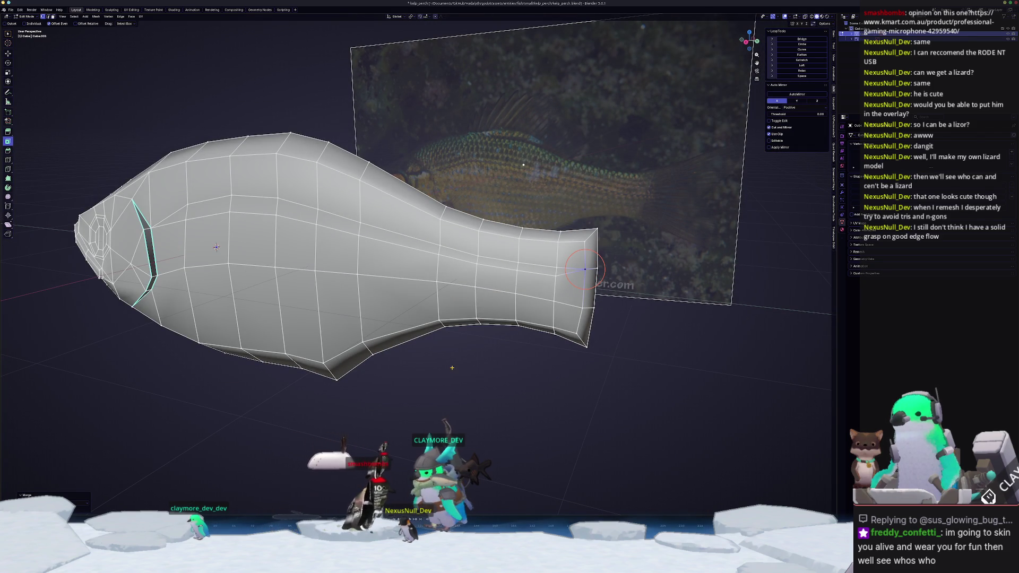
middle_click_drag(468, 363, 485, 352)
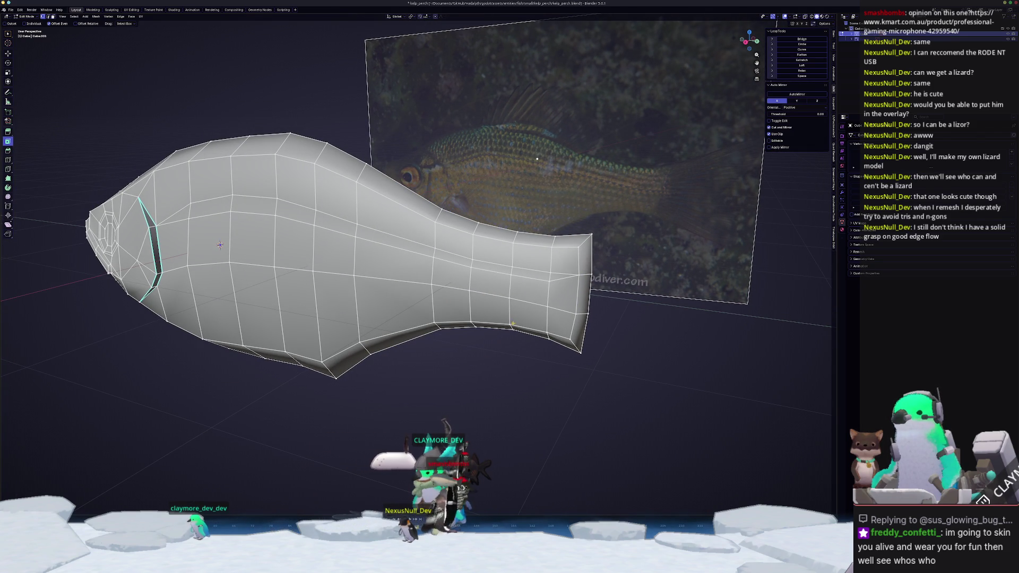
scroll(220, 245, "up", 5)
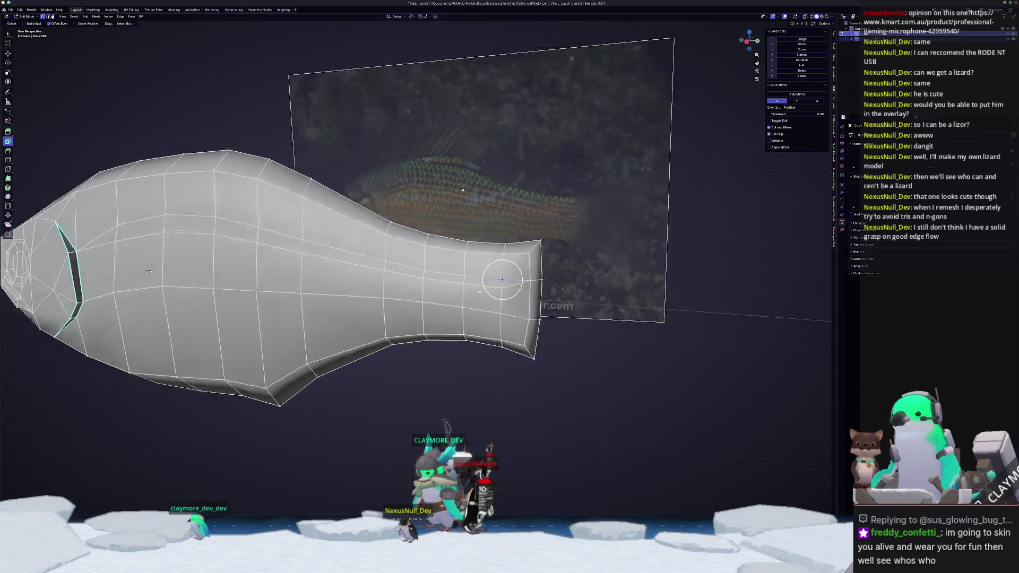
middle_click_drag(372, 265, 478, 293)
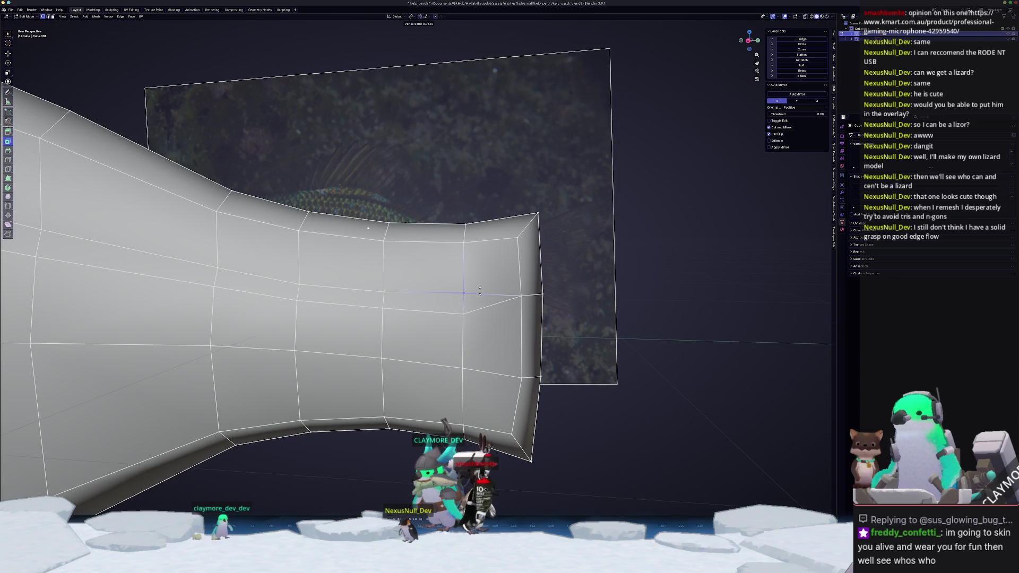
Vertex-slide the tail-stalk vertices along their edges, then check the whole fish.
key("shift+v")
left_click(389, 287)
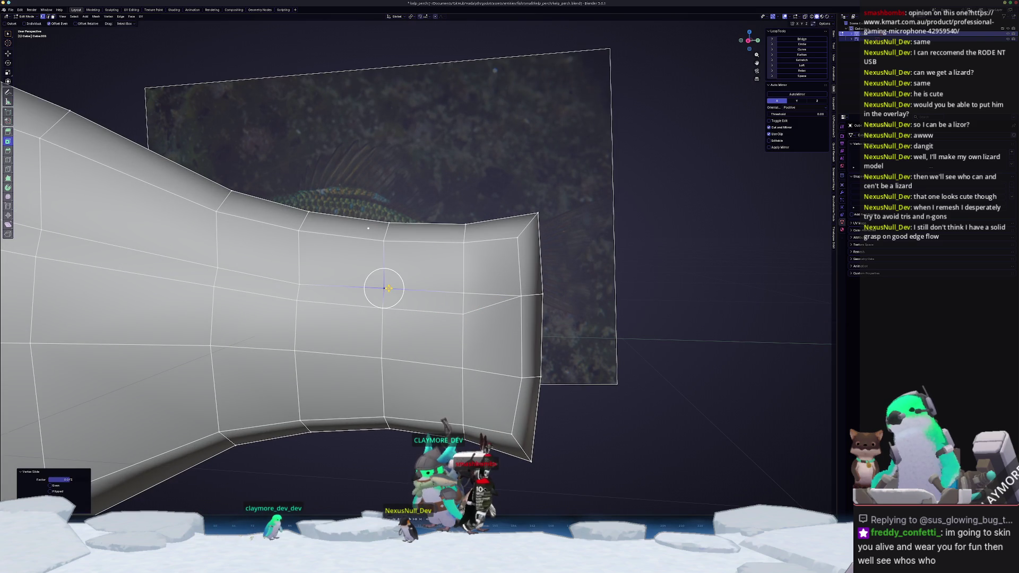
mouse_move(382, 289)
middle_mouse_down()
mouse_move(462, 279)
mouse_move(450, 283)
mouse_move(581, 305)
middle_mouse_up()
key("g")
key("g")
left_click(450, 281)
key("g")
key("g")
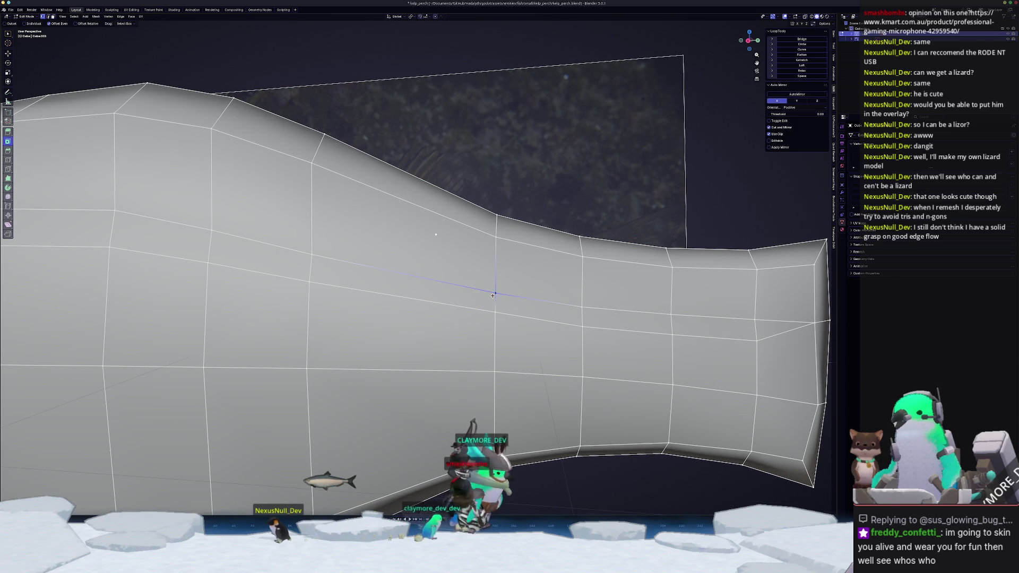
left_click(494, 292)
scroll(397, 356, "down", 10)
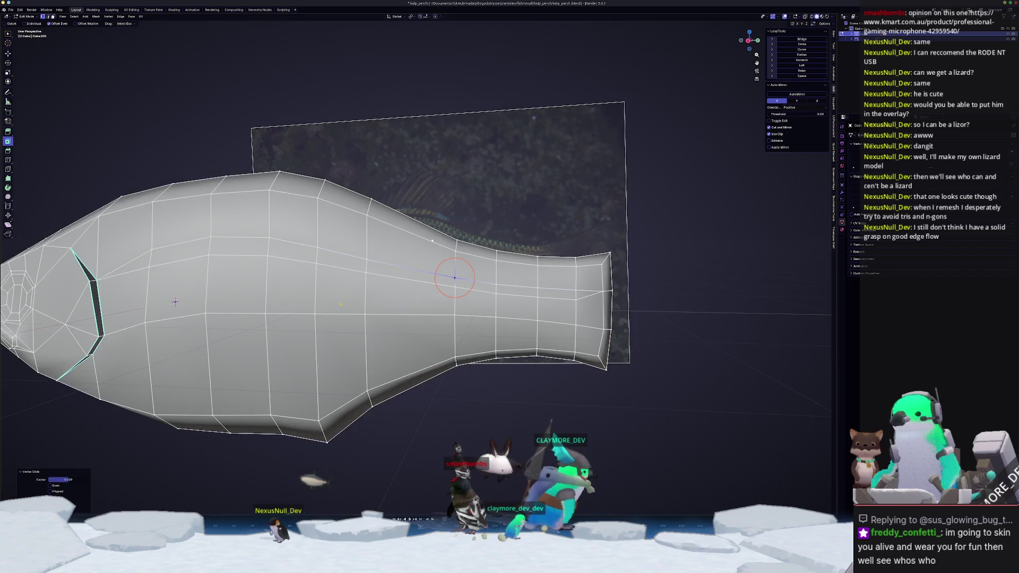
key("Tab")
mouse_move(371, 339)
middle_mouse_down()
mouse_move(398, 356)
mouse_move(409, 347)
middle_mouse_up()
key("Tab")
scroll(413, 345, "up", 5)
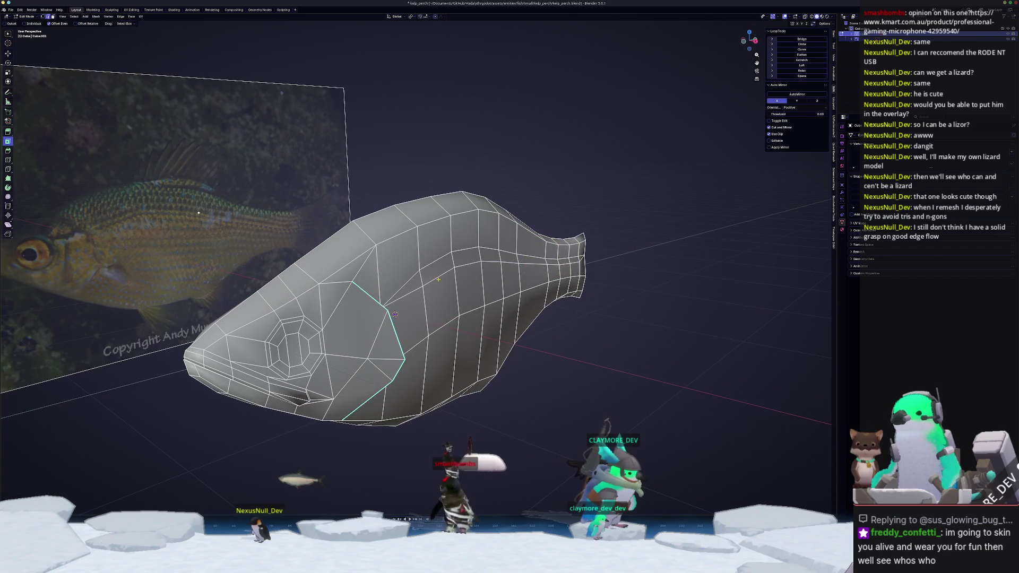
Select a shortest edge path on the body, nudge it along X, and edge-slide it.
left_click(574, 264, "ctrl")
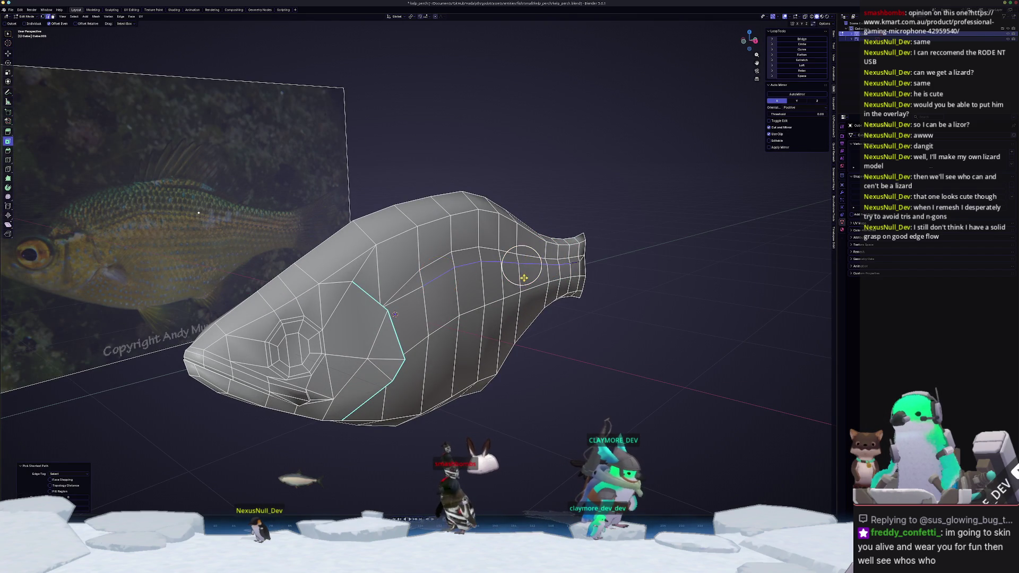
mouse_move(574, 263)
middle_mouse_down()
mouse_move(565, 255)
mouse_move(552, 281)
mouse_move(506, 268)
mouse_move(528, 245)
mouse_move(535, 260)
mouse_move(483, 269)
middle_mouse_up()
key("g")
key("x")
left_click(557, 278)
key("g")
key("g")
left_click(528, 246)
scroll(546, 241, "up", 5)
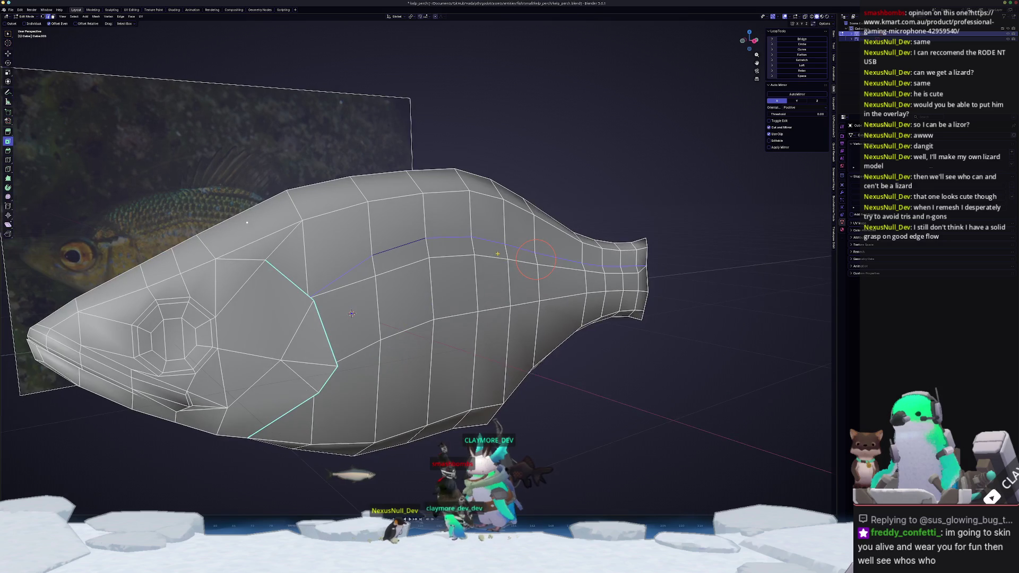
Edge-slide a second body edge path and check the fish side-on in right view.
left_click(394, 241, "ctrl")
middle_click_drag(394, 241, 539, 272)
key("g")
key("g")
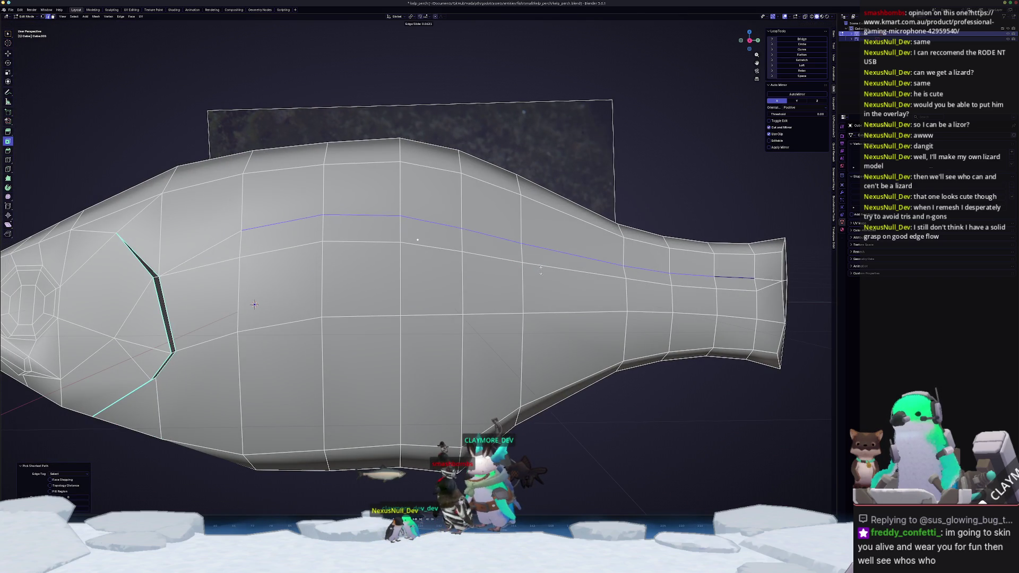
left_click(545, 268)
key("Tab")
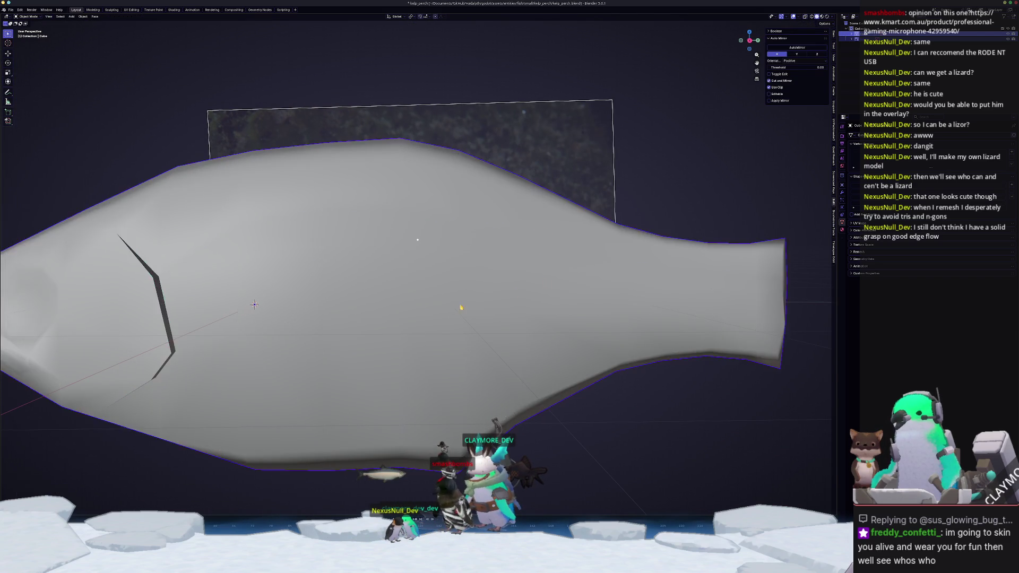
scroll(544, 268, "down", 4)
mouse_move(531, 282)
middle_mouse_down()
mouse_move(460, 301)
mouse_move(449, 317)
middle_mouse_up()
key("Tab")
key("Tab")
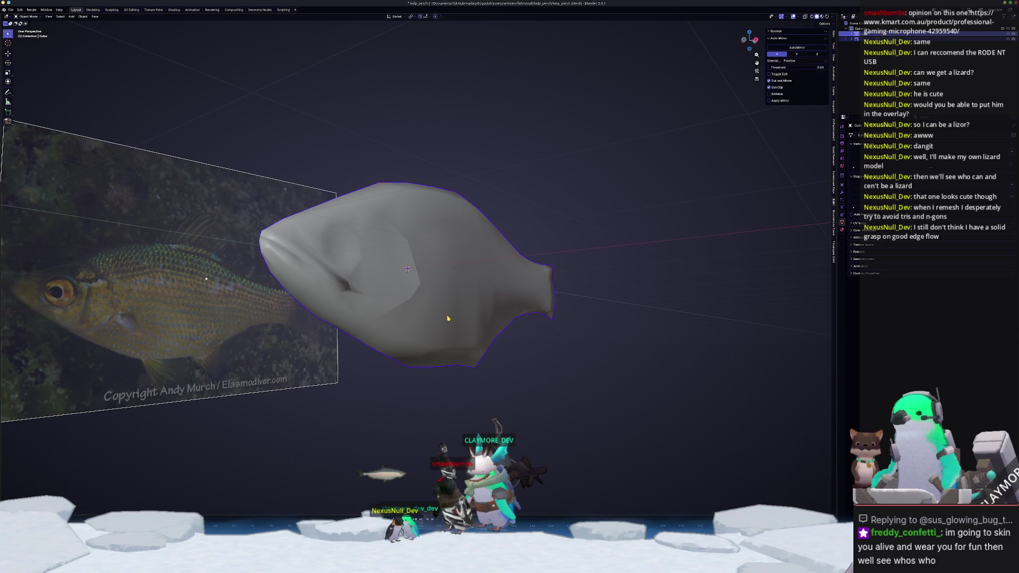
key("KP_3")
key("Tab")
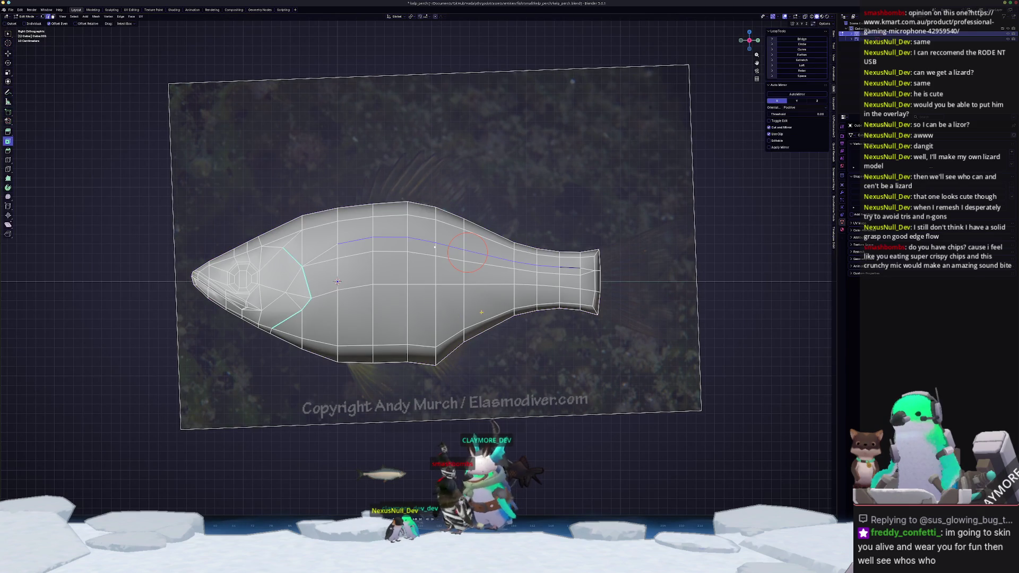
scroll(528, 302, "up", 3)
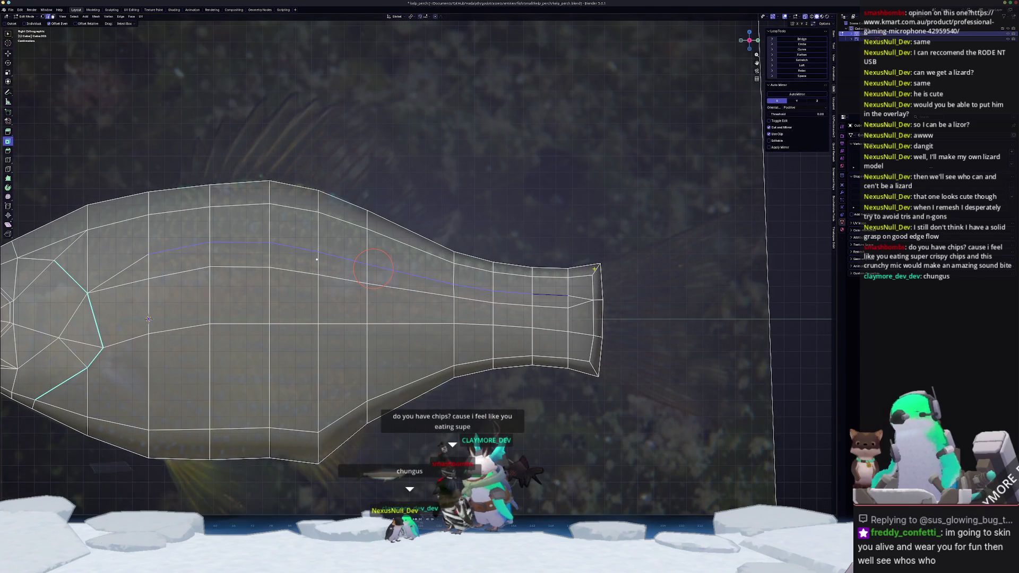
Duplicate the tail-end edge loop and separate the copy as its own object.
left_click(601, 319, "ctrl")
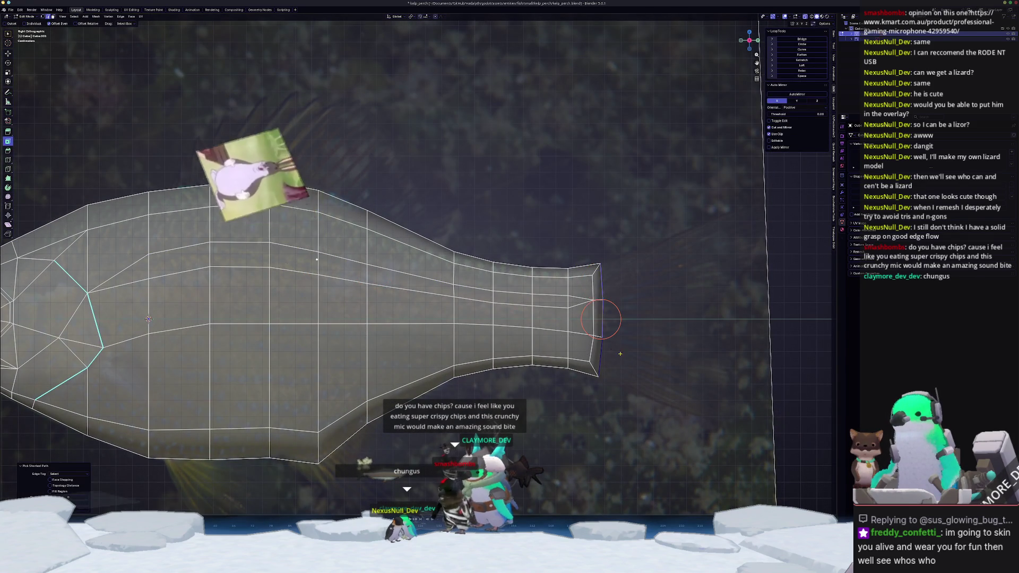
scroll(620, 353, "down", 2)
key("shift+d")
right_click(555, 368)
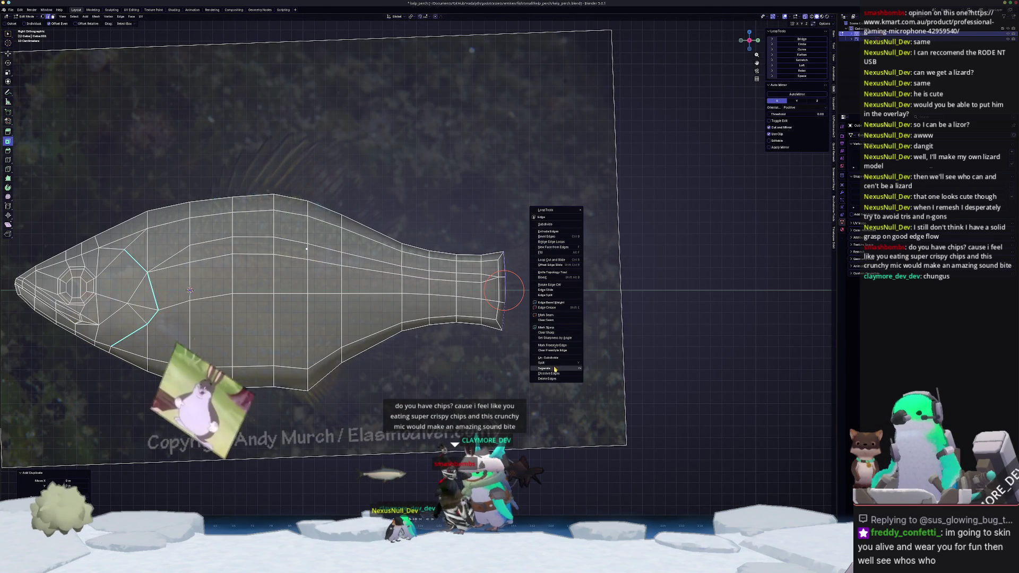
mouse_move(555, 369)
left_click(589, 368)
Extrude the separated tail edge backward, fan its end out about 2.19×, and relax it.
key("Tab")
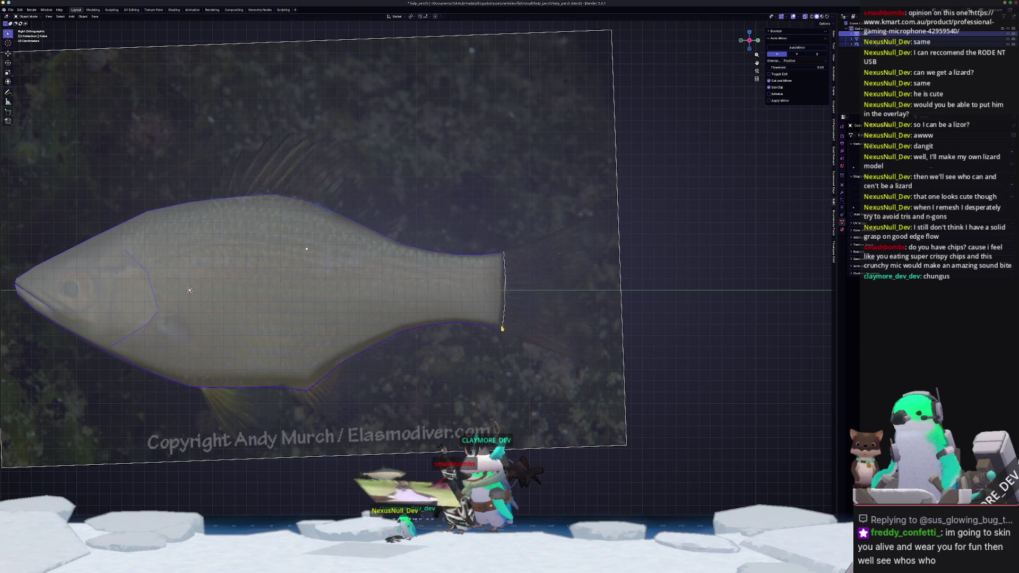
left_click(505, 300)
key("Tab")
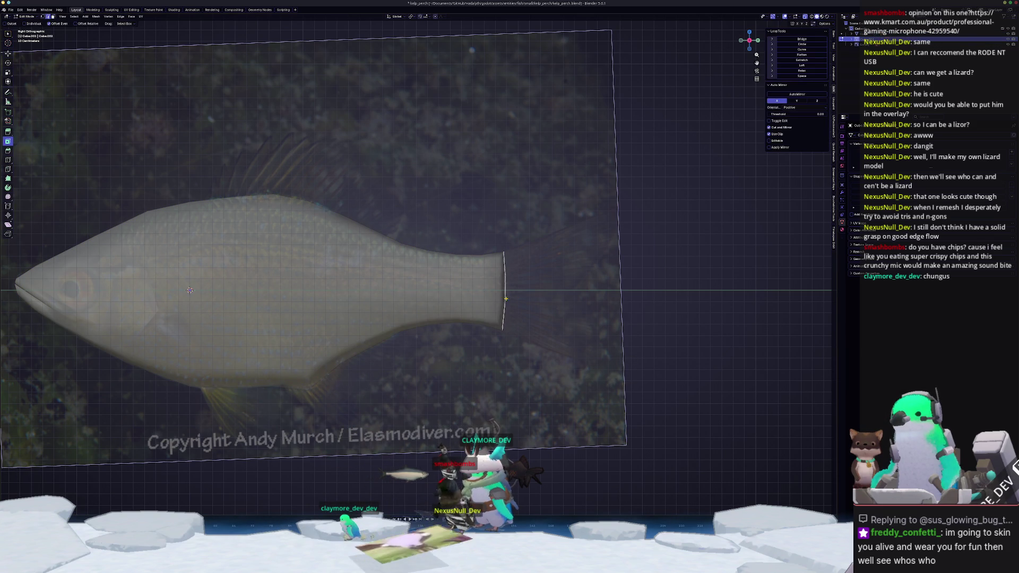
right_click(505, 299, "shift")
scroll(623, 296, "up", 2)
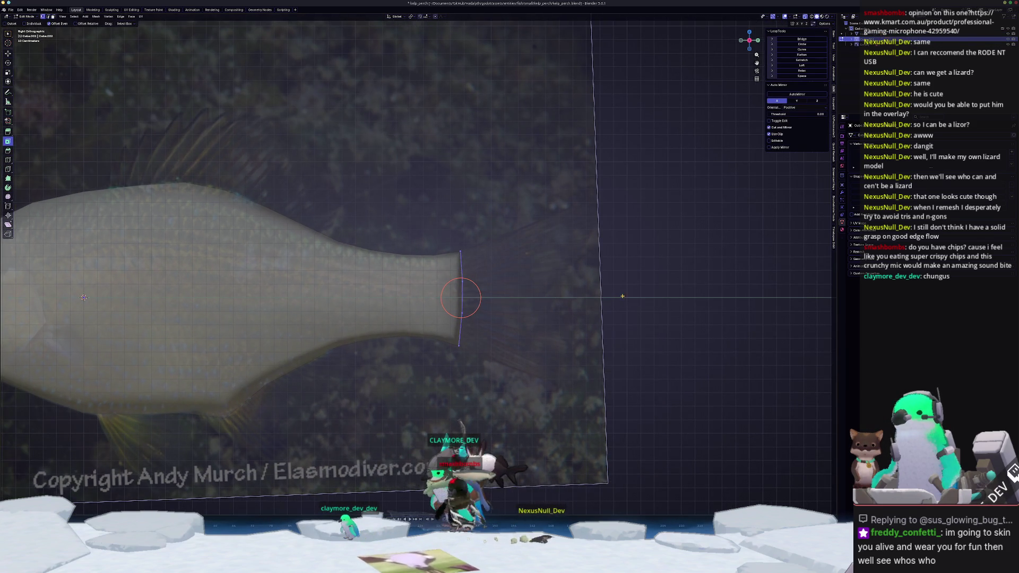
key("s")
right_click(601, 292)
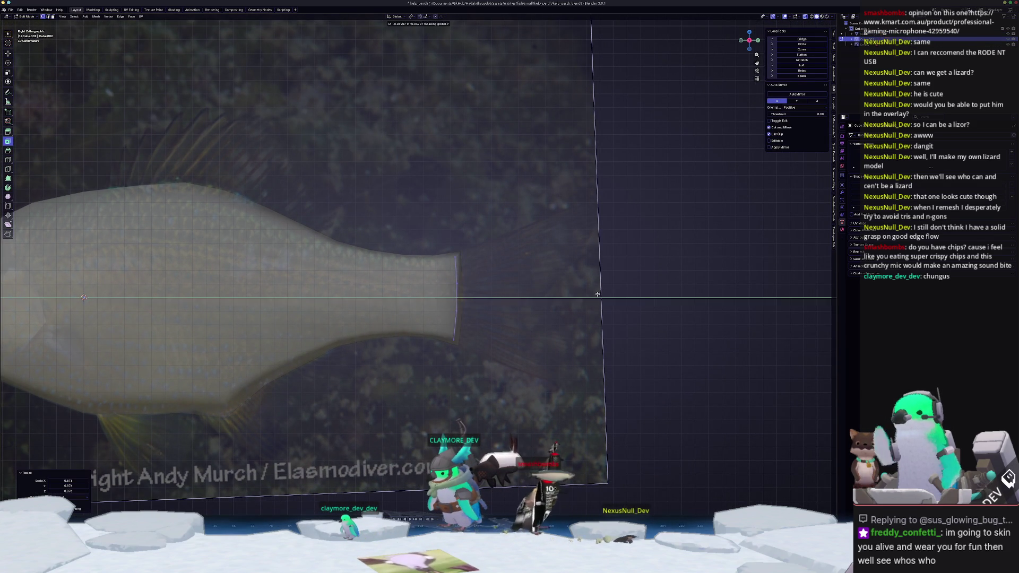
key("e")
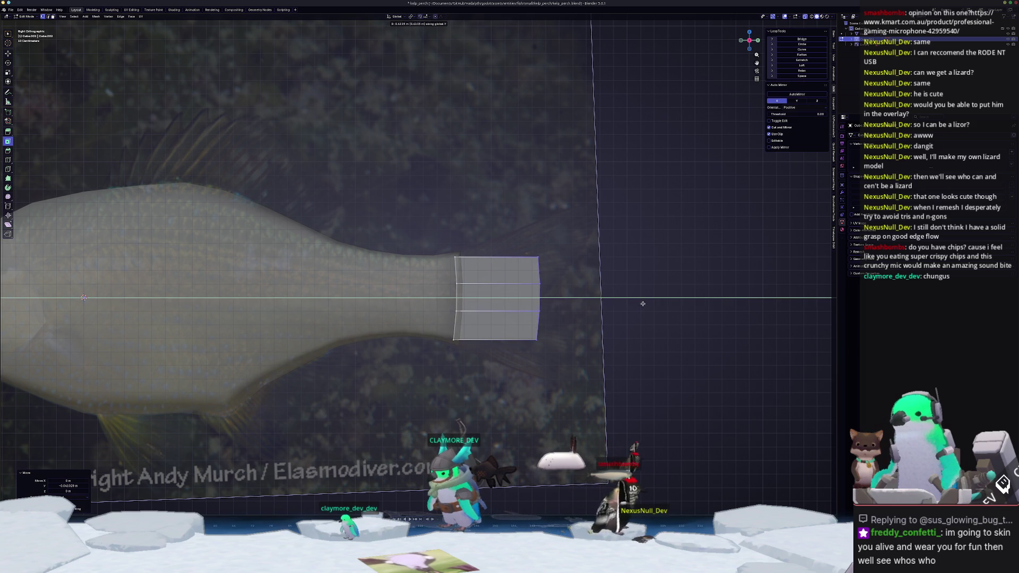
left_click(642, 303)
key("shift+s")
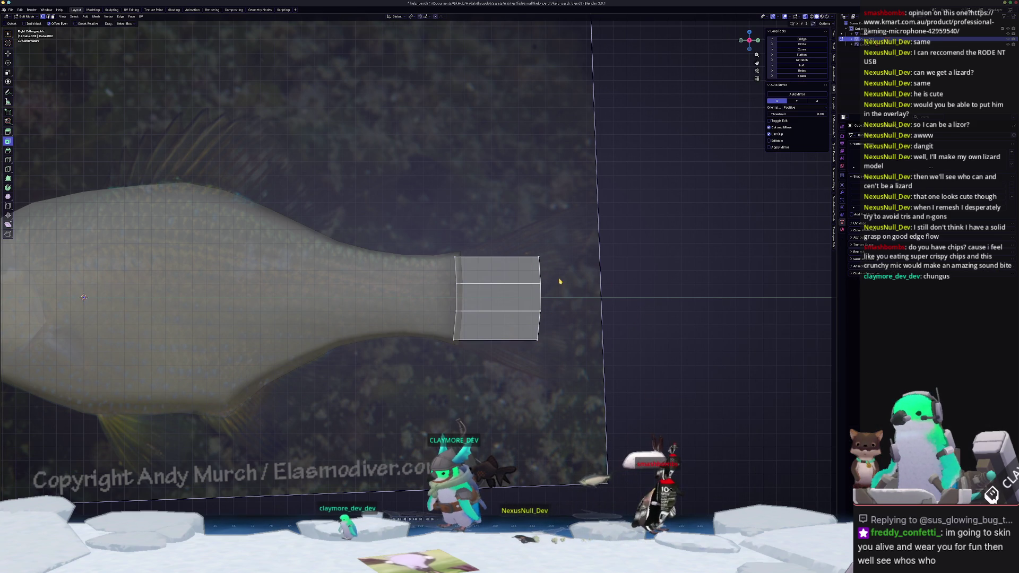
key("s")
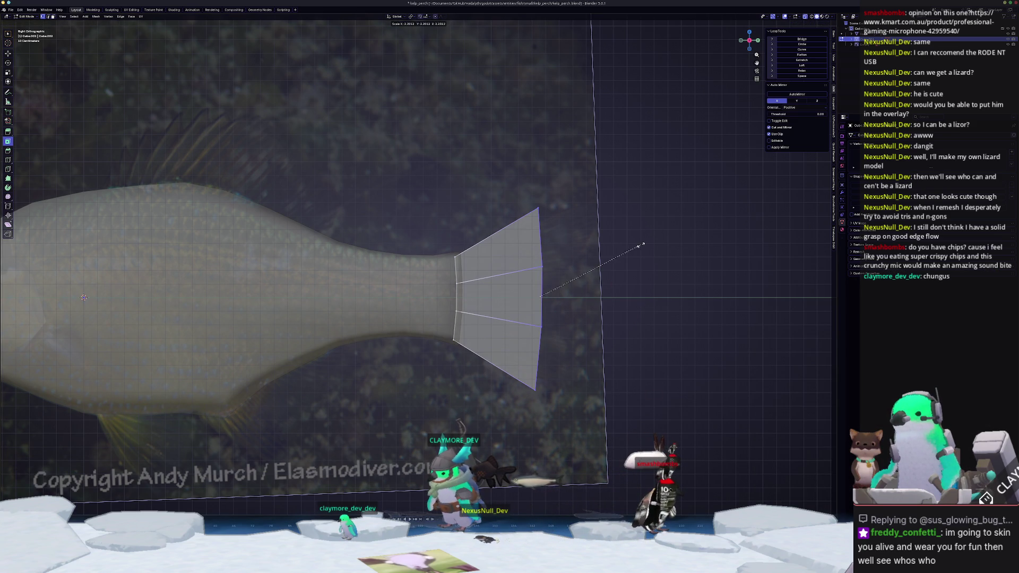
left_click(637, 244)
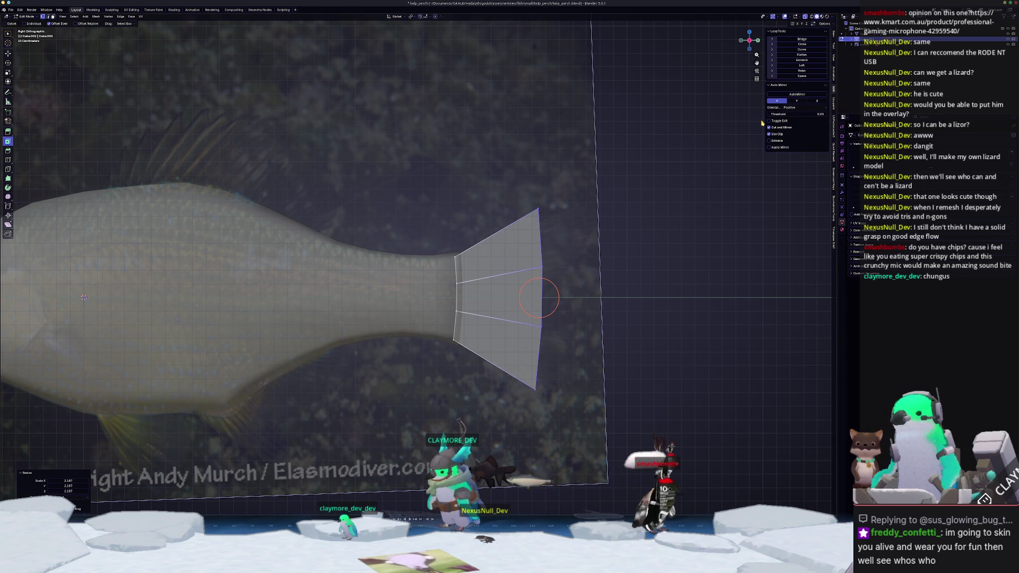
left_click(802, 71)
left_click(596, 292)
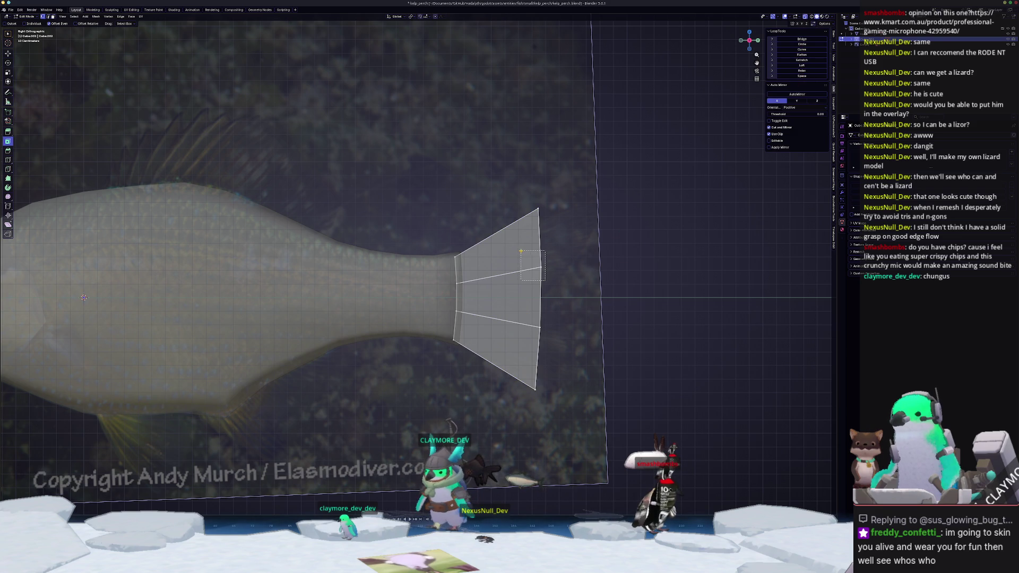
Squeeze the tail-end vertices vertically to a 0.661 Z scale.
left_click(540, 267, "shift")
key("s")
key("z")
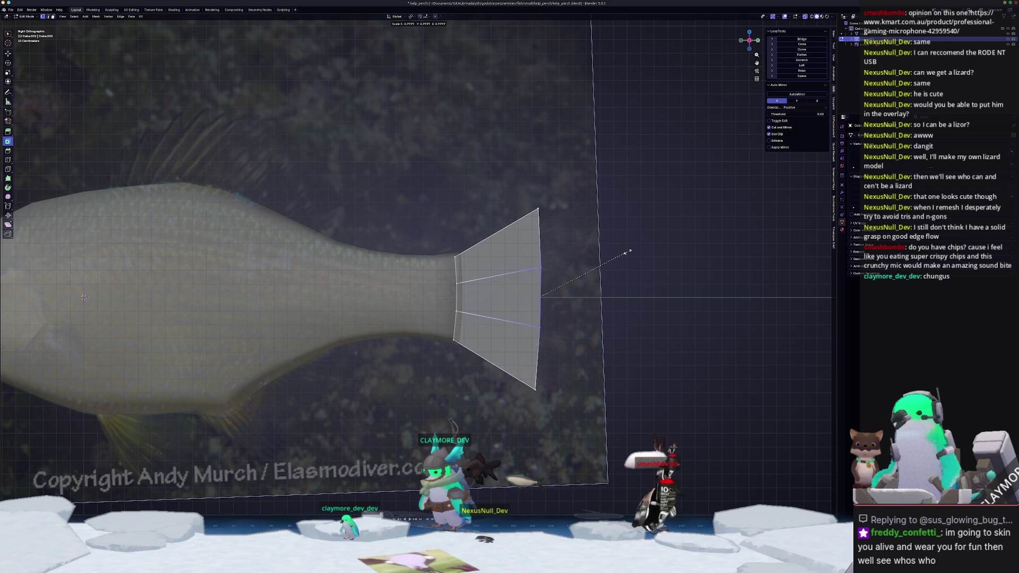
left_click(592, 269)
key("s")
key("z")
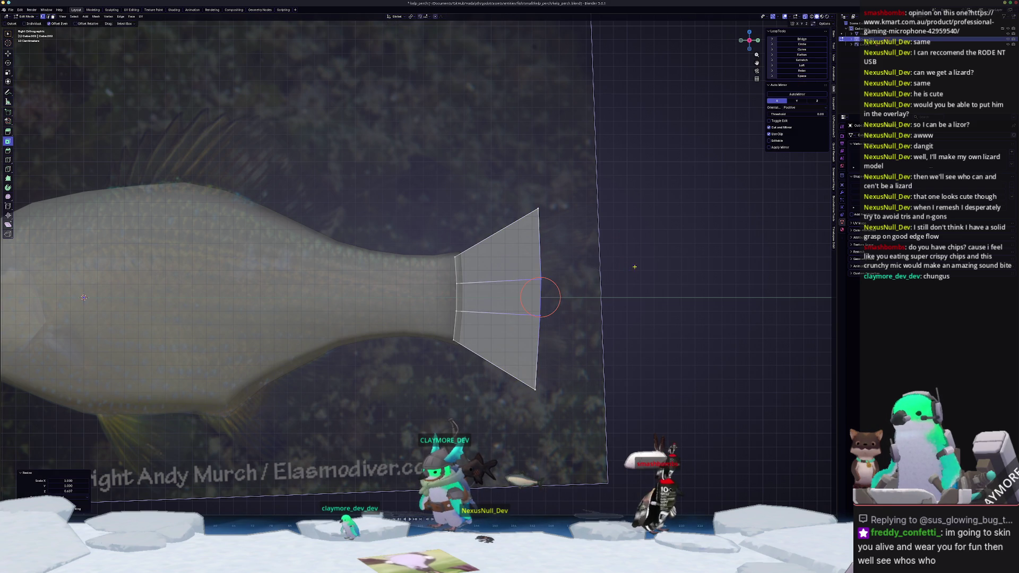
left_click(584, 233)
Lower the top tail-end vertex and raise the bottom one along Z.
left_click(537, 208)
key("g")
key("z")
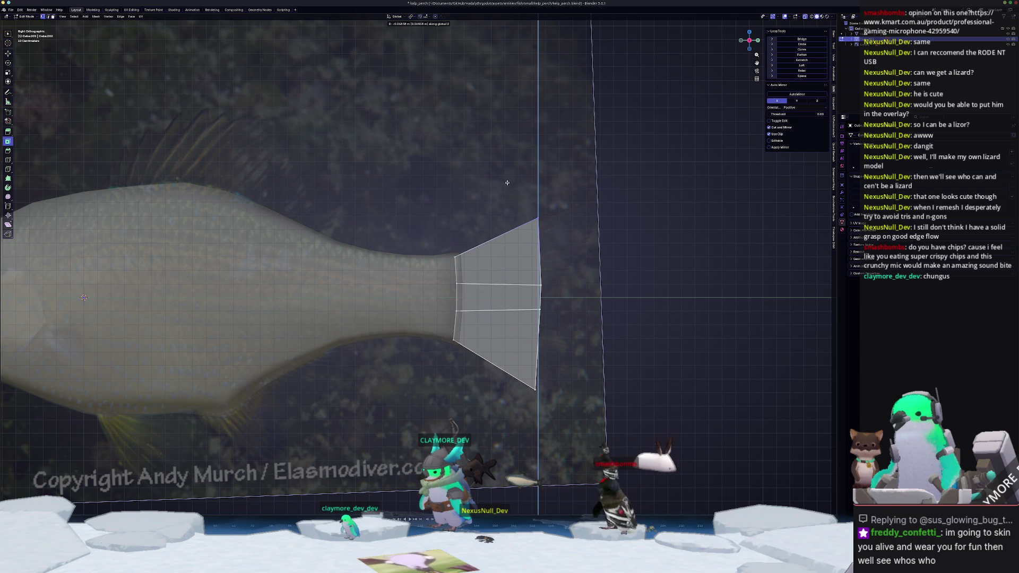
left_click(566, 325)
left_click(535, 389)
key("g")
key("z")
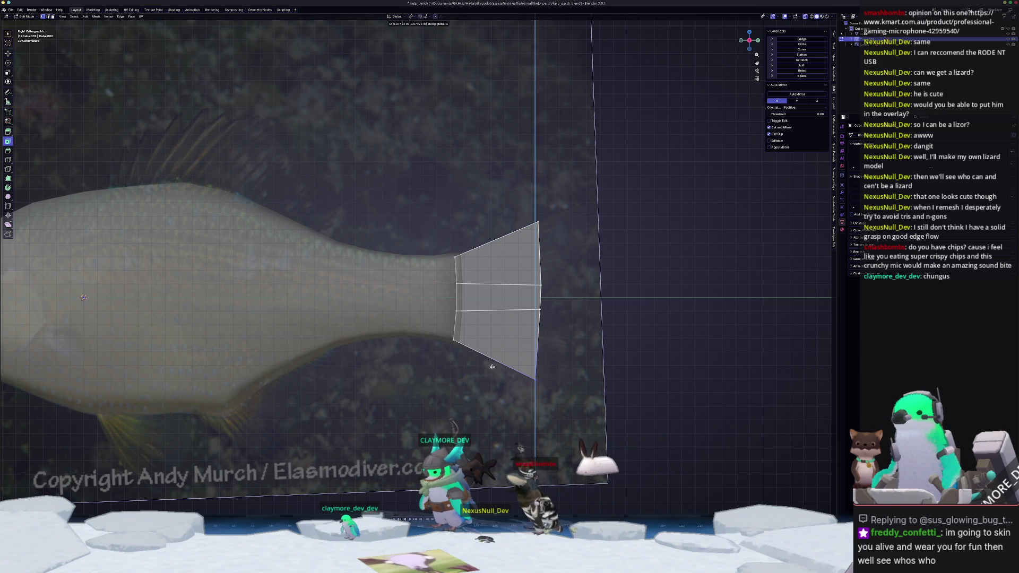
left_click(509, 357)
Pull the two middle tail vertices closer vertically and select the top tail edge.
left_click(541, 285)
left_click(540, 309, "shift")
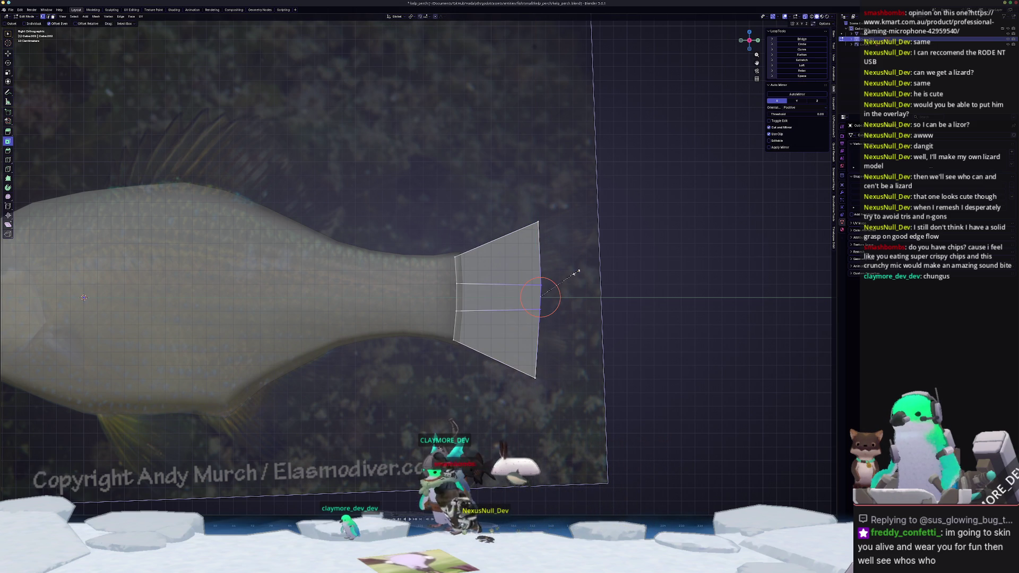
key("s")
key("z")
left_click(544, 282)
key("2")
left_click(539, 254)
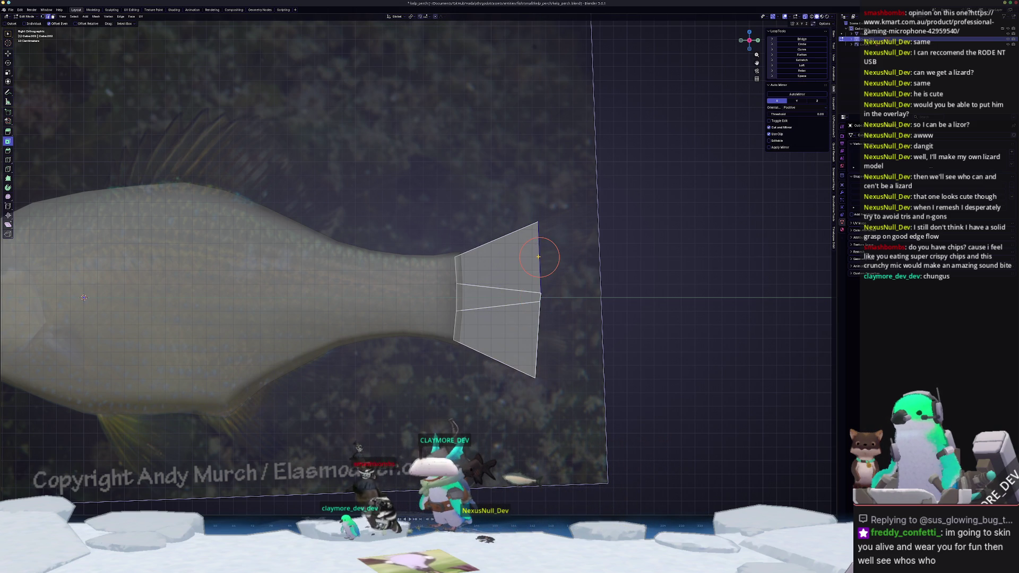
middle_click_drag(539, 253, 495, 290, "shift")
Extrude the top tail edge rightward into the upper lobe and adjust the lower-right vertex height.
key("e")
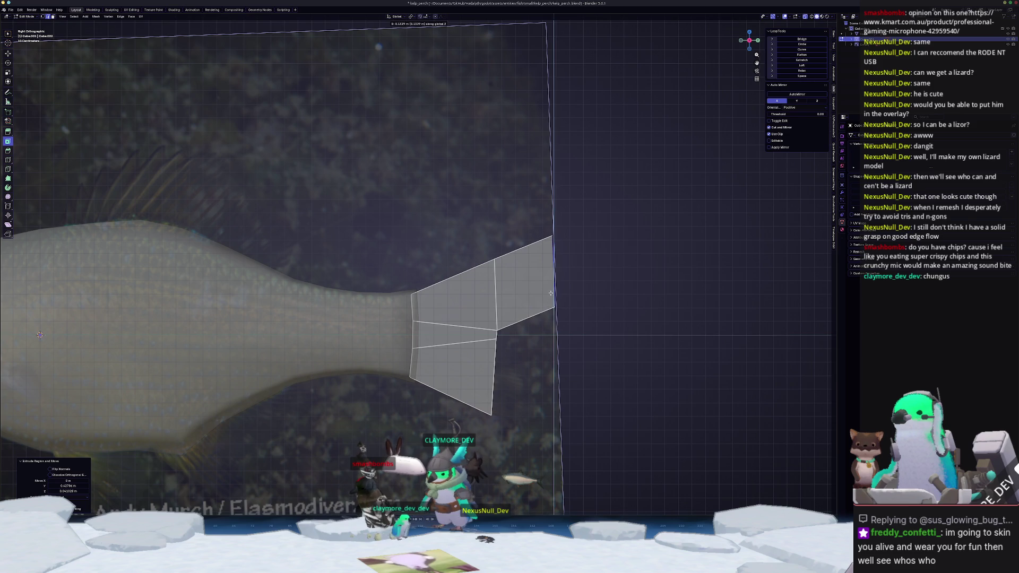
scroll(584, 271, "up", 1)
left_click(581, 272)
left_click_drag(604, 351, 566, 312)
key("g")
key("z")
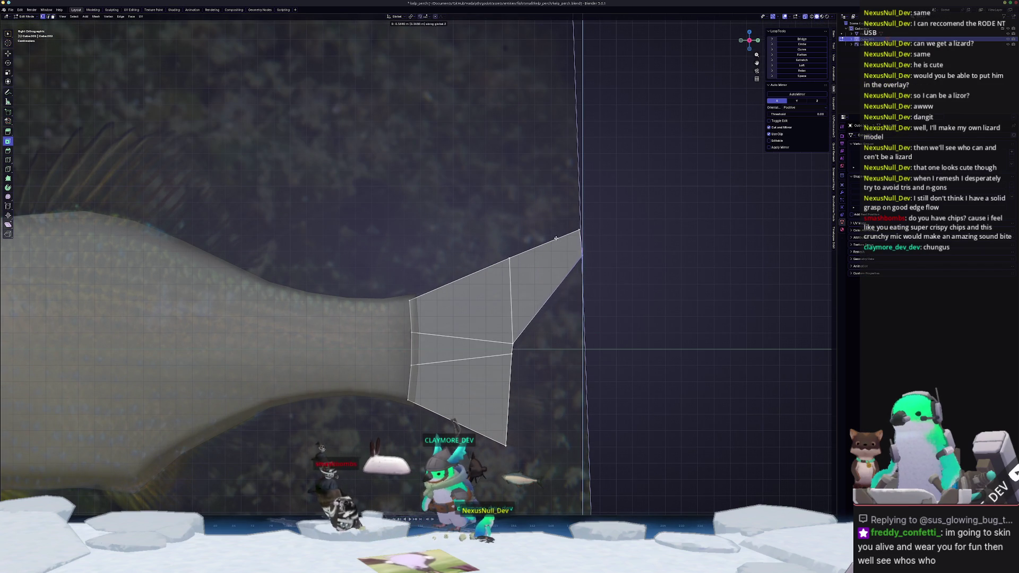
left_click(558, 260)
key("g")
key("z")
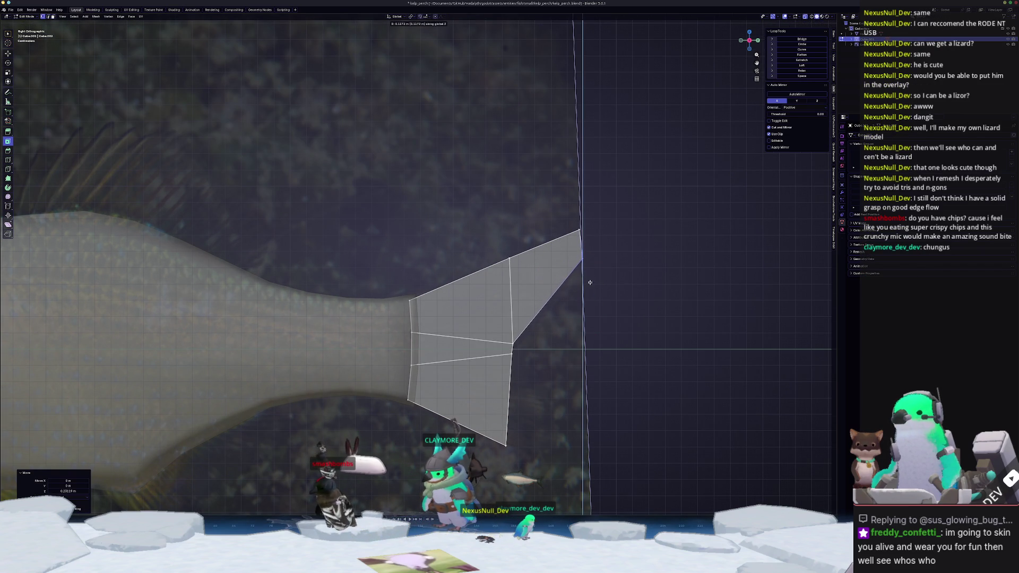
left_click(591, 271)
Extrude the lower-right tail edge downward along Z and place the lower lobe's tip.
left_click_drag(509, 436, 509, 340)
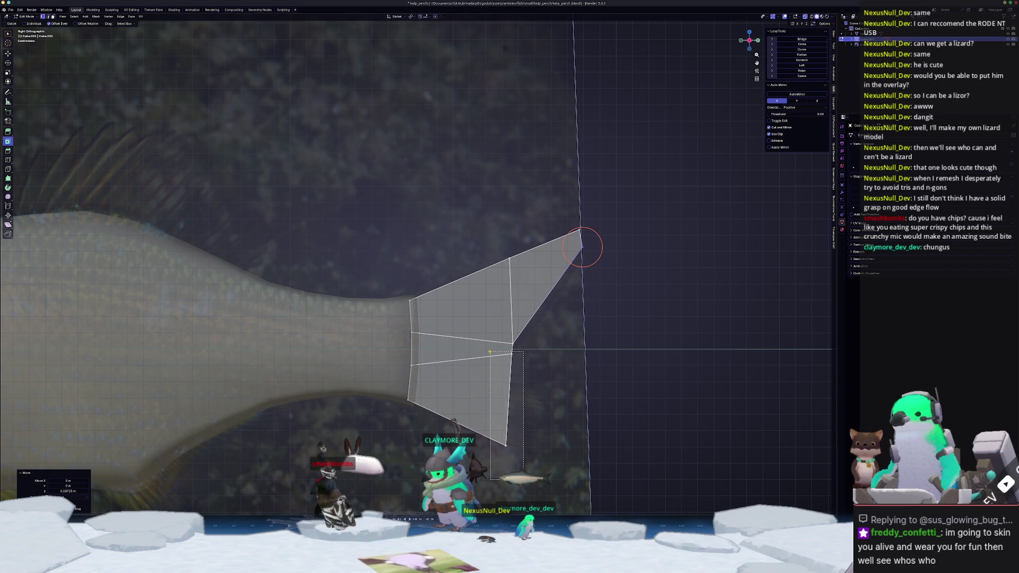
middle_click_drag(557, 371, 530, 317, "shift")
key("e")
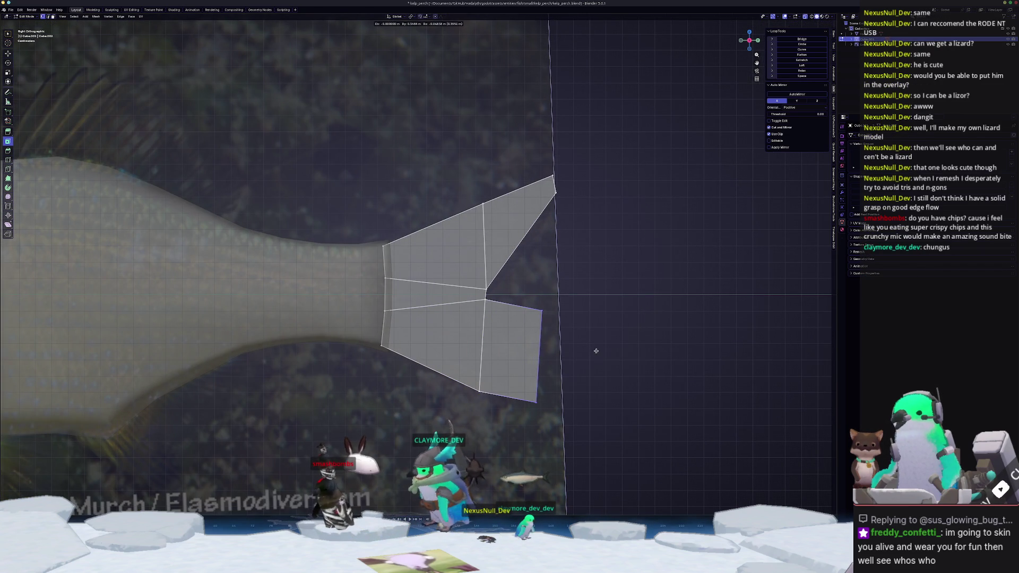
key("z")
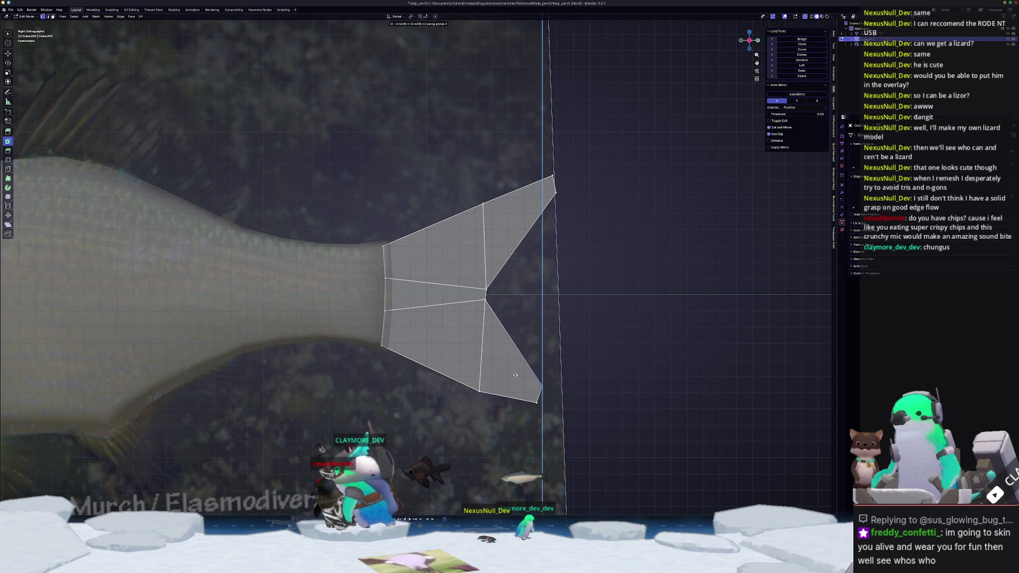
left_click(515, 375)
key("g")
left_click(597, 365)
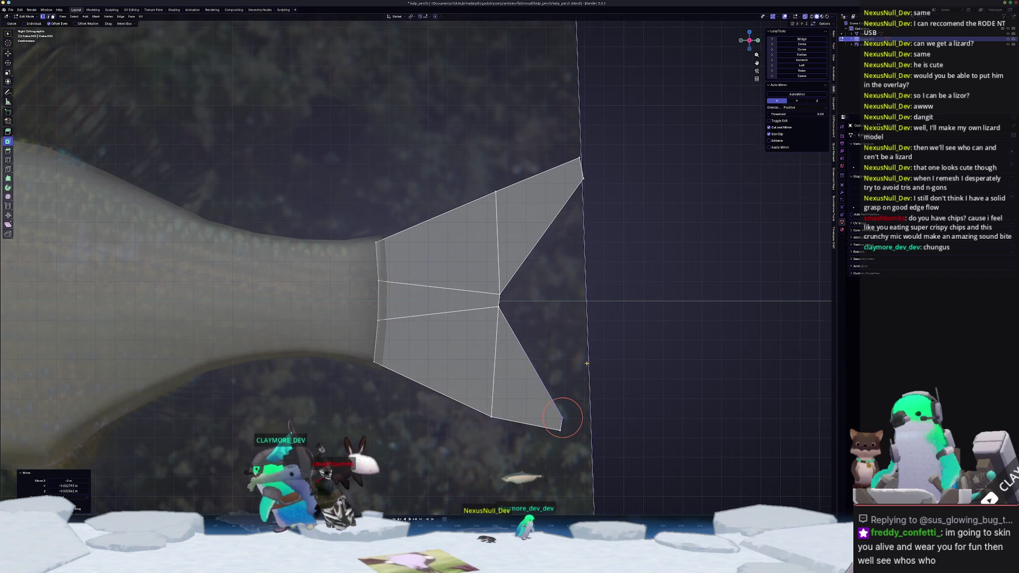
Raise the lower lobe's bottom vertex along Z to match the reference tail.
scroll(576, 318, "up", 2)
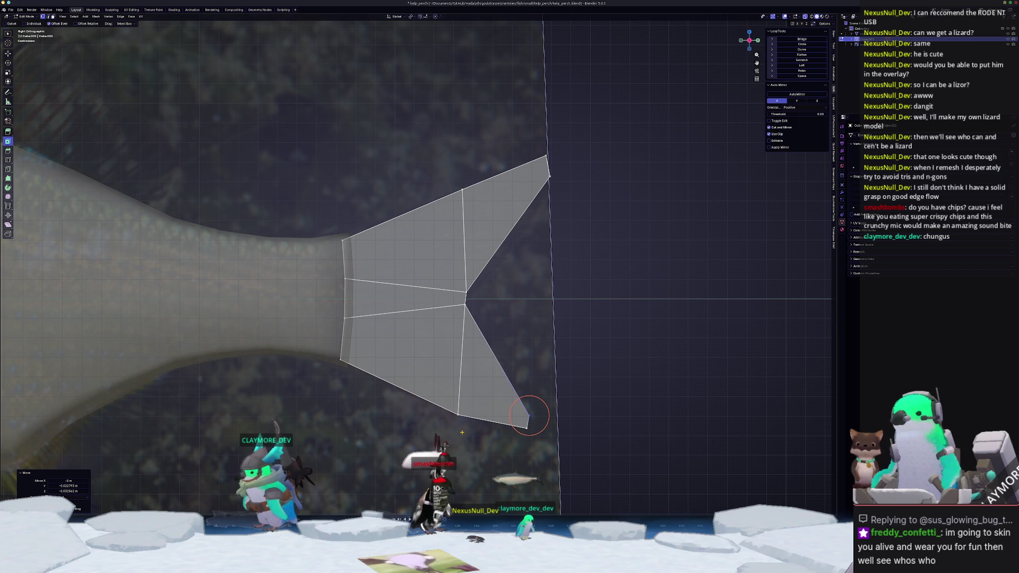
scroll(462, 432, "up", 1)
scroll(457, 414, "up", 1)
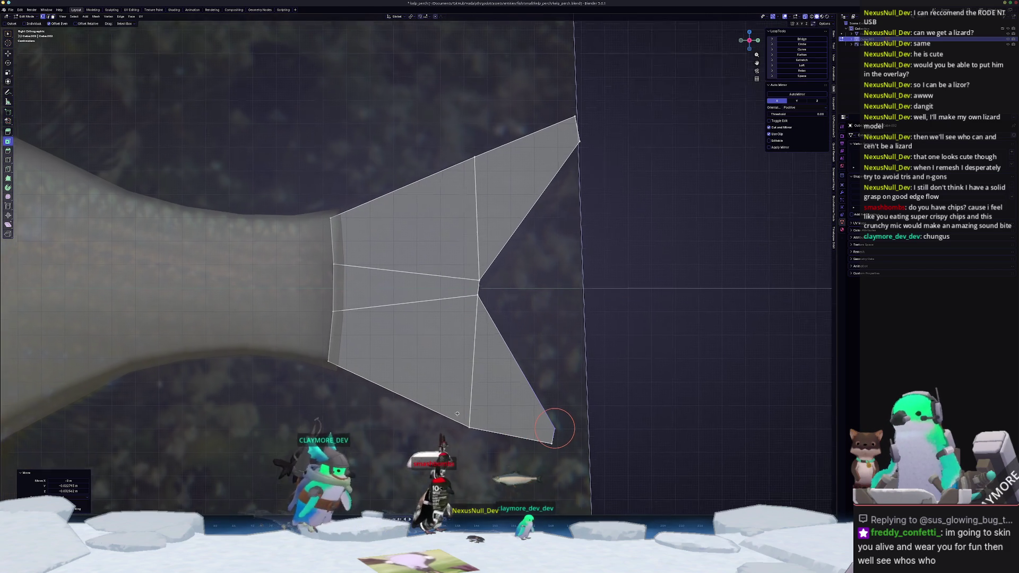
middle_click_drag(457, 414, 472, 383, "shift")
left_click_drag(498, 421, 482, 397)
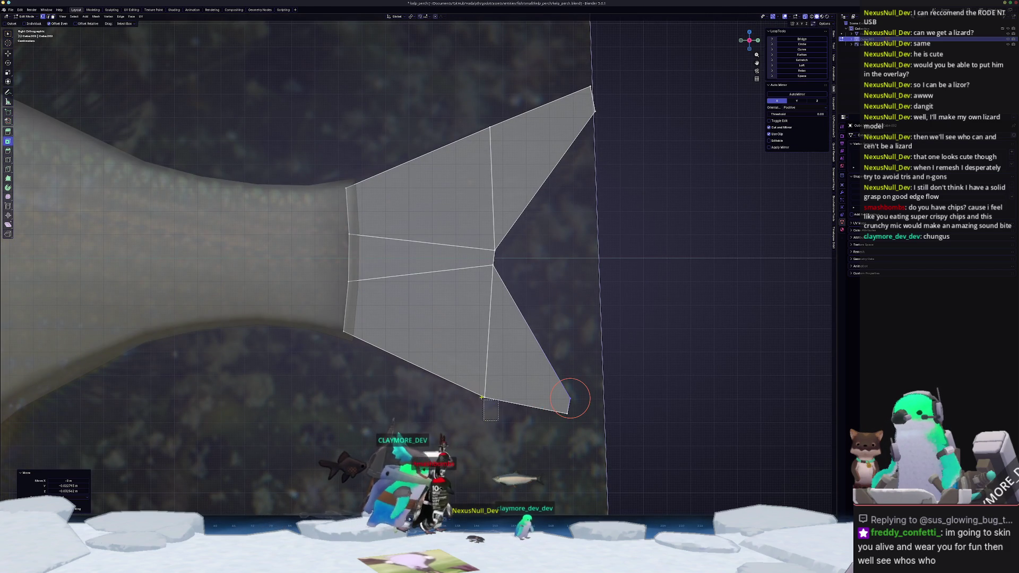
key("g")
key("z")
left_click(481, 391)
middle_click_drag(482, 313, 465, 365, "shift")
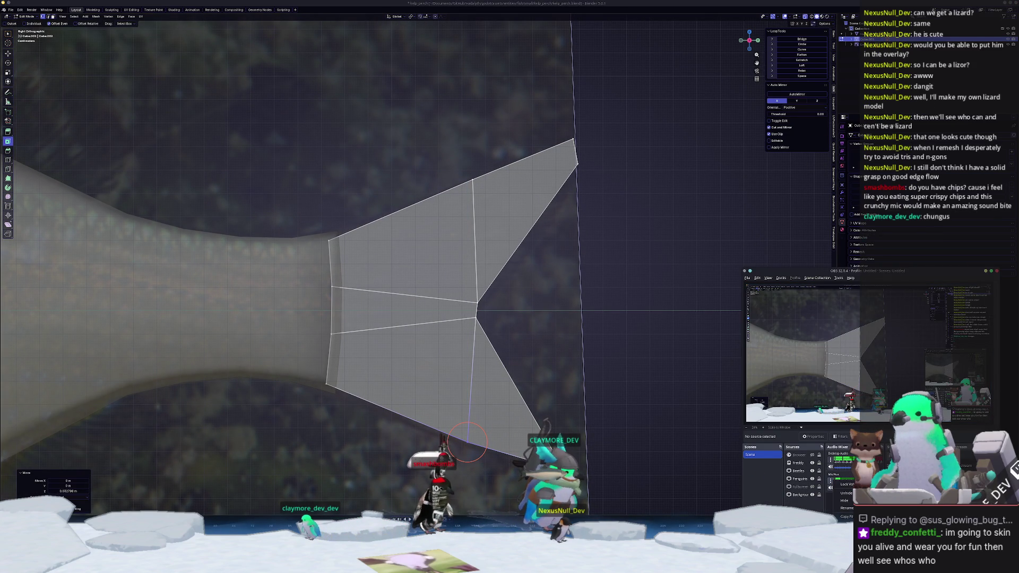
Review the Mic/Aux Noise Gate and Noise Suppression filters, then close the filters window.
left_click(844, 536)
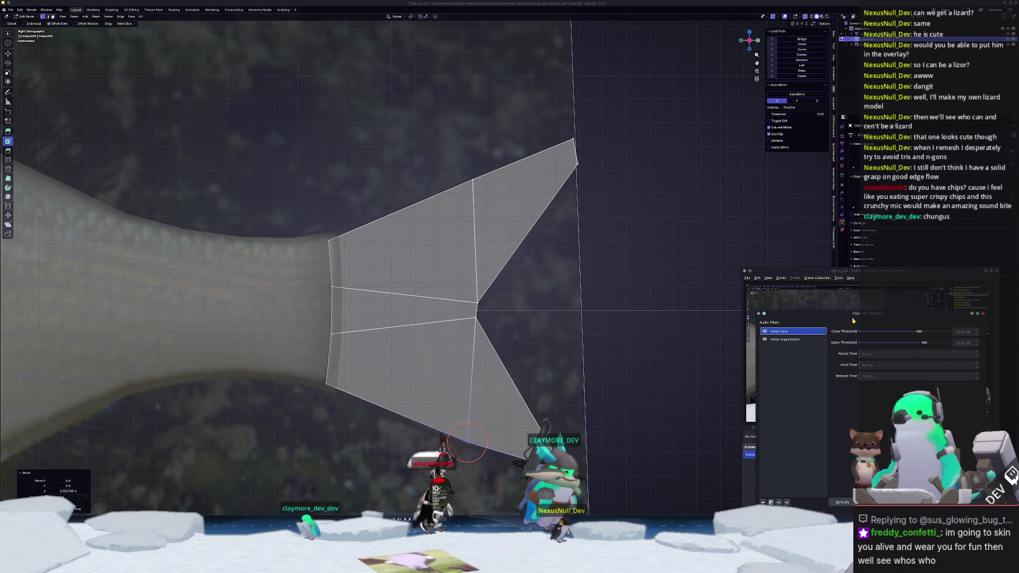
mouse_move(852, 320)
left_mouse_down()
mouse_move(600, 319)
mouse_move(550, 292)
mouse_move(565, 287)
left_mouse_up()
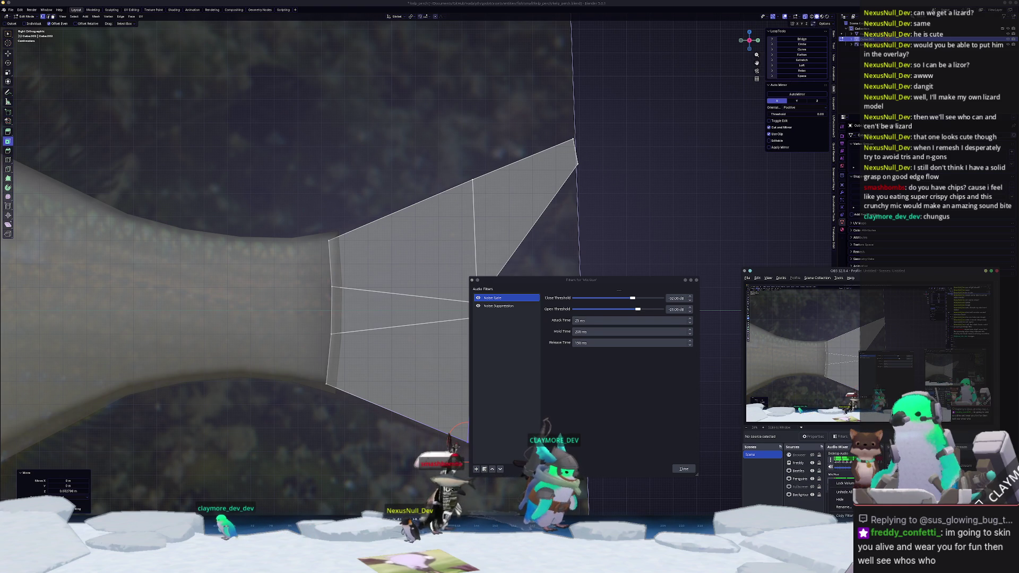
left_click_drag(583, 280, 870, 313)
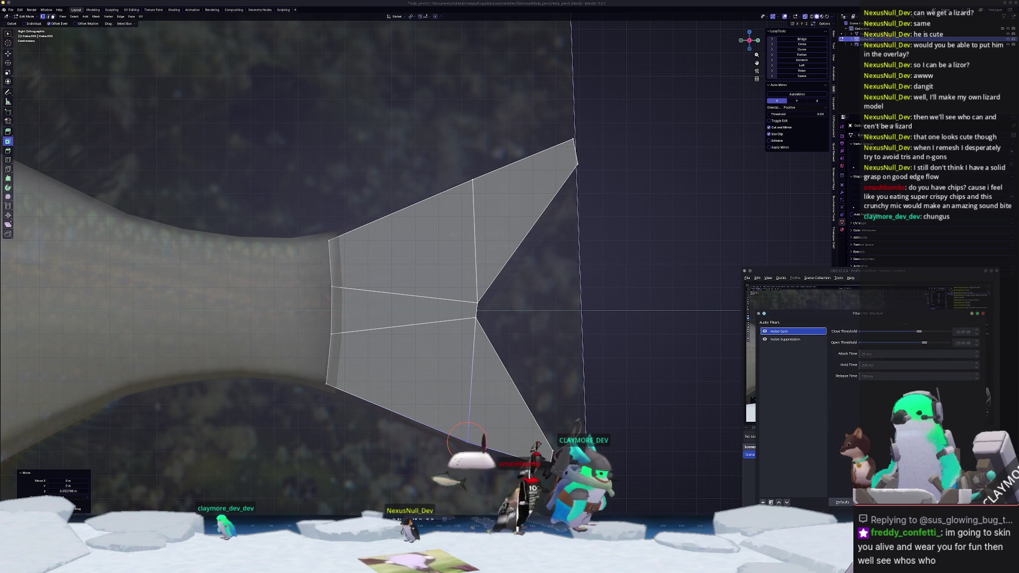
key("Escape")
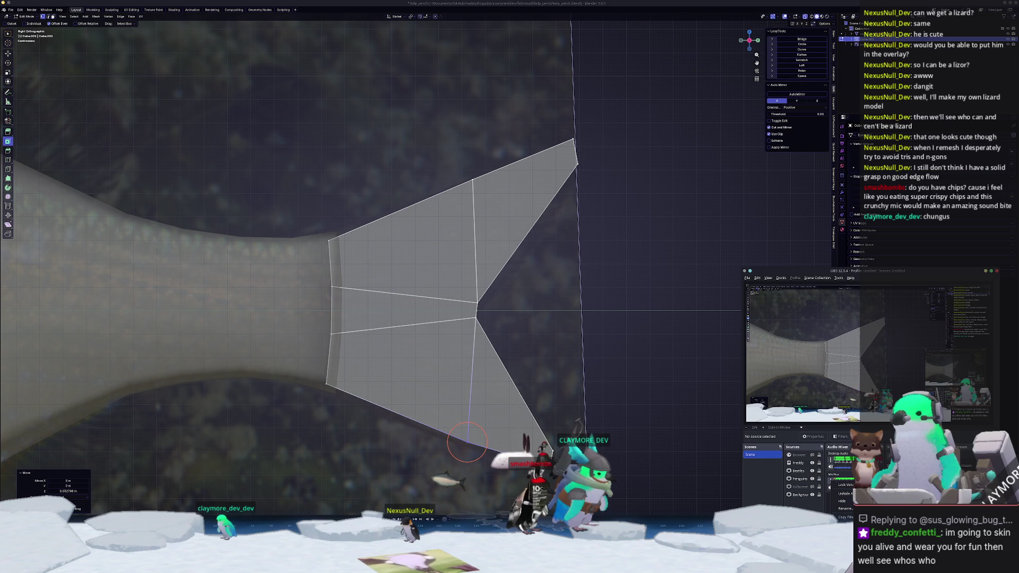
Set the Mic/Aux input device to Elgato Wave 3 Mono and apply it.
left_click(833, 459)
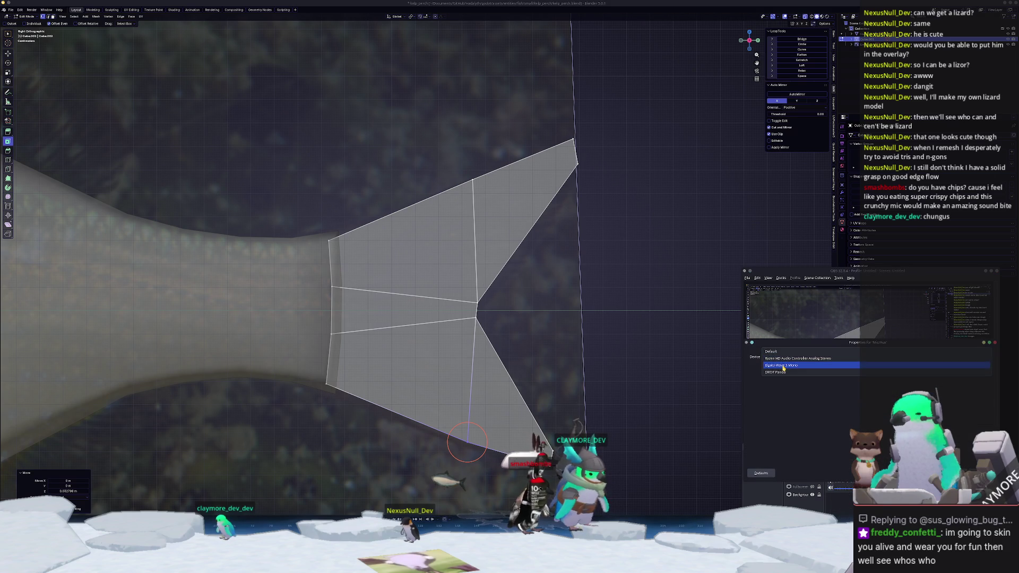
left_click(783, 366)
mouse_move(881, 343)
left_mouse_down()
mouse_move(535, 326)
mouse_move(599, 344)
left_mouse_up()
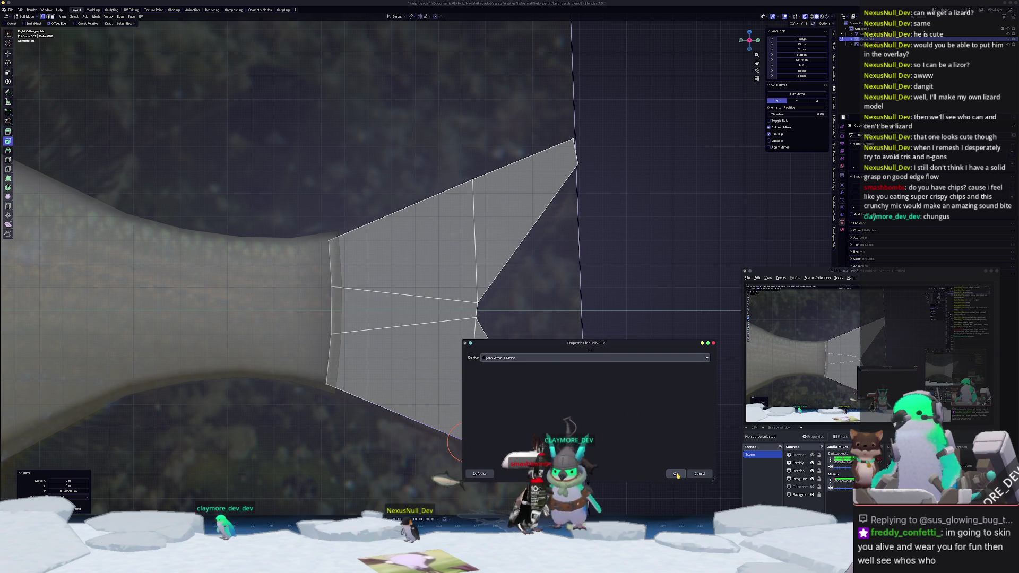
left_click(676, 474)
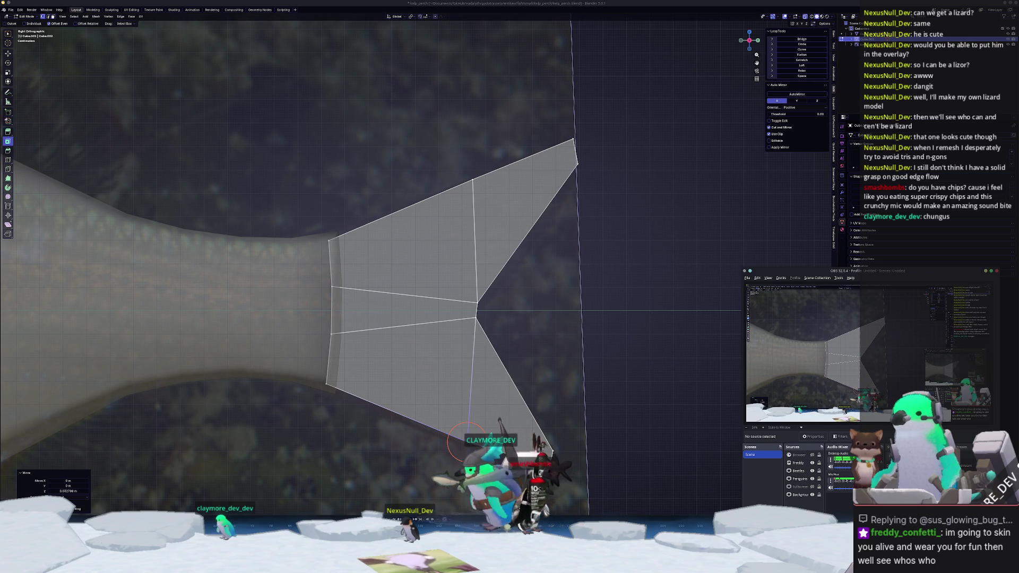
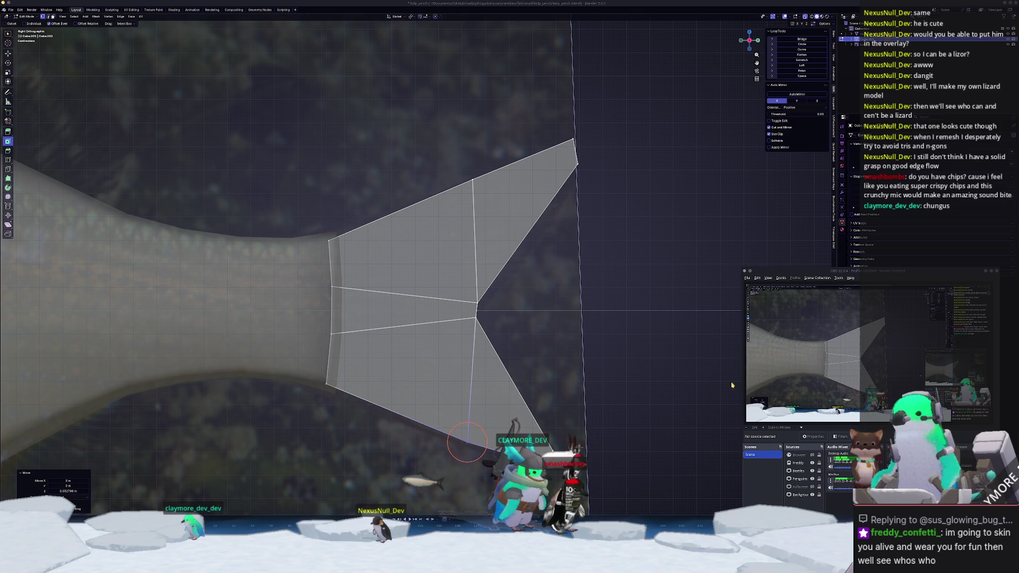
Lower the tail fin's upper corner vertex straight down along Z.
middle_click(822, 273)
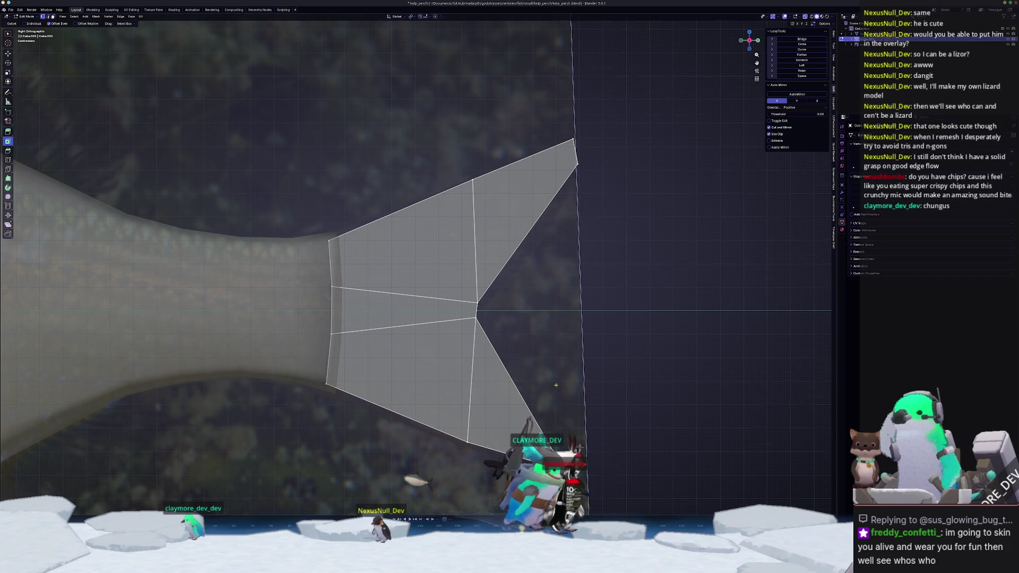
scroll(525, 349, "up", 1)
left_click_drag(531, 340, 531, 326)
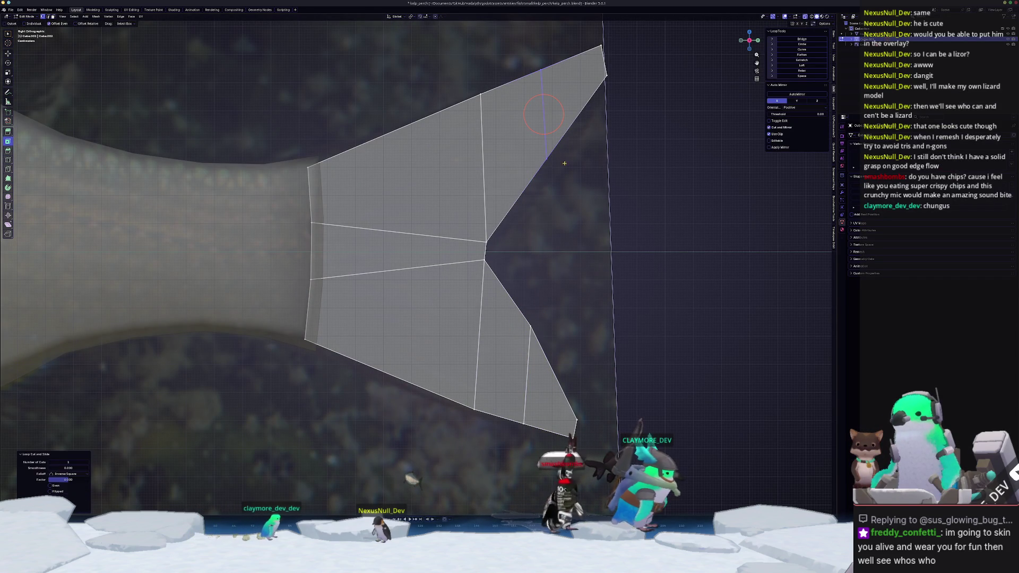
left_click(545, 155)
key("g")
key("z")
left_click(542, 177)
Add an edge loop across the upper fin lobe and move it down along Z.
scroll(542, 177, "down", 1)
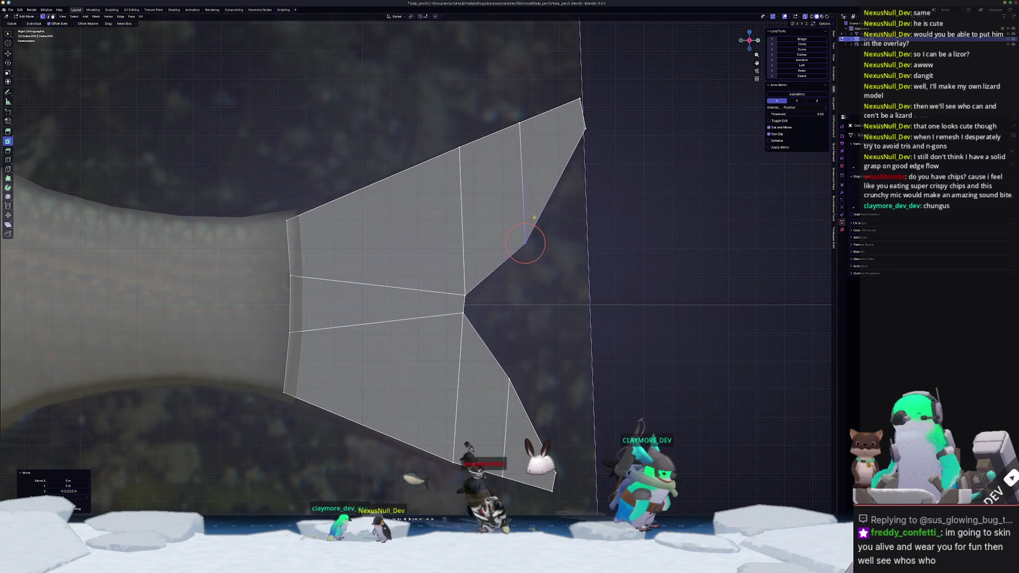
middle_click_drag(576, 120, 539, 178, "shift")
key("ctrl+r")
left_click(530, 175)
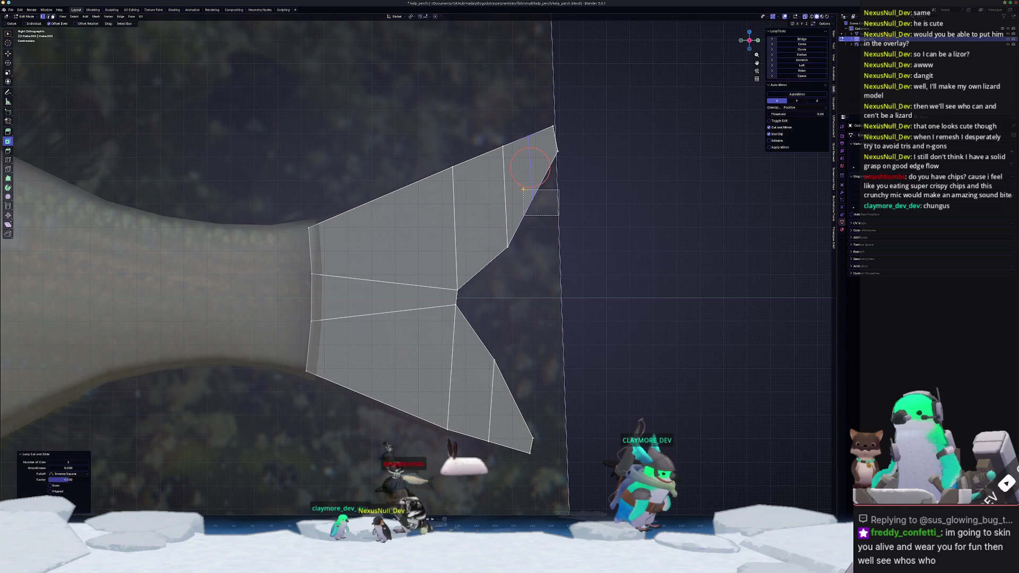
key("g")
key("z")
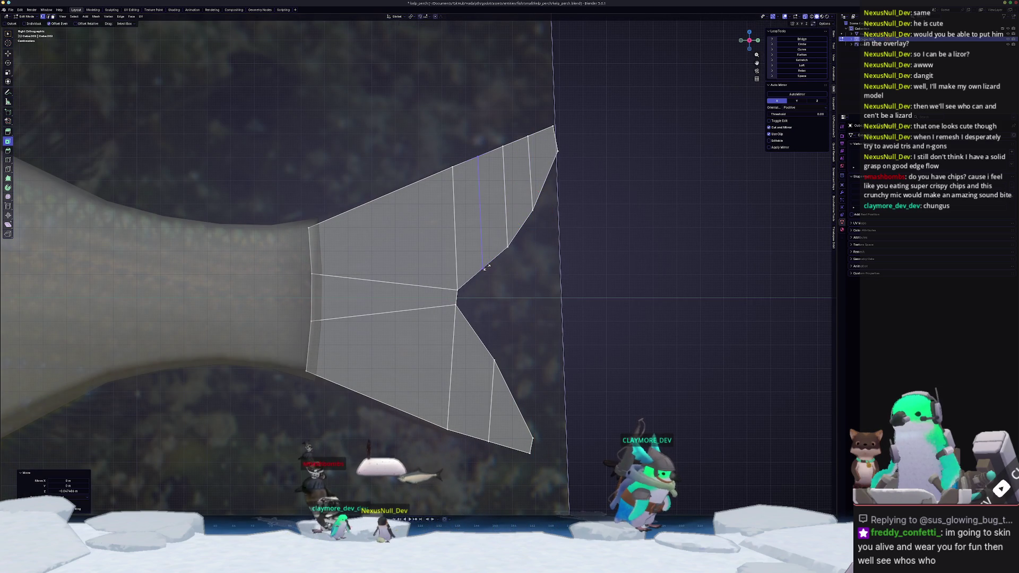
left_click(471, 269)
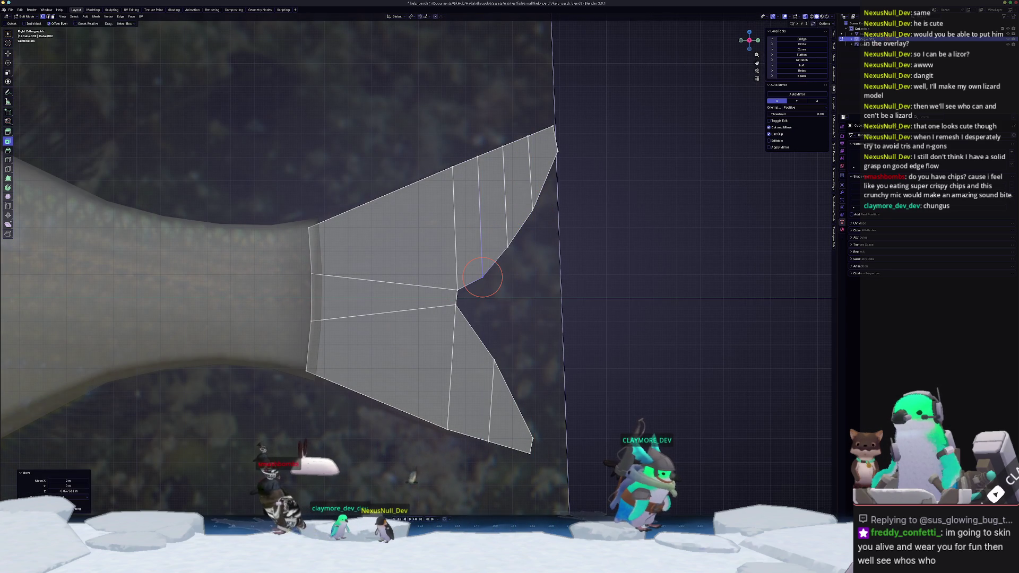
key("alt+Tab")
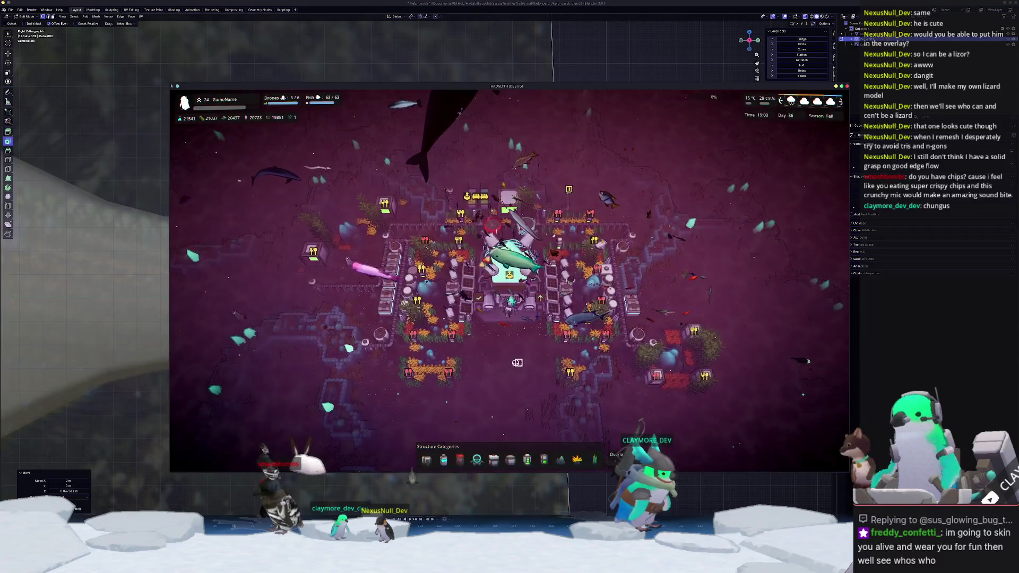
Pause the game, review the audio settings (master 100, others 70), then resume.
key("Escape")
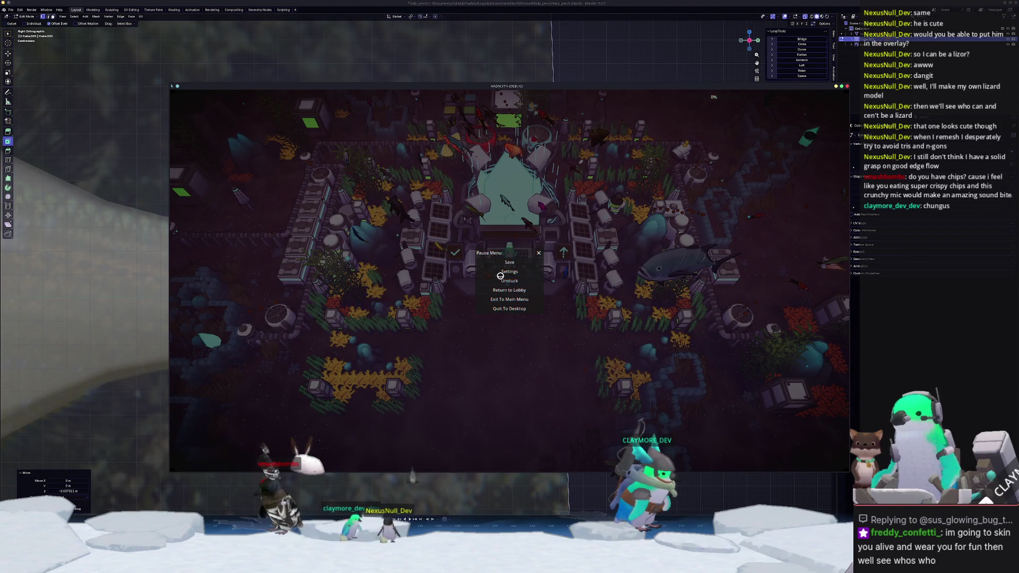
left_click(501, 271)
left_click(414, 157)
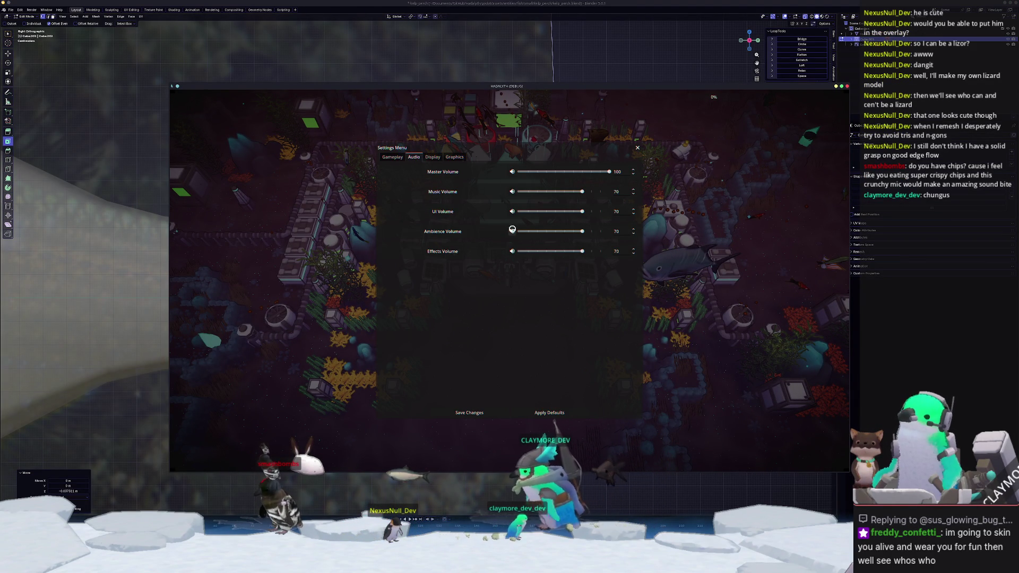
key("Escape")
key("Escape")
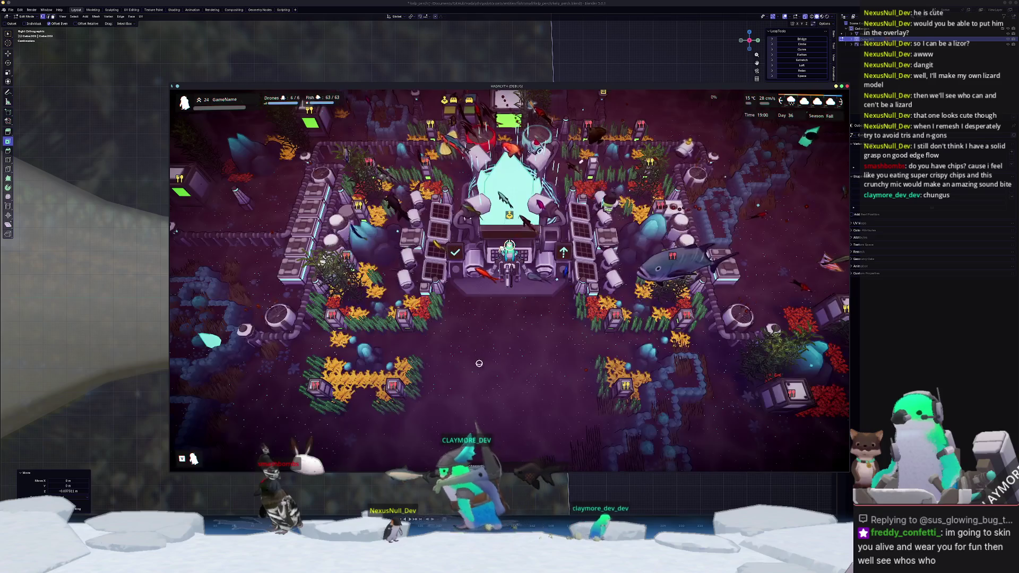
Close the game and select the tail's two centre vertices, undoing a trial relax.
key("alt+F4")
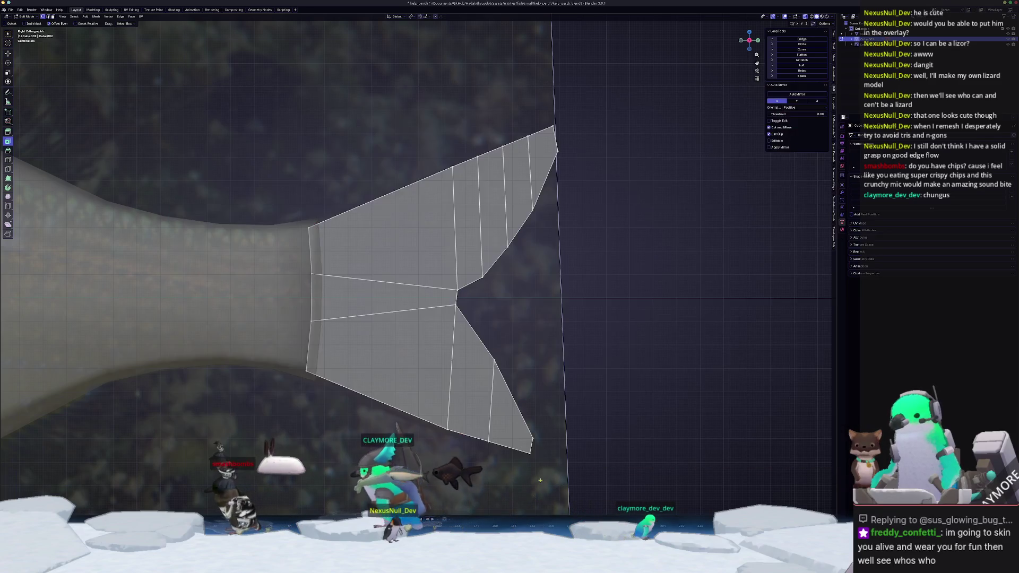
scroll(552, 434, "up", 2)
left_click_drag(471, 327, 453, 291)
key("g")
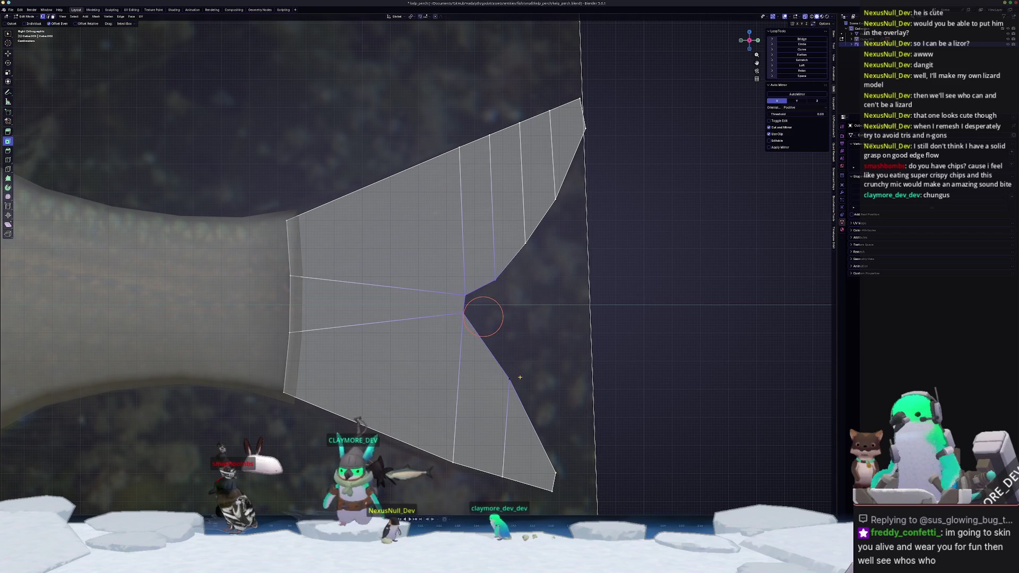
key("shift+r")
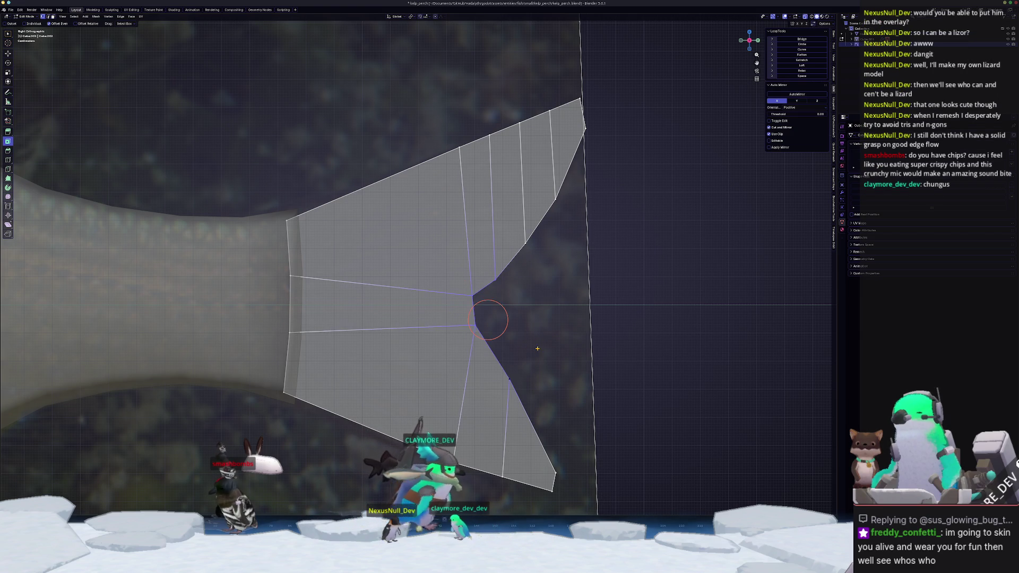
key("ctrl+z")
Add a horizontal edge loop through the middle of the tail and check it.
left_click(462, 301)
scroll(418, 264, "up", 2)
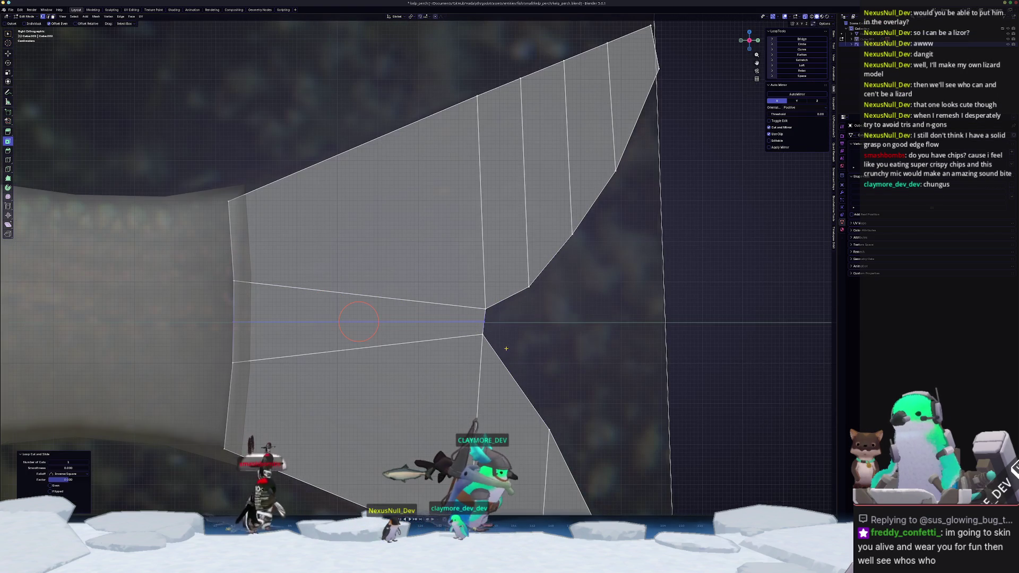
left_click_drag(565, 442, 460, 282)
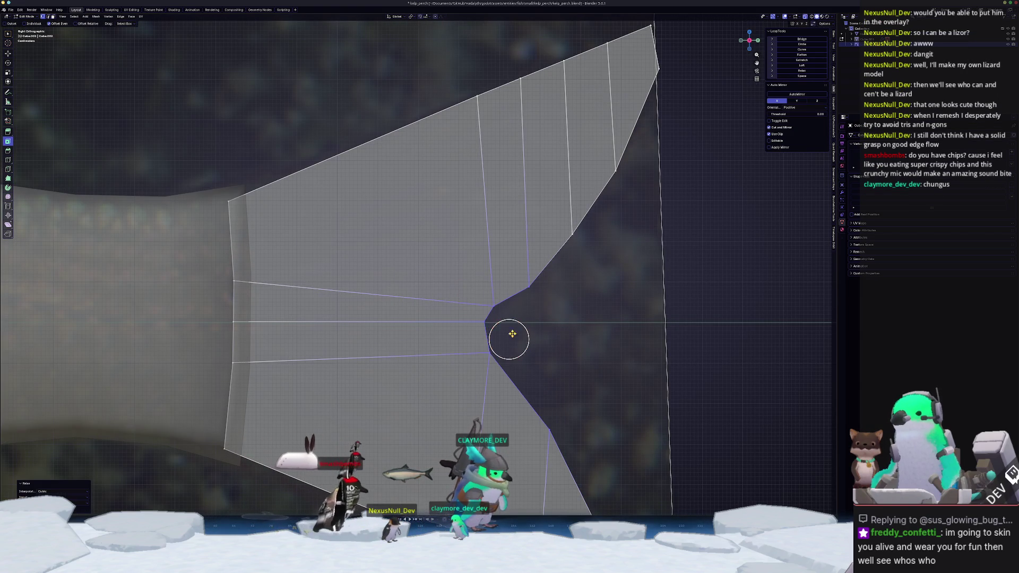
key("Tab")
scroll(605, 318, "down", 3)
key("Tab")
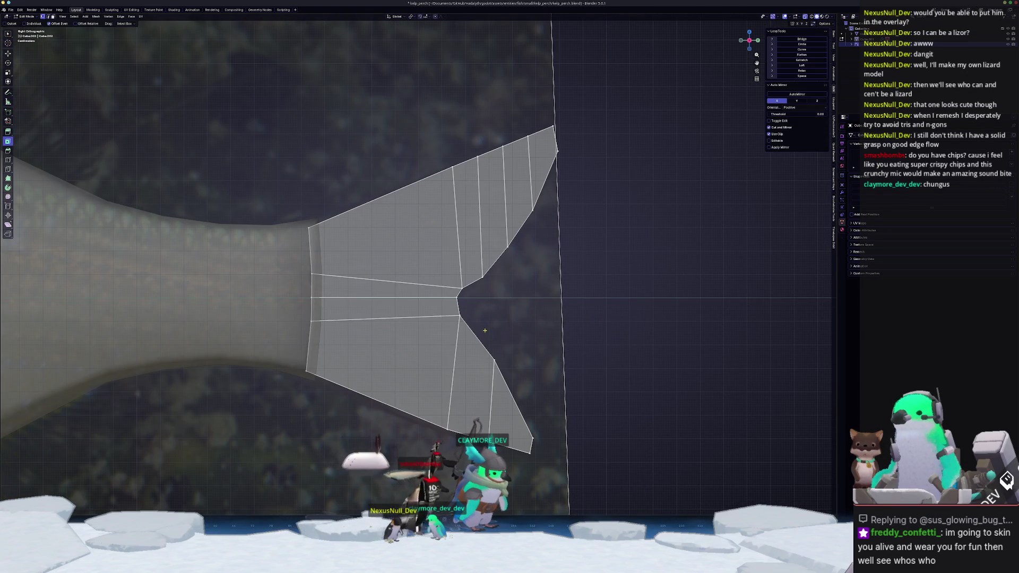
scroll(478, 338, "up", 2)
Scale the tail's middle column of vertices in to 0.592.
left_click_drag(444, 269, 444, 269)
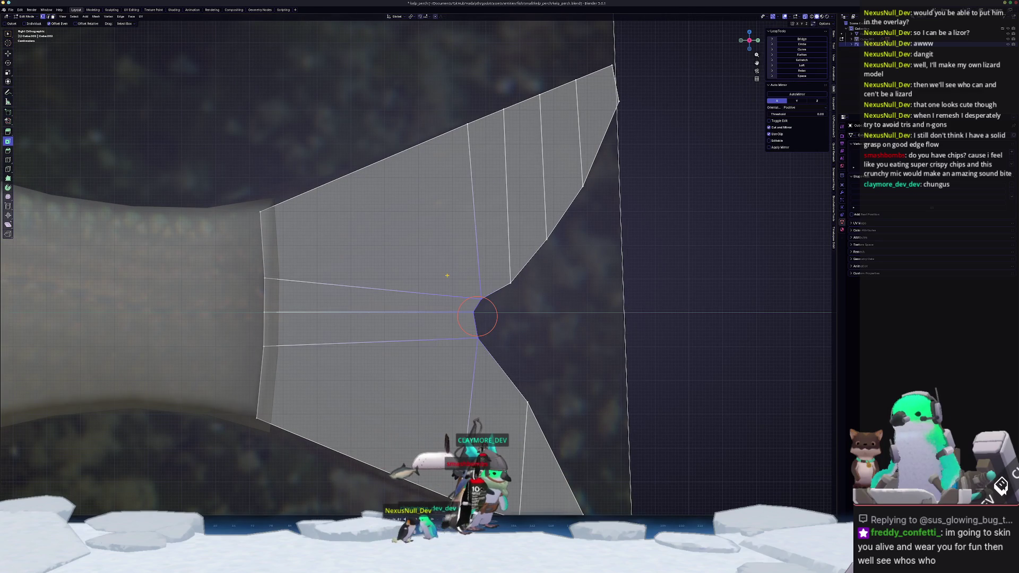
key("g")
key("s")
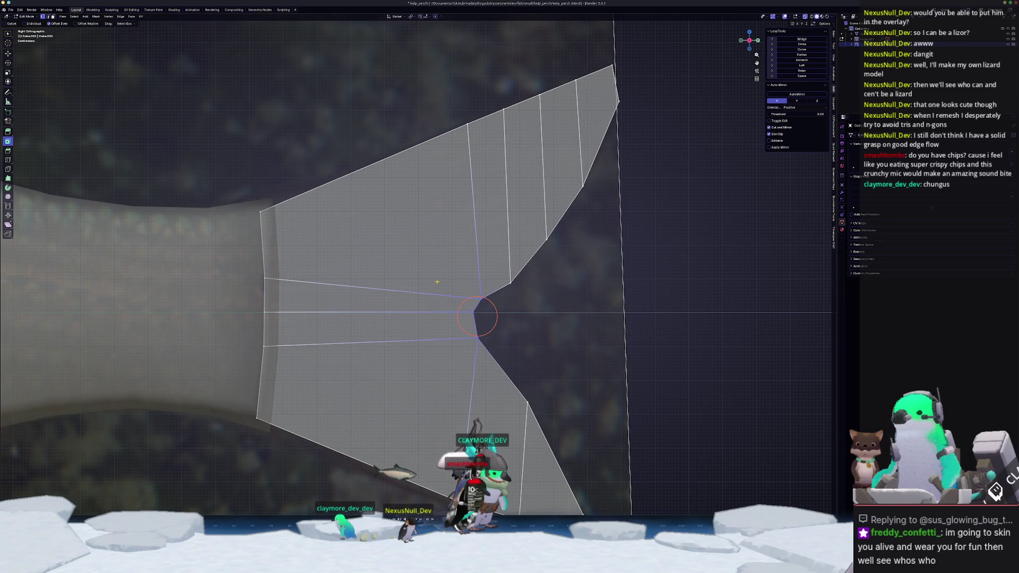
left_click(507, 272)
key("g")
left_click(508, 274)
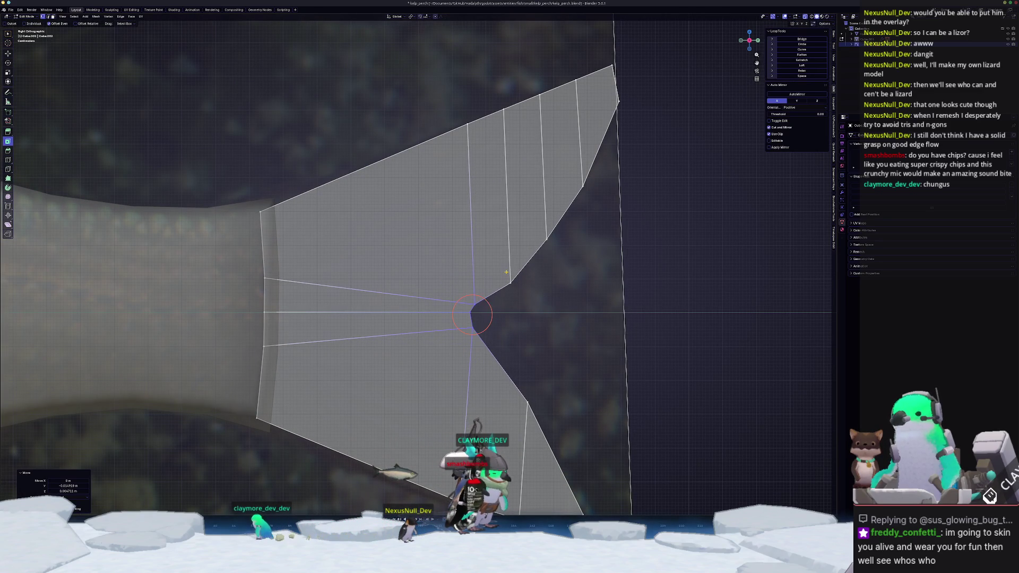
Raise the lower notch vertex and adjust the bottom tip vertex's height along Z.
scroll(511, 282, "down", 3)
left_click(482, 344)
key("g")
key("z")
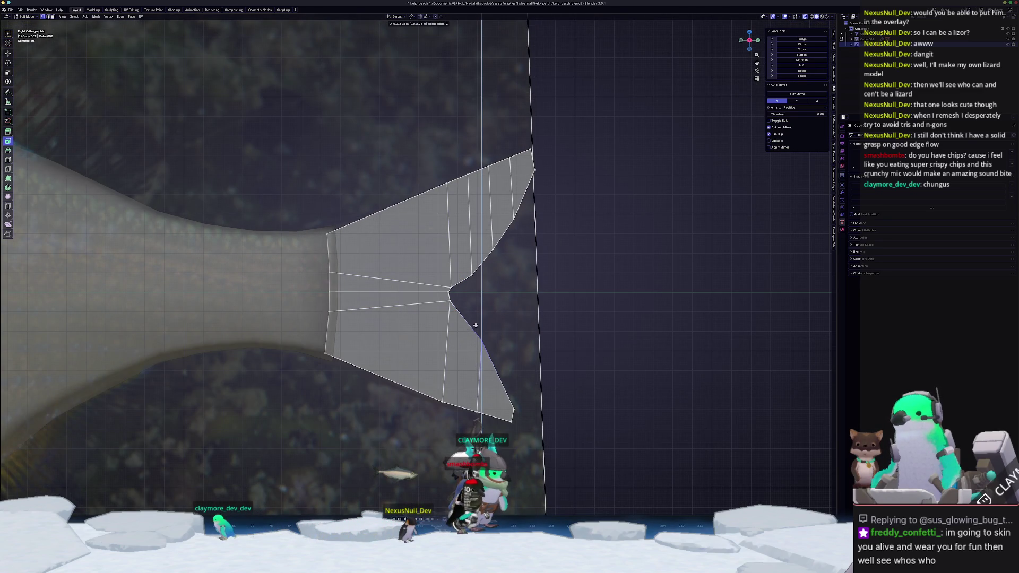
left_click(497, 384)
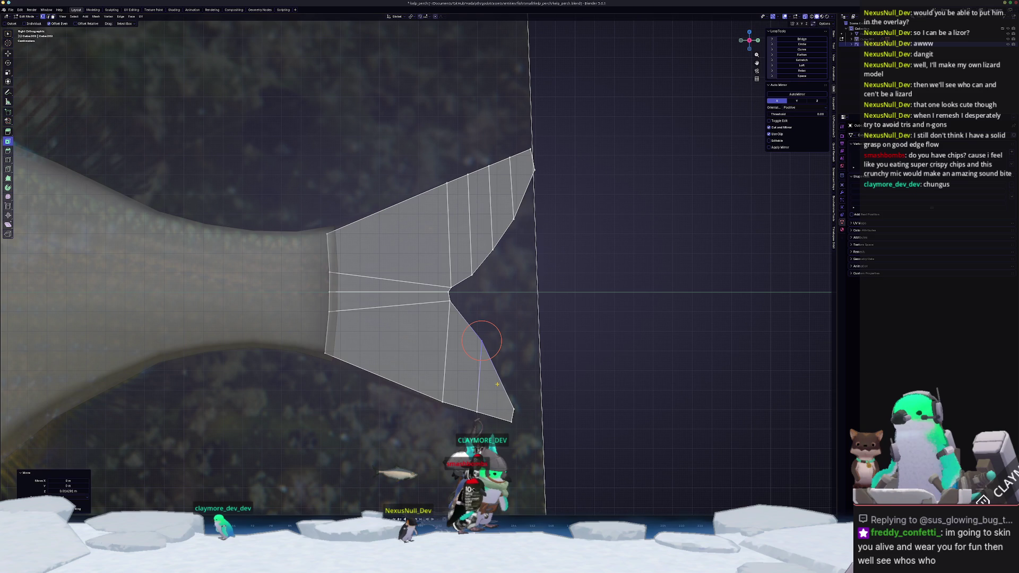
left_click(514, 419)
key("g")
key("z")
left_click(550, 413)
Extrude the selected fin edges into new faces and slide their outer vertex.
key("ctrl+z")
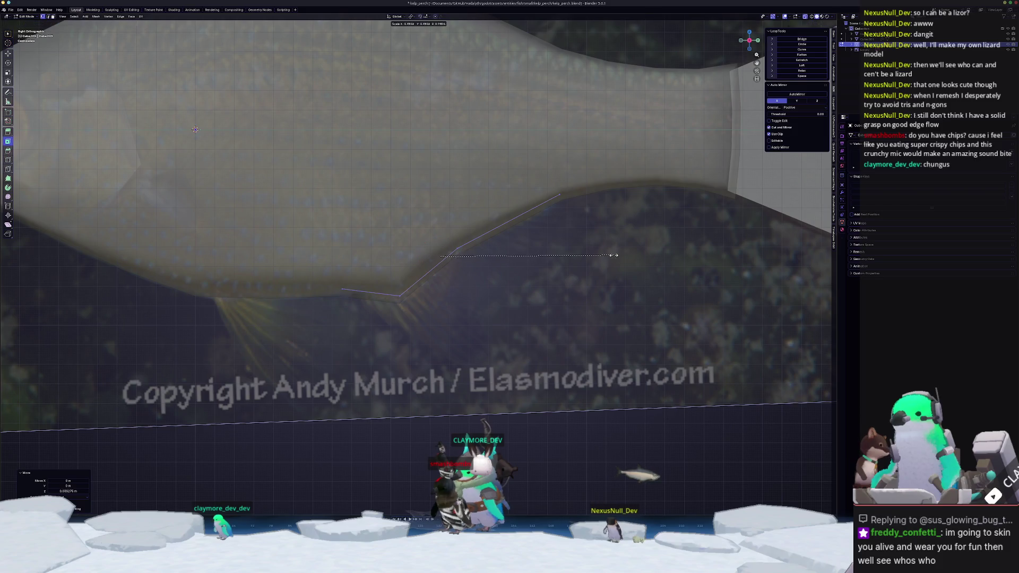
left_click(611, 256)
key("e")
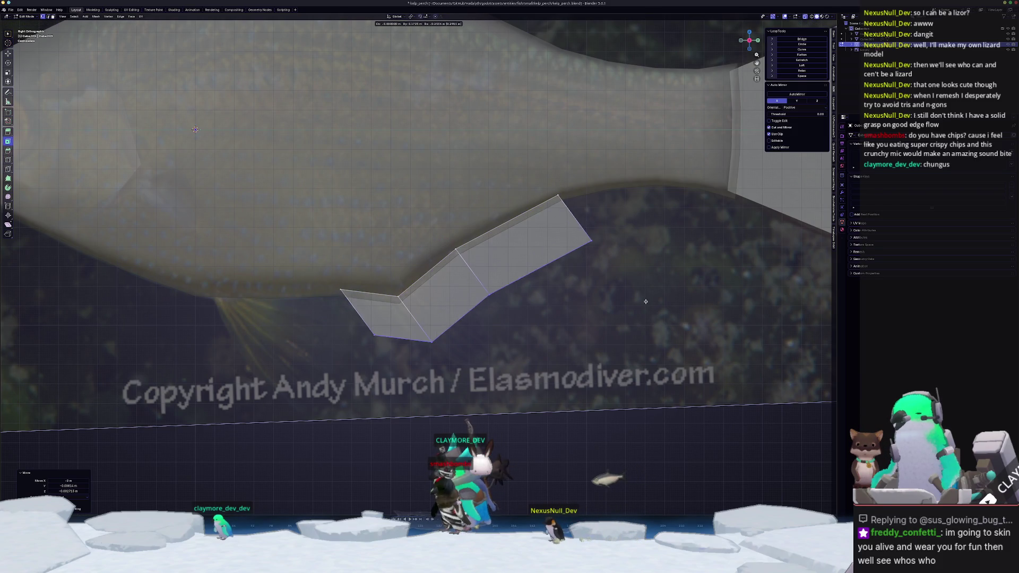
left_click(673, 320)
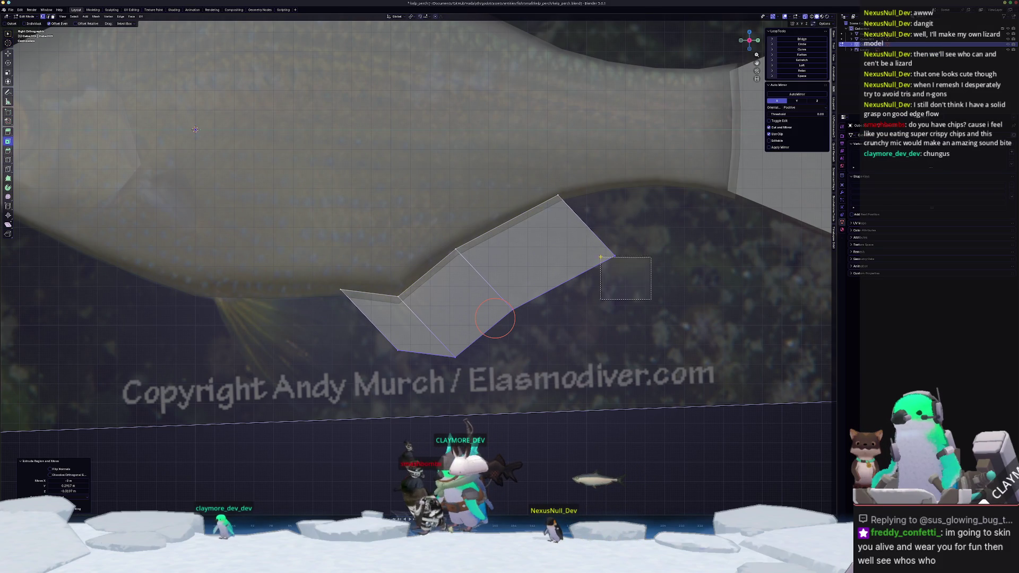
left_click(619, 258)
key("shift+v")
left_click(584, 213)
Move one fin vertex down and slide another along its edge.
key("g")
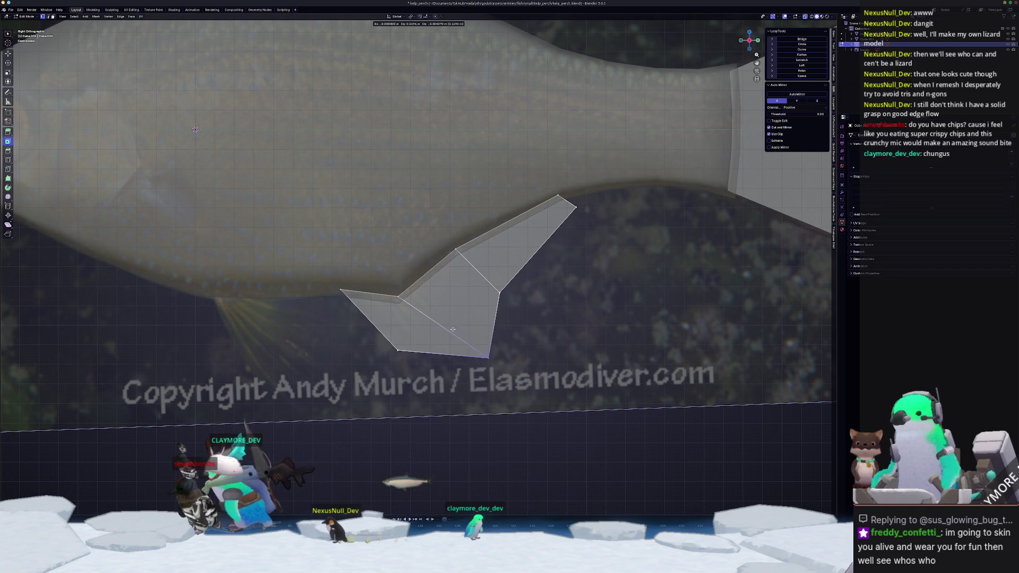
left_click(397, 351)
key("g")
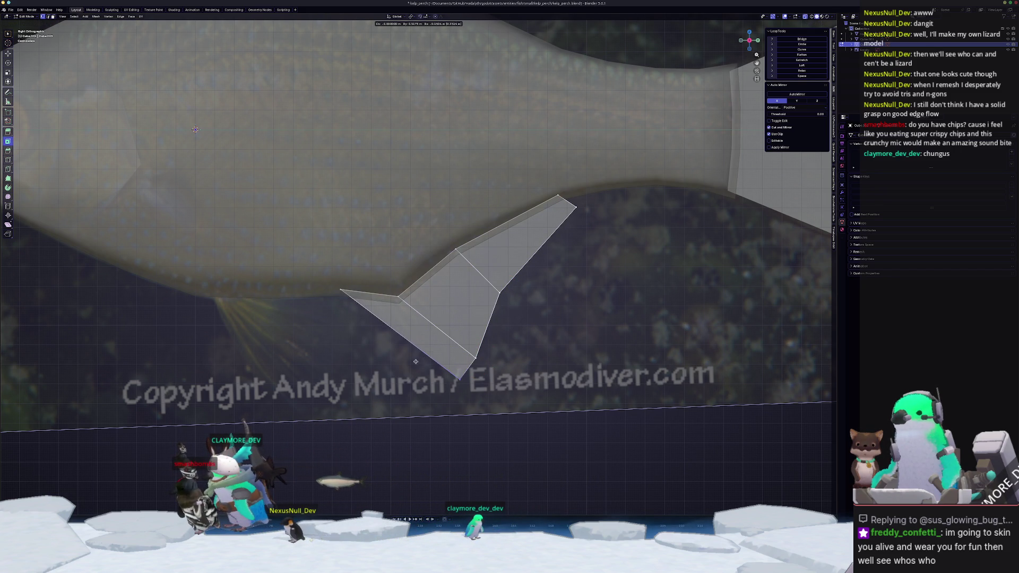
key("g")
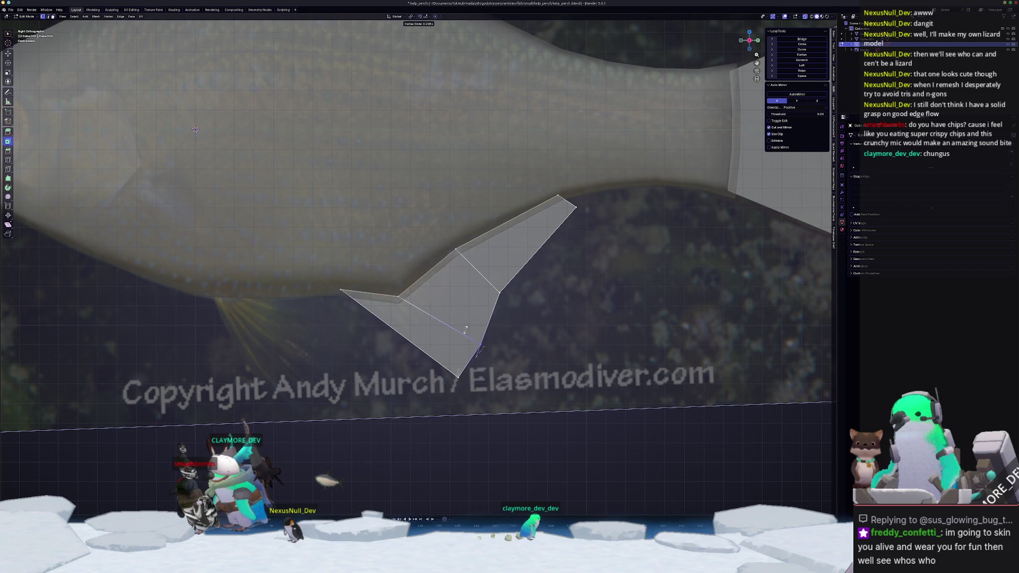
left_click(464, 331)
middle_click_drag(479, 347, 486, 326, "shift")
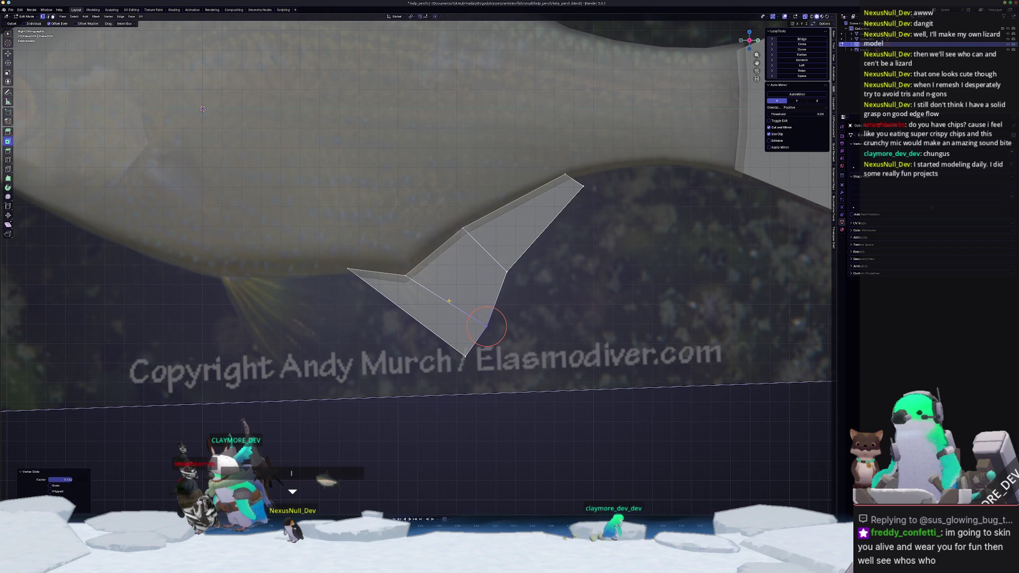
Add an edge loop across the fin and slide its lower vertex along its edge.
key("ctrl+r")
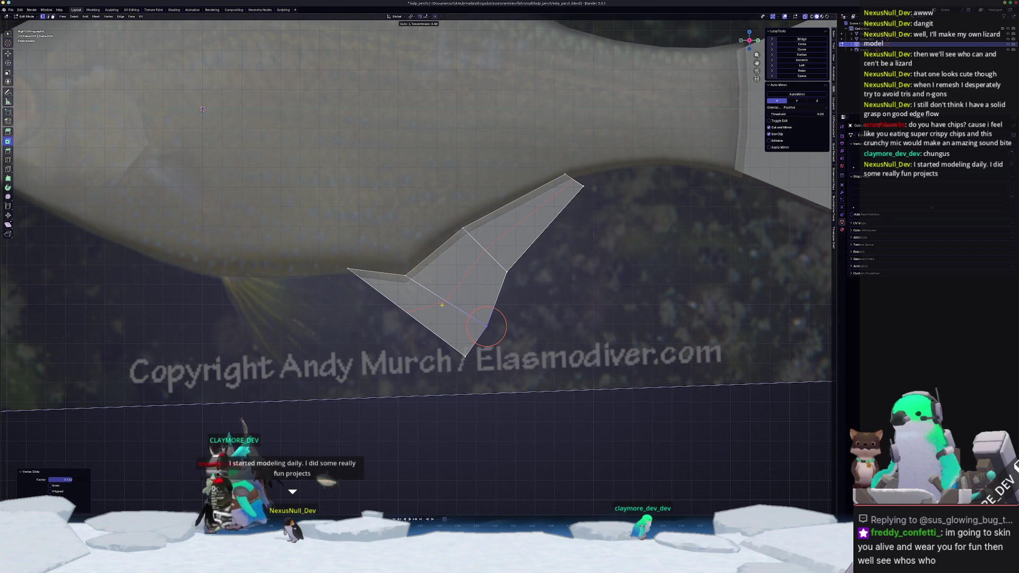
left_click(441, 304)
left_click(405, 316)
key("g")
left_click(405, 305)
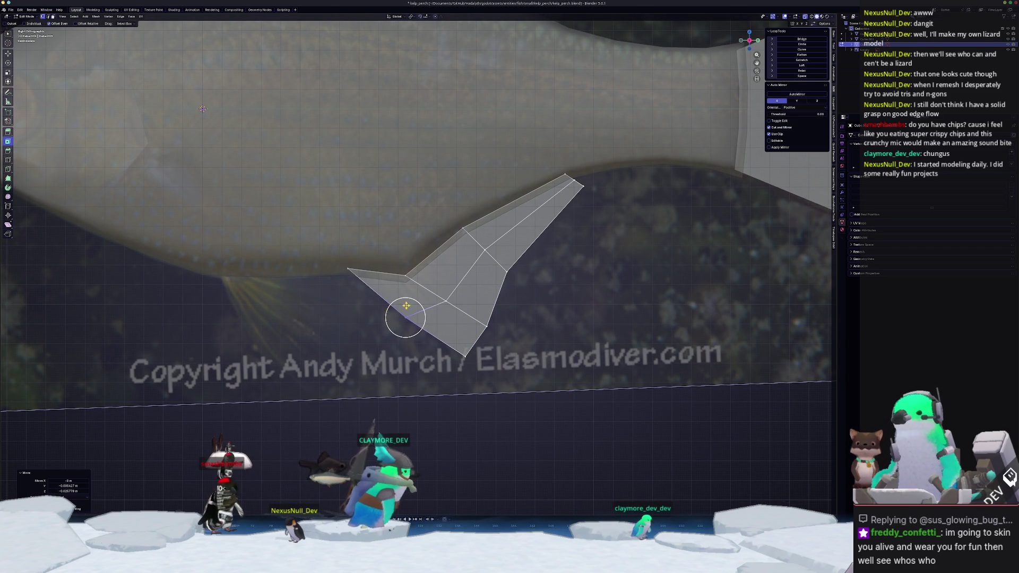
left_click(531, 289)
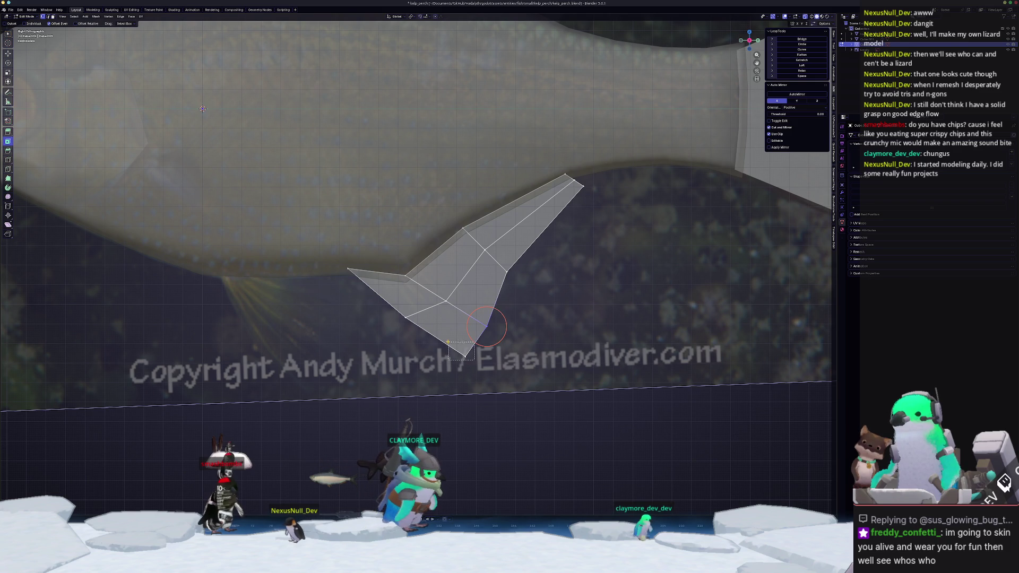
key("g")
key("g")
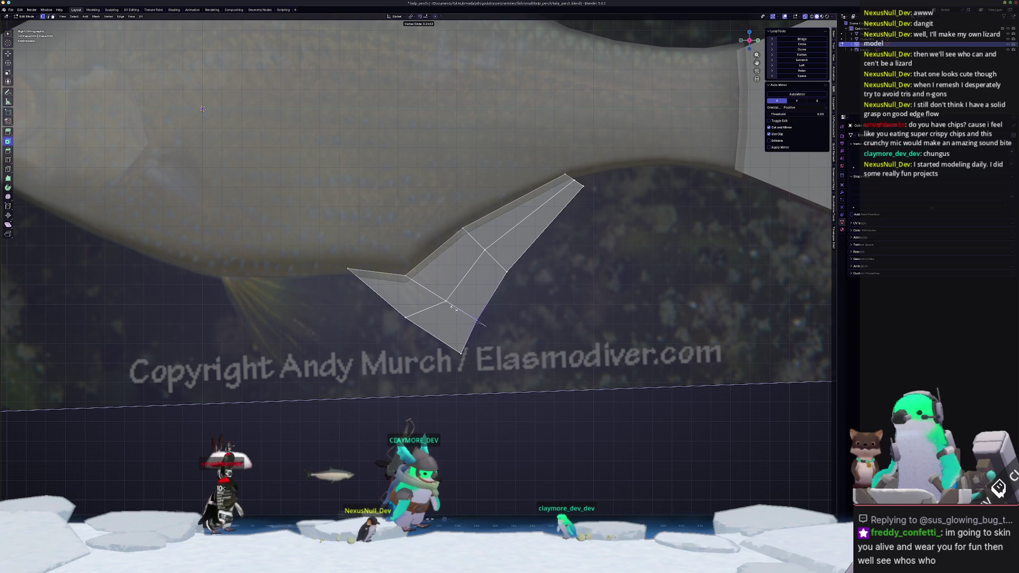
left_click(488, 256)
scroll(570, 253, "up", 2)
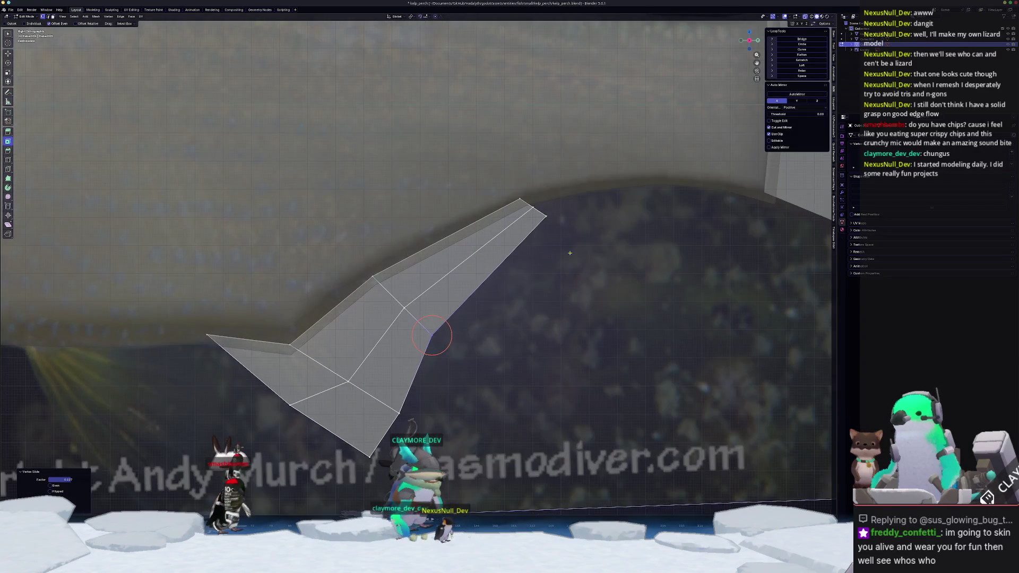
Move the fin tip further right and cut a centred edge loop across the tip.
left_click_drag(532, 214, 533, 215)
key("g")
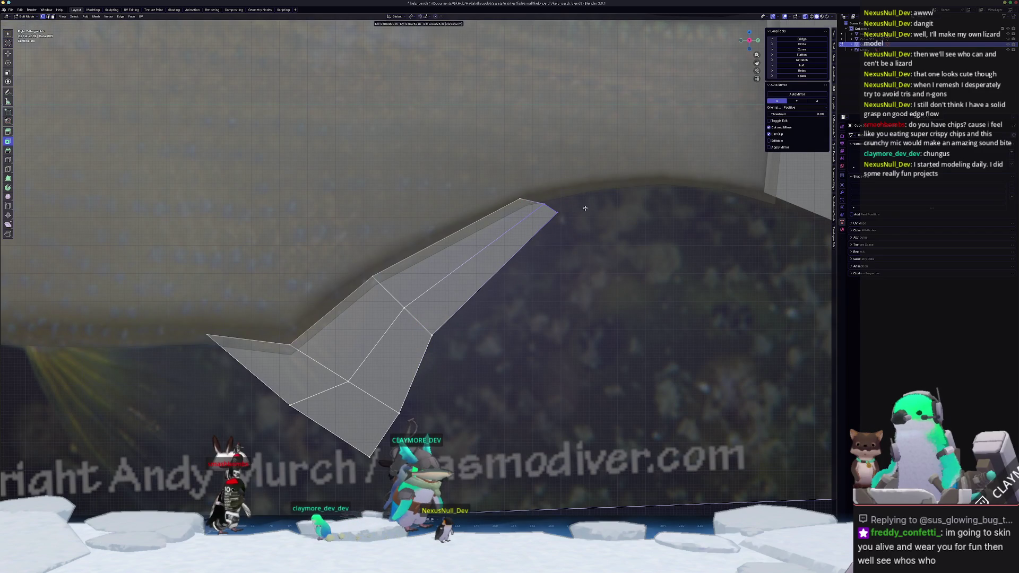
left_click(586, 209)
key("ctrl+r")
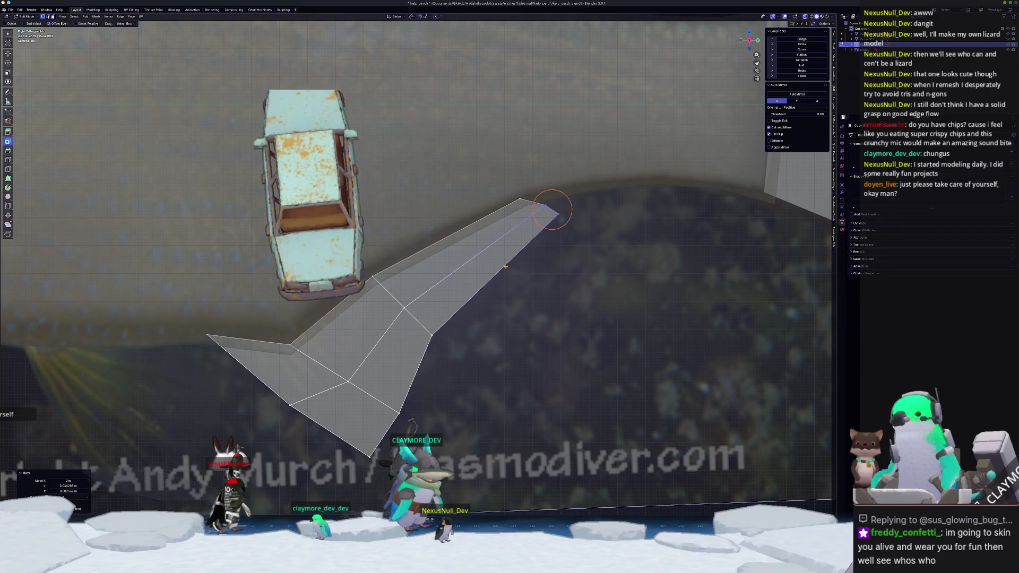
left_click(506, 274)
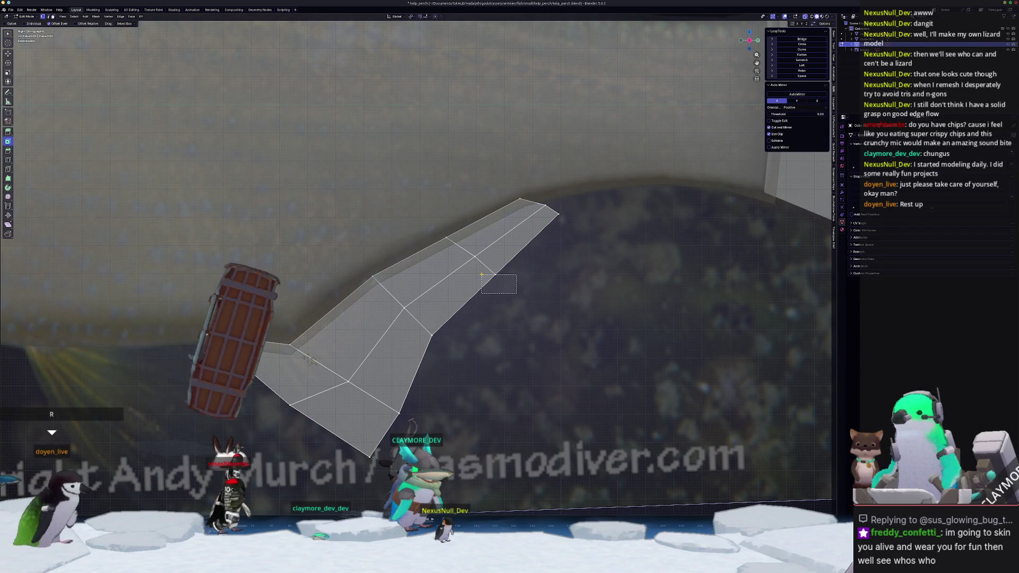
Slide the fin's inner lower vertex along its edge.
key("c")
left_click(431, 336)
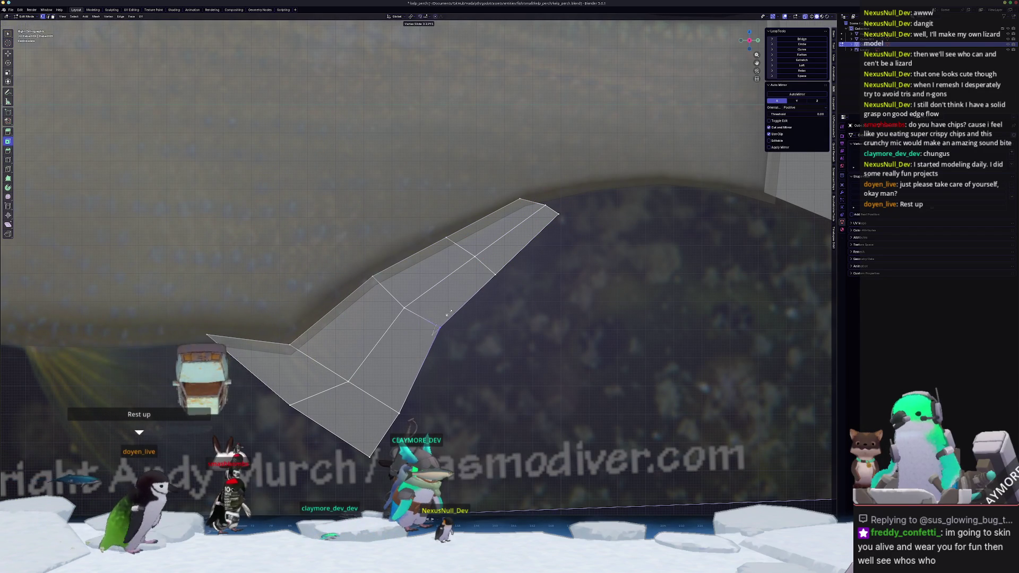
key("Escape")
key("c")
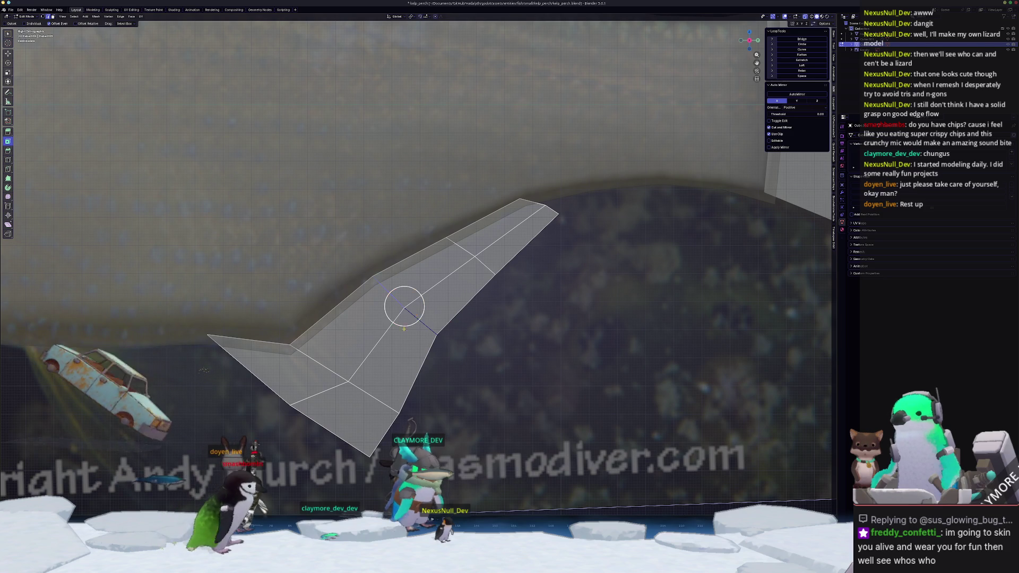
left_click(347, 381)
key("Escape")
key("shift+v")
left_click(341, 377)
Select the fin's middle edge loop and slide it into place along the fin.
key("c")
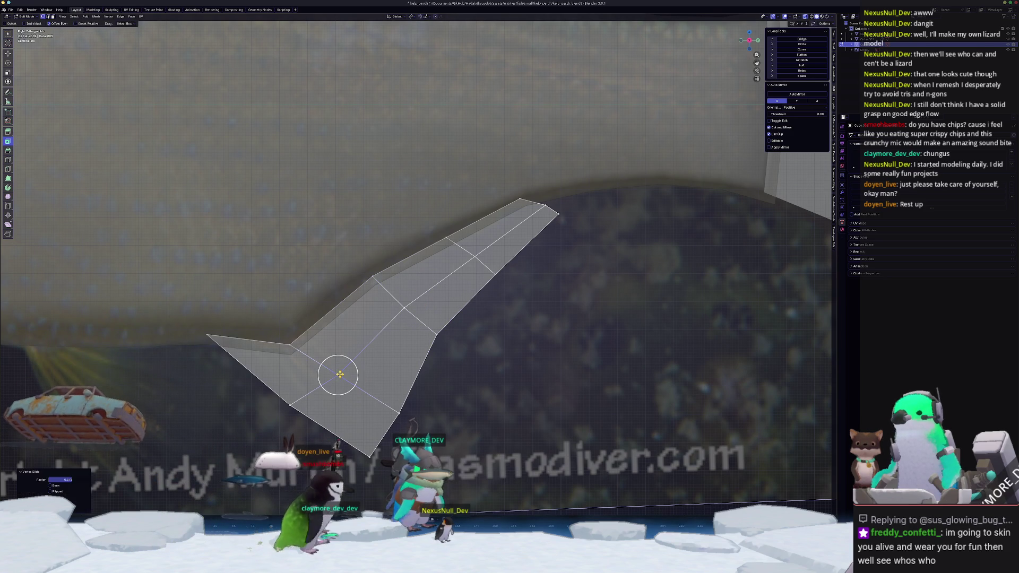
key("Escape")
left_click(372, 345, "alt")
key("c")
key("Escape")
key("g")
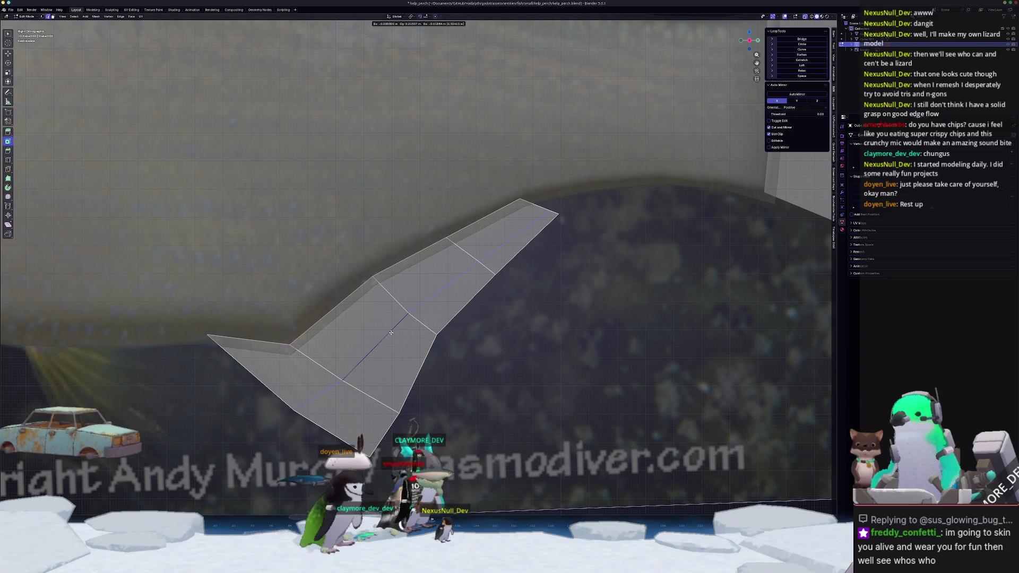
left_click(390, 331)
key("g")
key("g")
left_click(384, 323)
key("c")
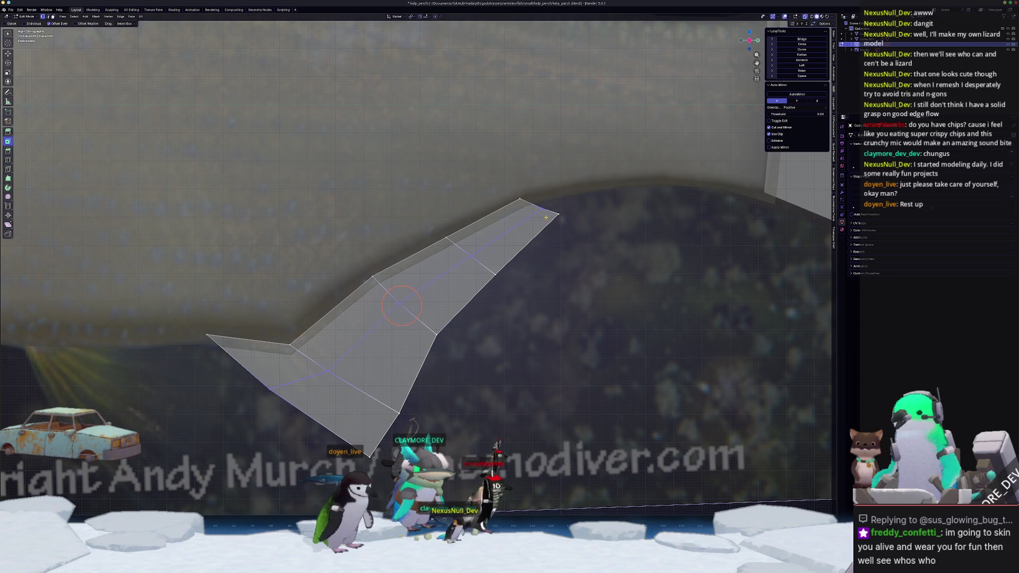
key("Escape")
Return to Object Mode and frame the fin together with the fish belly.
key("Tab")
scroll(362, 357, "down", 2)
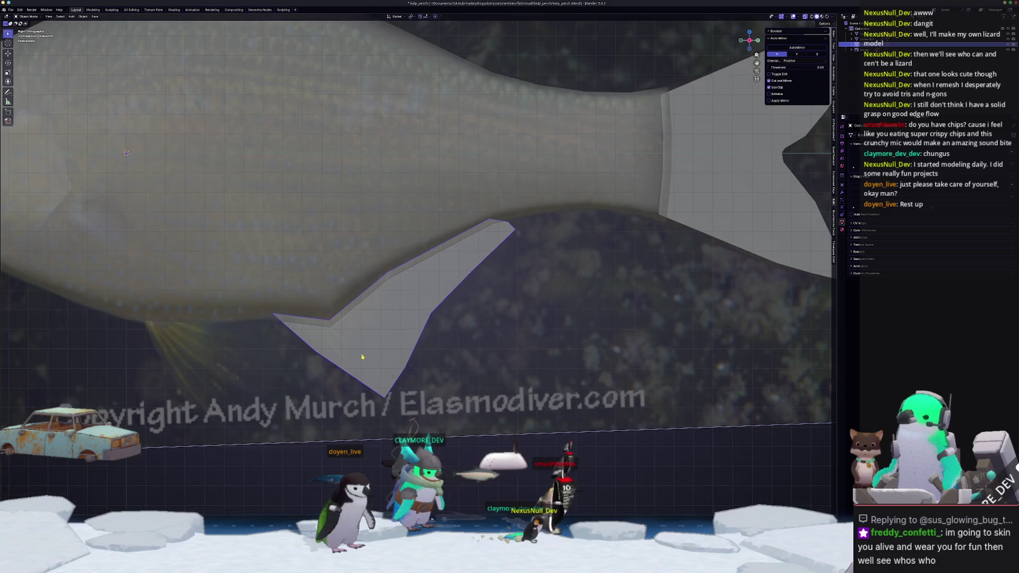
mouse_move(362, 357)
middle_mouse_down("shift")
mouse_move(466, 324)
mouse_move(532, 285)
middle_mouse_up("shift")
scroll(532, 285, "up", 1)
scroll(493, 281, "up", 1)
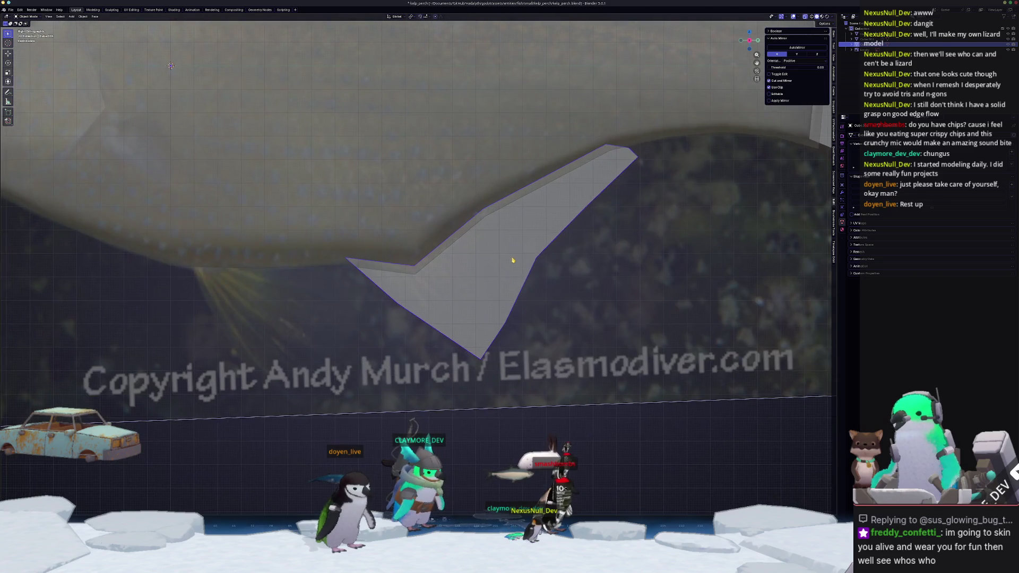
scroll(484, 277, "up", 1)
Re-enter Edit Mode and toggle X-ray to check the fin mesh.
key("Tab")
key("c")
scroll(593, 168, "down", 2)
key("alt+z")
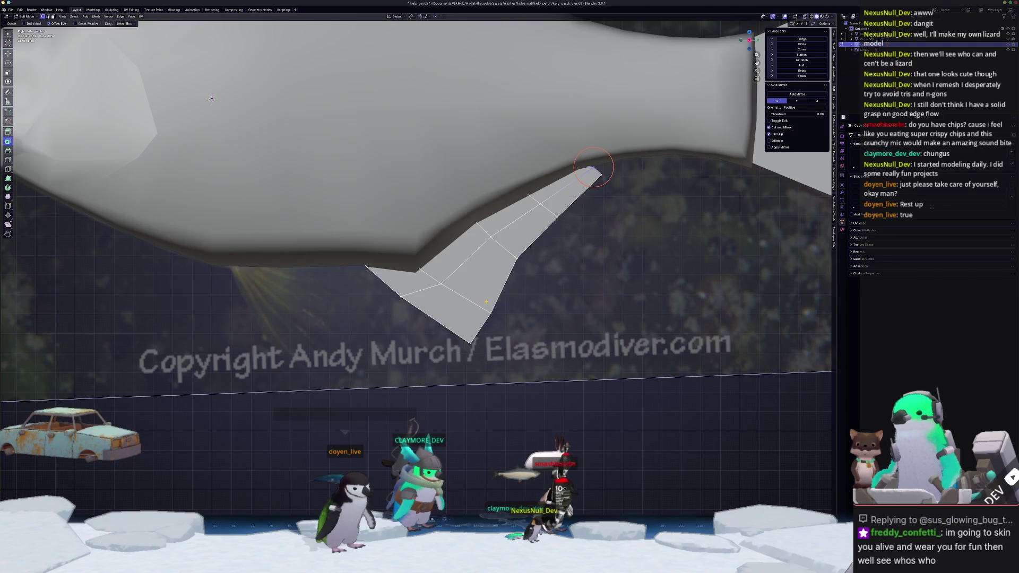
scroll(593, 167, "down", 2)
scroll(593, 167, "up", 2)
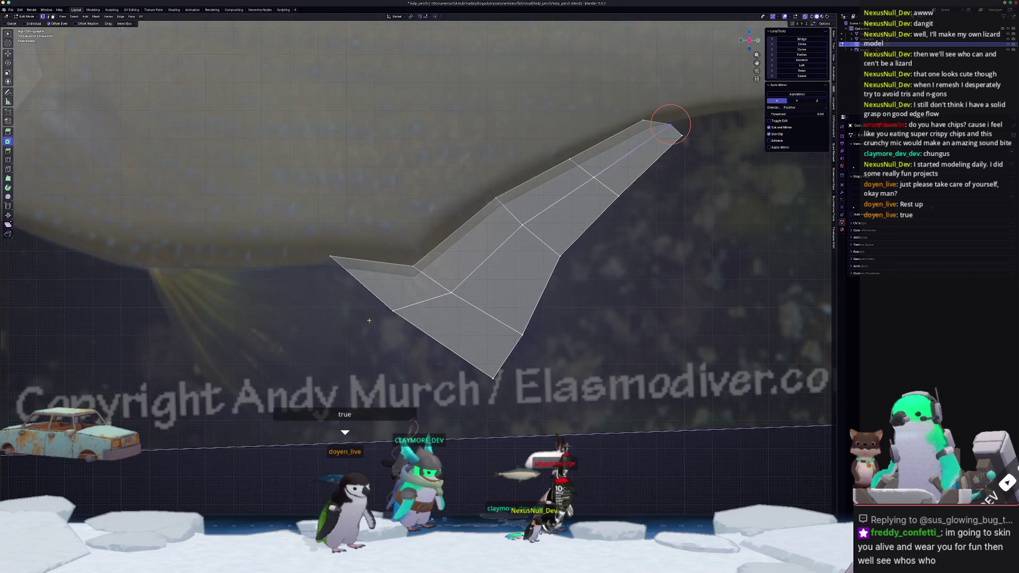
key("Tab")
scroll(519, 291, "down", 3)
key("alt+z")
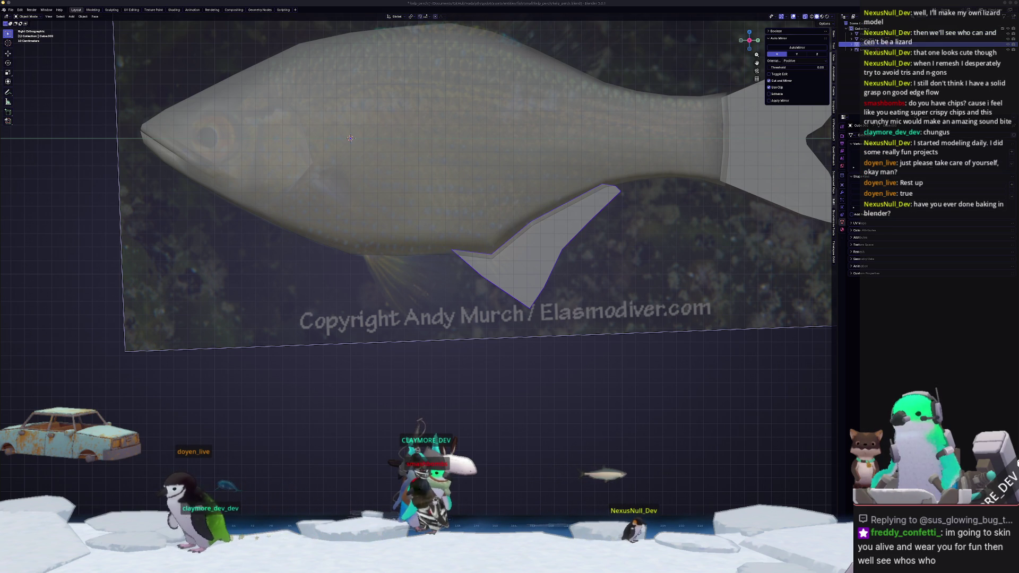
left_click_drag(1018, 214, 603, 216)
left_click(524, 371)
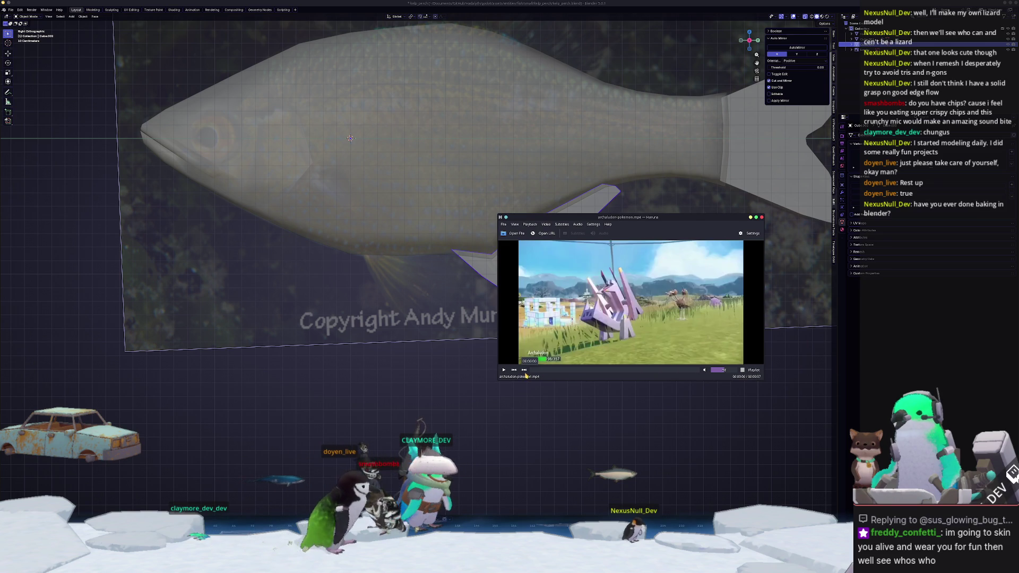
left_click(504, 371)
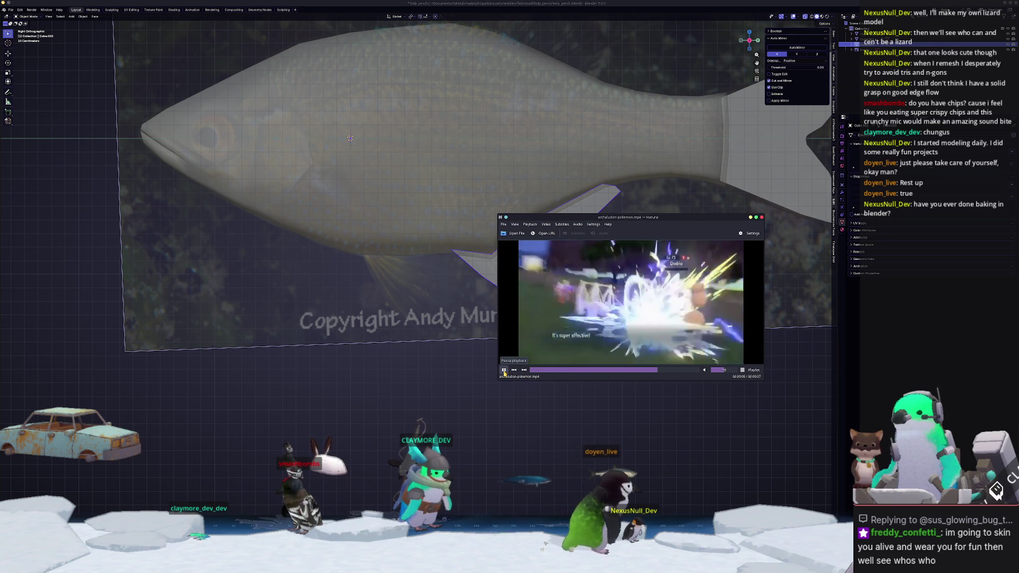
left_click(504, 370)
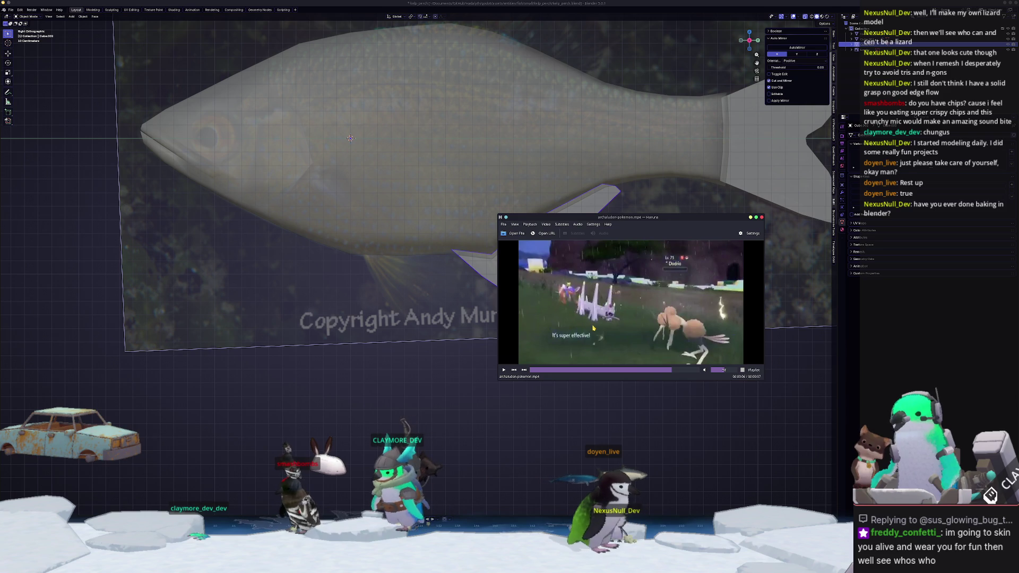
left_click_drag(650, 370, 631, 374)
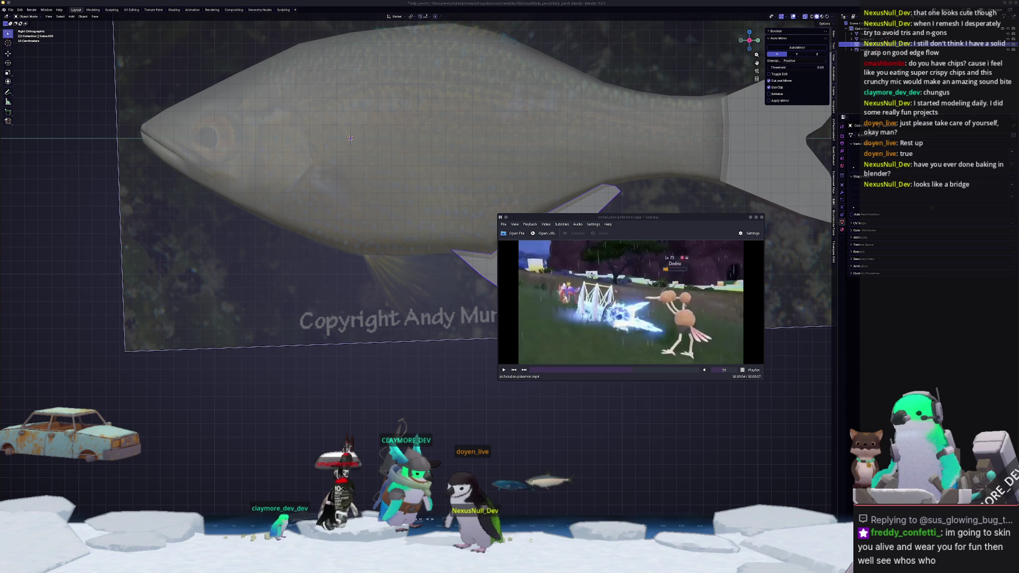
key("alt+Tab")
left_click_drag(791, 216, 525, 189)
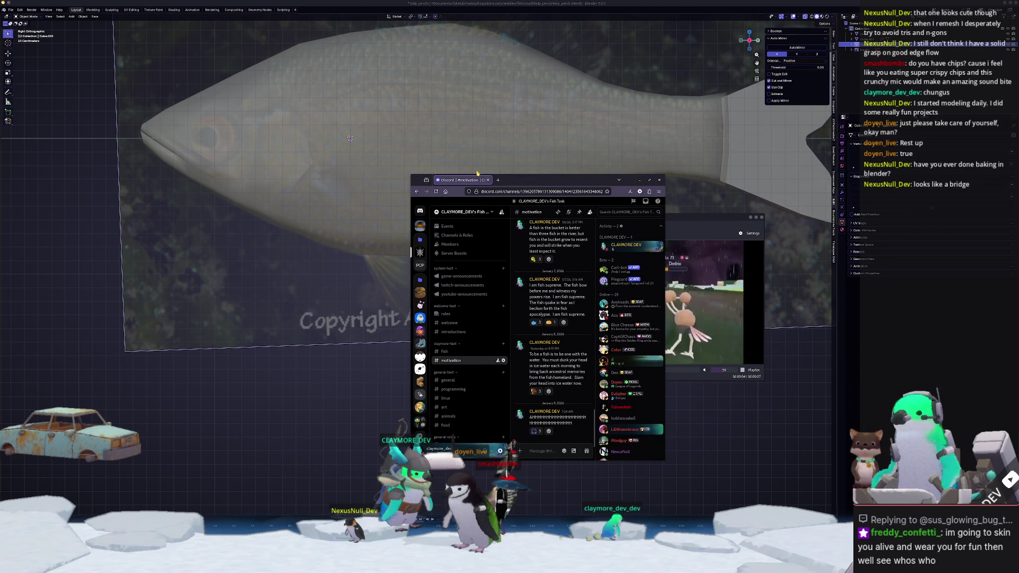
left_click(718, 219)
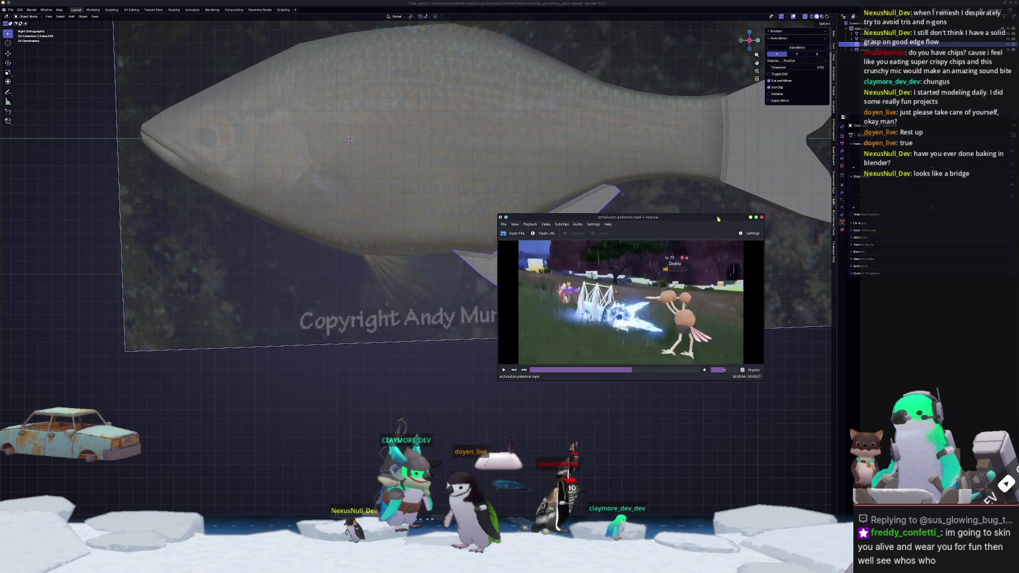
left_click(761, 217)
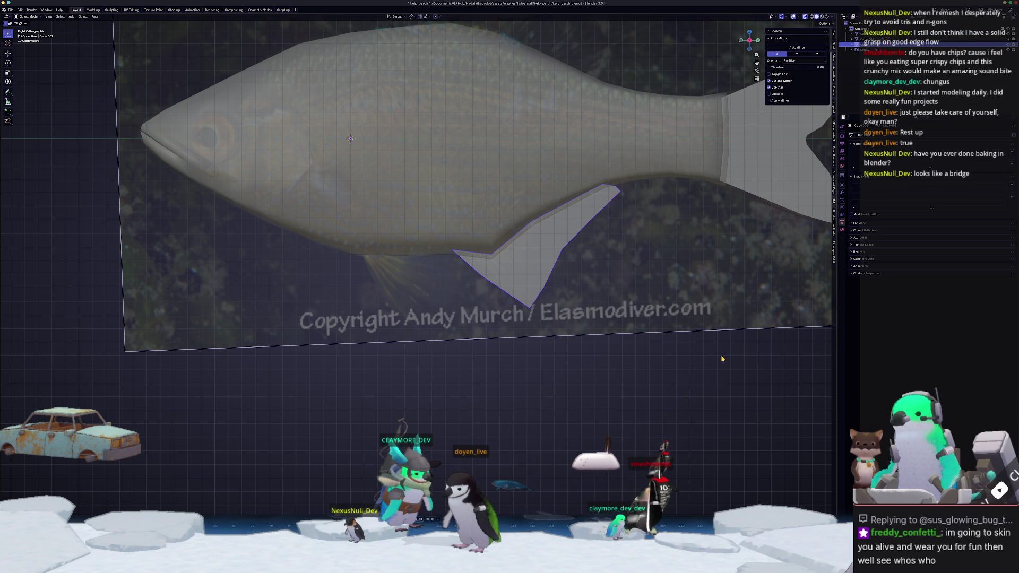
Duplicate part of the fish body geometry and separate it into its own object.
scroll(721, 358, "up", 1)
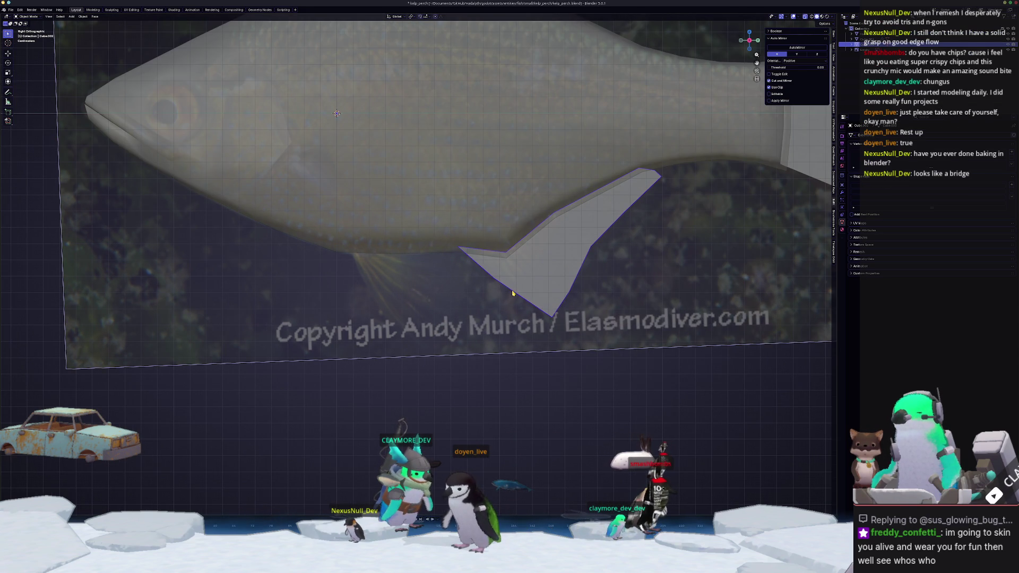
scroll(535, 267, "down", 2)
left_click(442, 250)
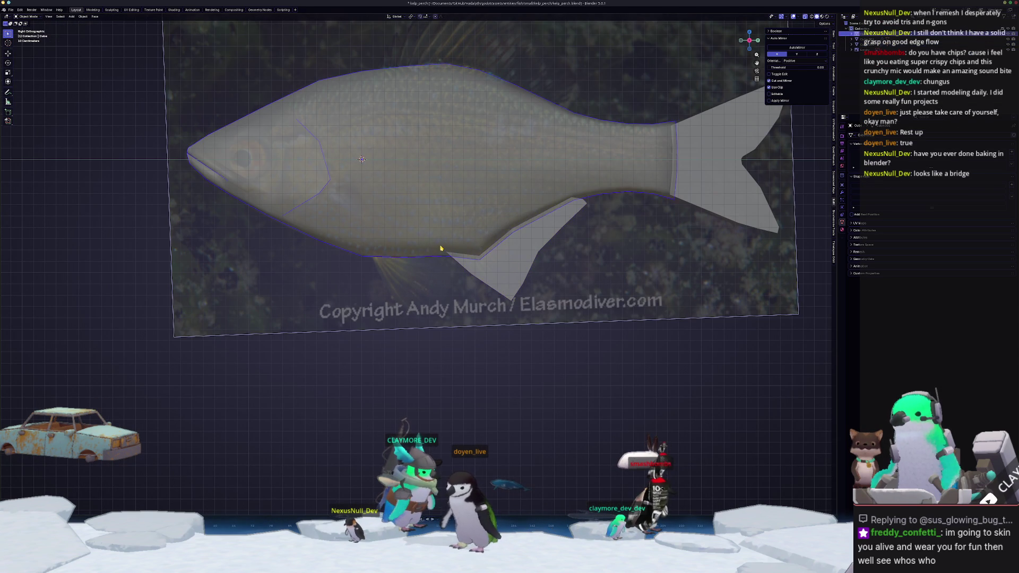
key("Tab")
scroll(430, 275, "up", 2)
middle_click_drag(384, 285, 469, 254, "shift")
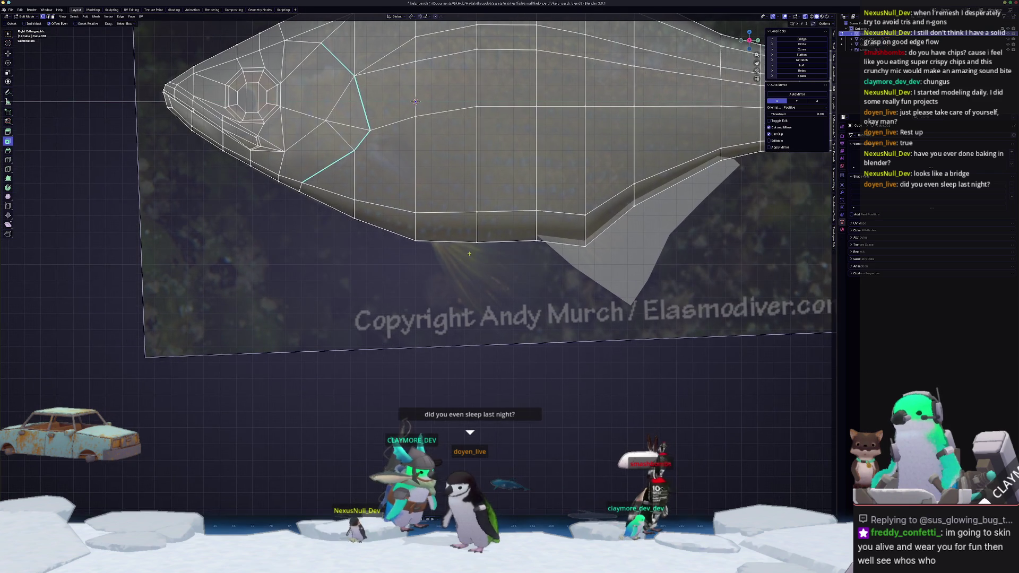
key("shift+d")
key("Escape")
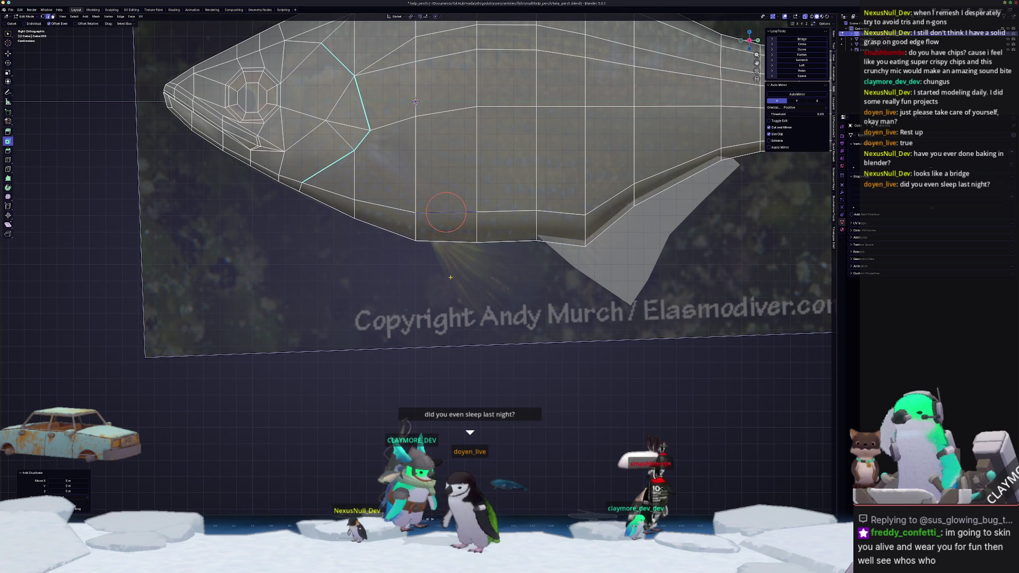
key("ctrl+e")
left_click(476, 278)
key("Tab")
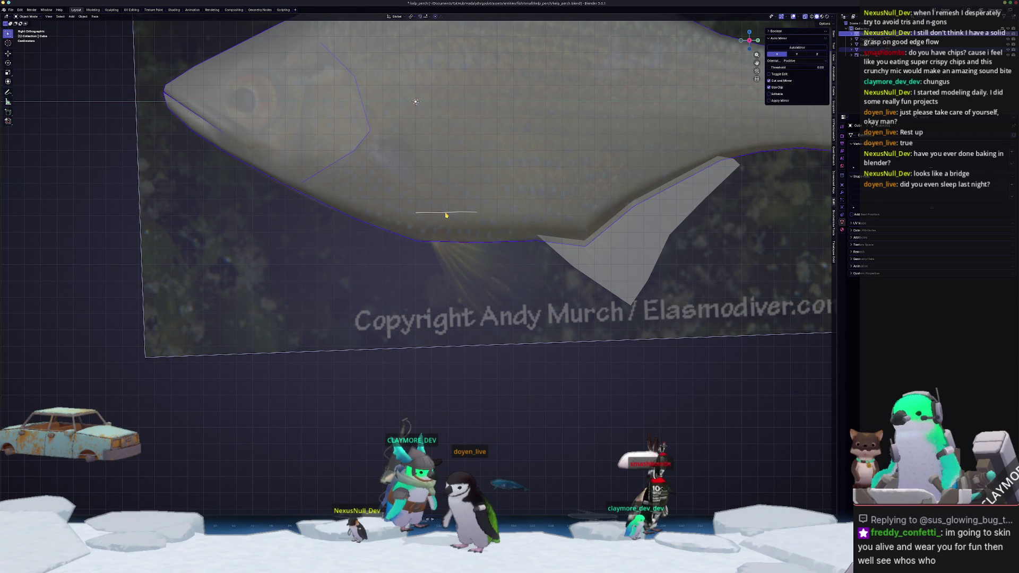
Shrink the short belly edge and move it straight down along Z for the fin.
scroll(446, 215, "up", 1)
key("Tab")
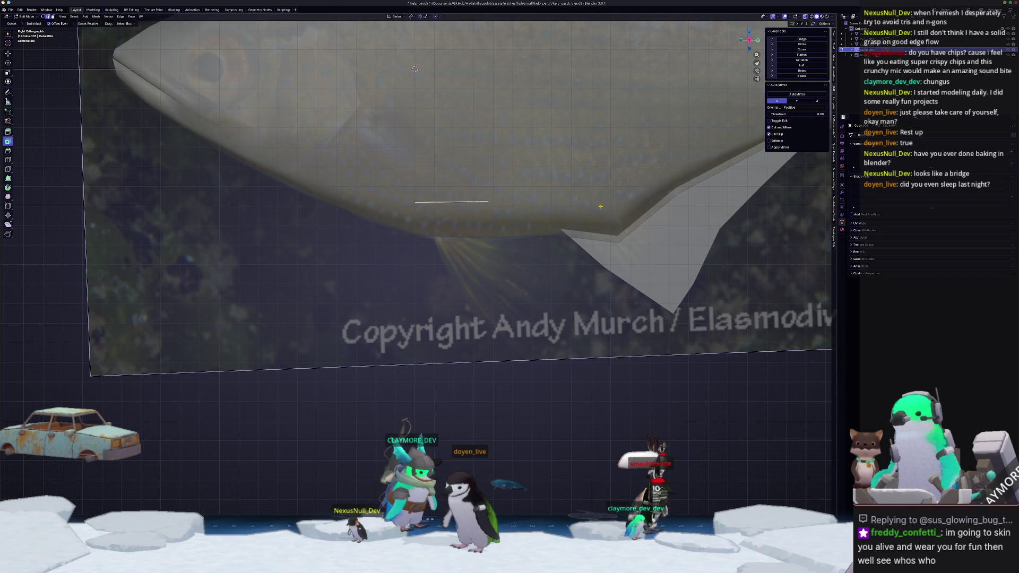
key("s")
left_click(573, 207)
key("g")
key("z")
left_click(557, 218)
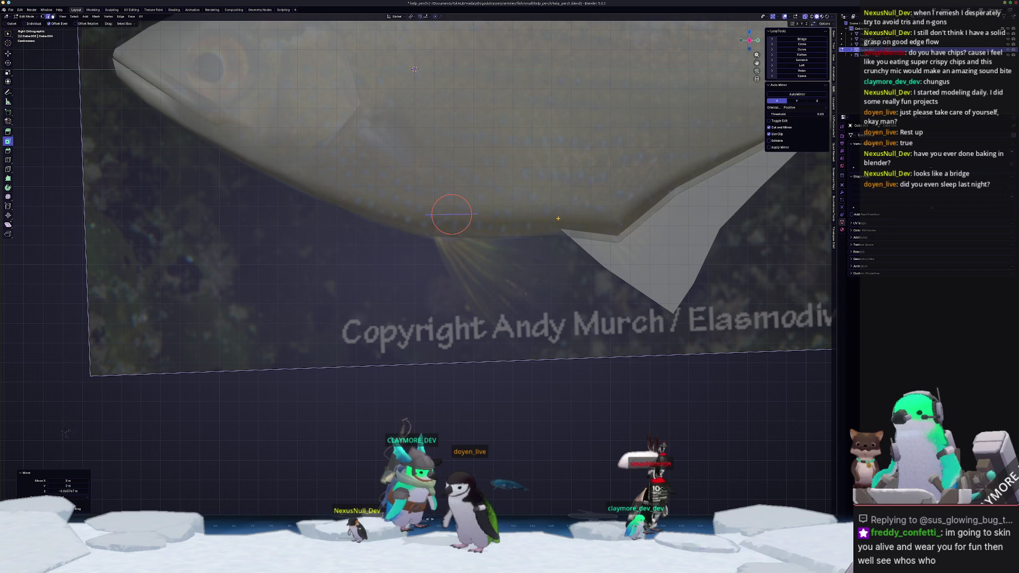
Turn on X-ray and add an unslid edge loop around the fish body.
key("KP_1")
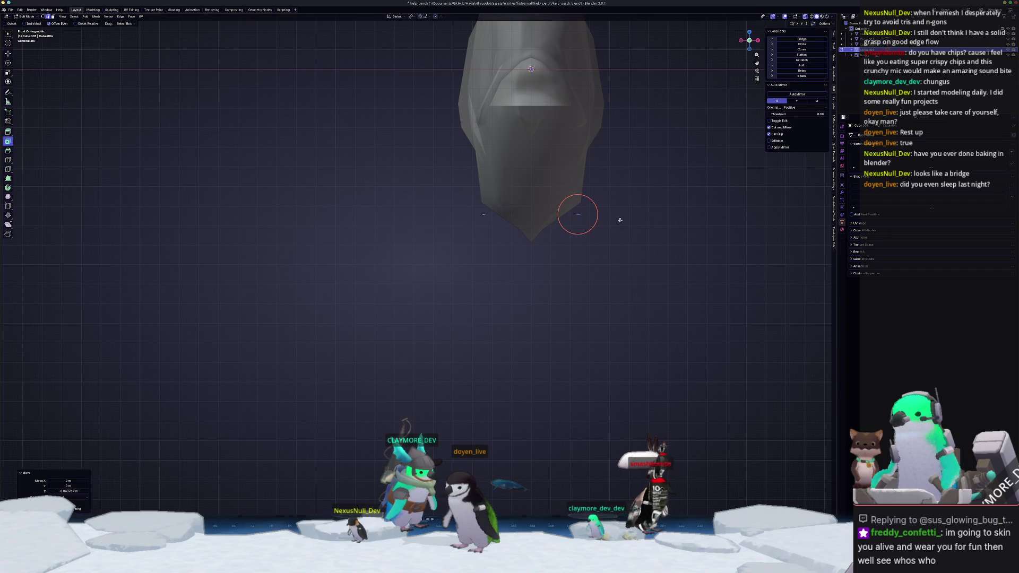
left_click(550, 218)
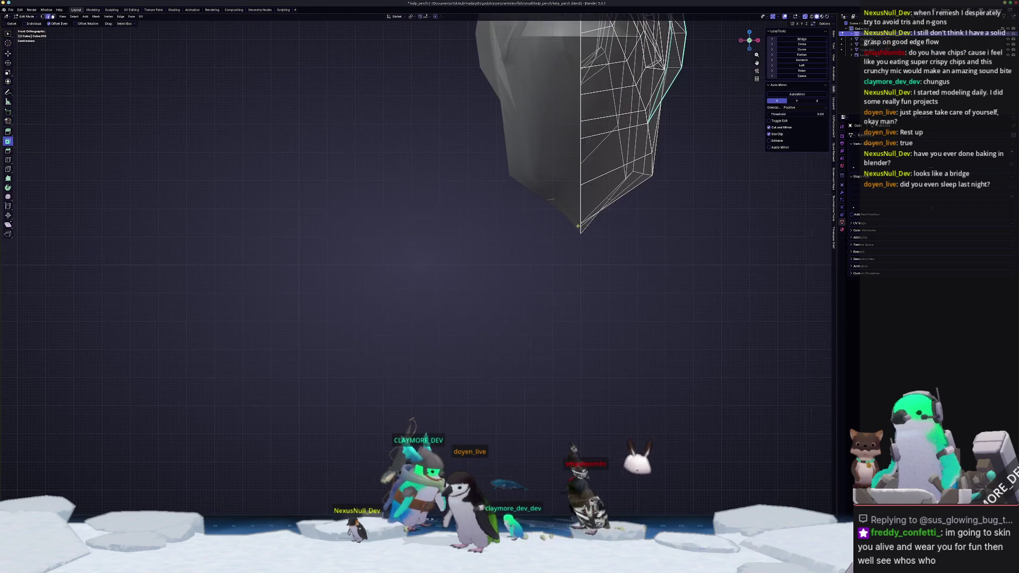
middle_click_drag(578, 226, 537, 205)
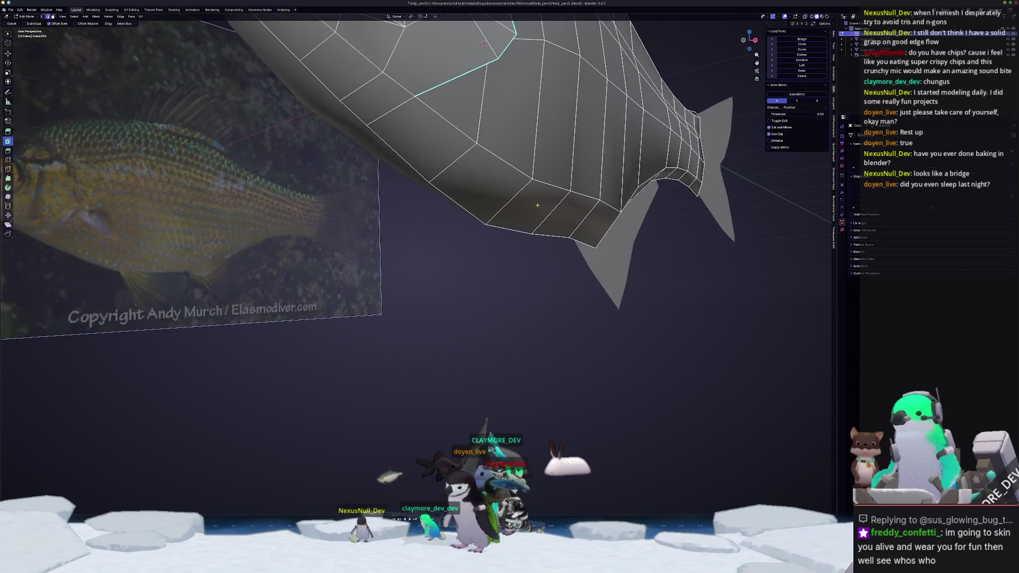
key("alt+z")
key("ctrl+r")
left_click(558, 216)
right_click(557, 217)
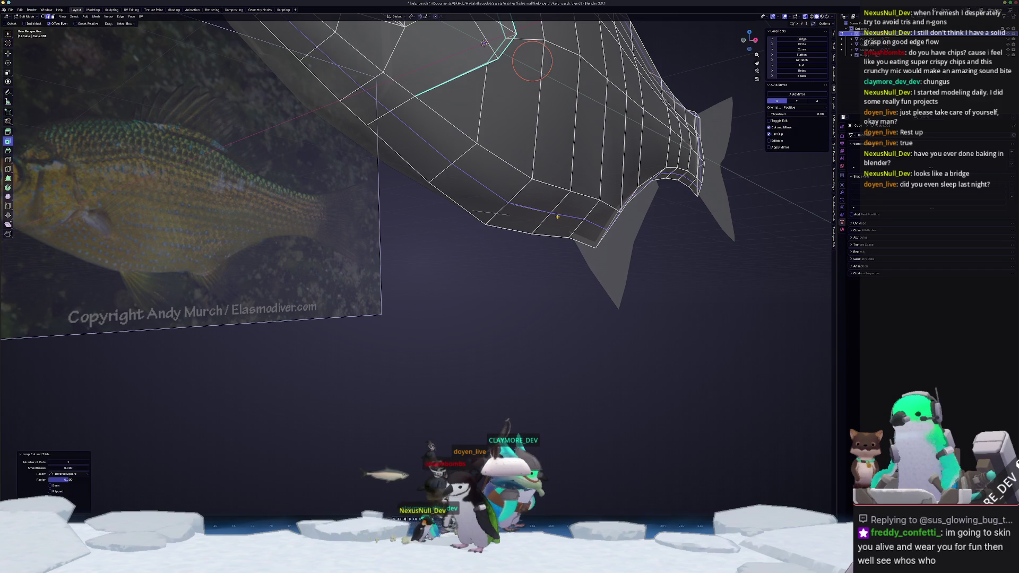
right_click(531, 208, "shift")
Move the selected body geometry into place in front view.
middle_click_drag(566, 217, 549, 208)
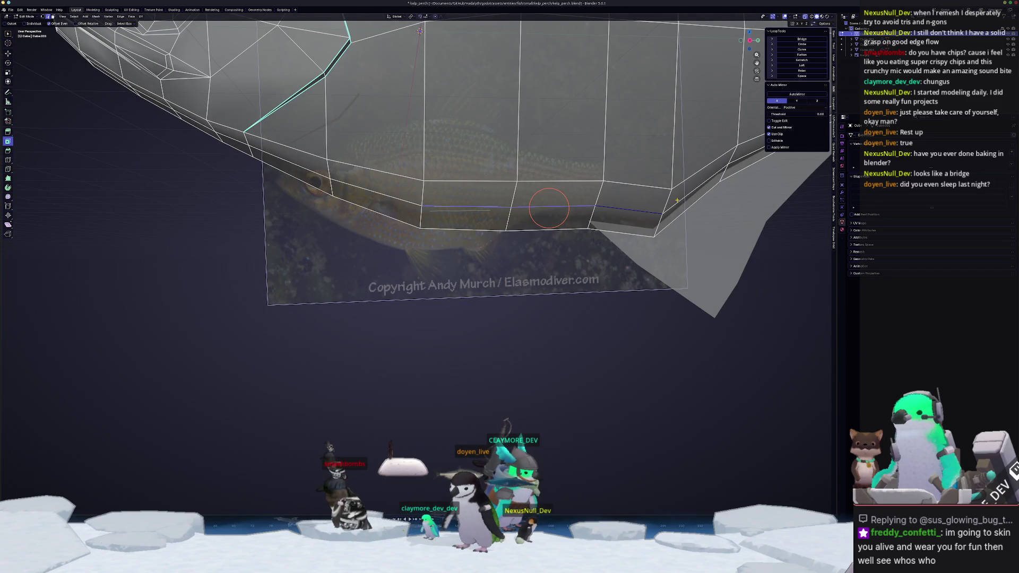
scroll(677, 201, "down", 2)
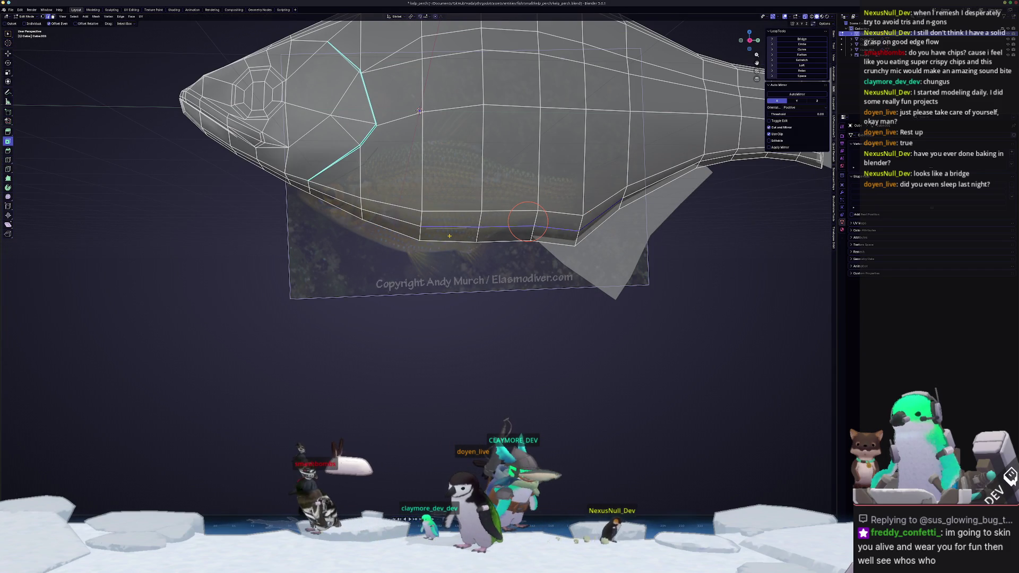
key("KP_1")
key("g")
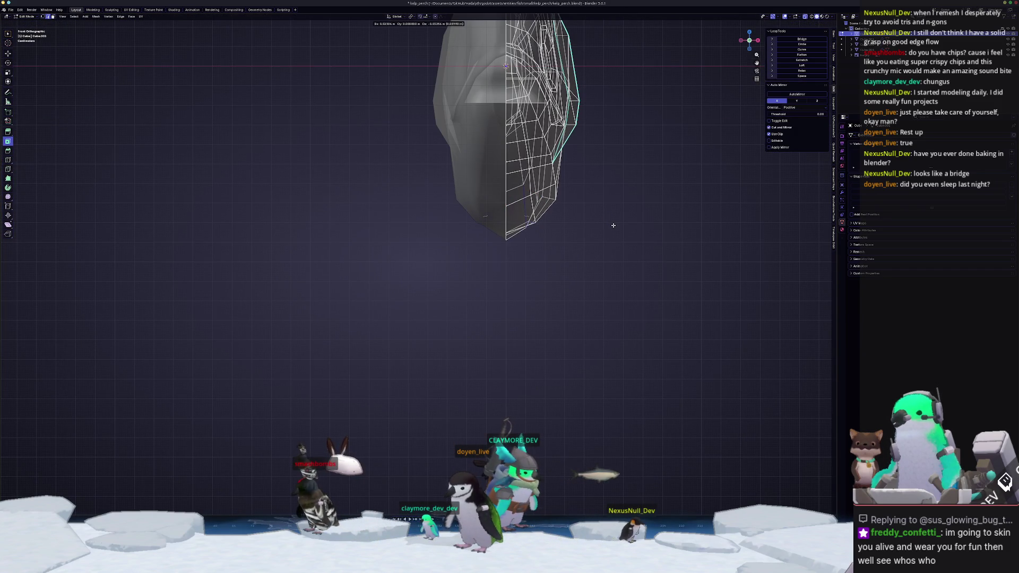
left_click(613, 225)
mouse_move(613, 225)
middle_mouse_down()
mouse_move(621, 233)
mouse_move(593, 245)
middle_mouse_up()
scroll(606, 245, "up", 3)
Make Cube.003 active, frame it, and edit its mesh from the right view.
key("Tab")
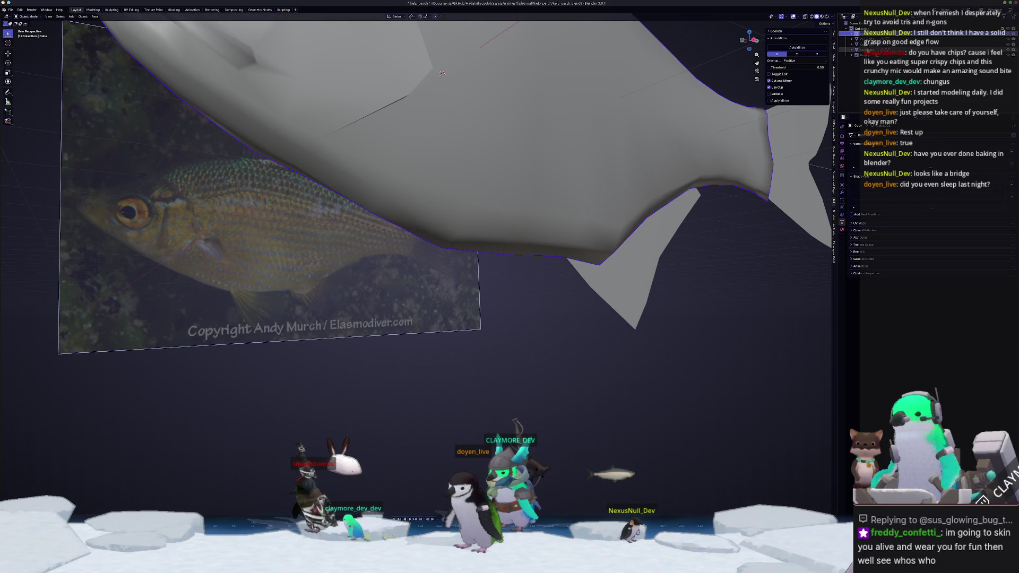
left_click(866, 50)
key("KP_Decimal")
key("Tab")
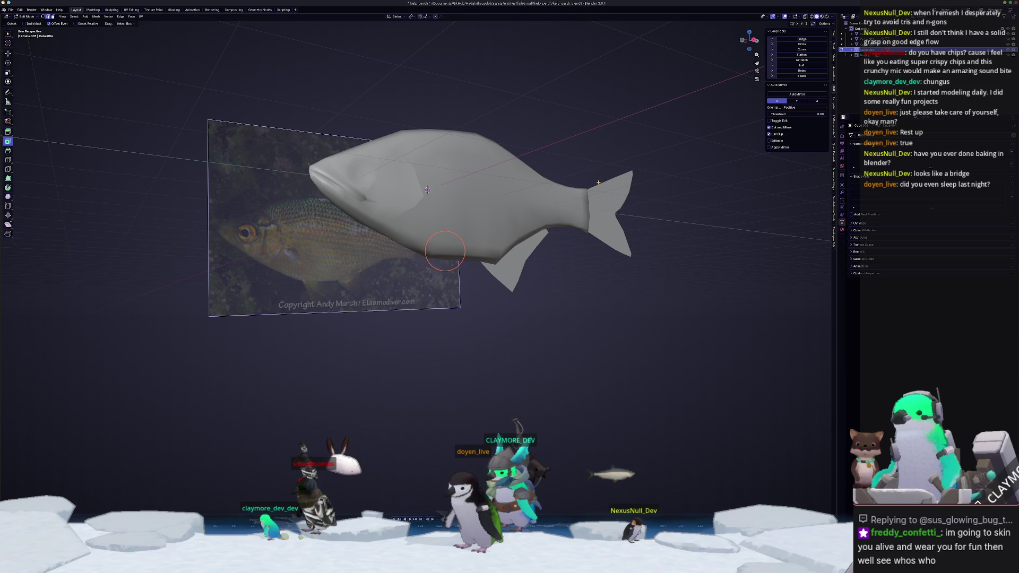
key("KP_3")
scroll(444, 248, "up", 4)
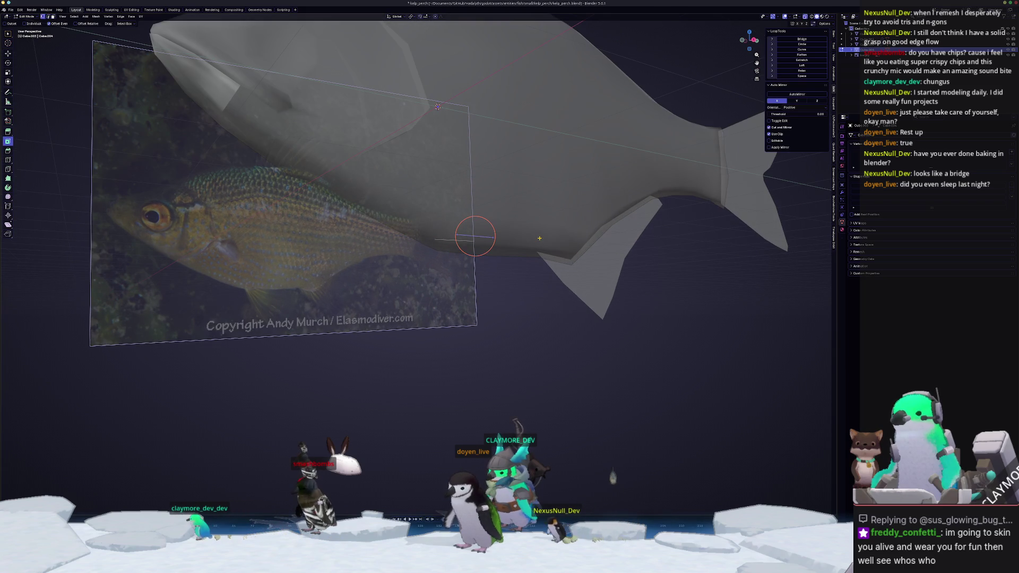
scroll(446, 240, "up", 4)
Extend the belly edge down into a strip and pull its corners into a triangular fin.
key("g")
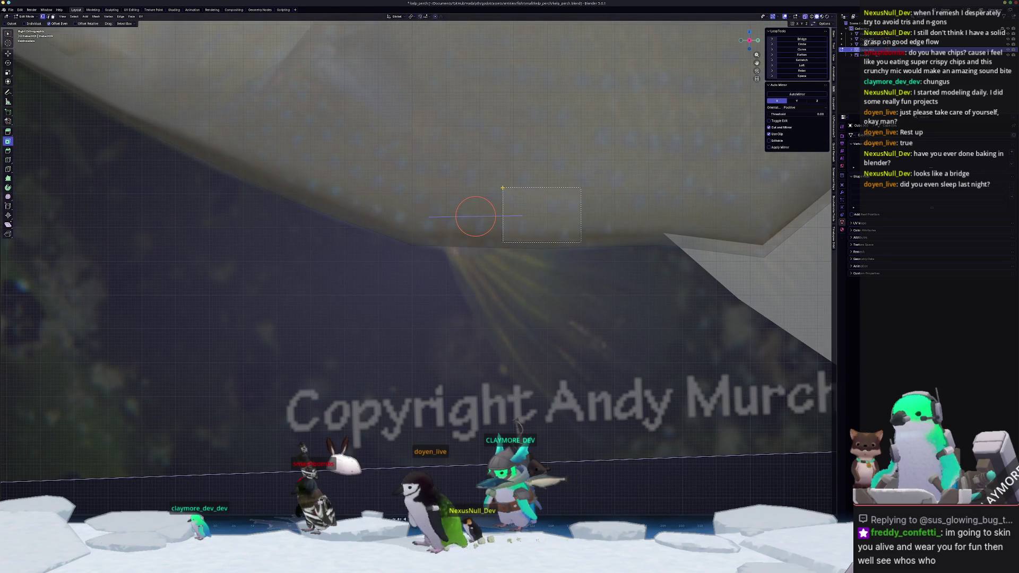
left_click(511, 220)
key("g")
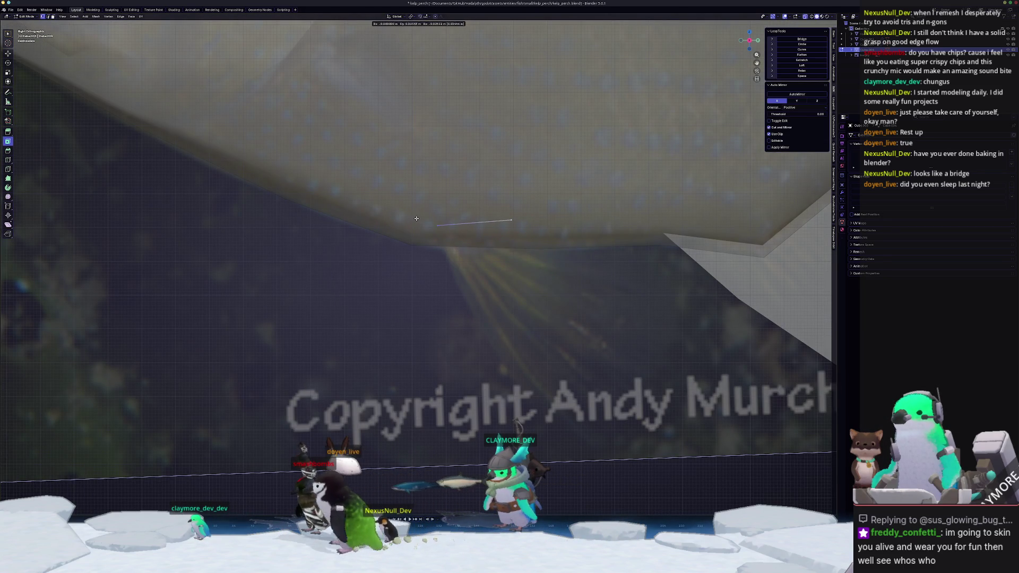
left_click(511, 220)
key("g")
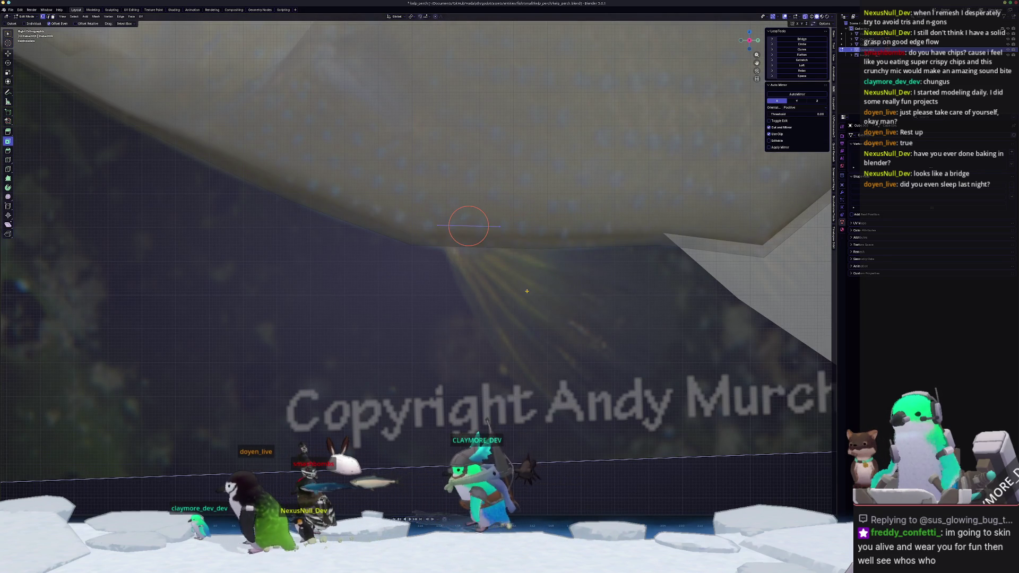
scroll(473, 213, "down", 2)
left_click(610, 420)
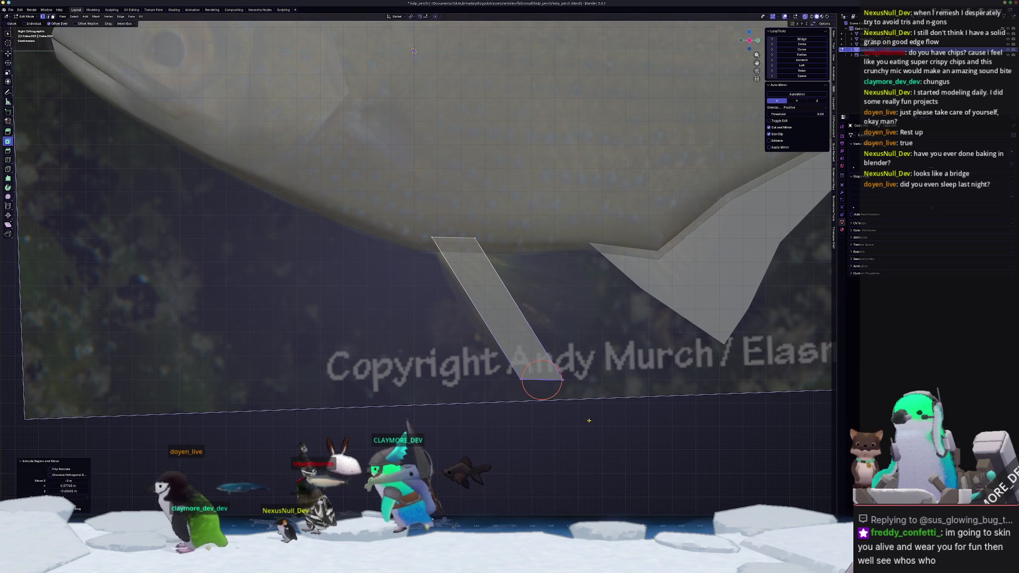
mouse_move(564, 379)
left_mouse_down()
mouse_move(596, 286)
mouse_move(604, 290)
left_mouse_up()
left_click_drag(520, 379, 543, 406)
Add cross edges to the fin with loop cuts and nudge their end vertices.
key("ctrl+r")
left_click(542, 406)
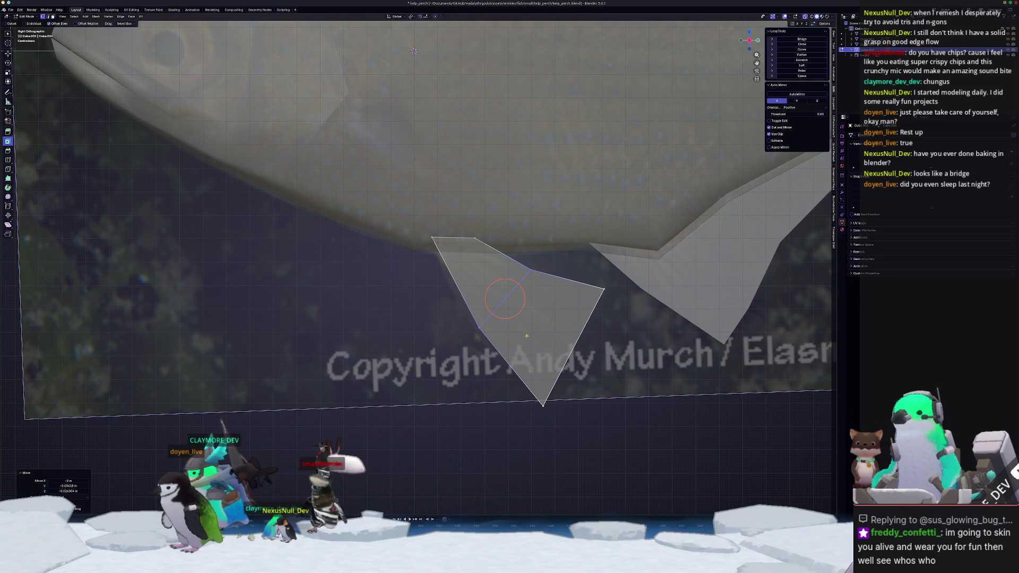
scroll(505, 298, "up", 2)
left_click_drag(506, 356, 501, 362)
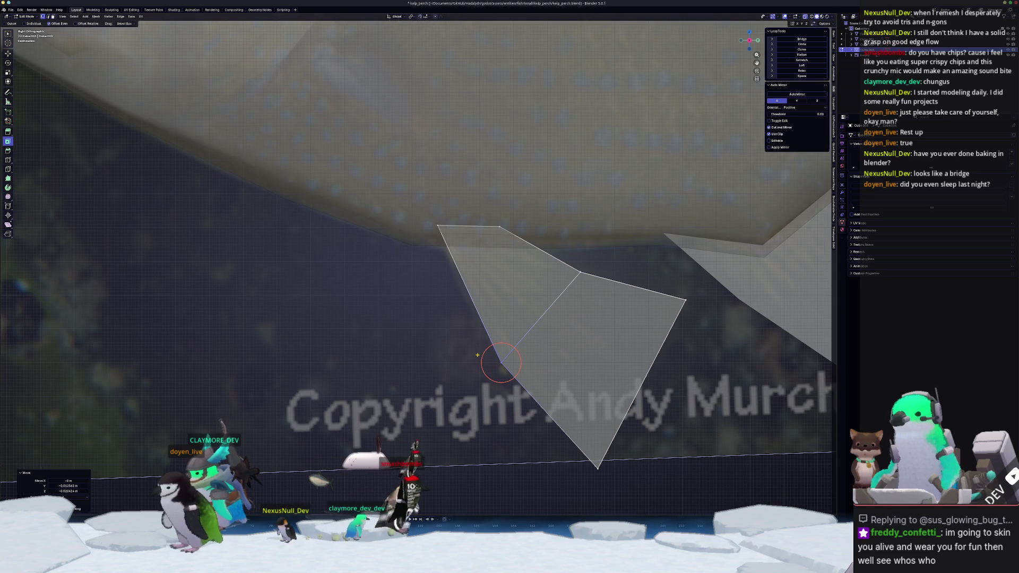
key("ctrl+r")
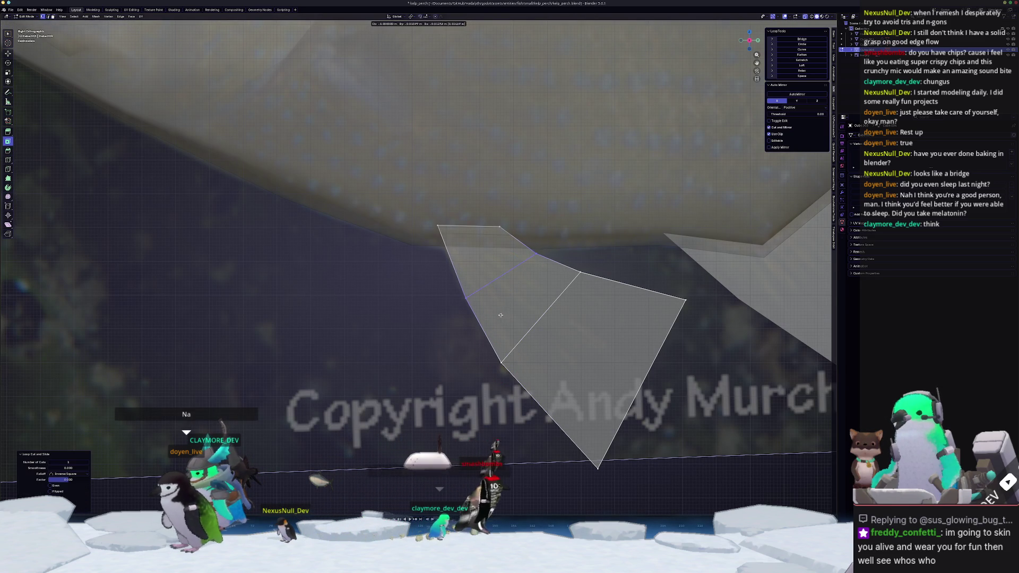
left_click(499, 275)
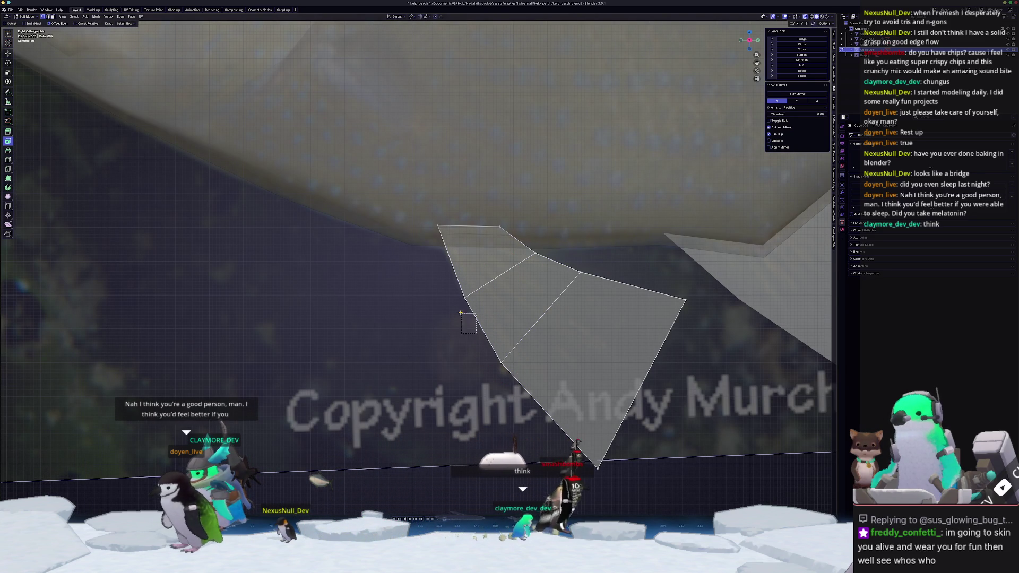
right_click(446, 277, "shift")
left_click(464, 297)
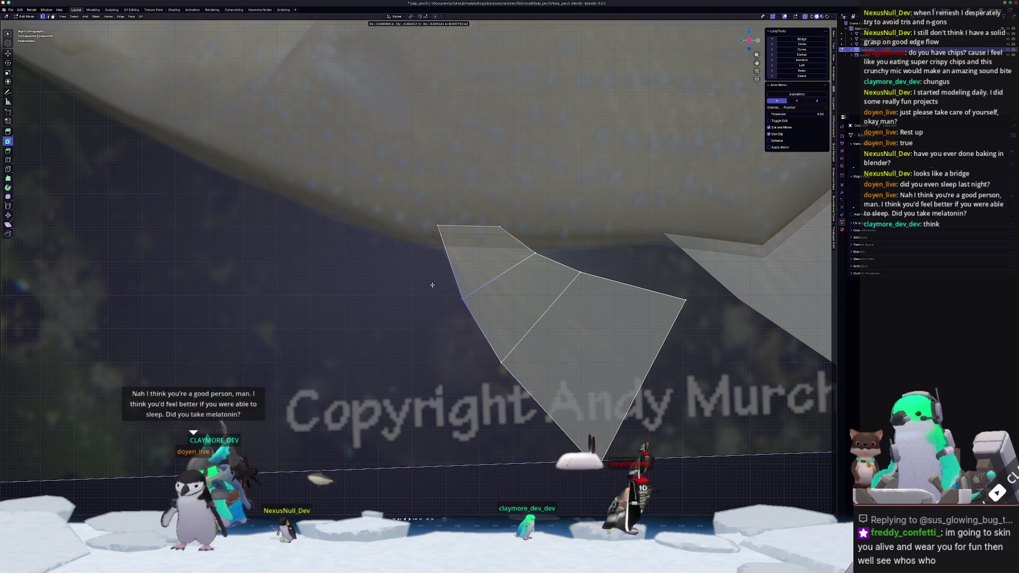
left_click_drag(465, 297, 459, 300)
middle_click_drag(460, 300, 337, 262, "shift")
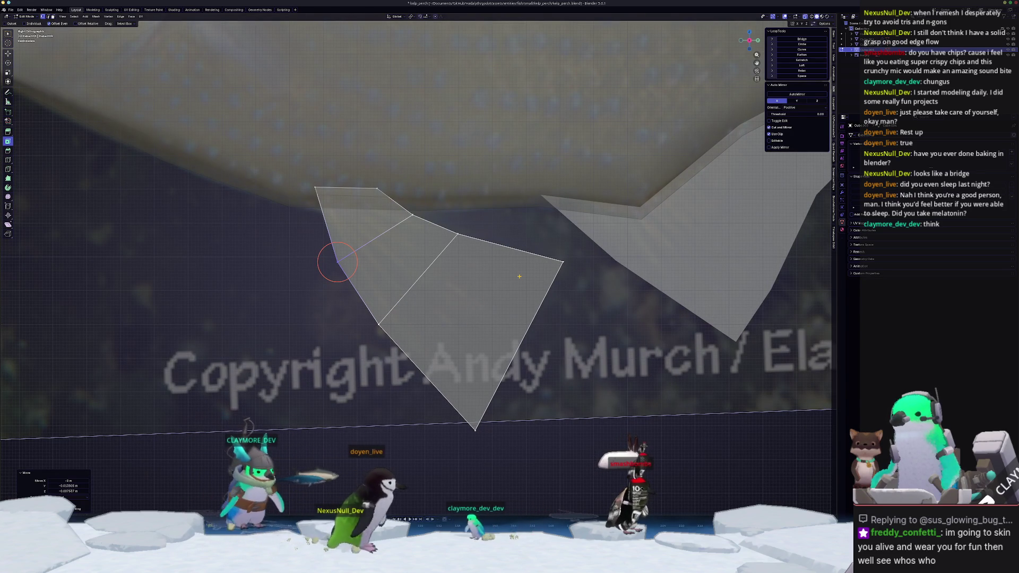
Loop-cut the fin's right face and slide its corner vertex along the edge.
key("ctrl+r")
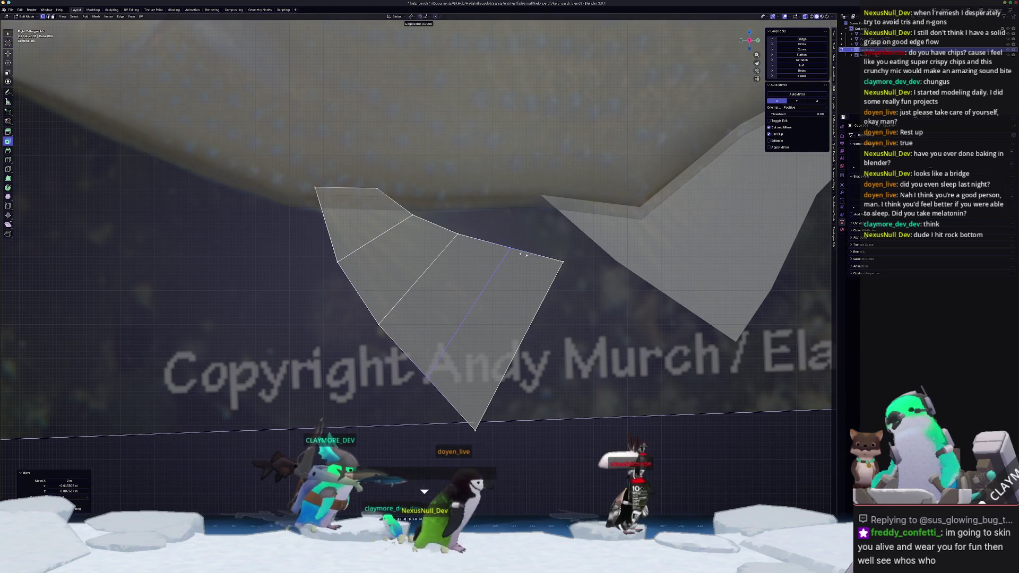
left_click(468, 312)
right_click(468, 312)
left_click(563, 262)
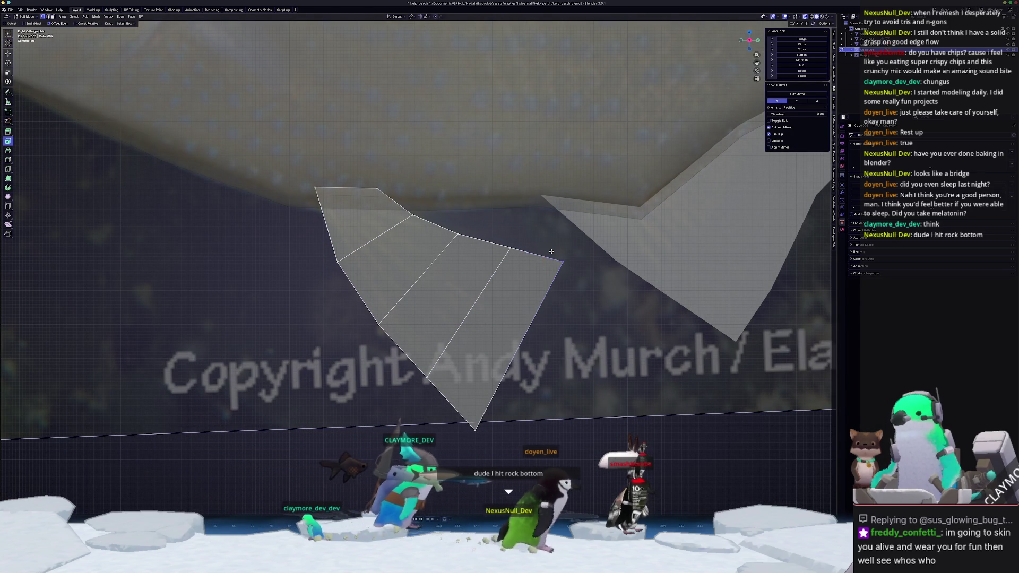
key("shift+v")
middle_click_drag(494, 303, 512, 239, "shift")
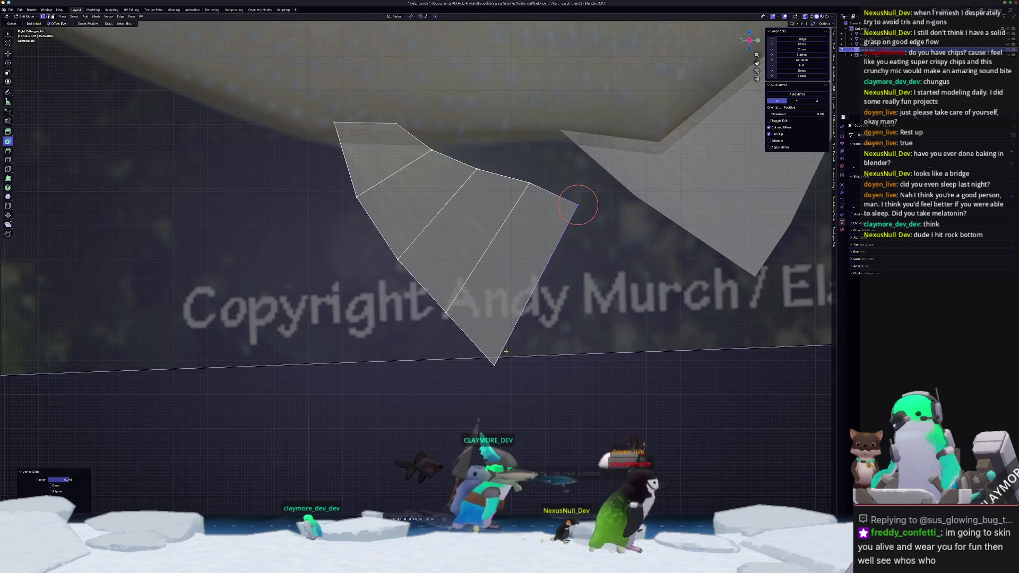
left_click(510, 352)
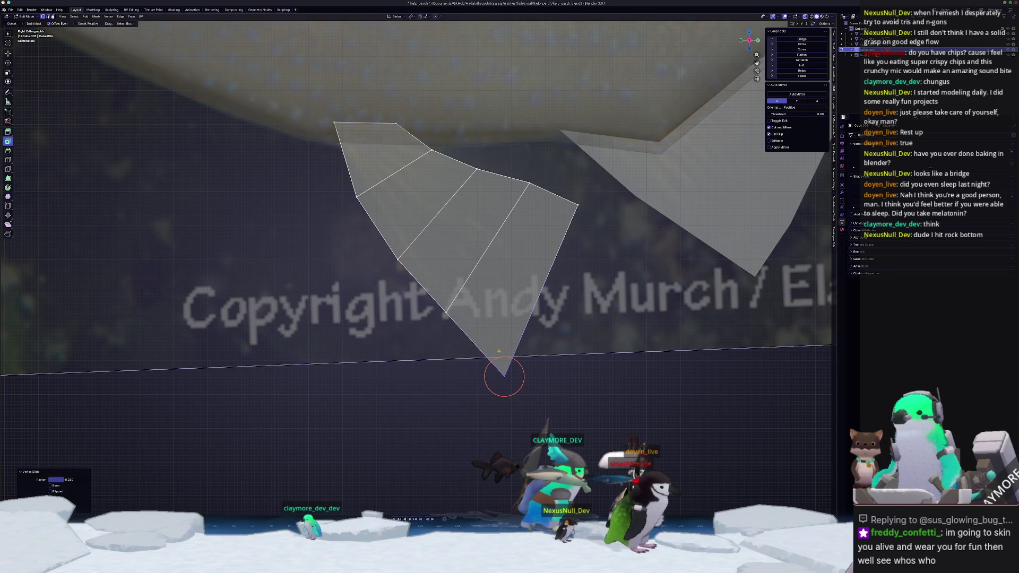
key("g")
key("Tab")
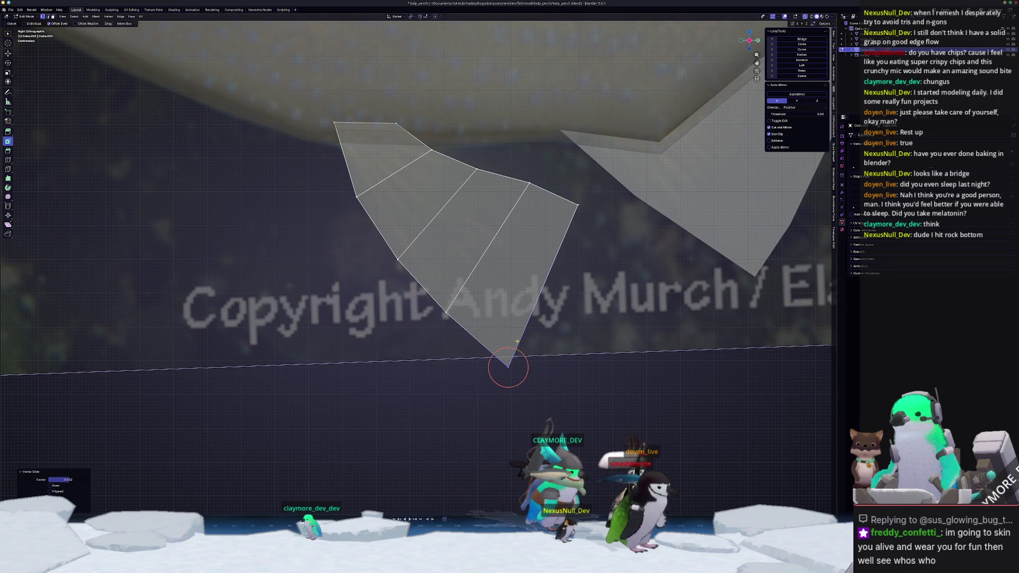
Tilt the fin strand slightly around Z and shift it a little vertically.
middle_click_drag(509, 370, 490, 343)
key("Tab")
key("KP_1")
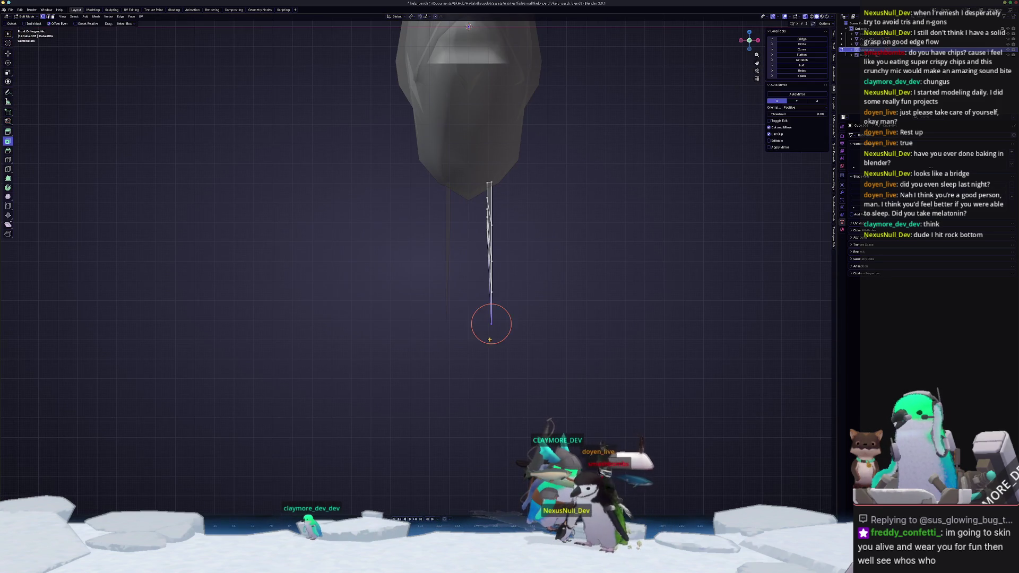
key("r")
key("z")
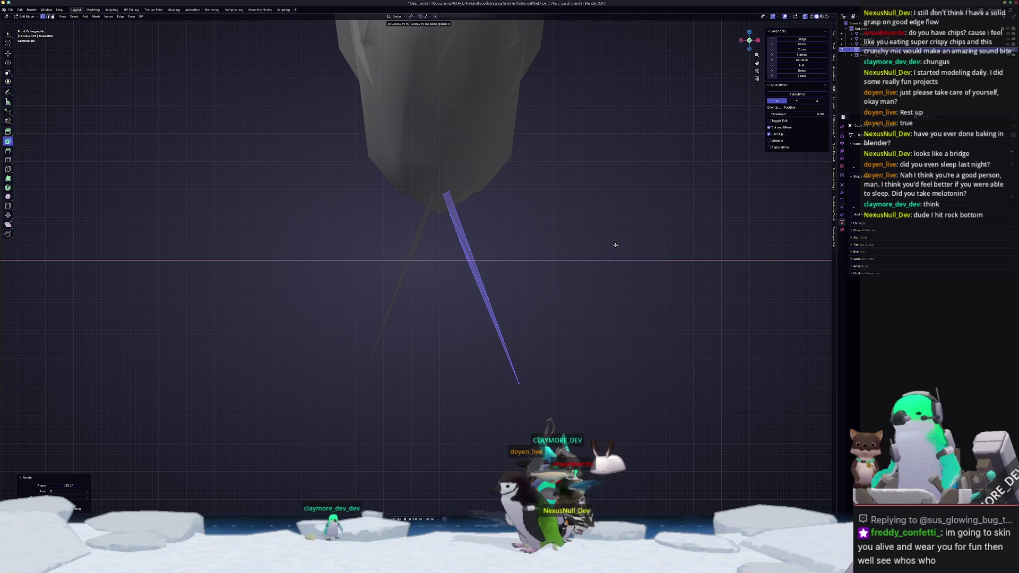
left_click(629, 256)
key("g")
key("z")
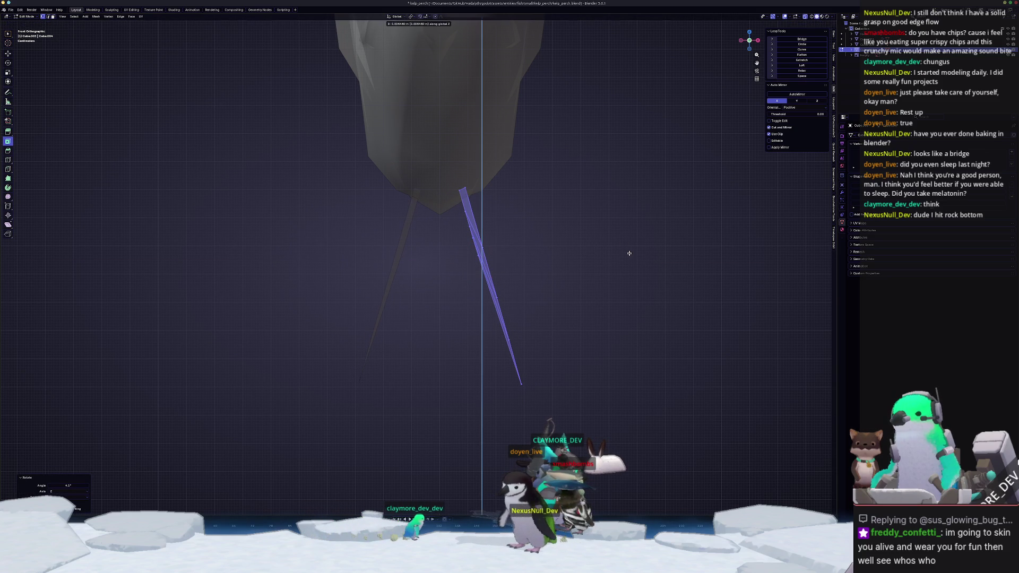
left_click(630, 261)
Rotate the selected fin face about 6.72° and check it against the reference in side view.
key("KP_3")
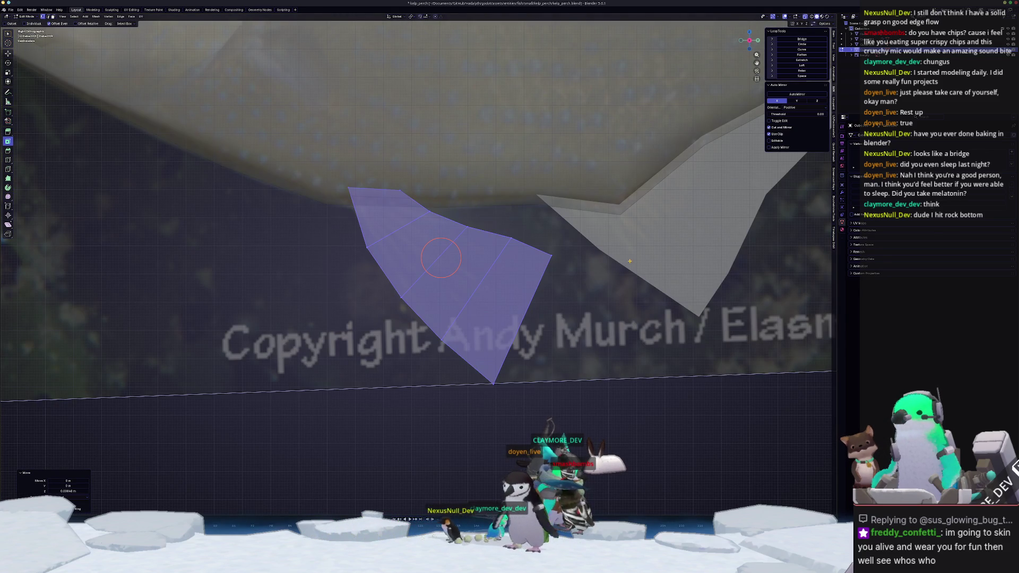
key("KP_7")
key("KP_2")
key("KP_4")
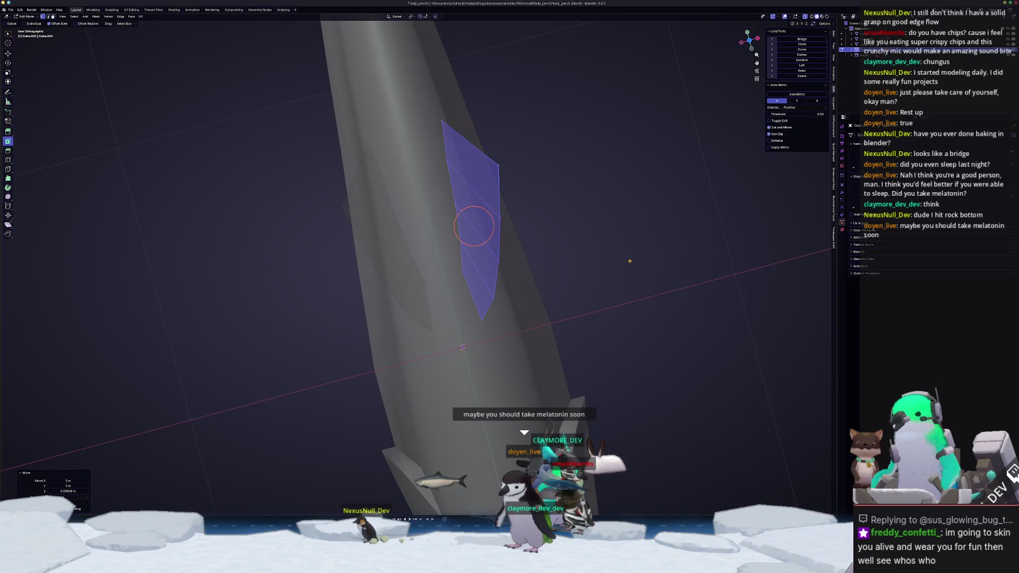
key("KP_1")
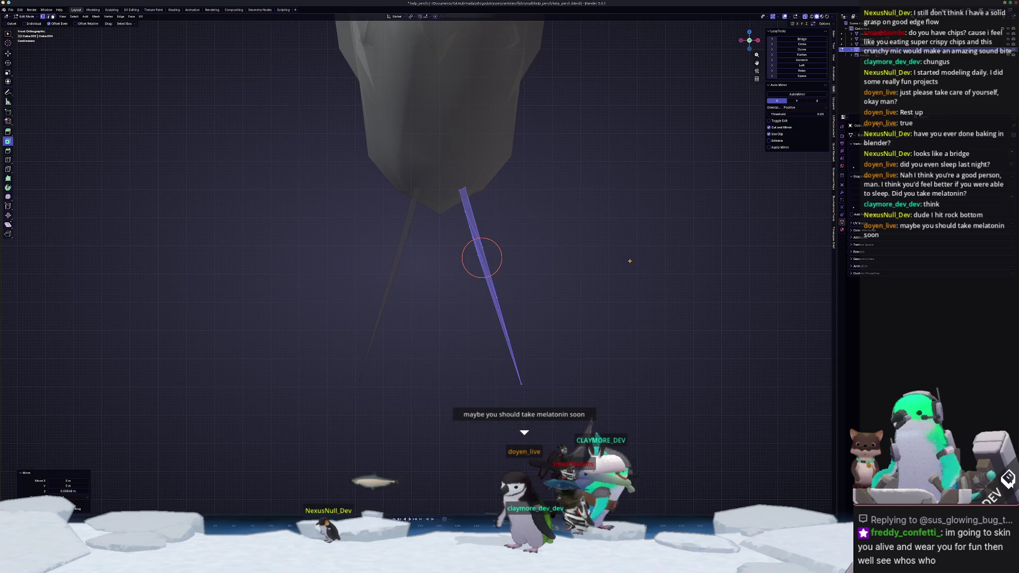
mouse_move(482, 258)
middle_mouse_down()
mouse_move(474, 226)
mouse_move(484, 223)
mouse_move(483, 255)
mouse_move(481, 240)
mouse_move(491, 240)
mouse_move(32, 241)
mouse_move(421, 229)
middle_mouse_up()
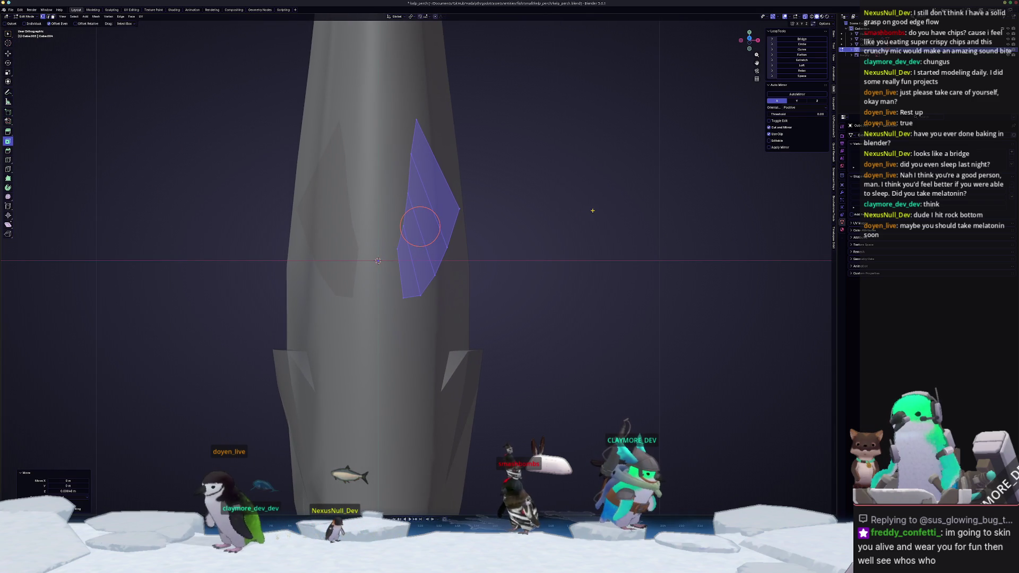
key("r")
left_click(597, 231)
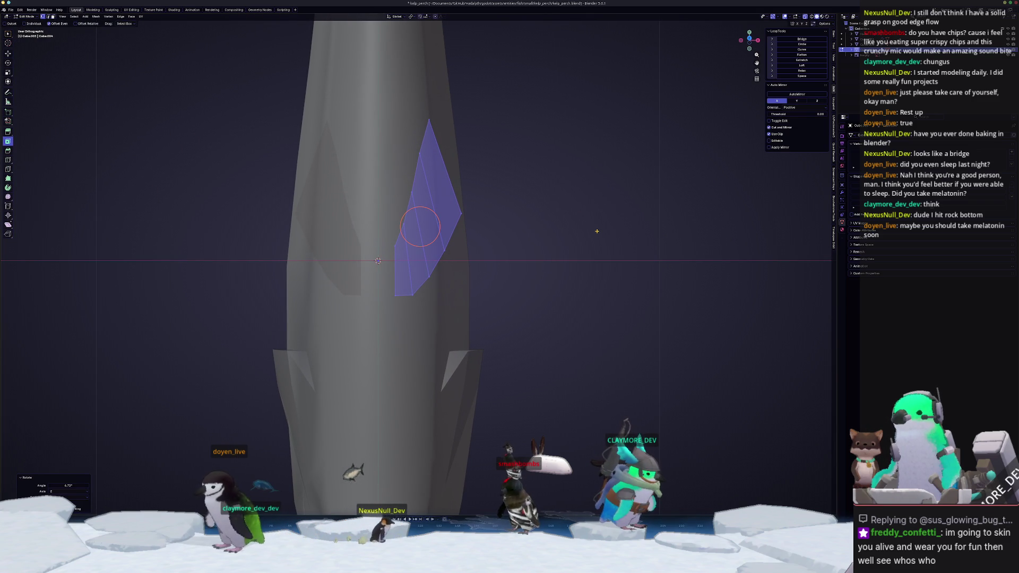
key("KP_3")
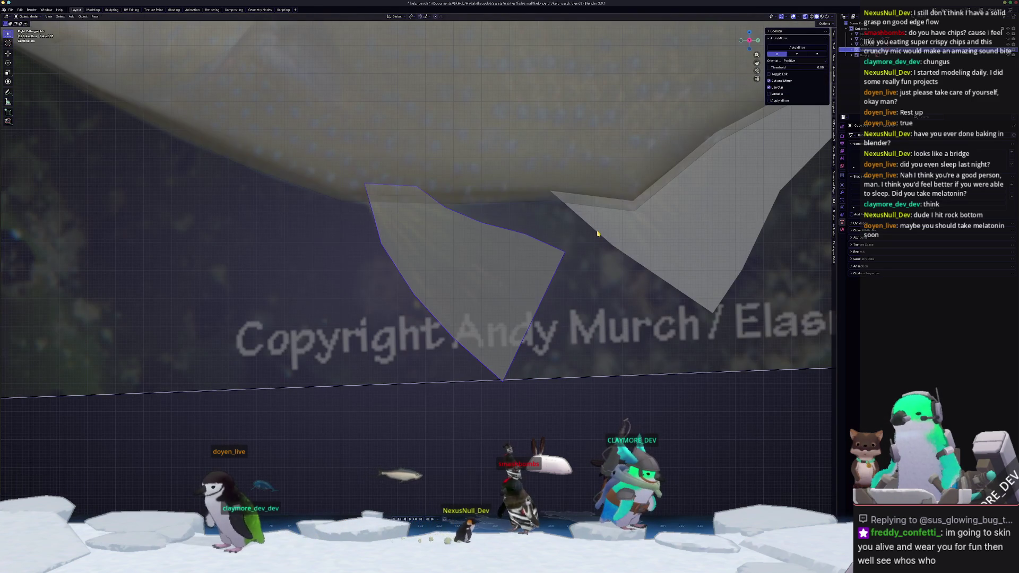
middle_click_drag(469, 264, 529, 274)
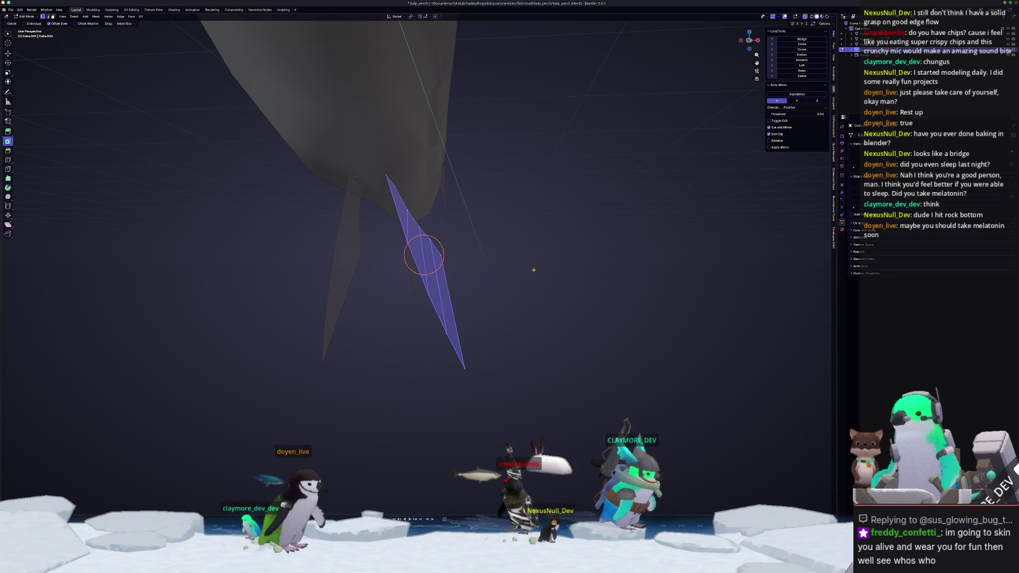
key("grave")
key("grave")
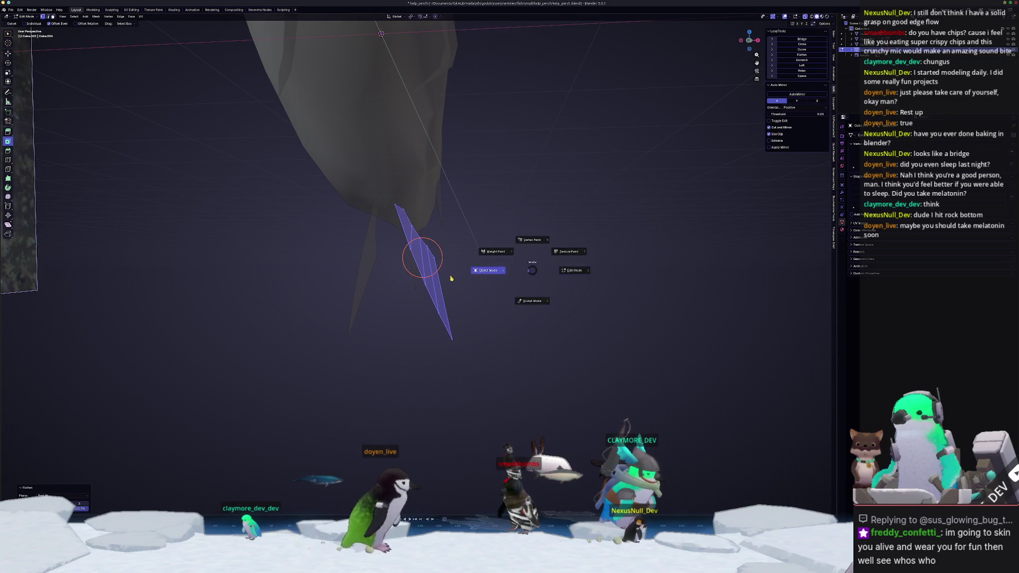
key("KP_3")
Select the edge path along the fish's back, duplicate it and separate it into a new object.
scroll(463, 256, "down", 6)
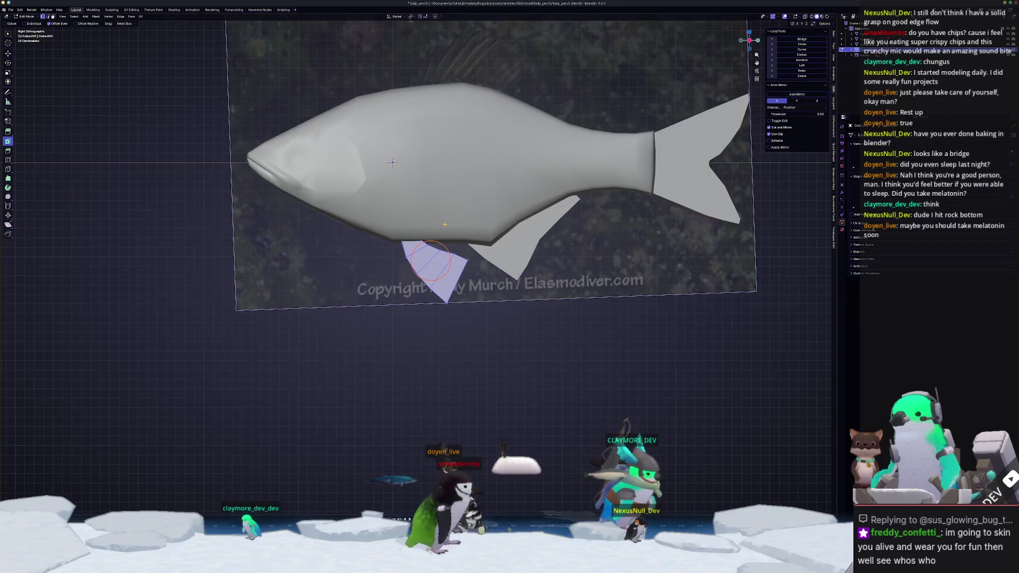
scroll(429, 232, "up", 3)
key("alt+q")
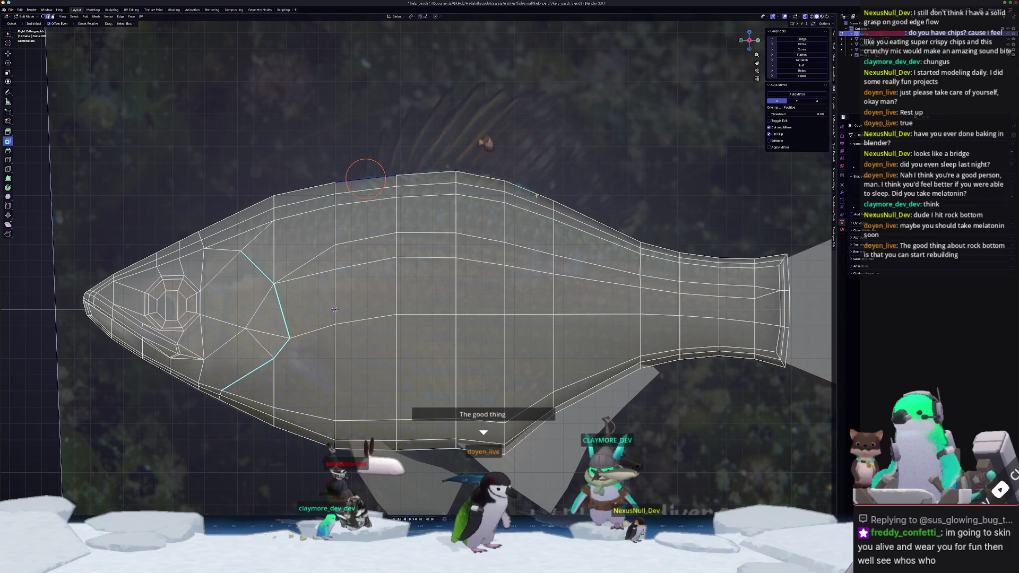
left_click(589, 212, "ctrl")
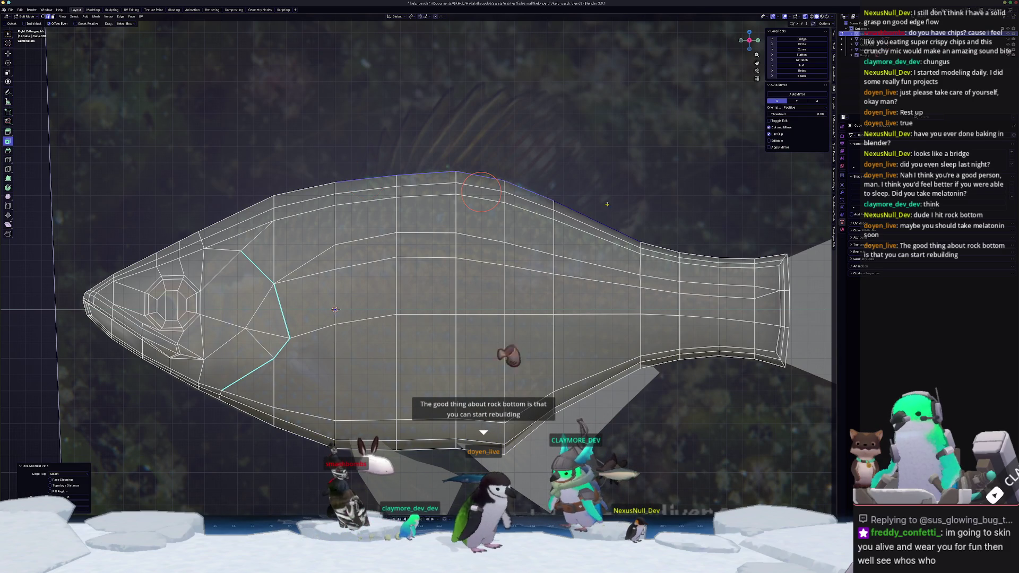
middle_click_drag(589, 213, 529, 214, "shift")
key("shift+d")
key("Escape")
key("ctrl+e")
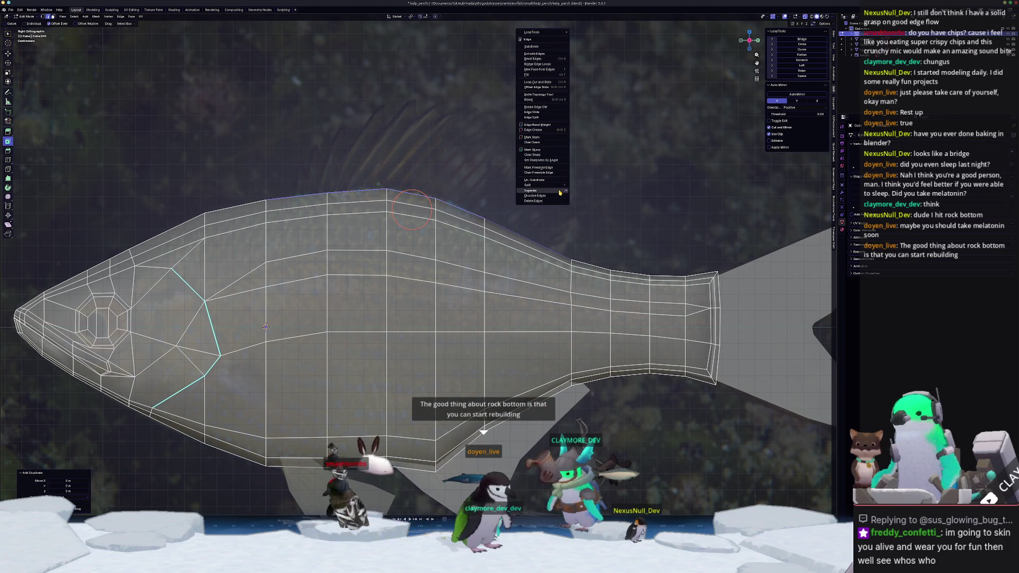
left_click(586, 190)
key("Tab")
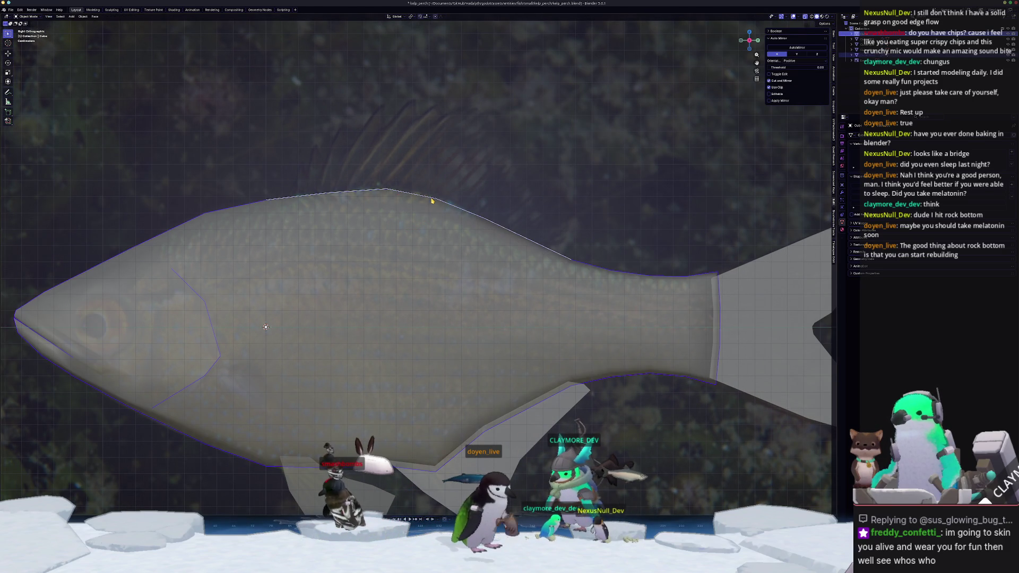
In the separated edge object, slide the front end vertex, then extrude the whole chain upward.
left_click(432, 199)
key("Tab")
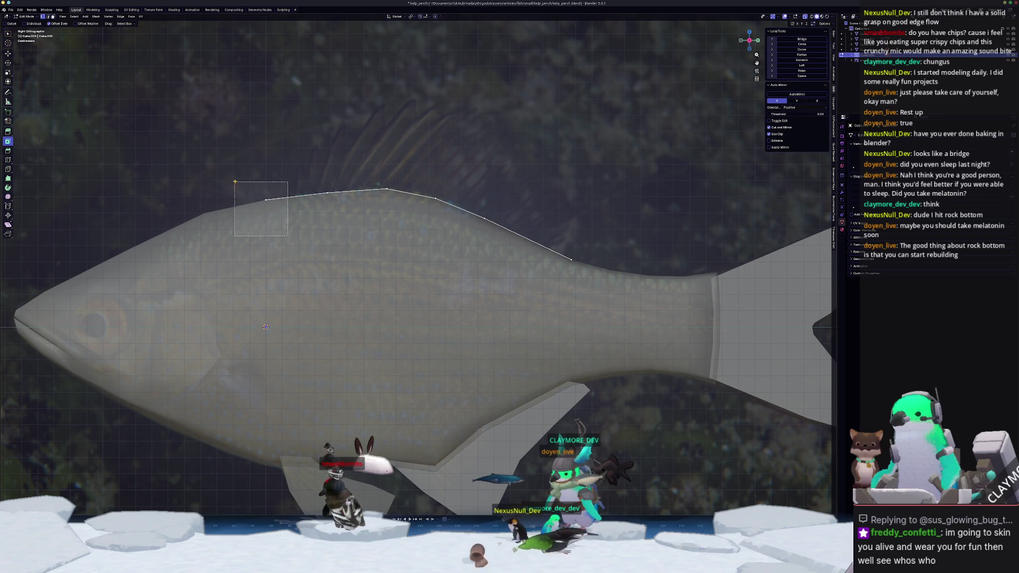
left_click_drag(235, 181, 235, 181)
key("g")
left_click(239, 167)
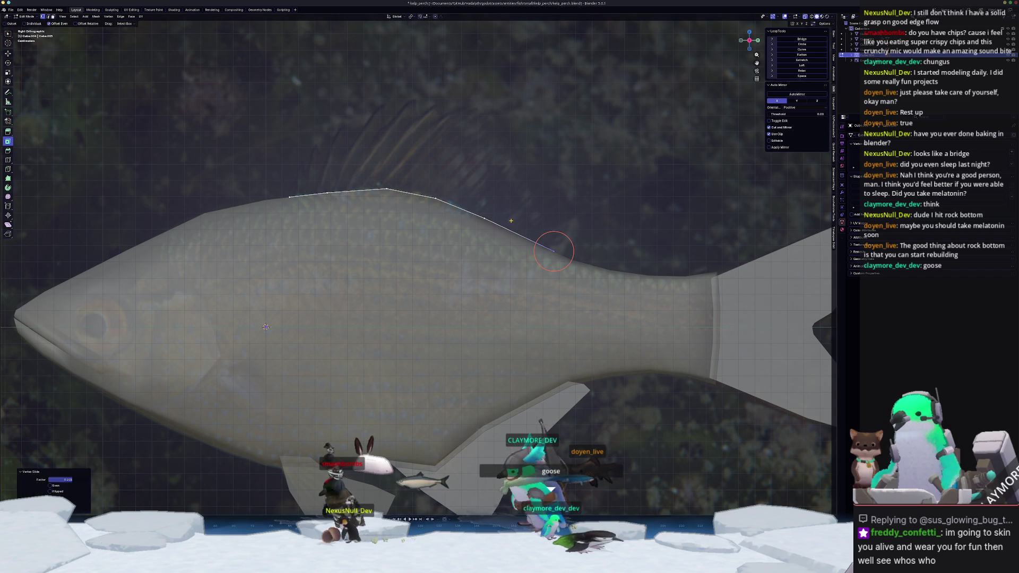
key("l")
key("e")
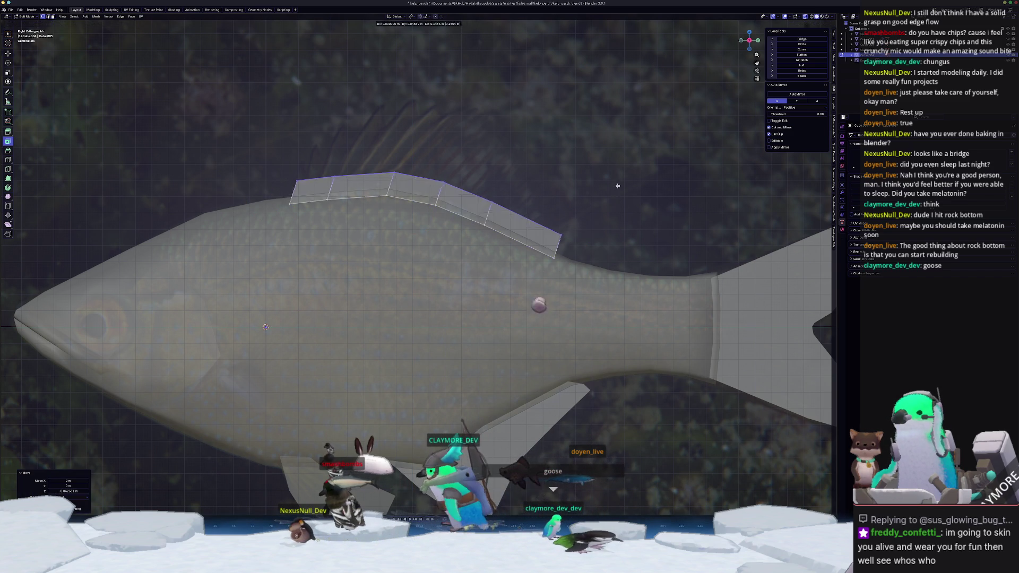
Move the strip's upper right corner vertices higher and further right to begin the fin.
left_click(604, 199)
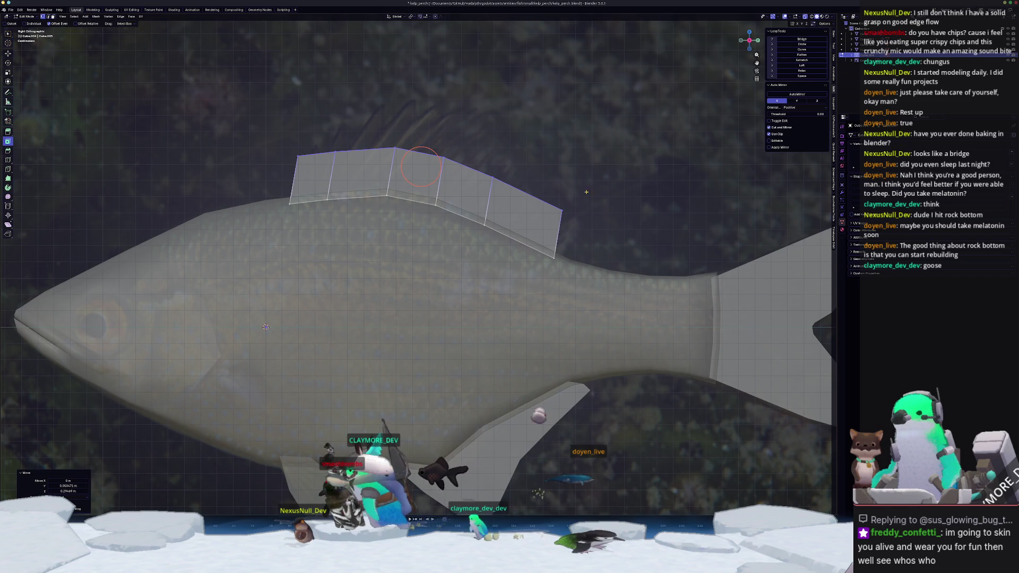
scroll(604, 199, "up", 2)
middle_click_drag(604, 200, 624, 239, "shift")
key("shift+v")
left_click(624, 239)
key("g")
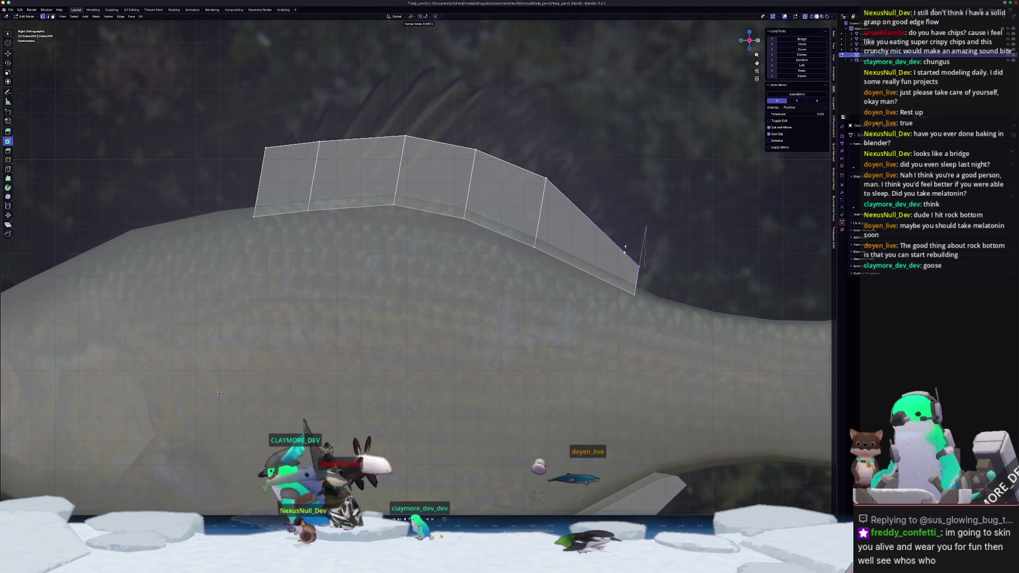
left_click(644, 268)
left_click(545, 179)
key("g")
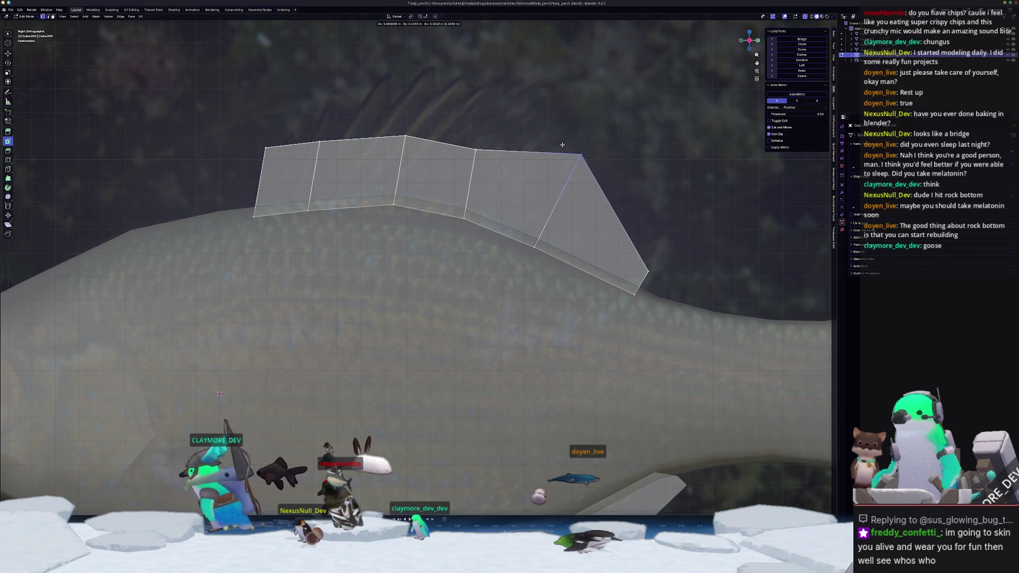
left_click(582, 154)
Lift the strip's three top vertices upward so the fin forms an arch.
left_click(475, 150)
key("g")
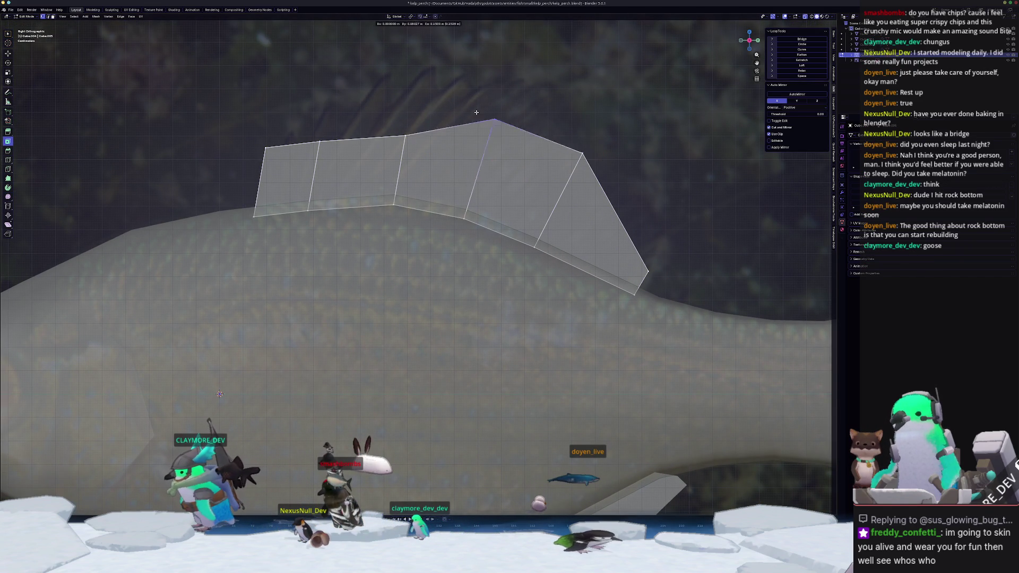
left_click(497, 84)
left_click(404, 136)
key("g")
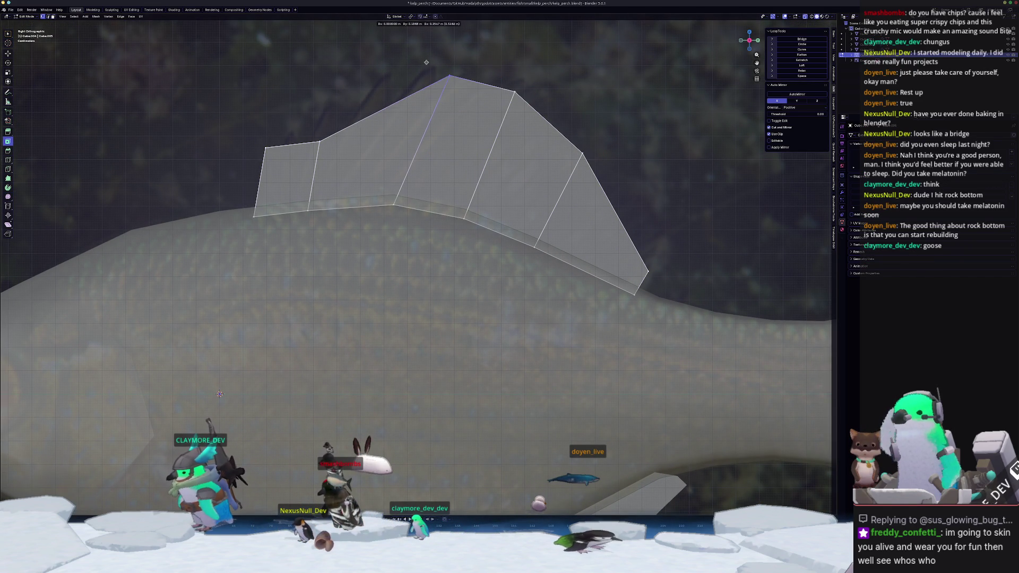
left_click(447, 76)
left_click_drag(338, 165, 296, 126)
key("g")
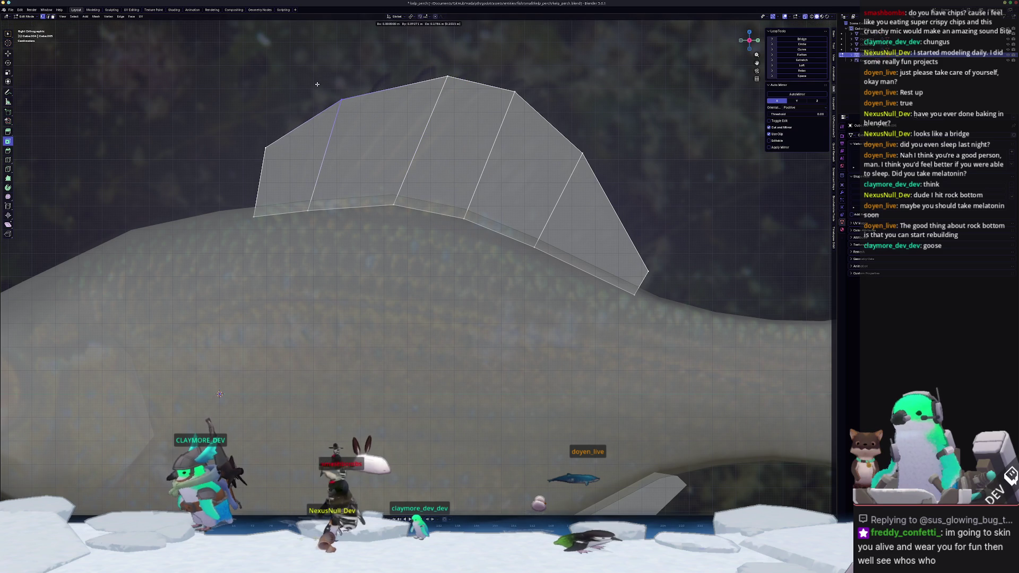
left_click(317, 84)
Slide the fin's left end vertex along its edge.
left_click(262, 148)
key("g")
key("g")
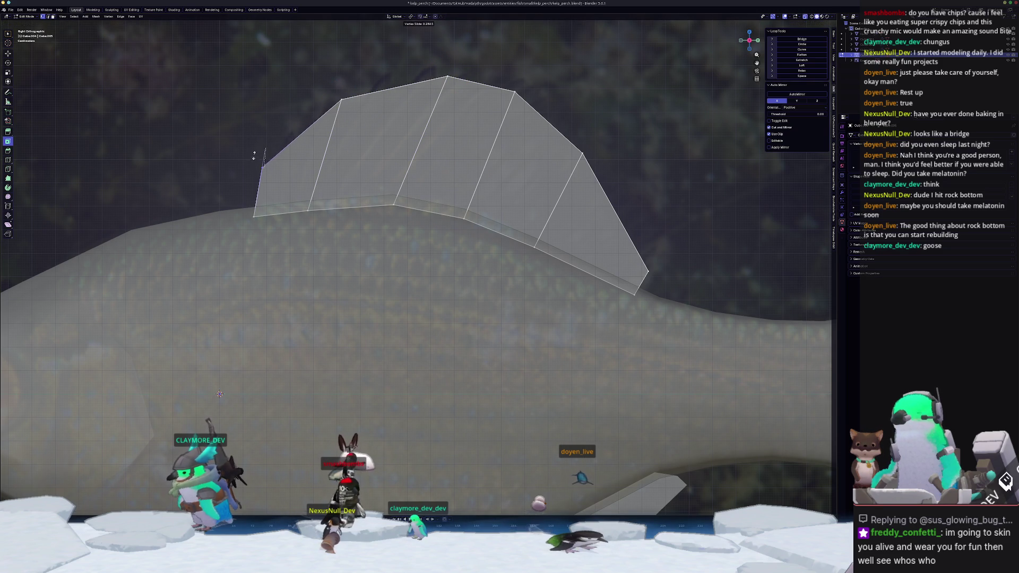
left_click(254, 155)
key("g")
middle_click_drag(269, 161, 166, 146, "shift")
Add a centred lengthwise edge loop through the fin with Ctrl+R.
left_click(543, 243)
key("ctrl+r")
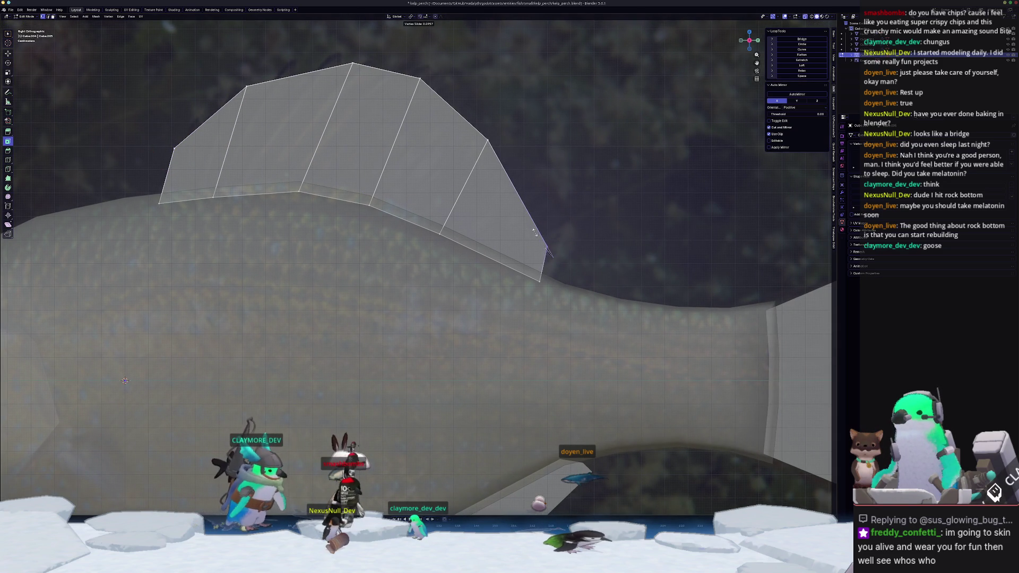
left_click(543, 243)
right_click(543, 243)
scroll(574, 259, "up", 3)
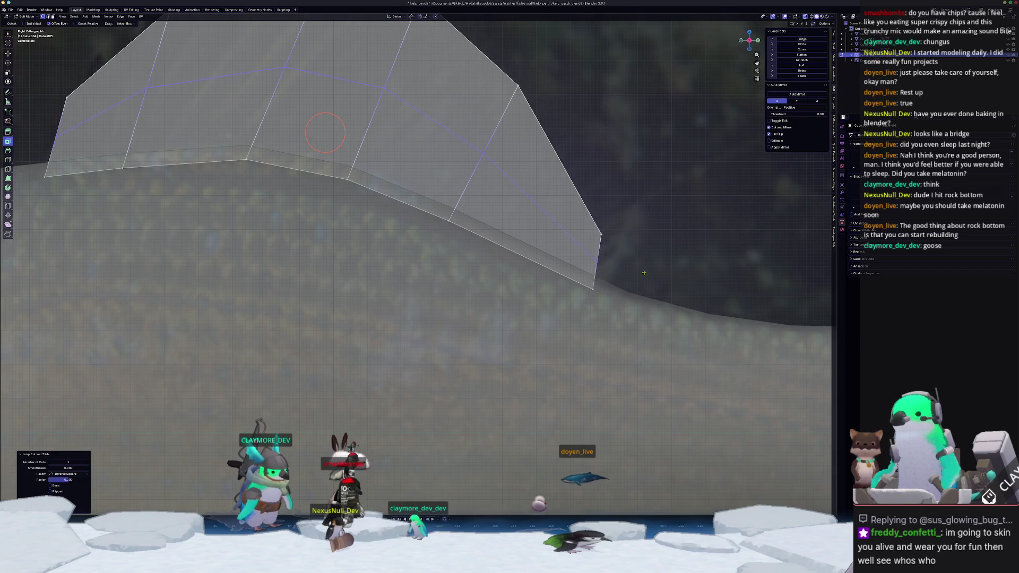
Slide vertices at the fin's tail end and left side, then return to Object Mode.
left_click(596, 261)
key("g")
key("g")
left_click(588, 256)
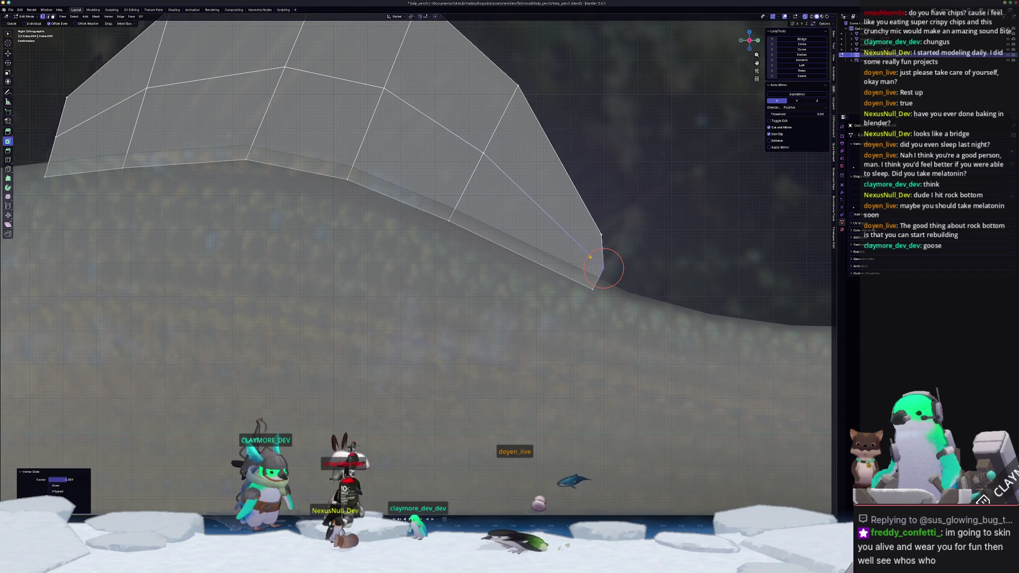
scroll(588, 256, "down", 3)
left_click(370, 192)
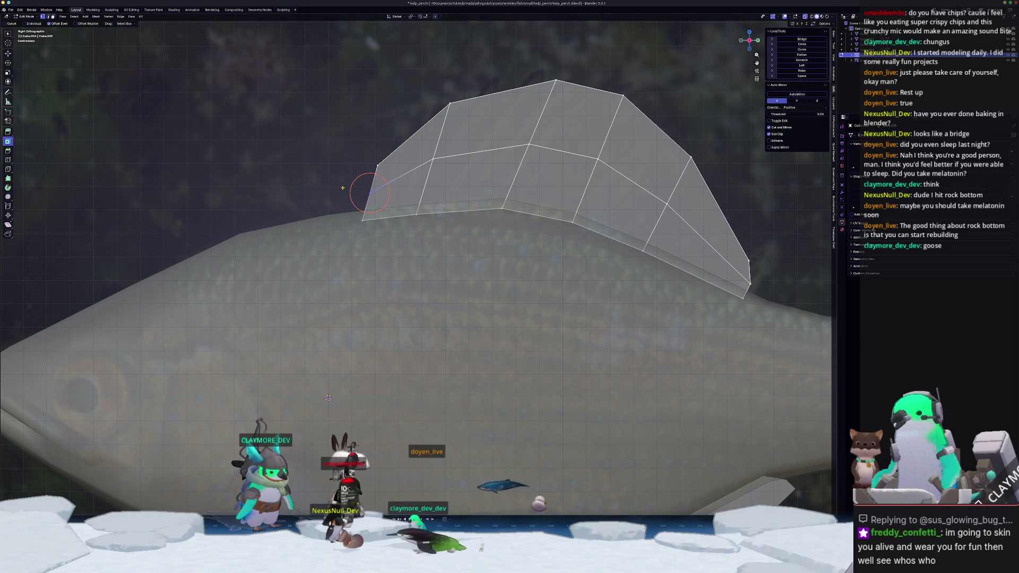
key("g")
key("g")
left_click(335, 193)
key("Tab")
scroll(398, 215, "down", 4)
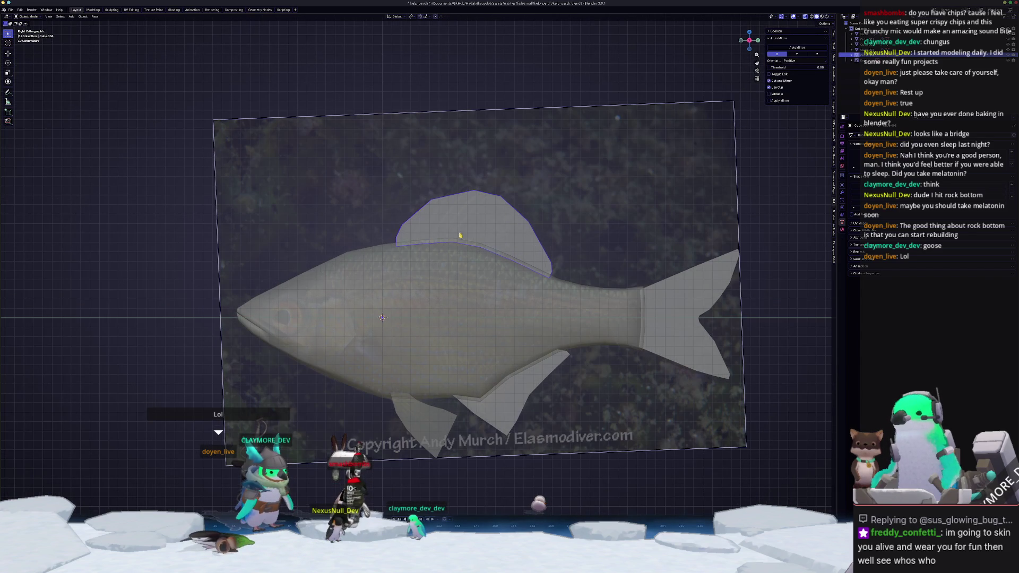
Back in Edit Mode, vertex-slide two of the fin's top vertices along their edges.
key("Tab")
scroll(379, 218, "up", 5)
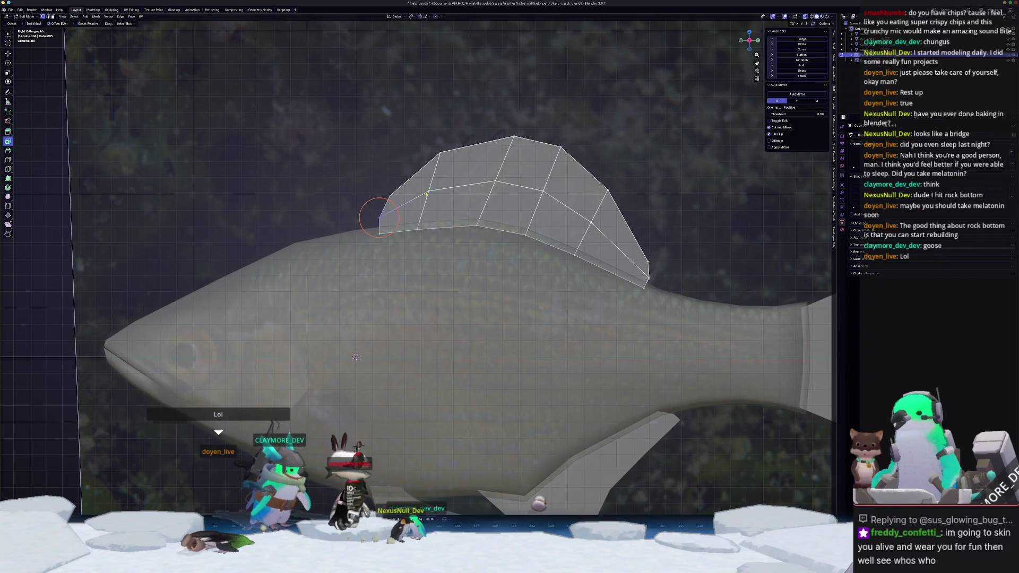
middle_click_drag(426, 194, 415, 200, "shift")
key("shift+v")
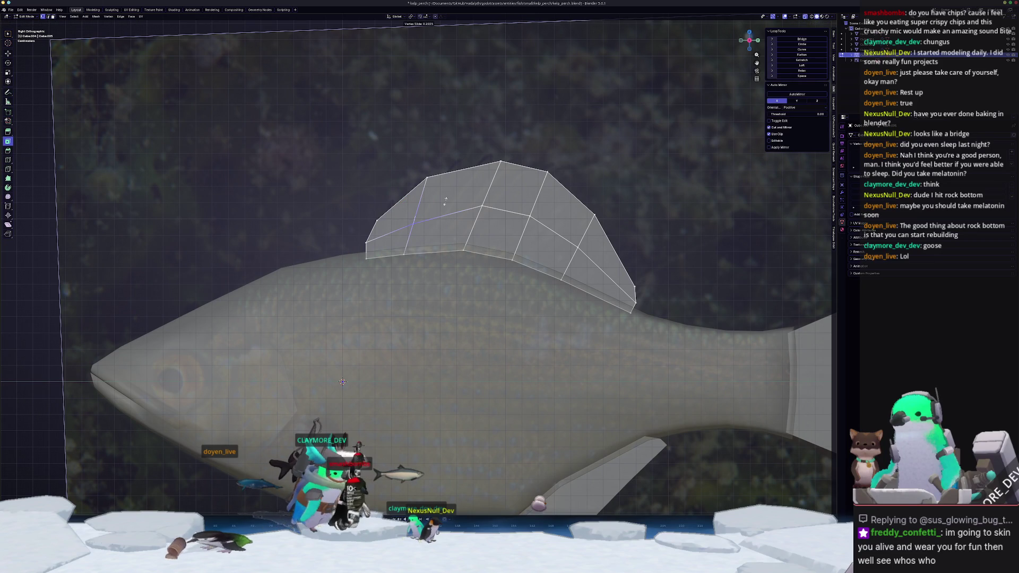
left_click(523, 227)
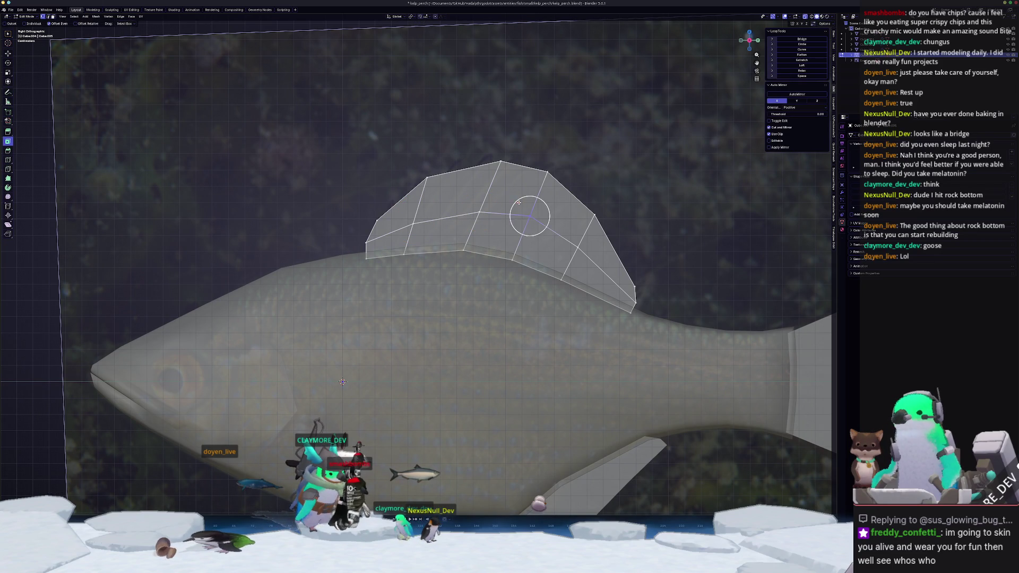
left_click(569, 236)
key("shift+v")
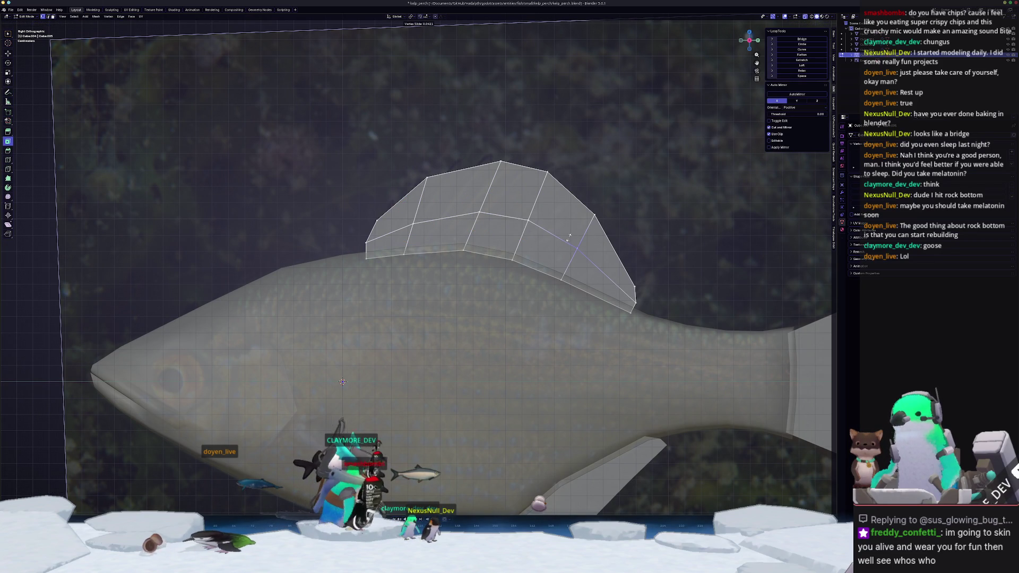
left_click(571, 236)
Add a vertical edge loop through the fin and slide it into position.
scroll(571, 236, "up", 2)
middle_click_drag(467, 180, 475, 259, "shift")
key("alt+z")
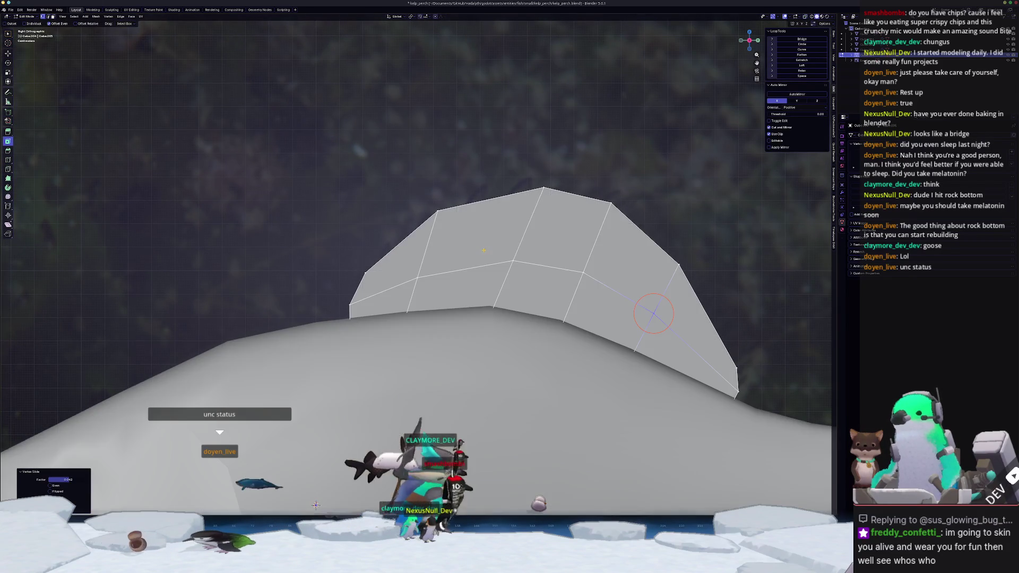
scroll(474, 259, "down", 5)
scroll(483, 250, "up", 4)
key("alt+z")
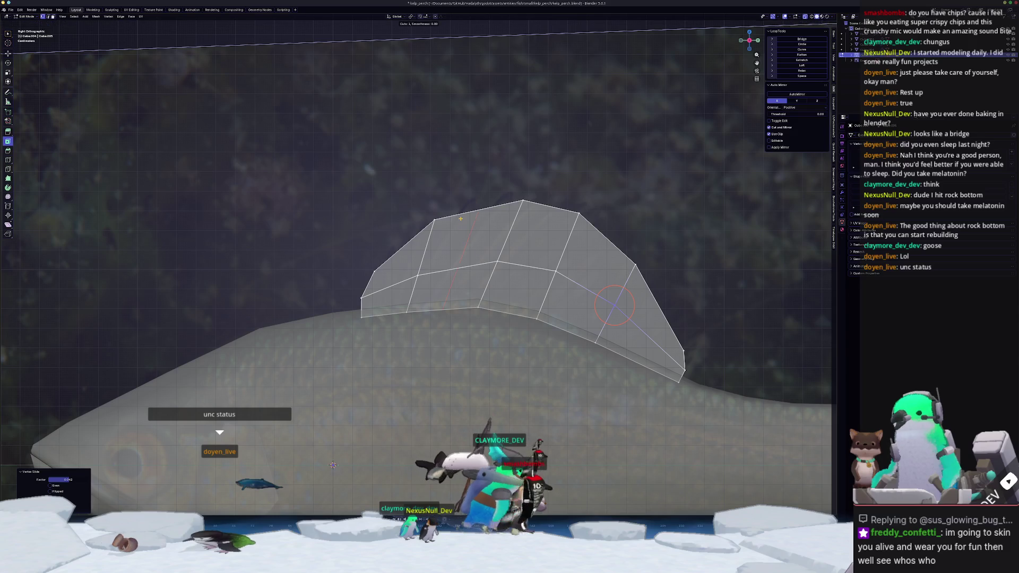
left_click(615, 305)
left_click(473, 224)
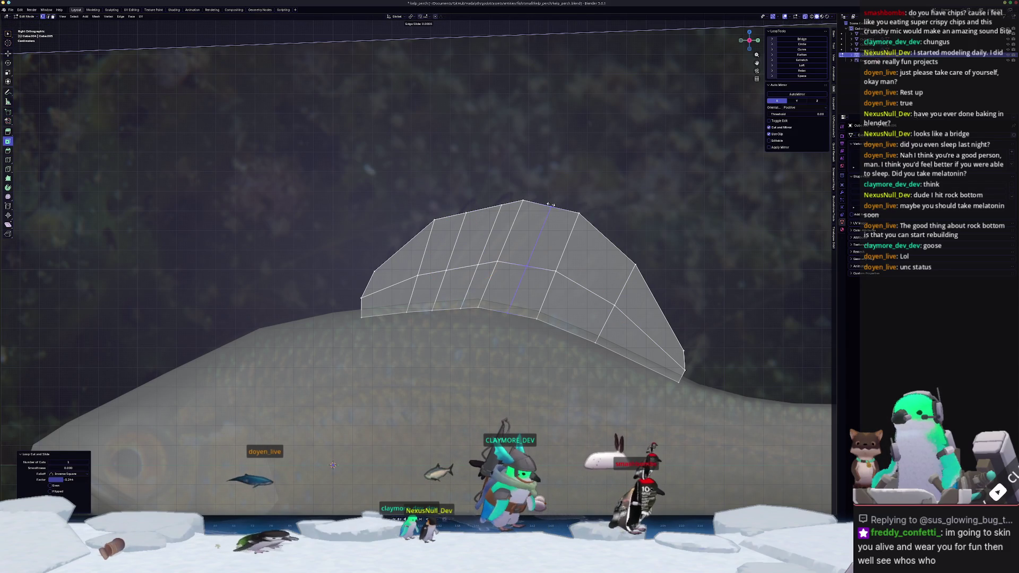
scroll(530, 186, "up", 2)
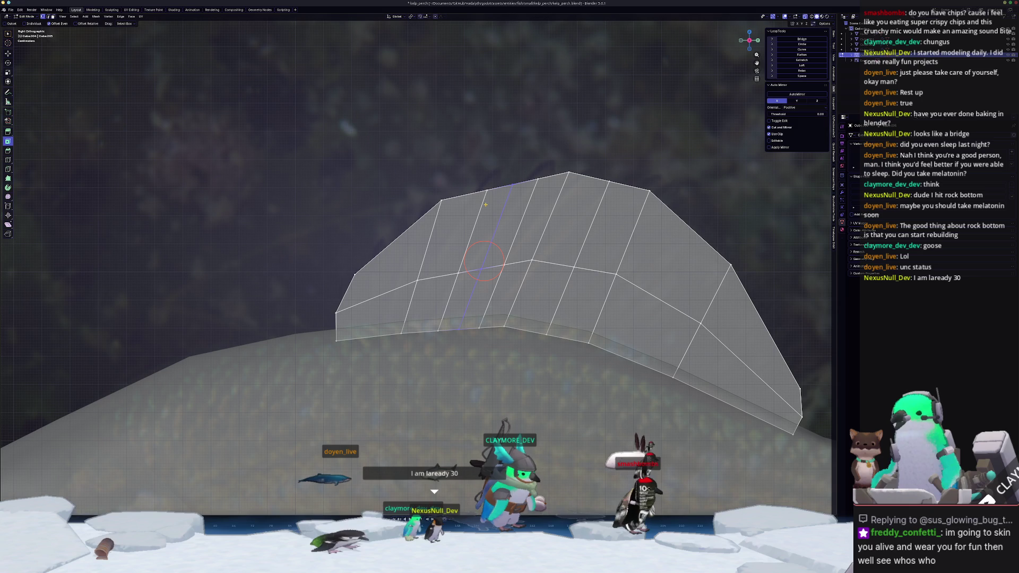
mouse_move(484, 205)
left_mouse_down()
mouse_move(476, 207)
mouse_move(500, 212)
left_mouse_up()
Add five loop cuts across the fin's front section and pull a top vertex into a spike.
key("ctrl+r")
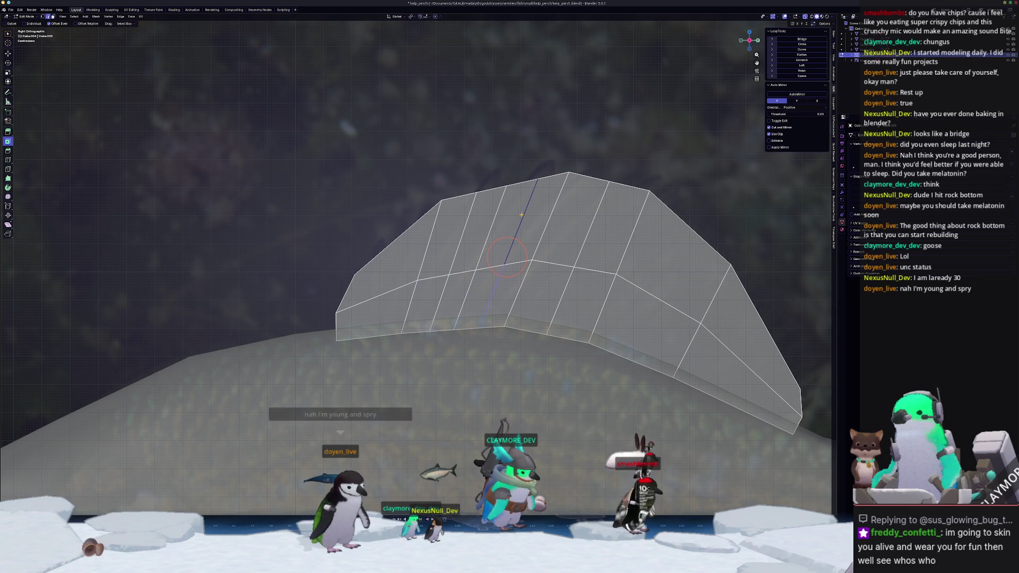
left_click(522, 214)
left_click(520, 215)
key("ctrl+r")
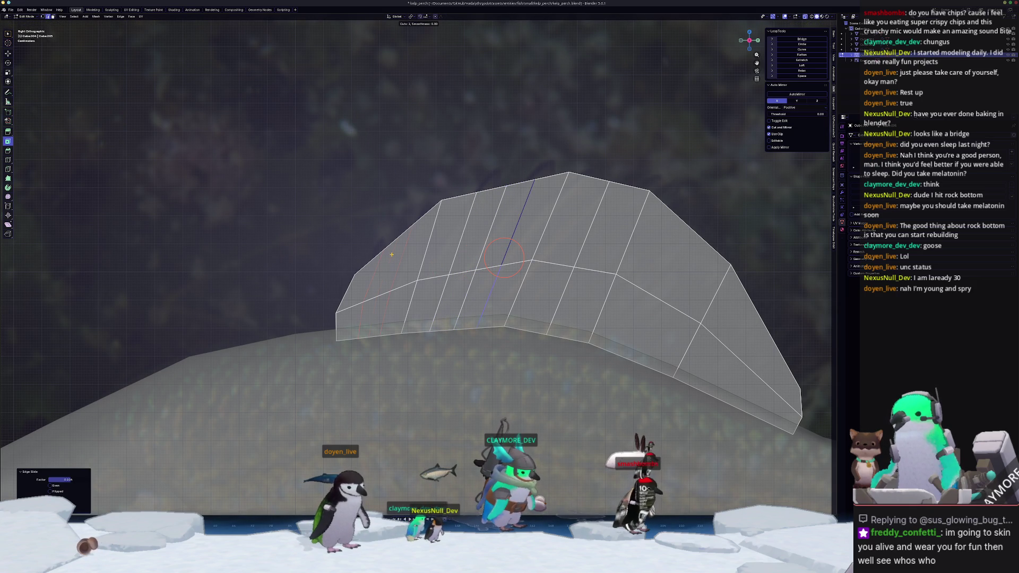
left_click(392, 254)
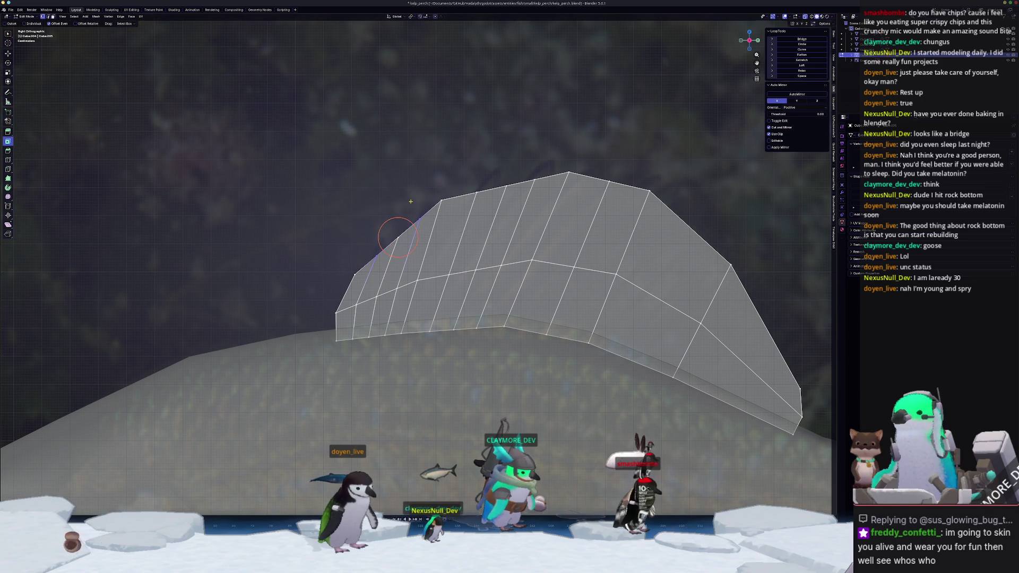
key("g")
left_click(418, 171)
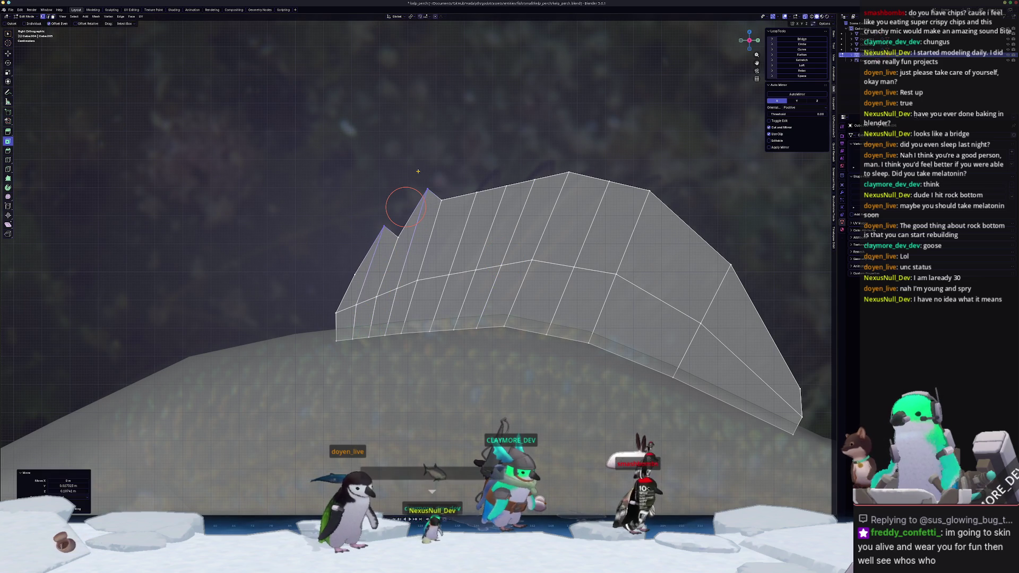
middle_click_drag(462, 191, 400, 234, "shift")
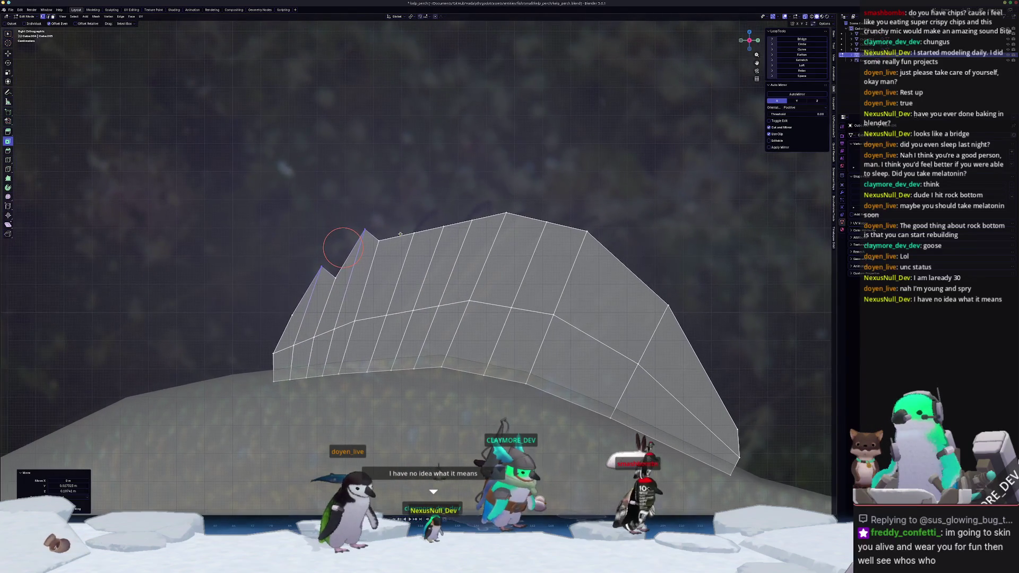
Raise two top fin vertices into spikes and pull the vertex beside the peak down-left.
left_click(414, 234)
key("g")
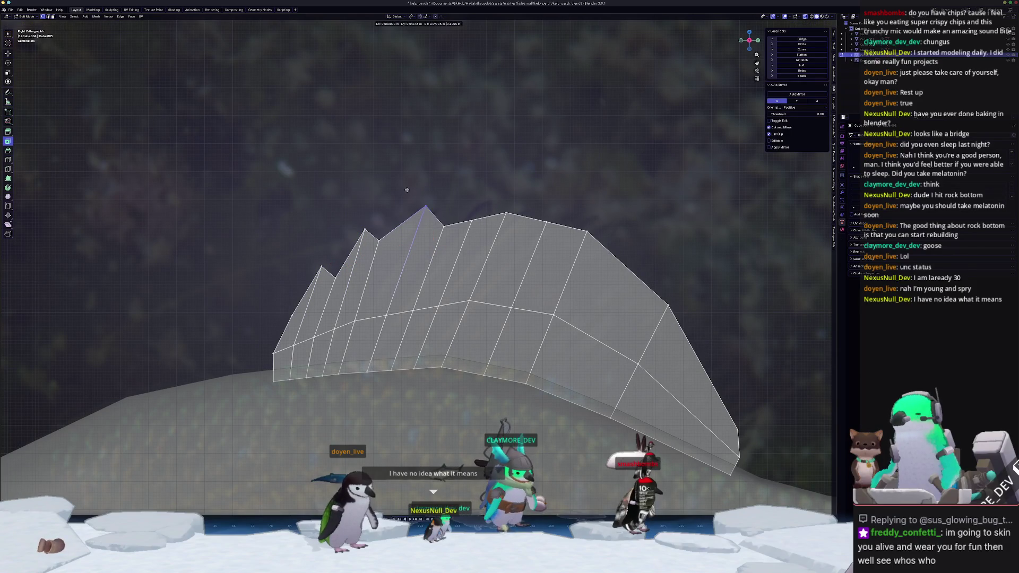
left_click(410, 188)
left_click(475, 215)
key("g")
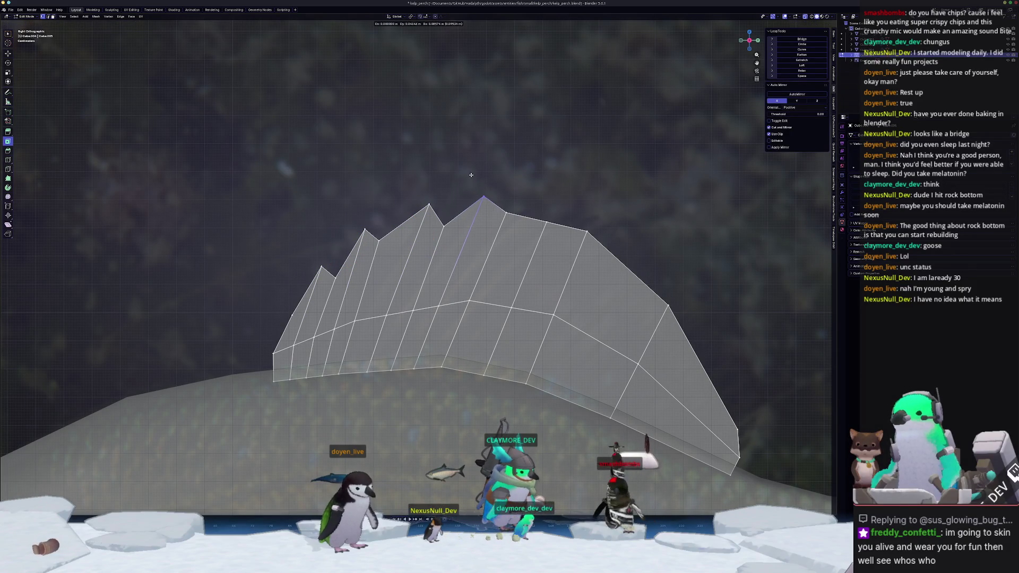
left_click(471, 175)
left_click(505, 213)
key("g")
left_click(491, 209)
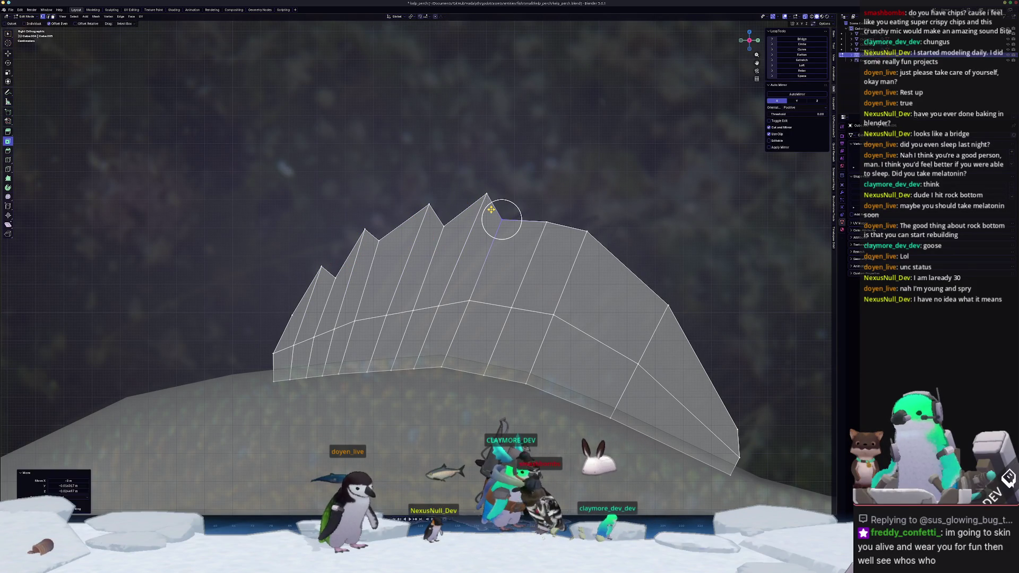
Check the whole fish, then slide the two vertices right of the peak along their edges.
key("Tab")
scroll(410, 280, "down", 4)
key("Tab")
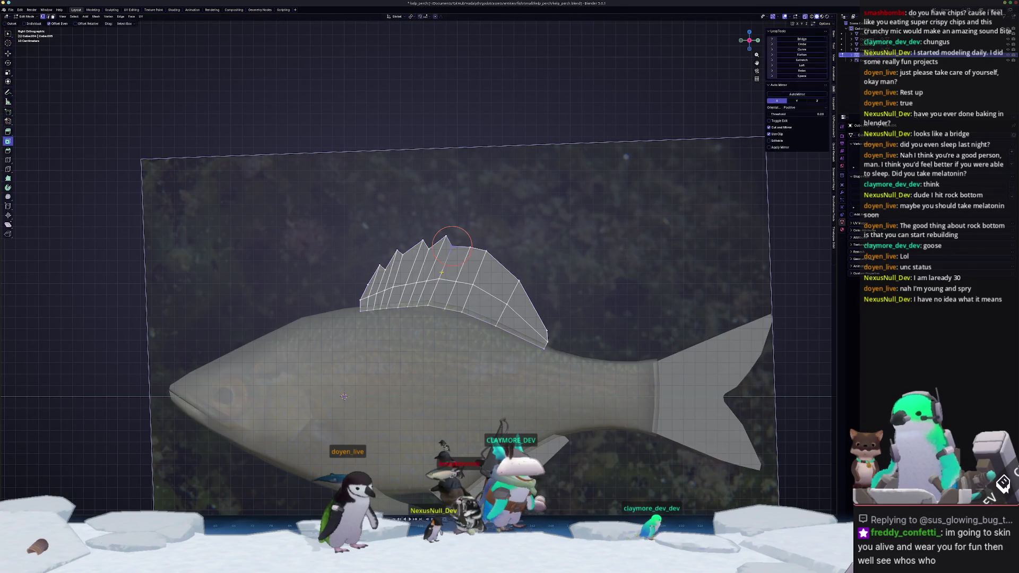
scroll(433, 276, "up", 5)
left_click(493, 237)
key("g")
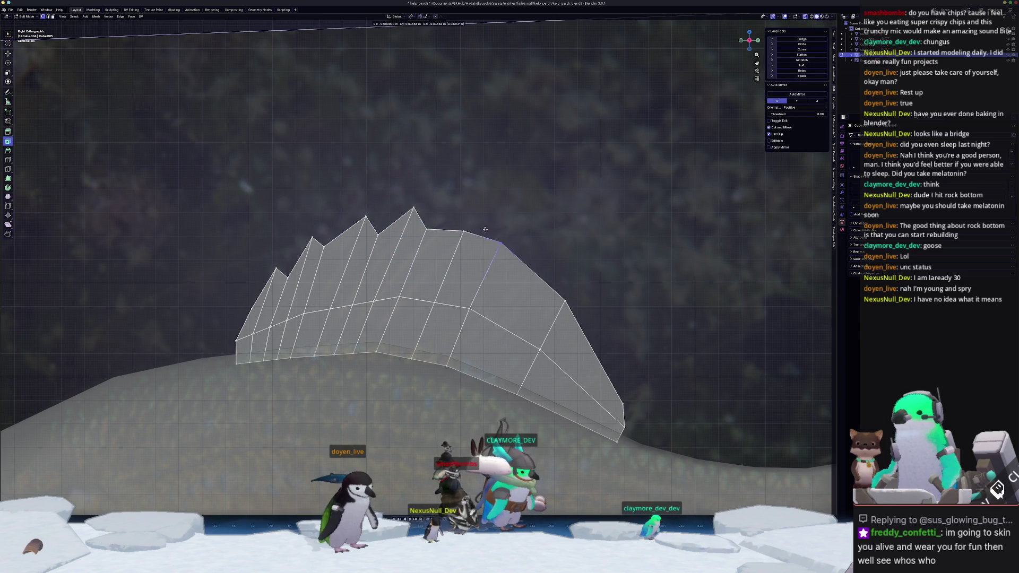
left_click(488, 234)
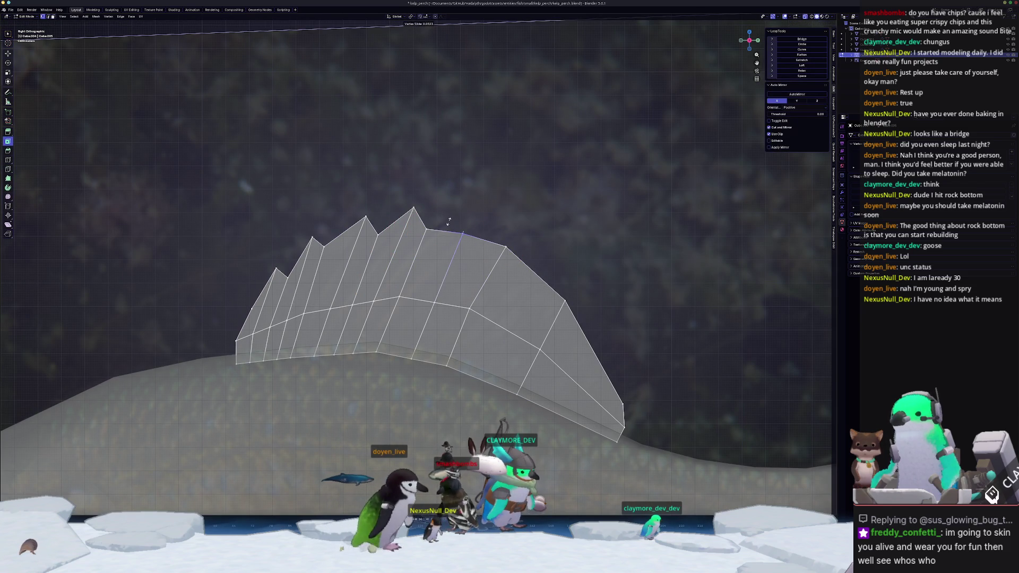
left_click(505, 248)
key("g")
key("g")
left_click(505, 248)
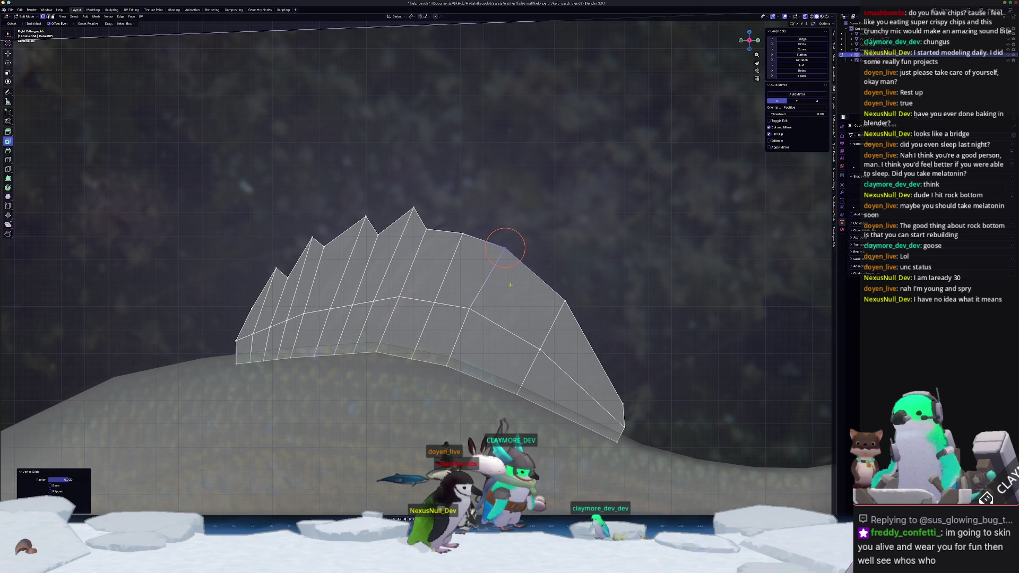
key("alt+a")
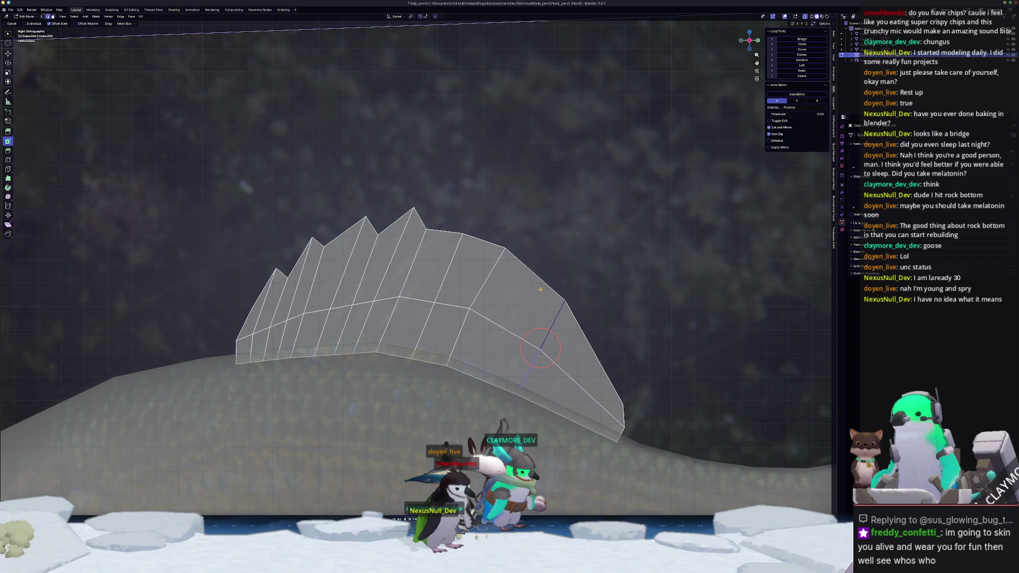
Reshape another top vertex into a spike further back and add an edge loop through the rear.
scroll(523, 290, "up", 3)
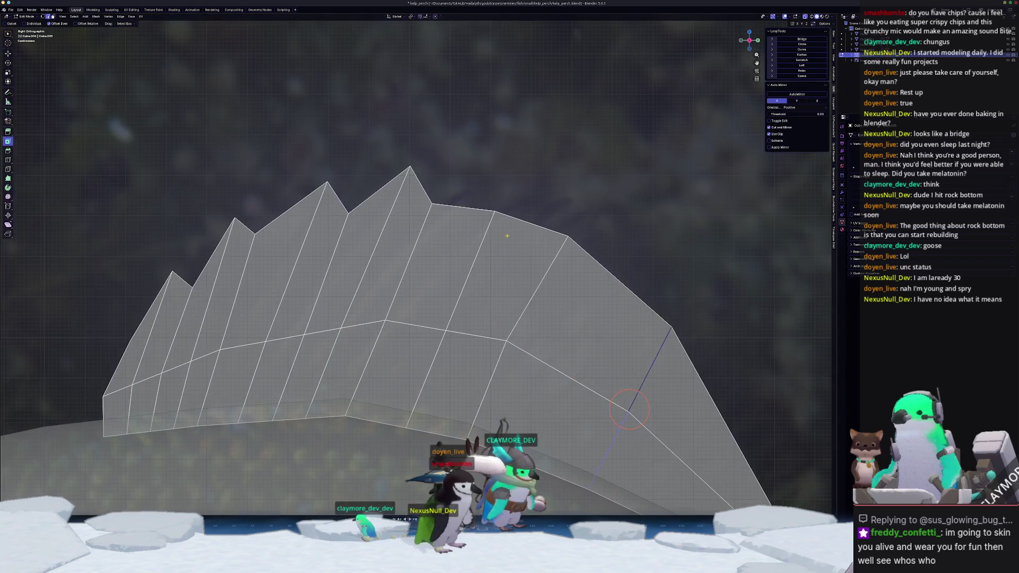
left_click(493, 190)
key("g")
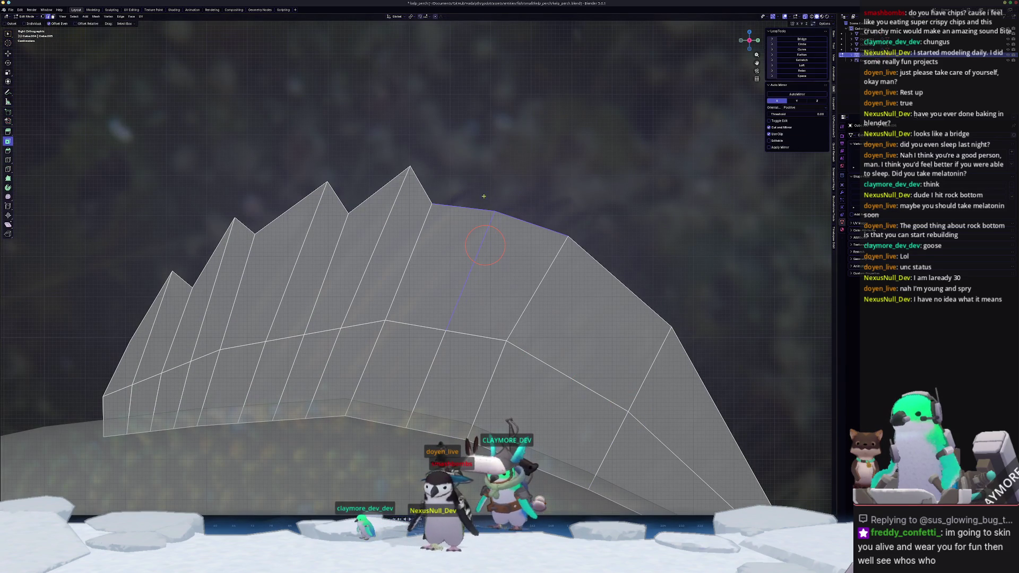
left_click(464, 209)
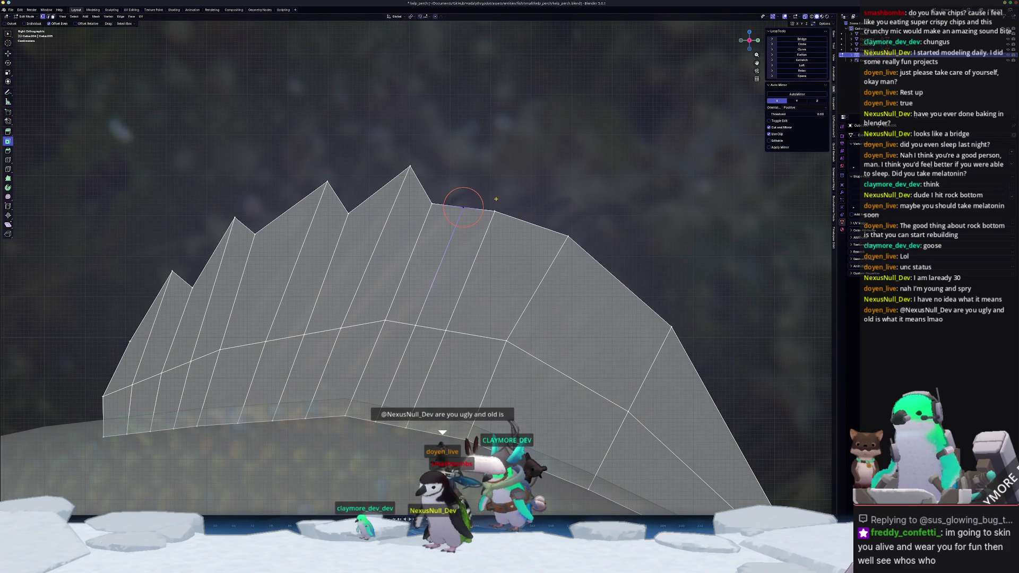
scroll(496, 199, "up", 1)
key("g")
left_click(521, 190)
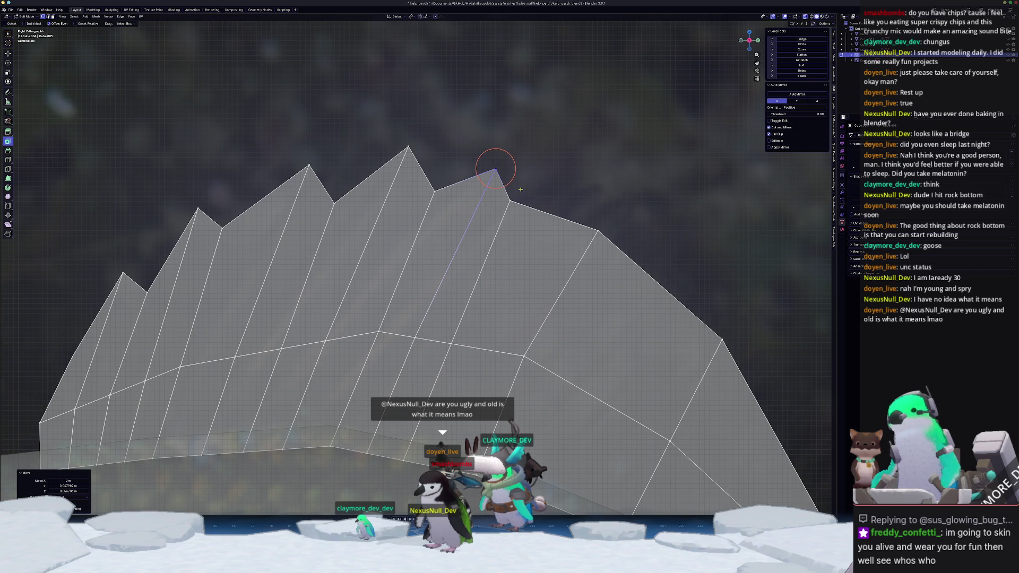
key("shift+v")
left_click(514, 202)
scroll(514, 203, "down", 2)
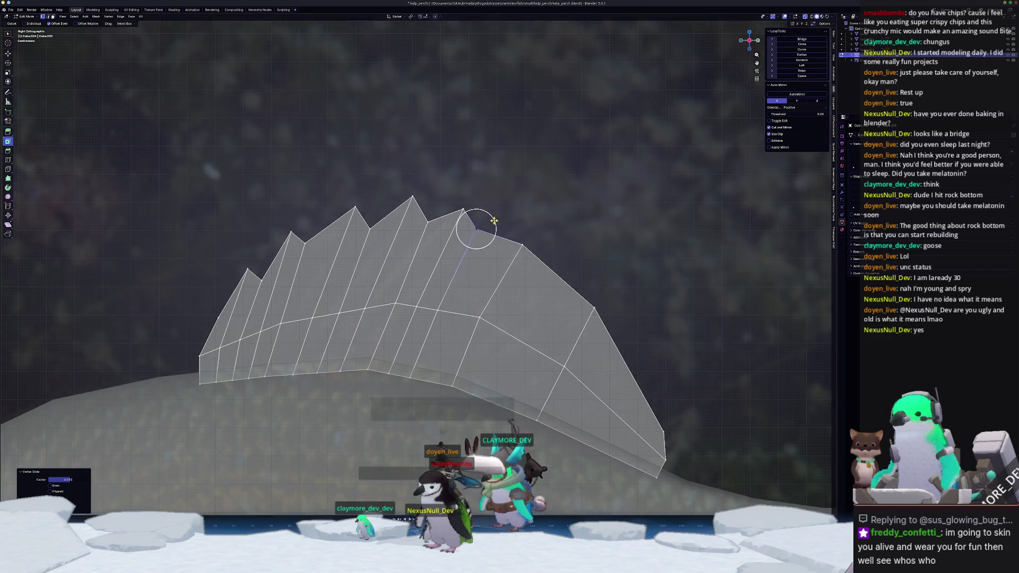
left_click(507, 236)
Vertex-slide a rear fin vertex and both peak vertices to refine the spines, then check in Object Mode.
scroll(507, 236, "up", 2)
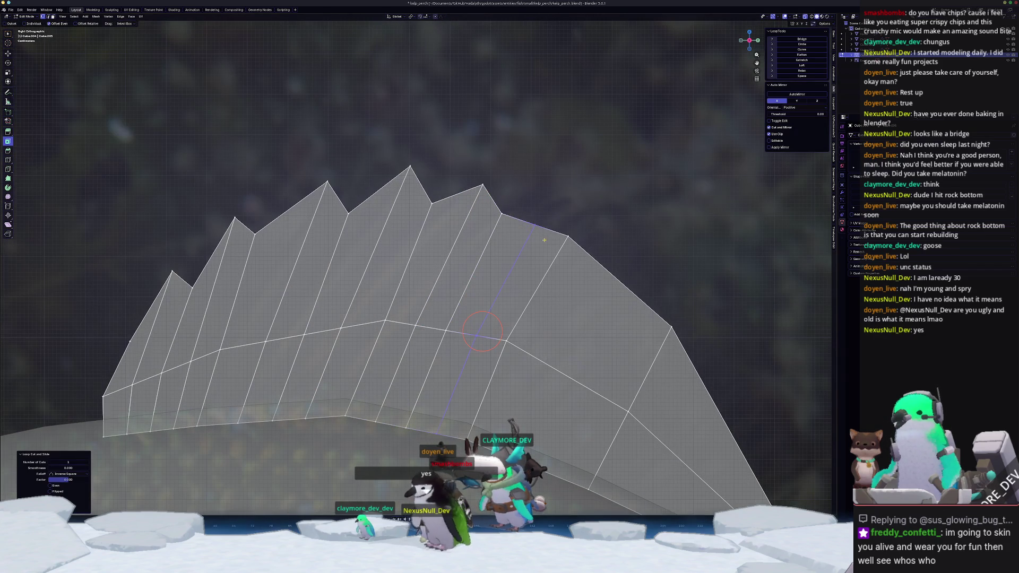
key("shift+v")
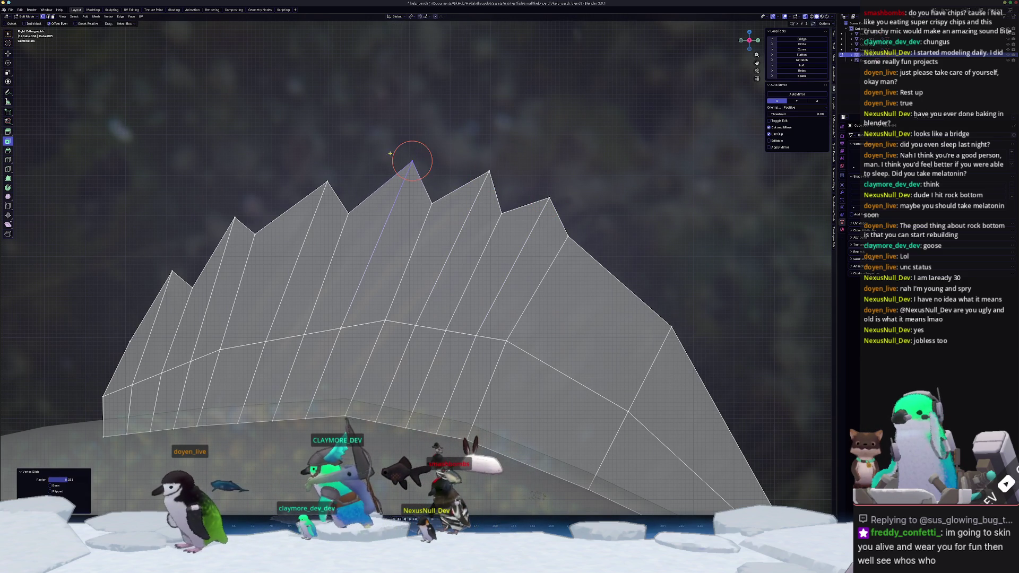
scroll(421, 159, "left", 3)
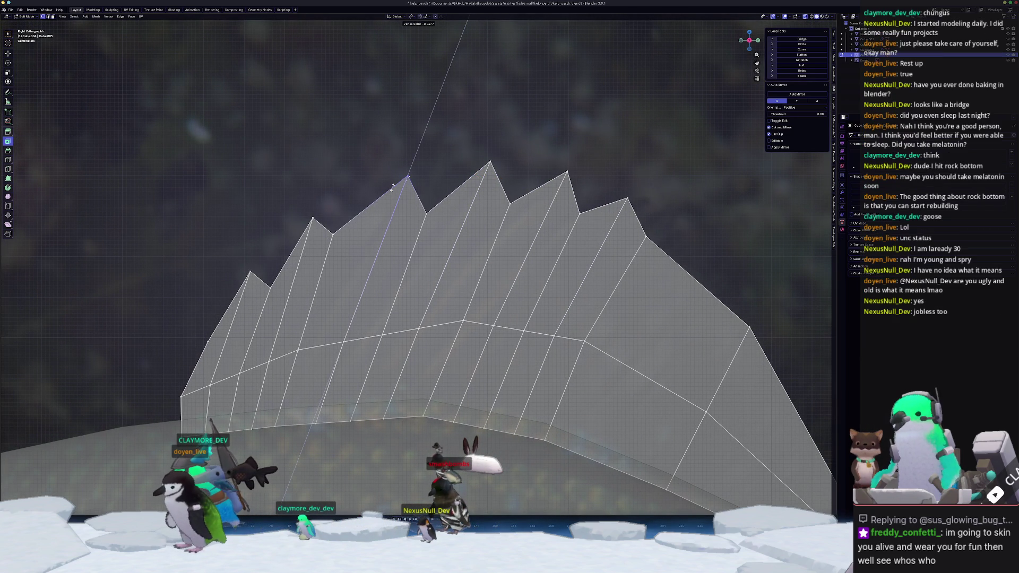
left_click(388, 199)
scroll(387, 202, "left", 3)
left_click(387, 189)
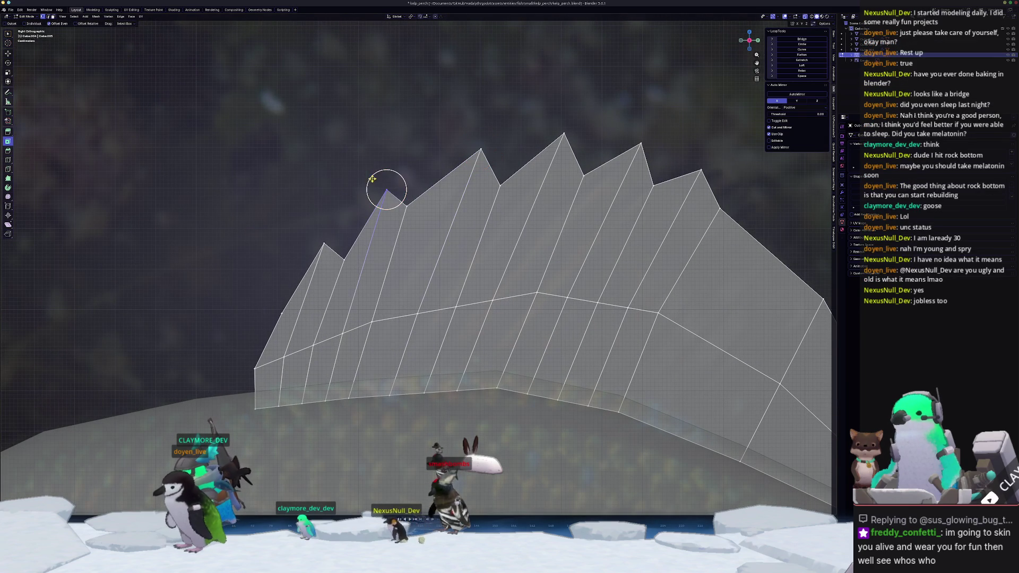
key("shift+v")
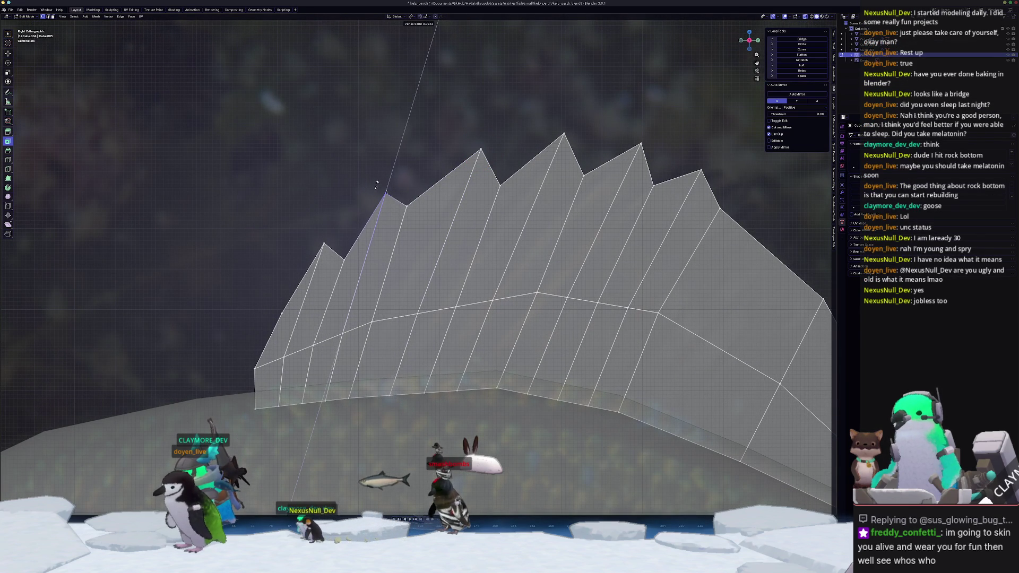
left_click(379, 179)
left_click(324, 245)
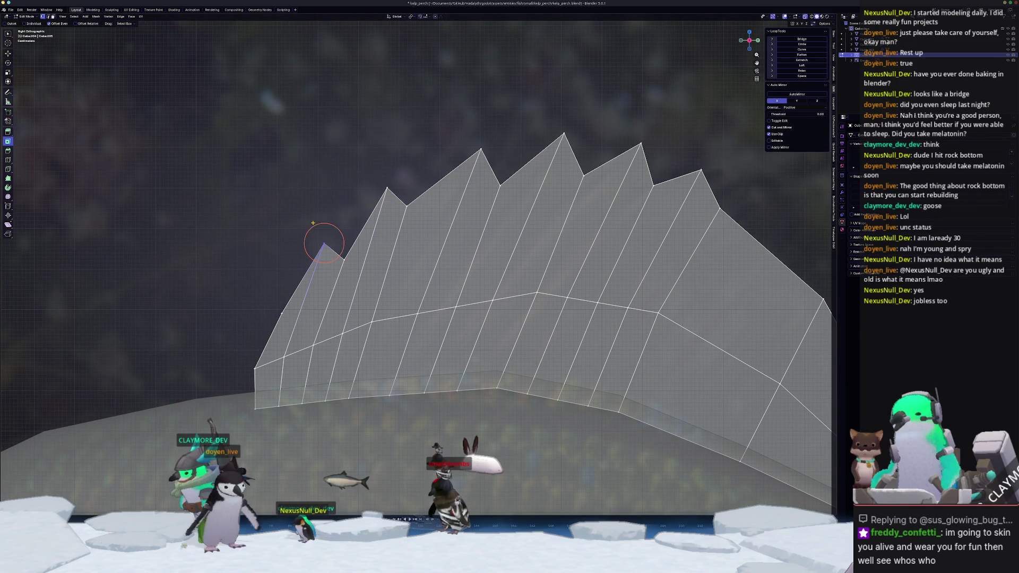
key("shift+v")
left_click(311, 224)
key("Tab")
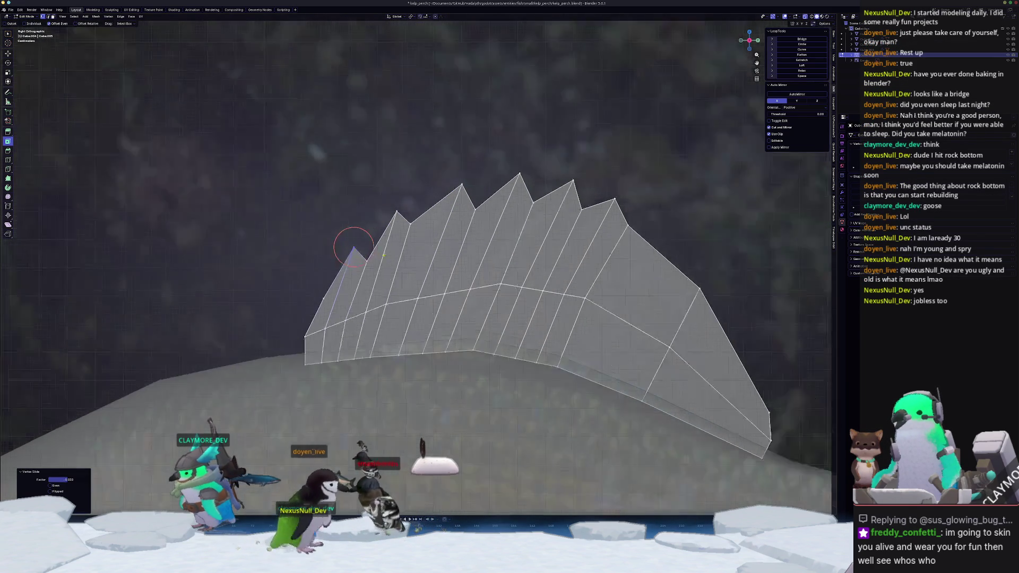
scroll(624, 318, "right", 5, "ctrl")
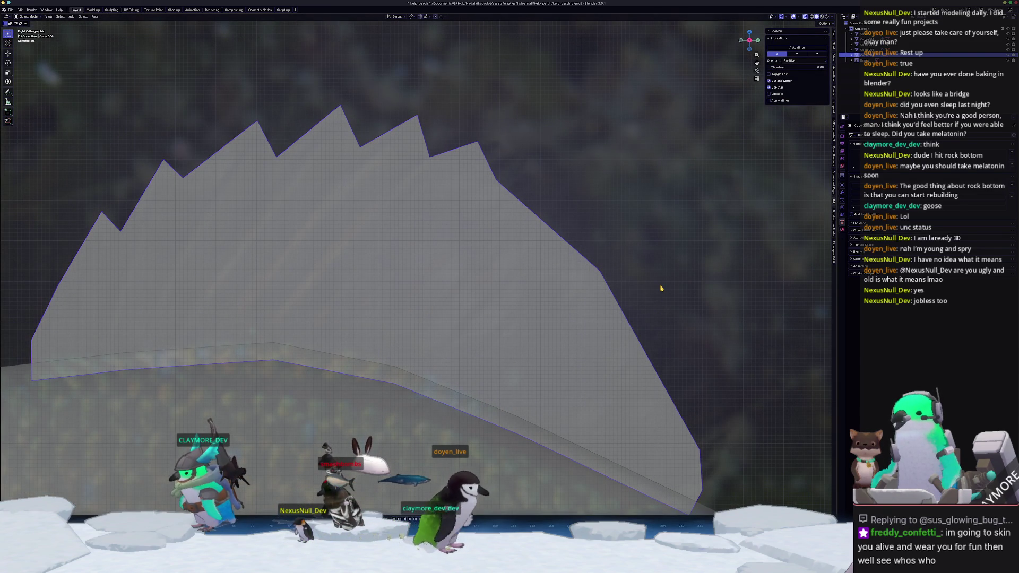
Slide two more rear-edge vertices into a downward slope toward the tail and exit to Object Mode.
key("Tab")
scroll(660, 288, "up", 2)
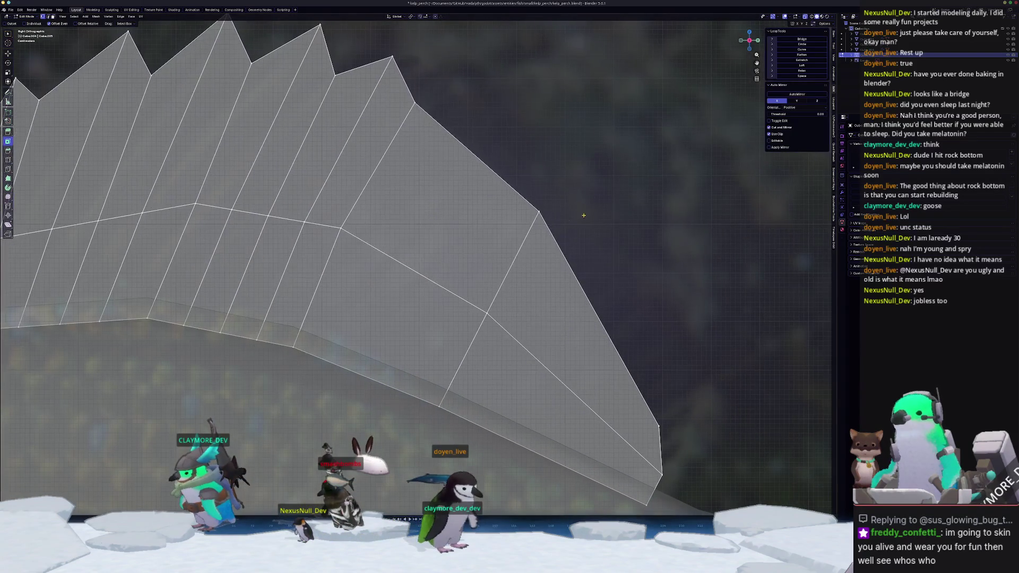
scroll(530, 294, "down", 1)
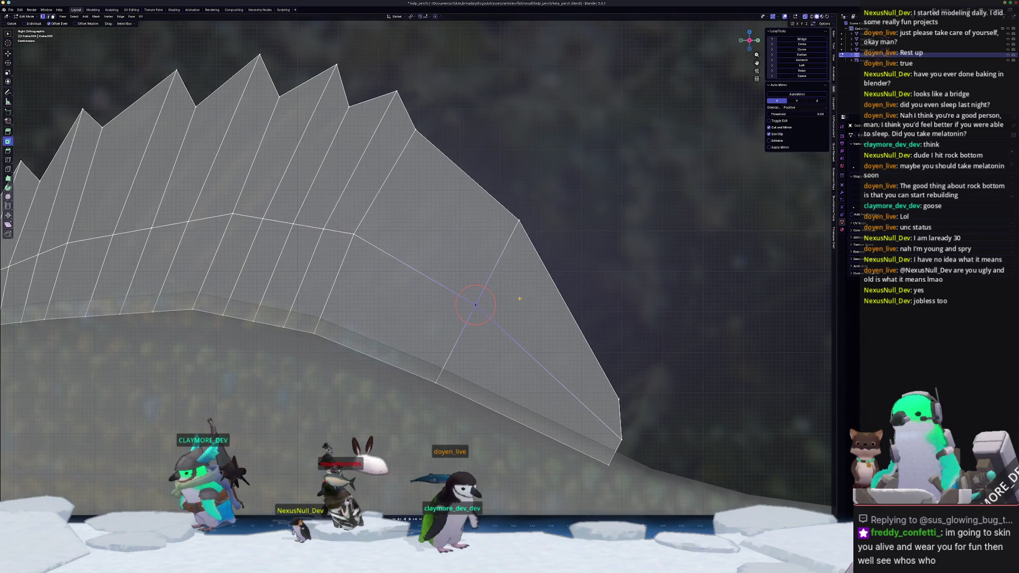
key("g")
left_click(527, 295)
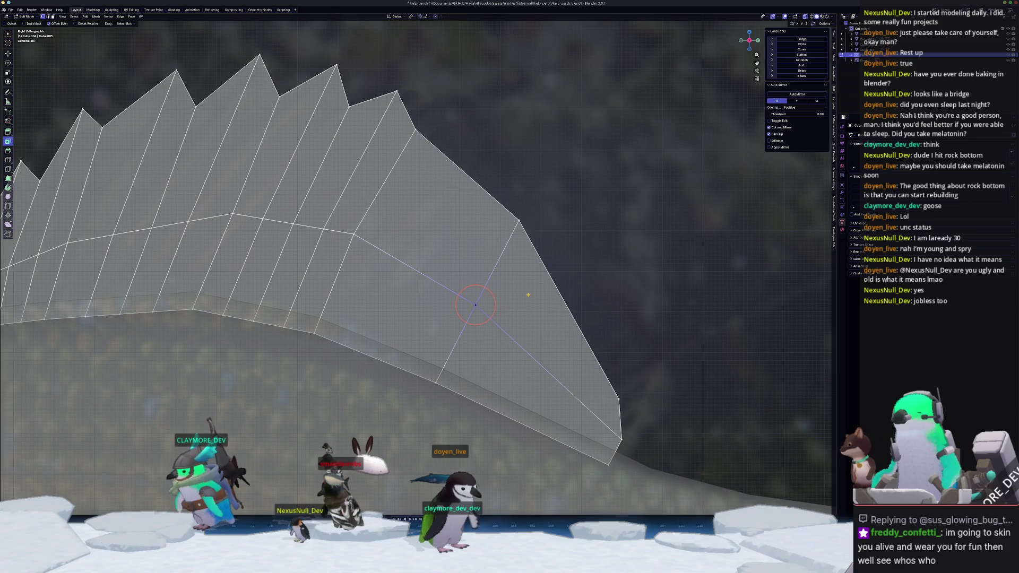
left_click(519, 222)
key("shift+v")
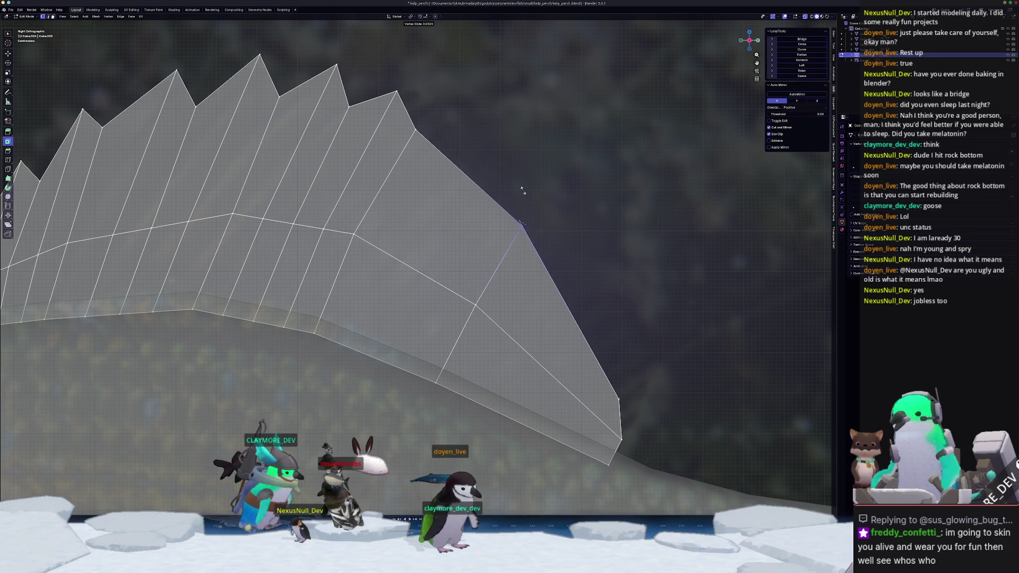
left_click(523, 189)
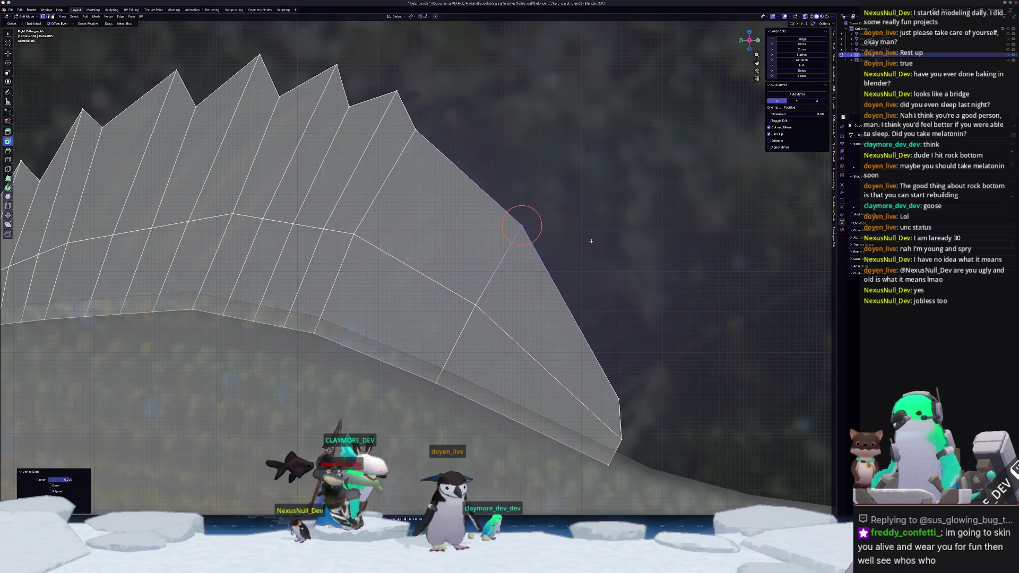
middle_click_drag(625, 260, 577, 209, "shift")
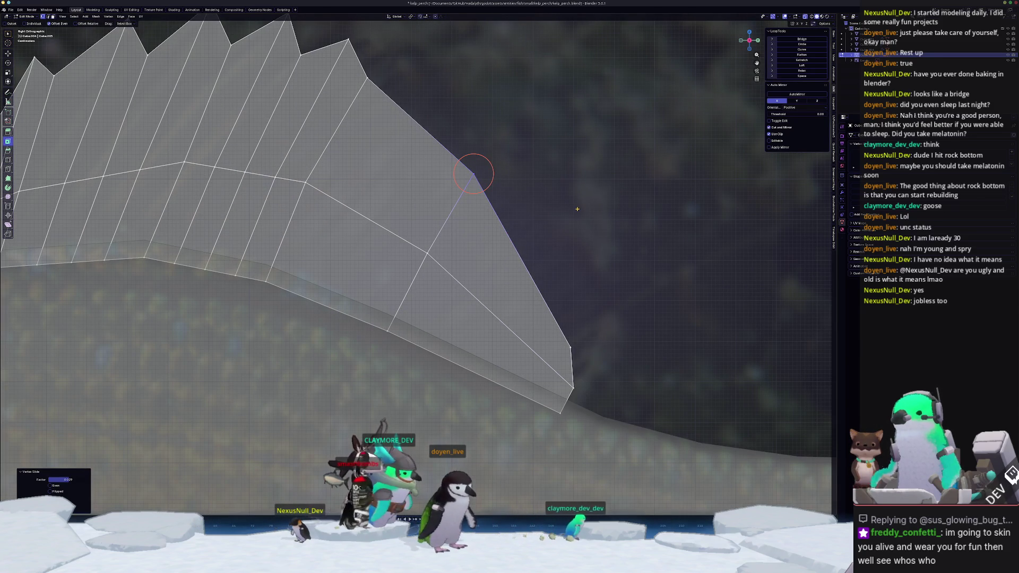
scroll(563, 244, "down", 1)
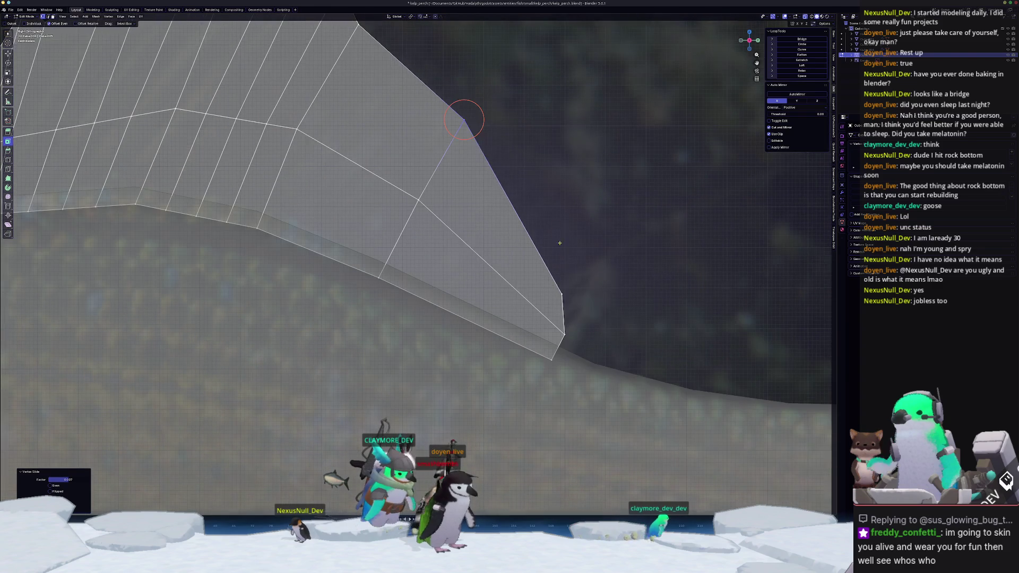
key("Tab")
scroll(414, 302, "down", 5)
Select the fish body and zoom and pan to centre its head in the view.
scroll(415, 302, "up", 1)
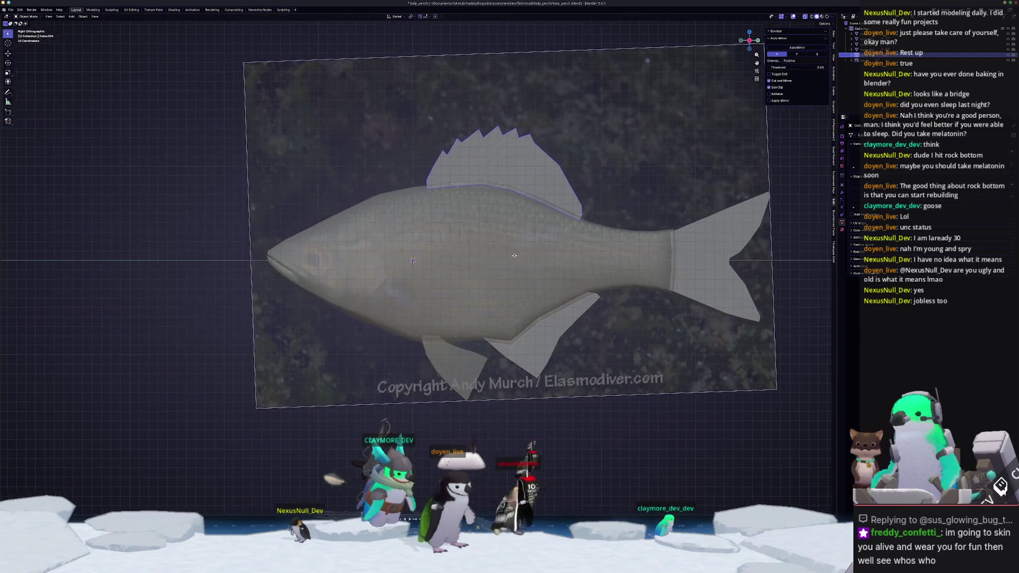
left_click(415, 302)
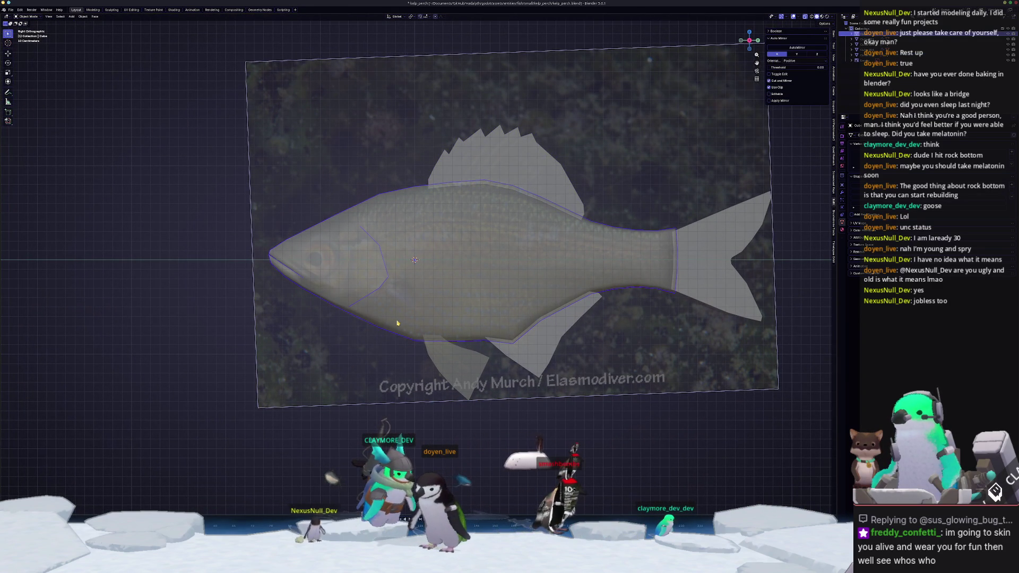
scroll(358, 317, "up", 3)
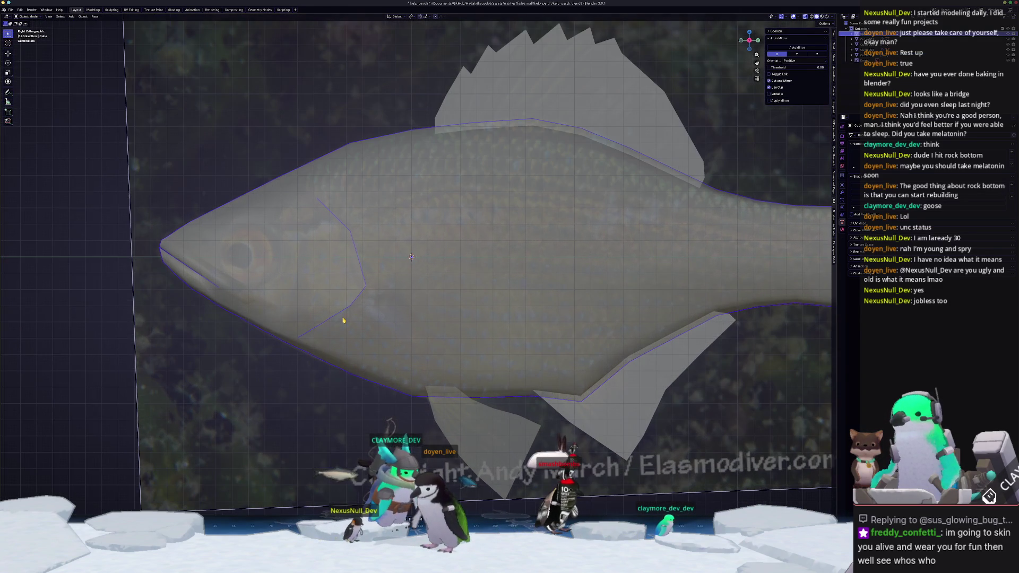
middle_click_drag(341, 320, 398, 294, "shift")
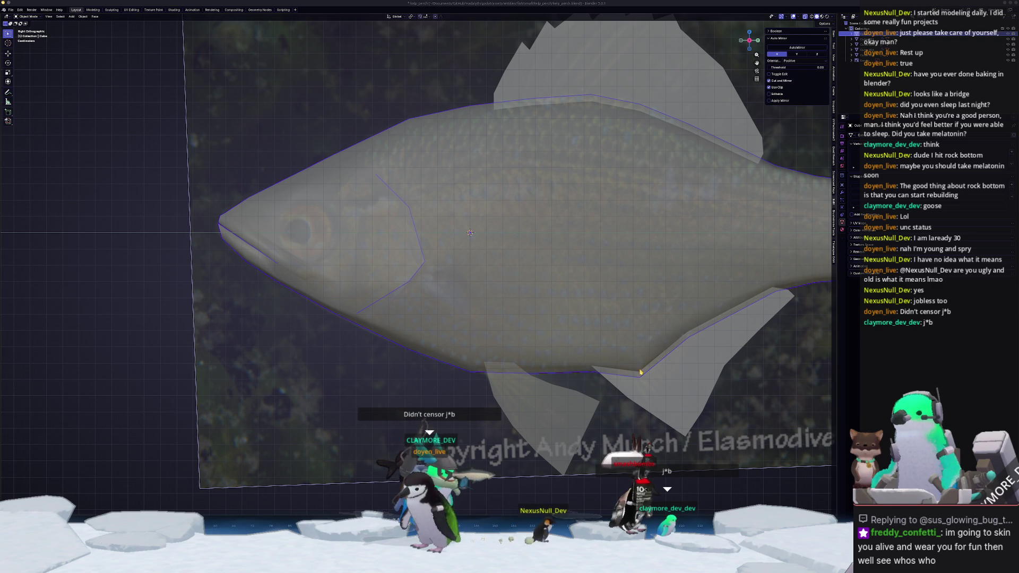
Duplicate an edge of the fish body and separate it into its own object.
key("Tab")
scroll(460, 311, "up", 2)
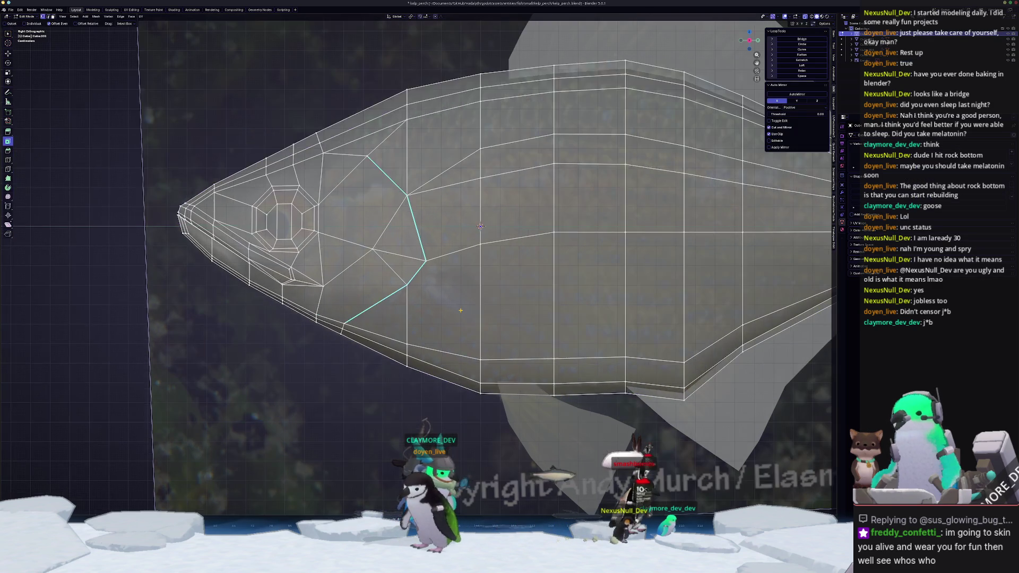
scroll(513, 291, "up", 1)
key("shift+d")
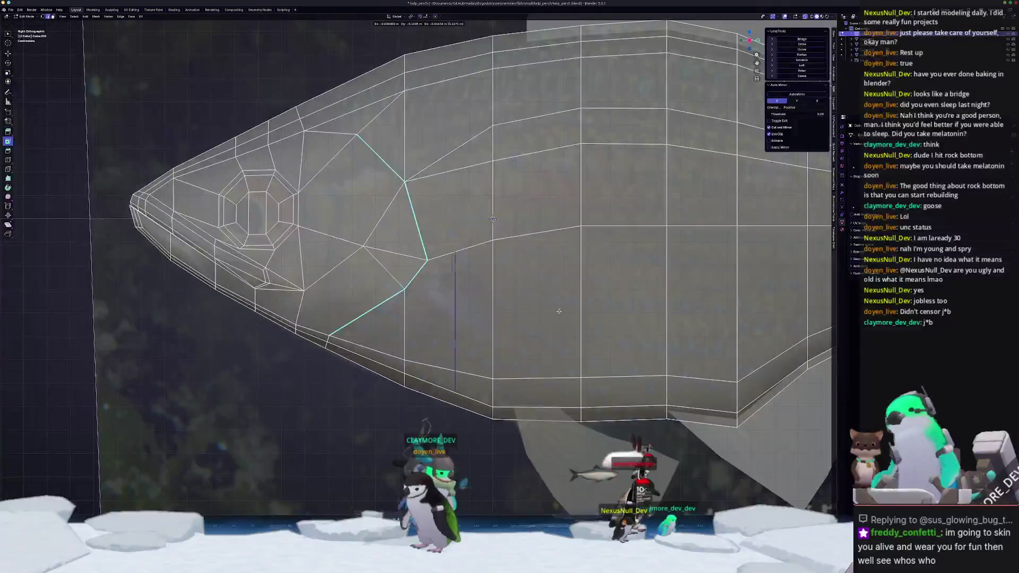
right_click(559, 314)
right_click(560, 314)
left_click(589, 312)
key("Tab")
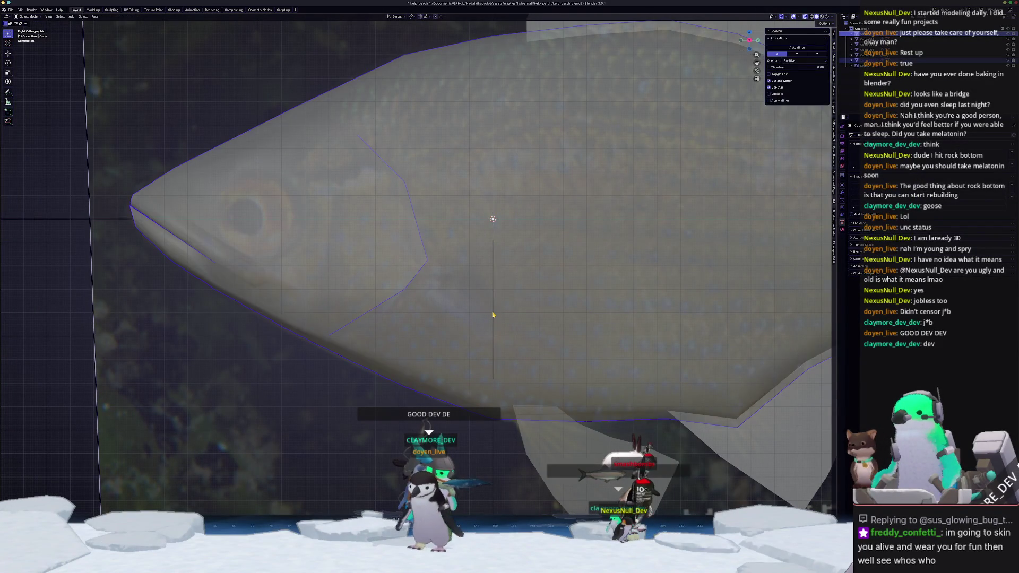
Select the separated edge object and slide the edge into a new position.
left_click(493, 316)
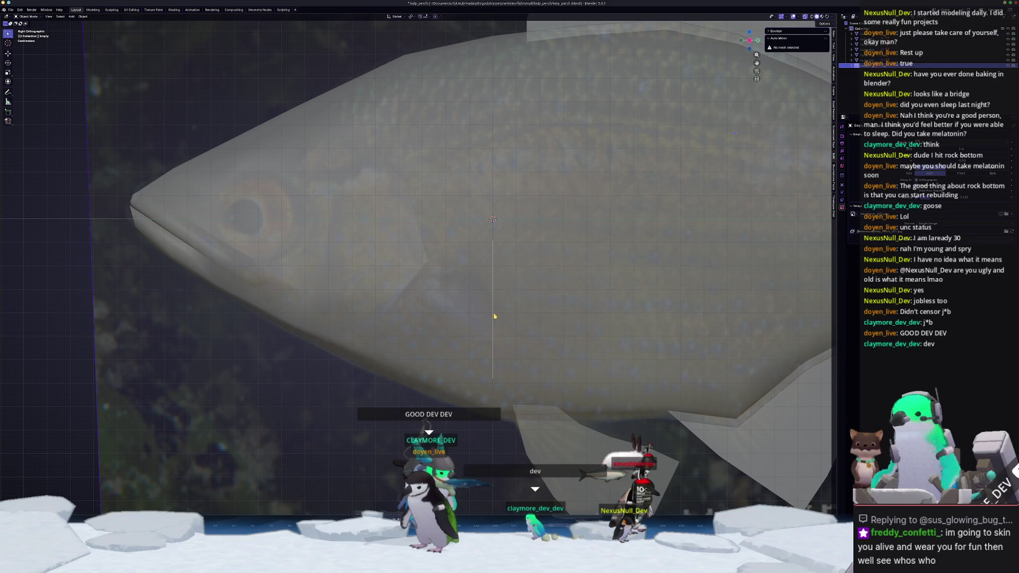
scroll(498, 322, "up", 1)
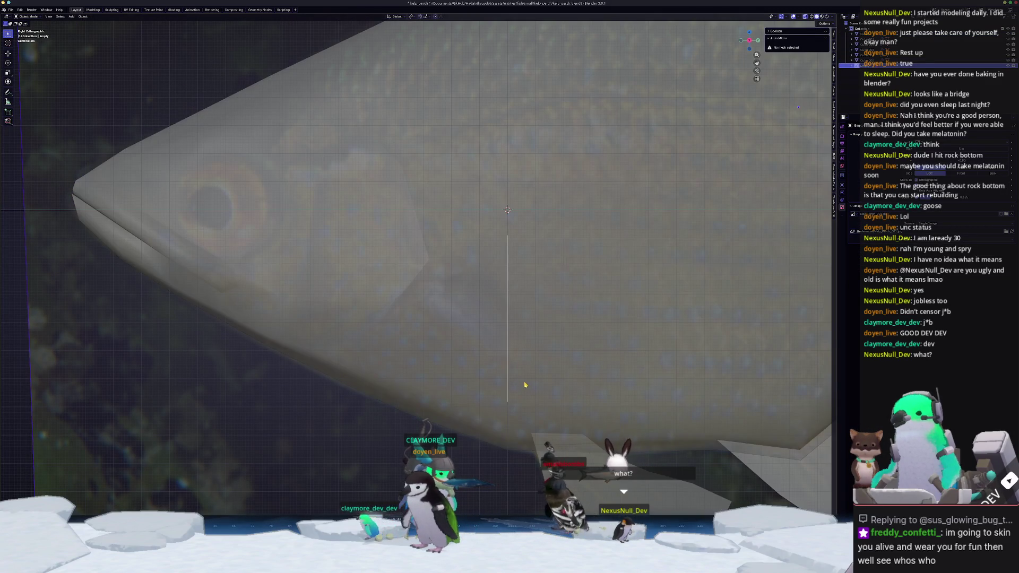
left_click(508, 389)
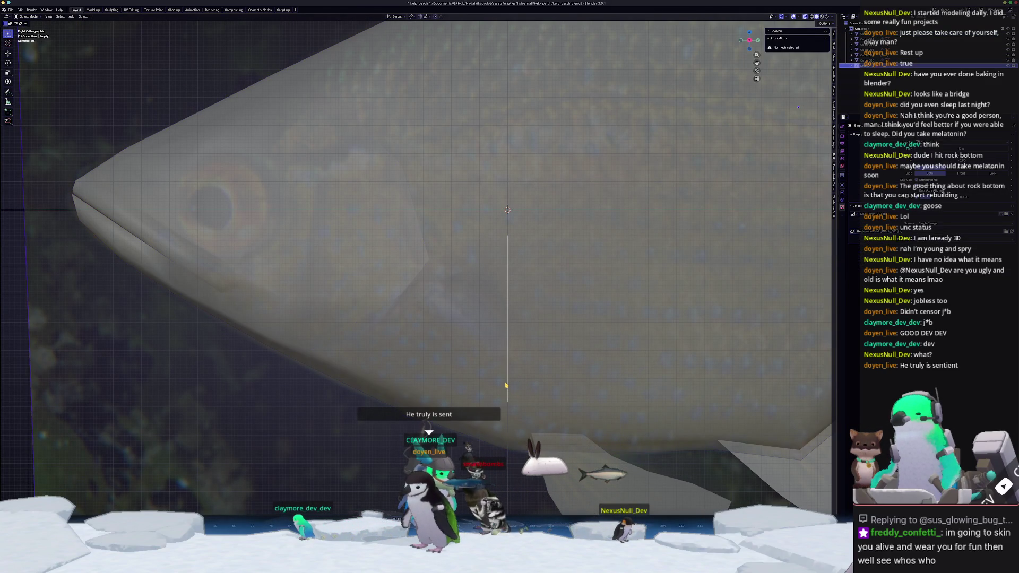
key("Tab")
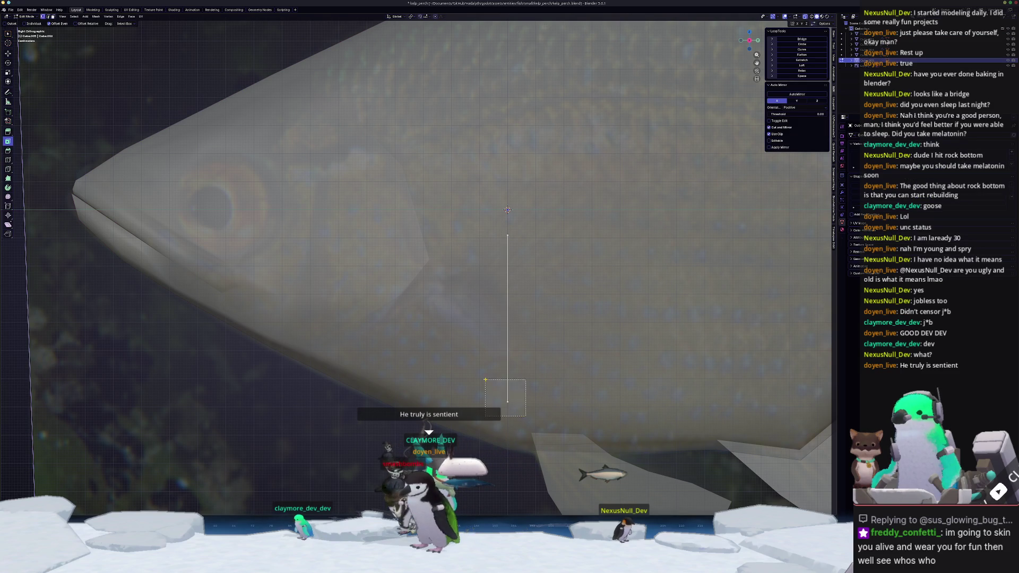
key("shift+v")
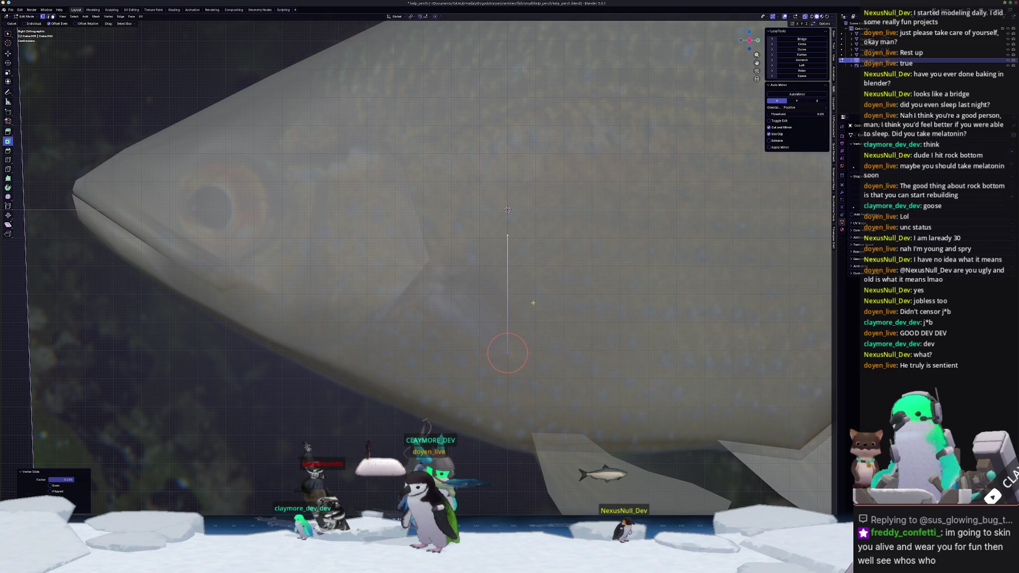
key("g")
left_click(420, 253)
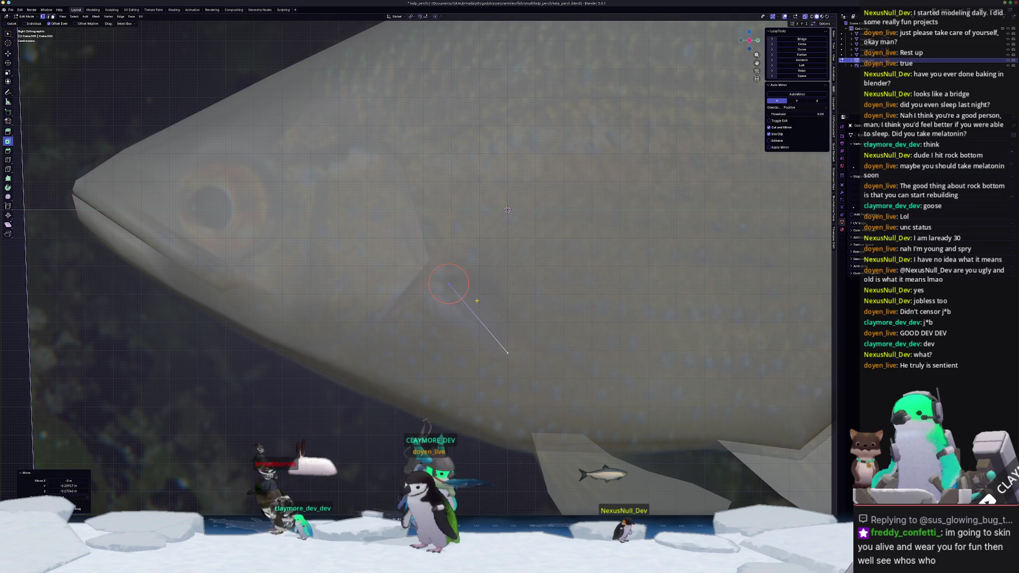
In front view, move the edge sideways along the X axis.
key("KP_1")
key("g")
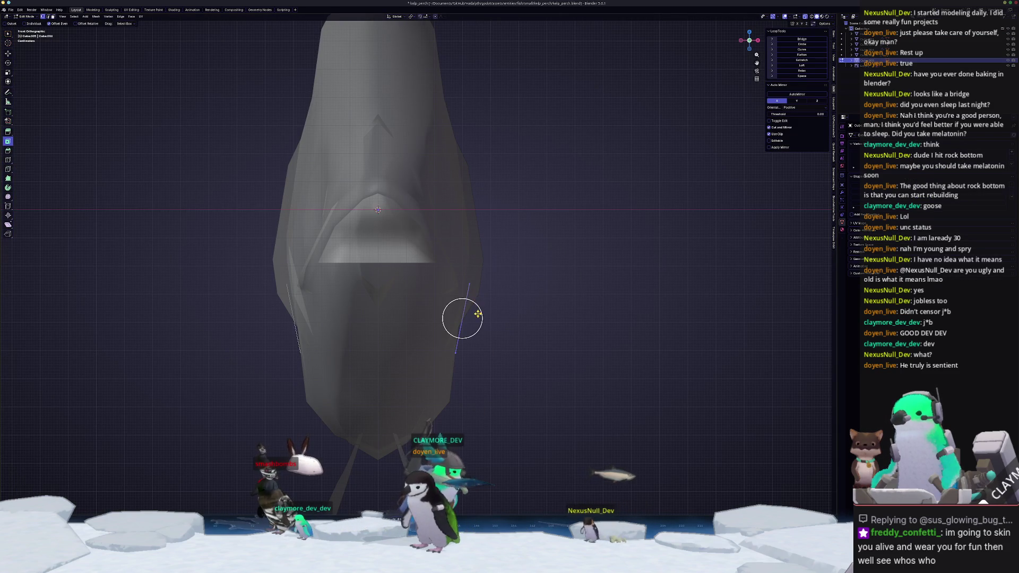
key("x")
right_click(471, 314)
scroll(471, 314, "down", 2)
Extrude the edge into the mirrored fin, then extrude a new quad behind the gill cover.
key("e")
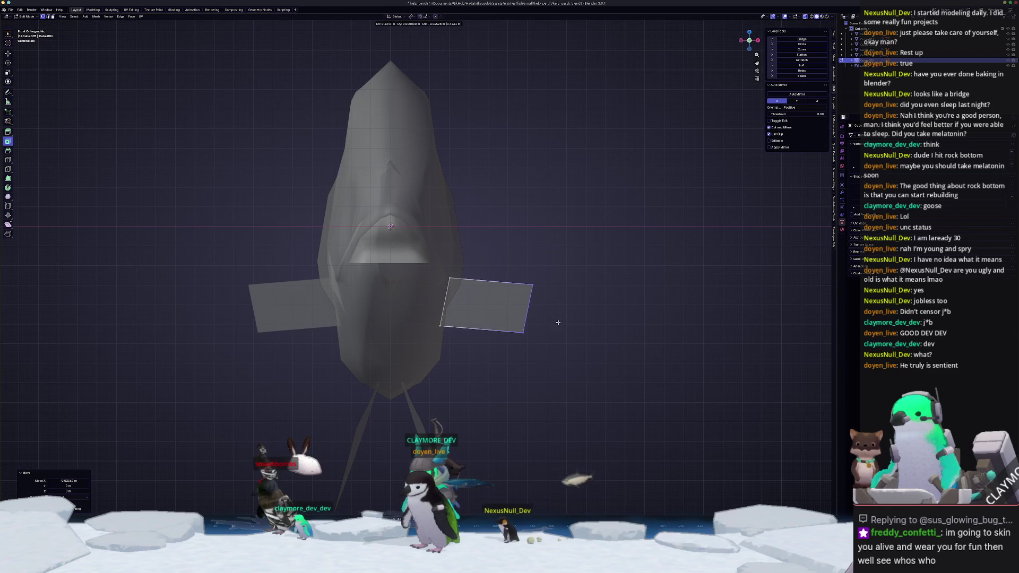
left_click(563, 323)
key("KP_3")
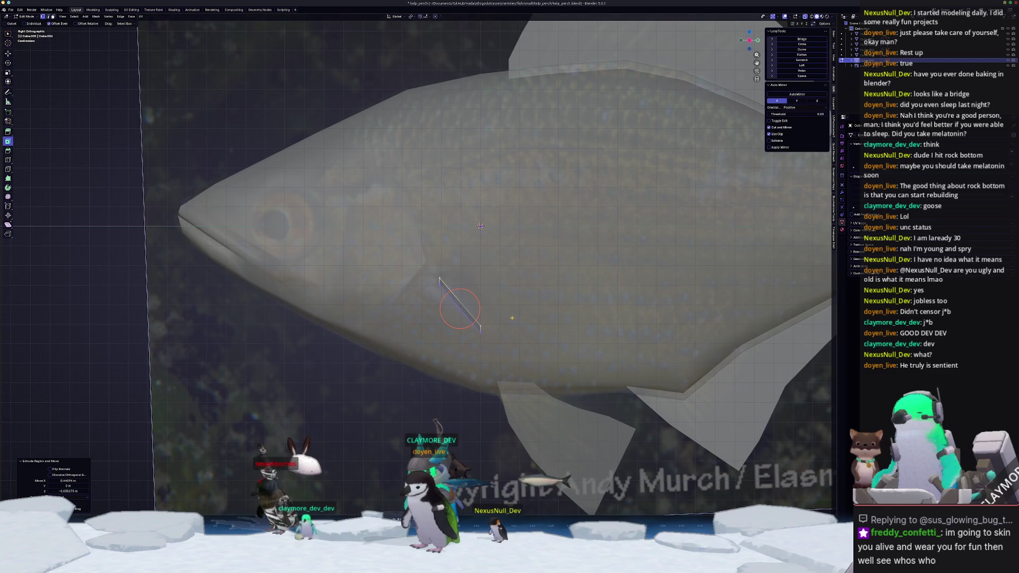
key("e")
left_click(535, 257)
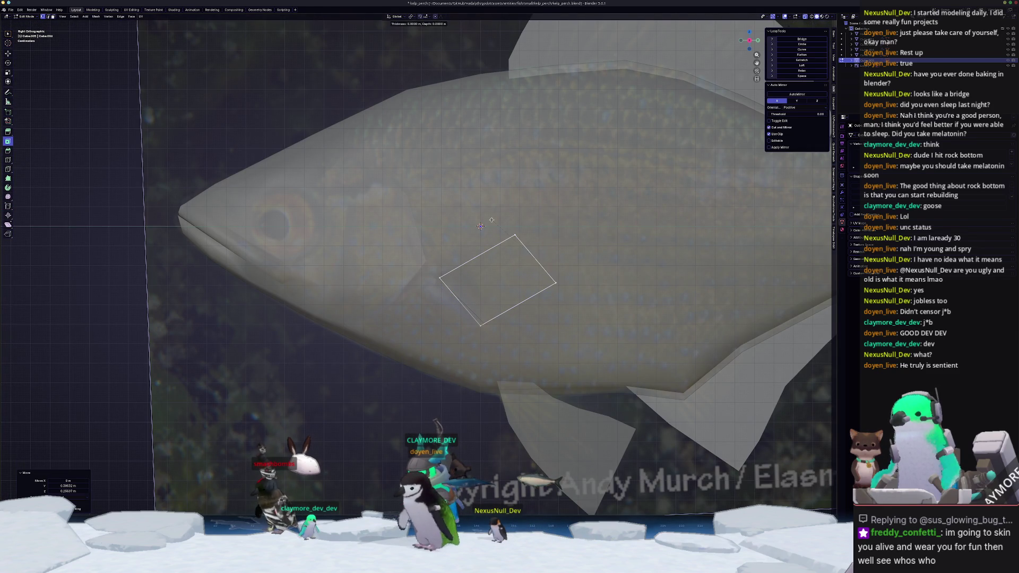
right_click(534, 259)
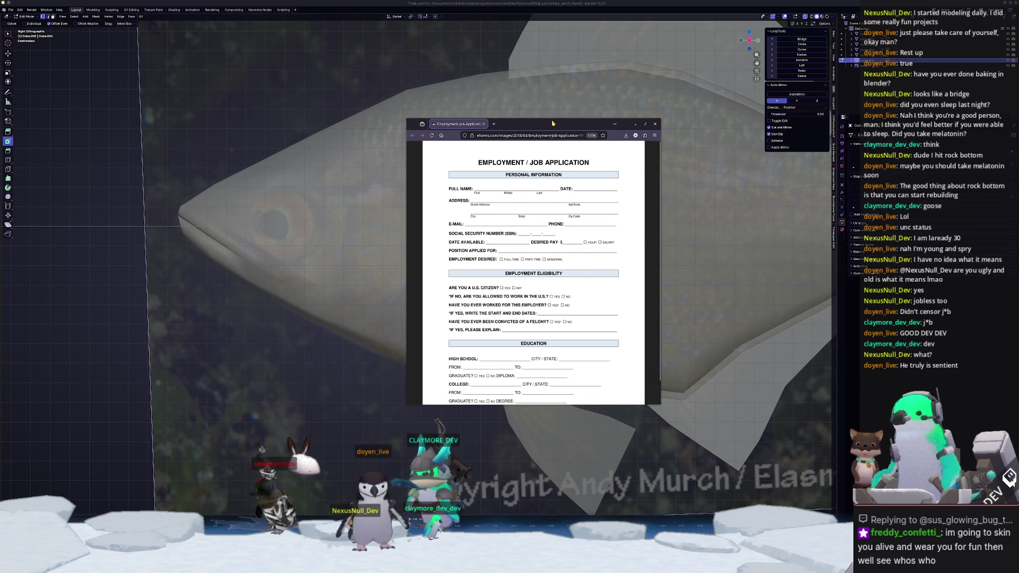
Move and enlarge the job application browser window, then leave it to return to Blender.
left_click_drag(552, 123, 536, 107)
left_click_drag(524, 389, 516, 449)
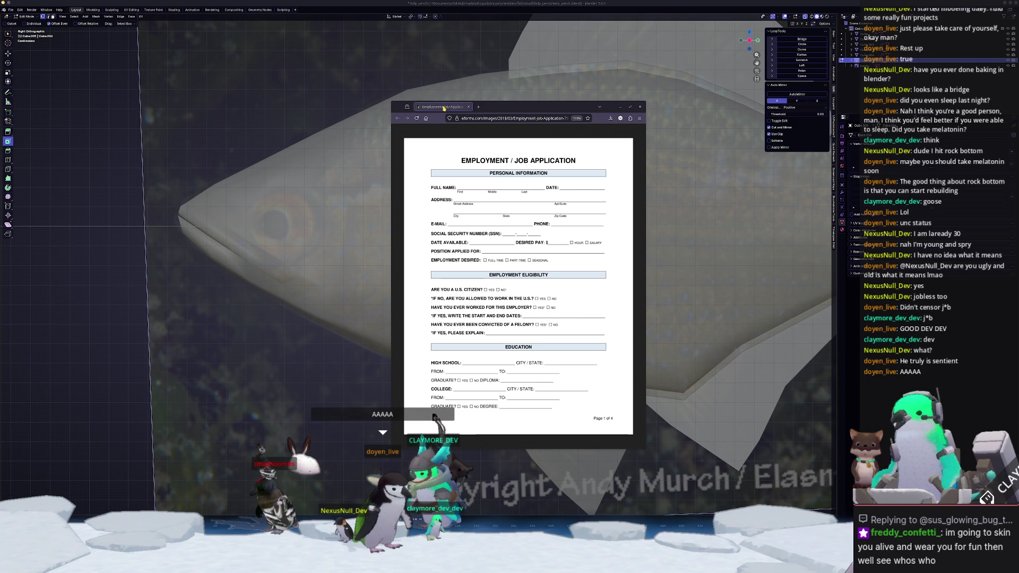
key("alt+Tab")
scroll(387, 264, "up", 3)
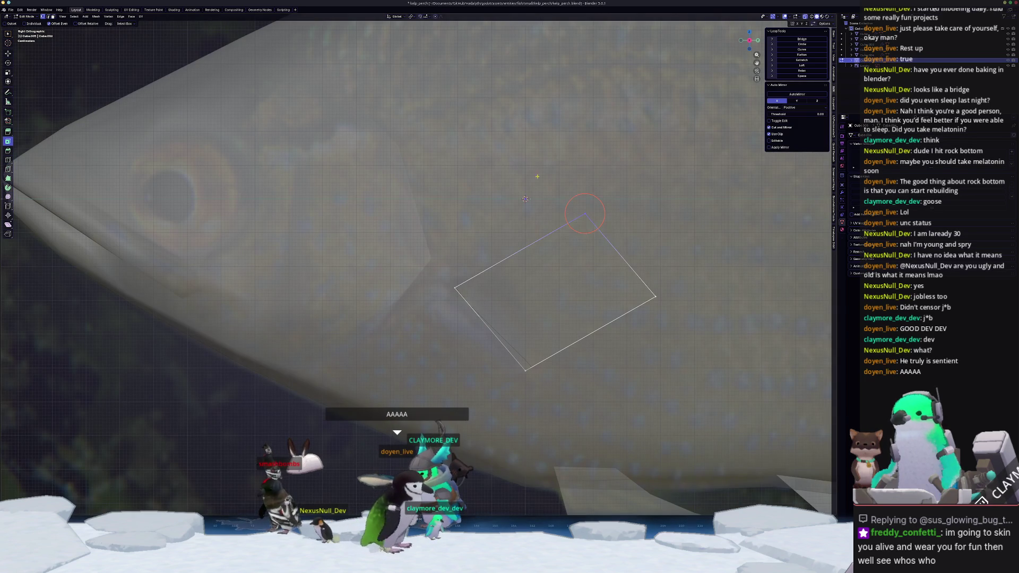
Reshape the fin quad's corners, loop cut it, and slide two vertices to follow the fin.
left_click_drag(584, 214, 578, 158)
left_click_drag(655, 296, 655, 290)
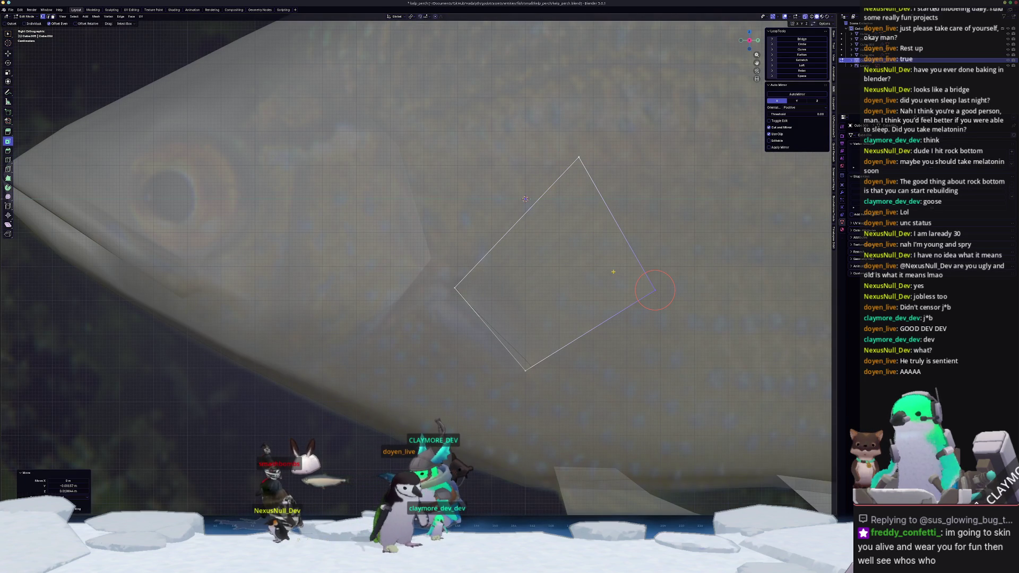
key("ctrl+r")
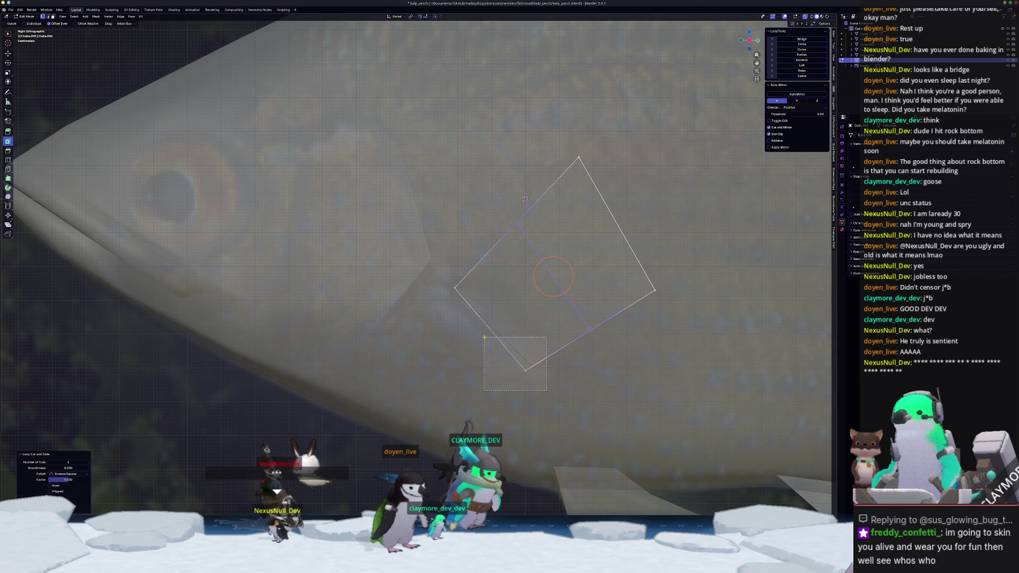
left_click(484, 340)
left_click(484, 340)
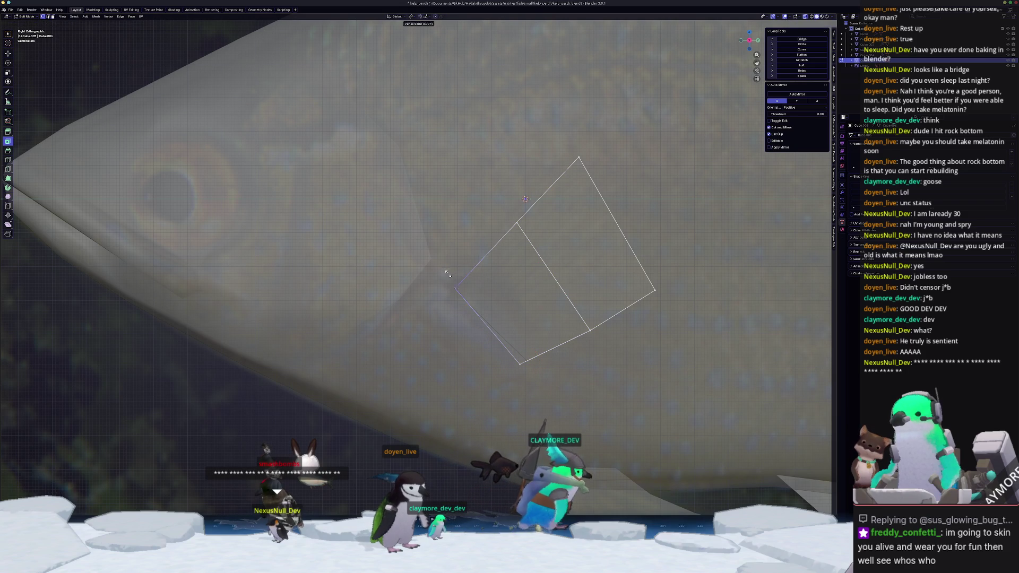
key("shift+v")
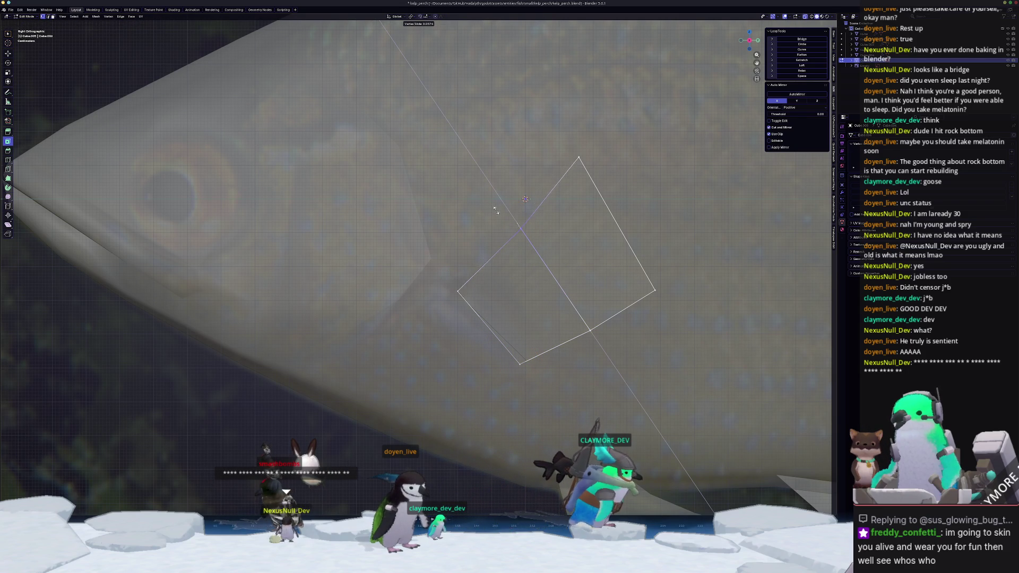
left_click(487, 199)
key("shift+v")
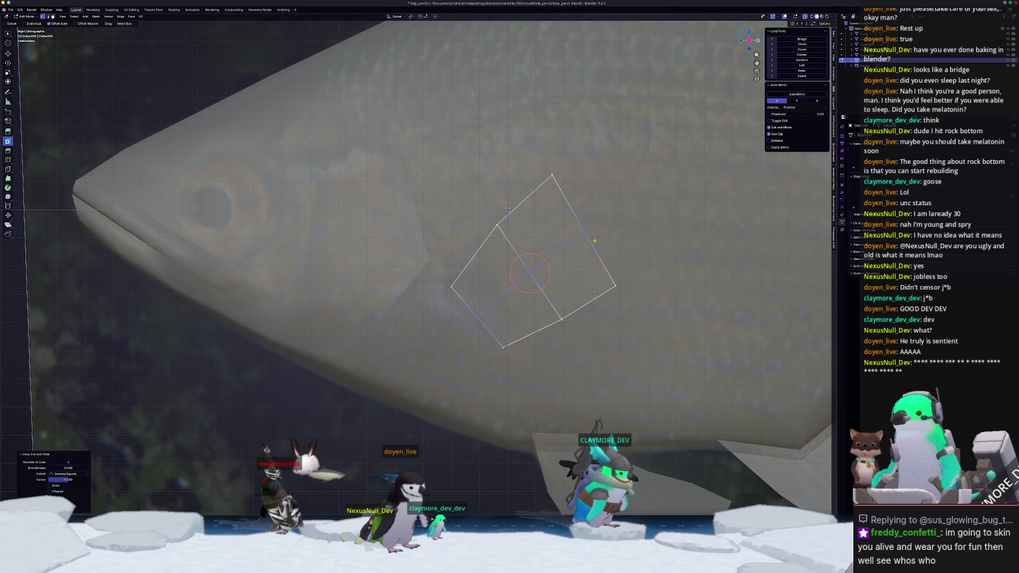
left_click(572, 213)
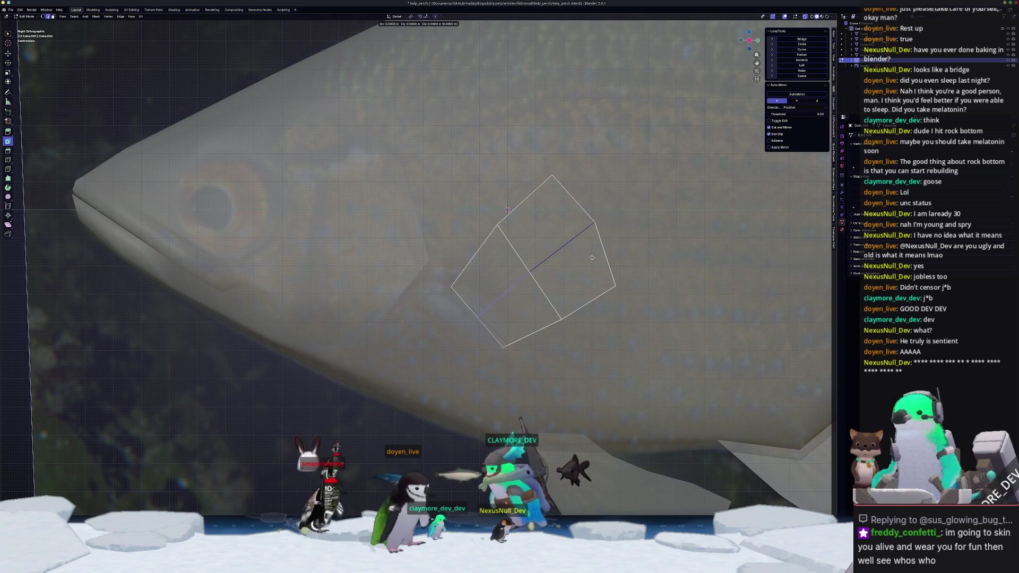
Toggle X-ray and paint-select the side fin's faces from below.
key("Tab")
scroll(513, 294, "down", 4)
key("Tab")
middle_click_drag(512, 294, 459, 324)
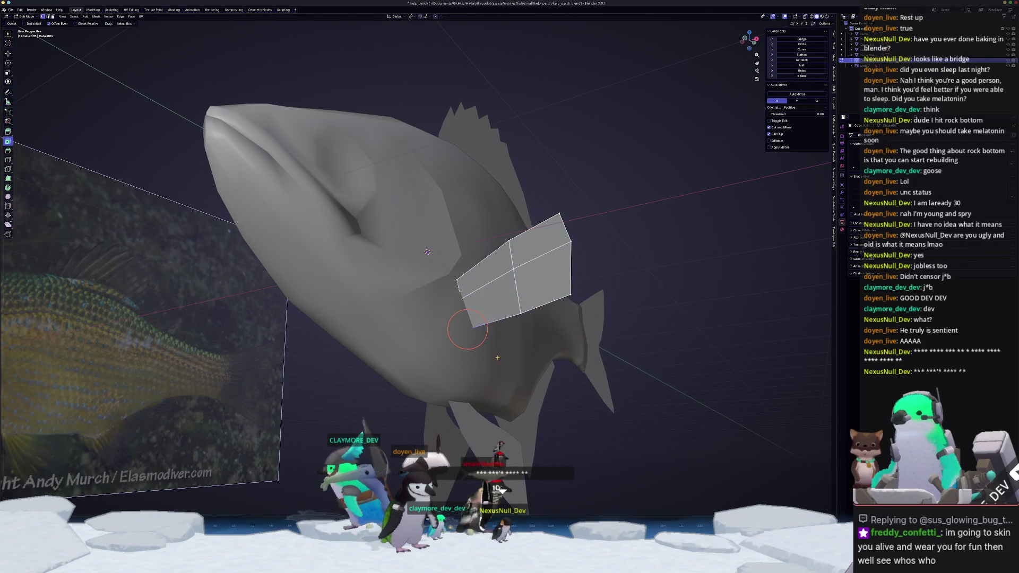
key("alt+z")
key("alt+z")
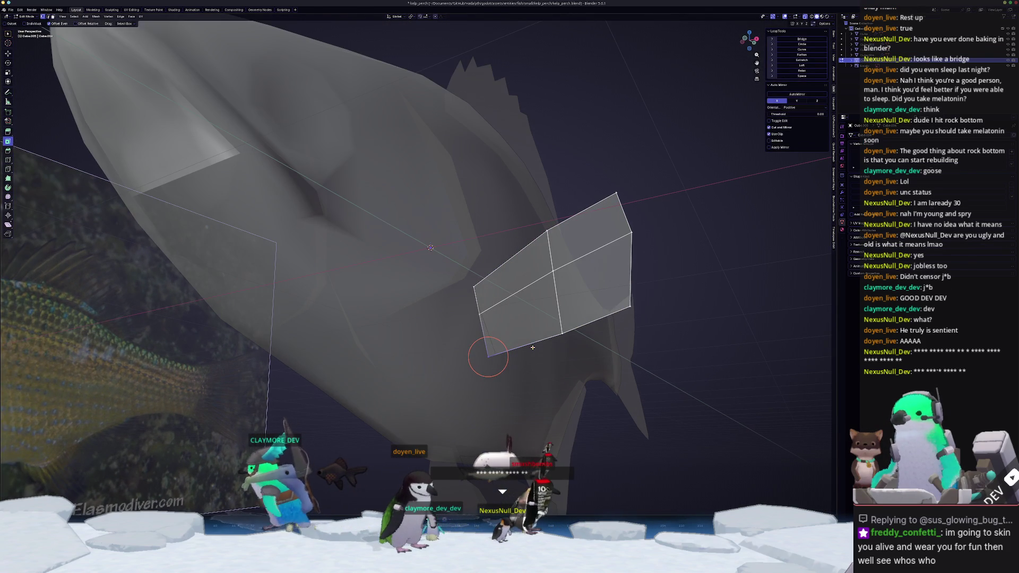
key("shift+v")
left_click(549, 345)
scroll(548, 346, "up", 3)
scroll(549, 346, "down", 3)
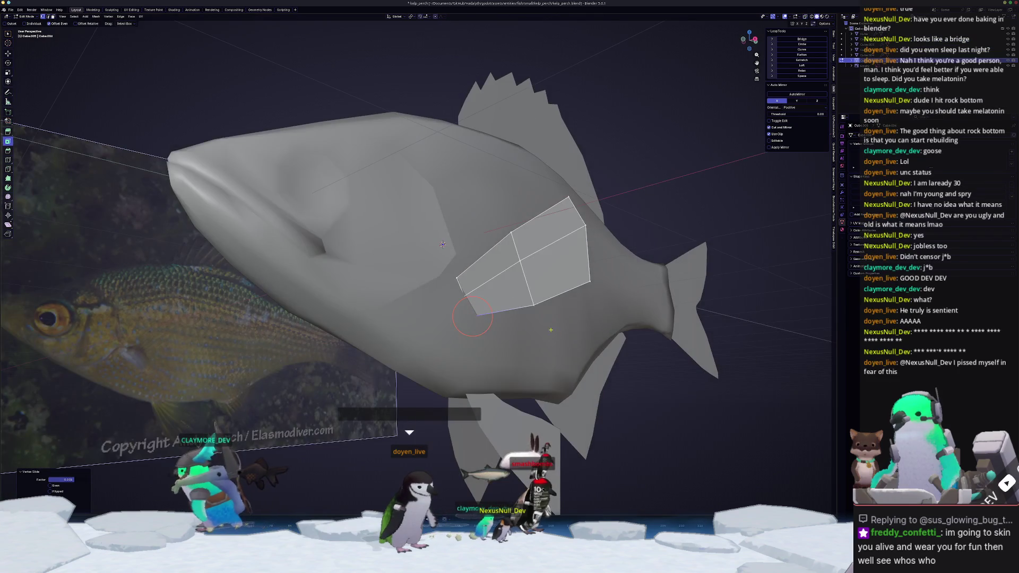
scroll(501, 321, "down", 1)
scroll(501, 320, "up", 1)
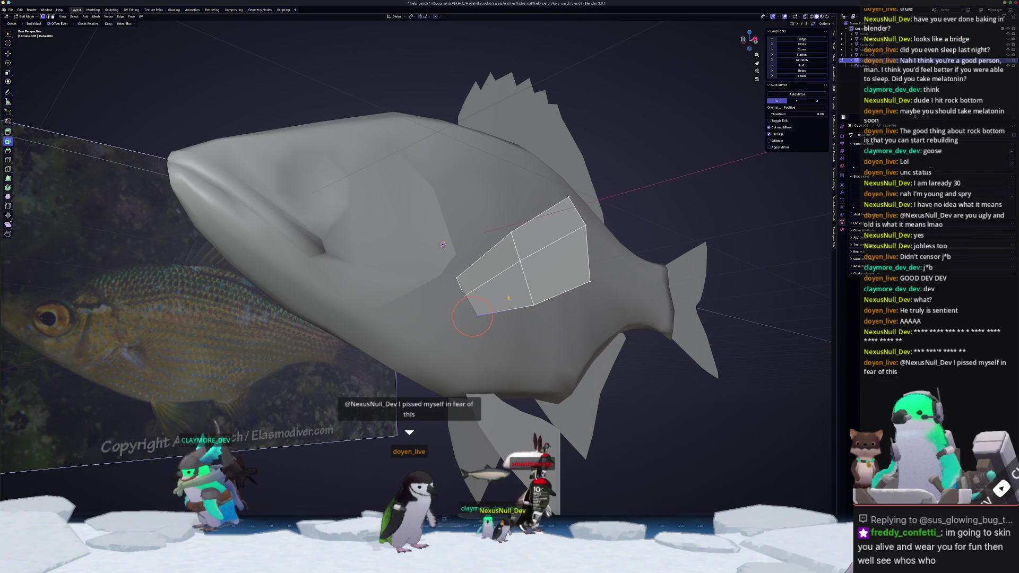
mouse_move(487, 264)
left_mouse_down()
mouse_move(536, 249)
mouse_move(549, 264)
left_mouse_up()
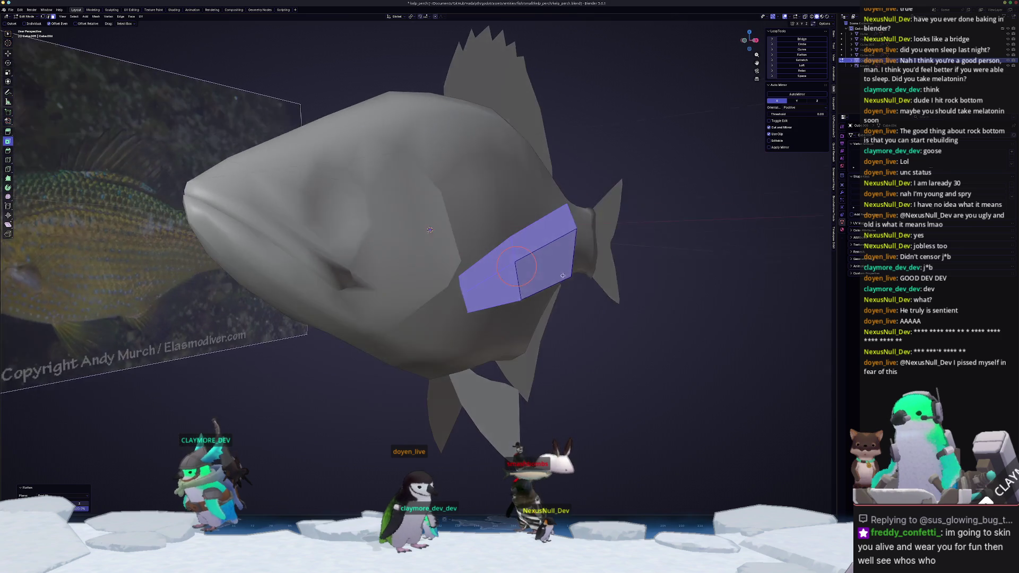
Separate the selected fin faces into a new object, nudge it along X, and apply all transforms.
key("p")
key("Tab")
middle_click_drag(443, 244, 563, 280)
key("g")
key("x")
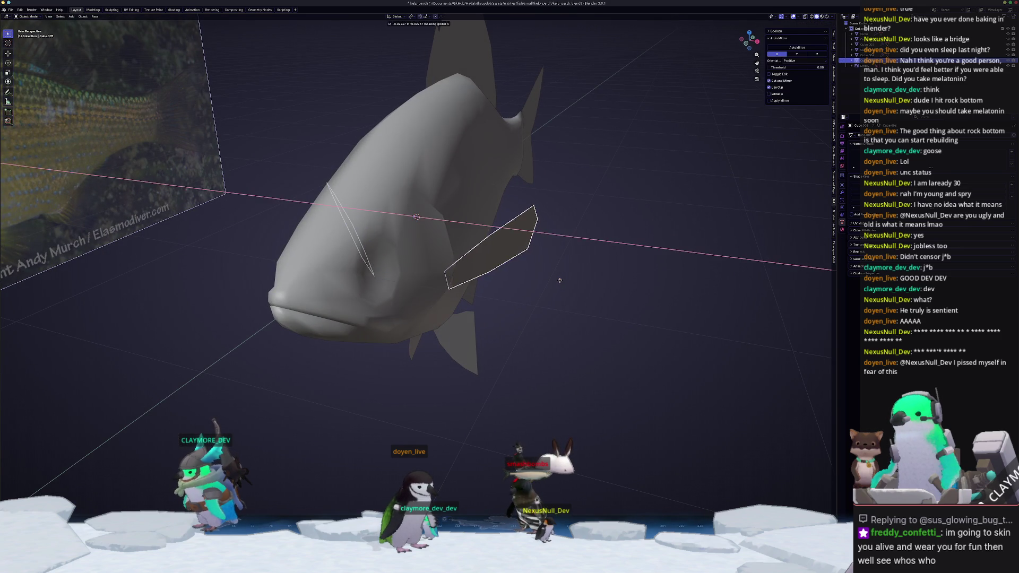
left_click(561, 281)
key("ctrl+a")
left_click(559, 295)
Select the fins with the tail fin active and apply its location transform.
mouse_move(559, 295)
middle_mouse_down()
mouse_move(412, 345)
mouse_move(477, 340)
mouse_move(435, 297)
mouse_move(403, 339)
mouse_move(456, 330)
middle_mouse_up()
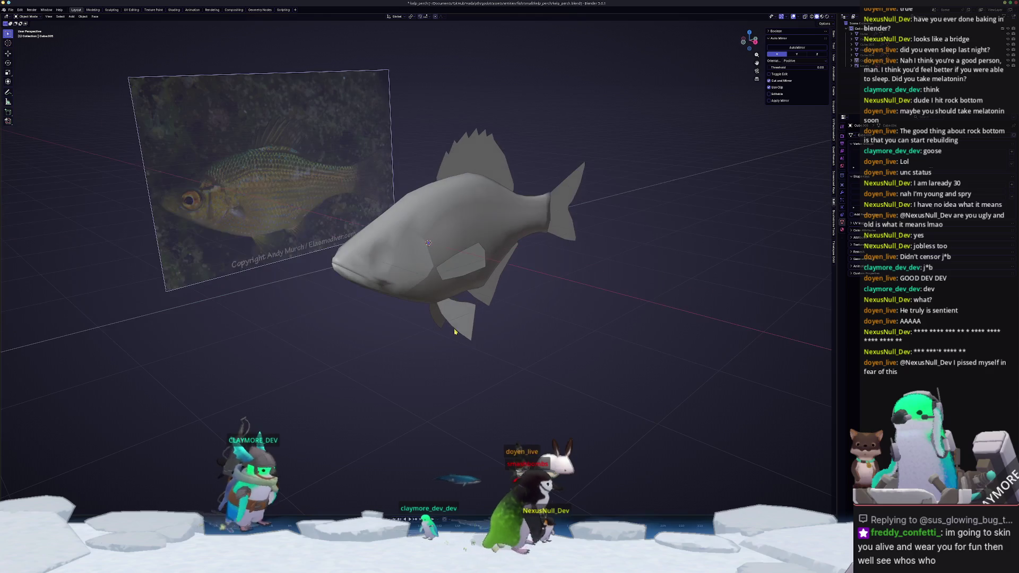
left_click(456, 330)
left_click(479, 260, "shift")
left_click(565, 205, "shift")
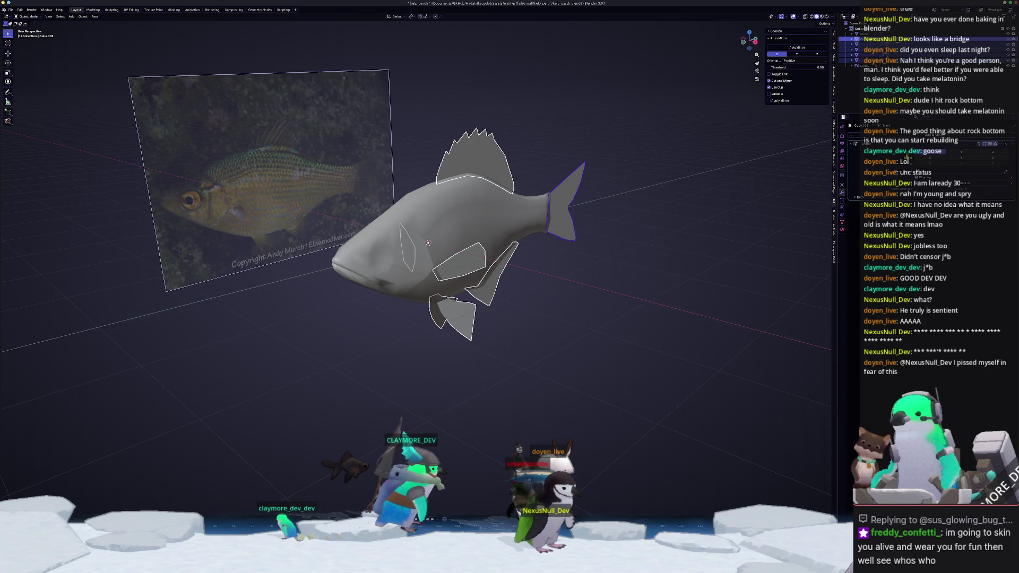
left_click(842, 193)
left_click(979, 144)
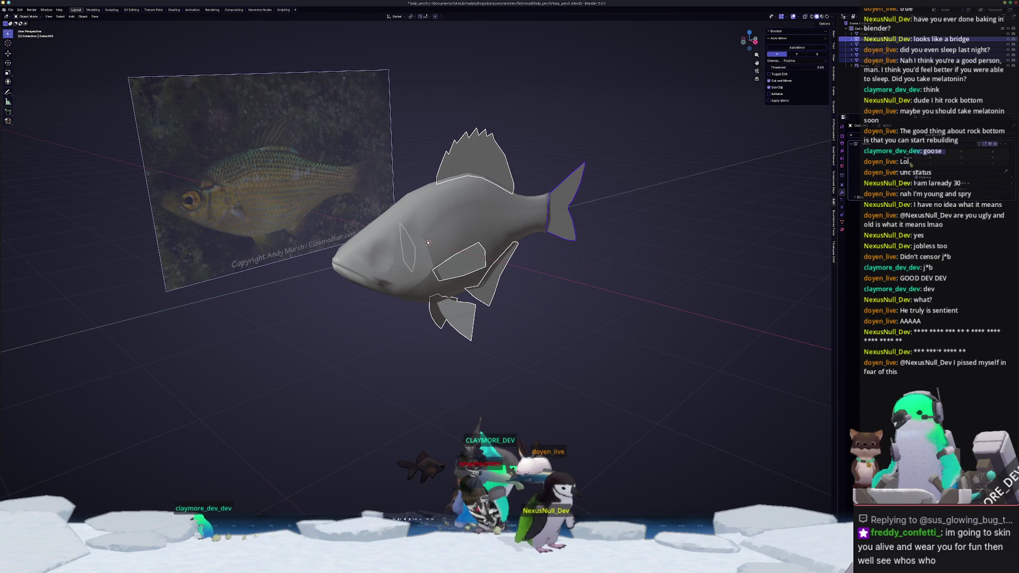
left_click(993, 159)
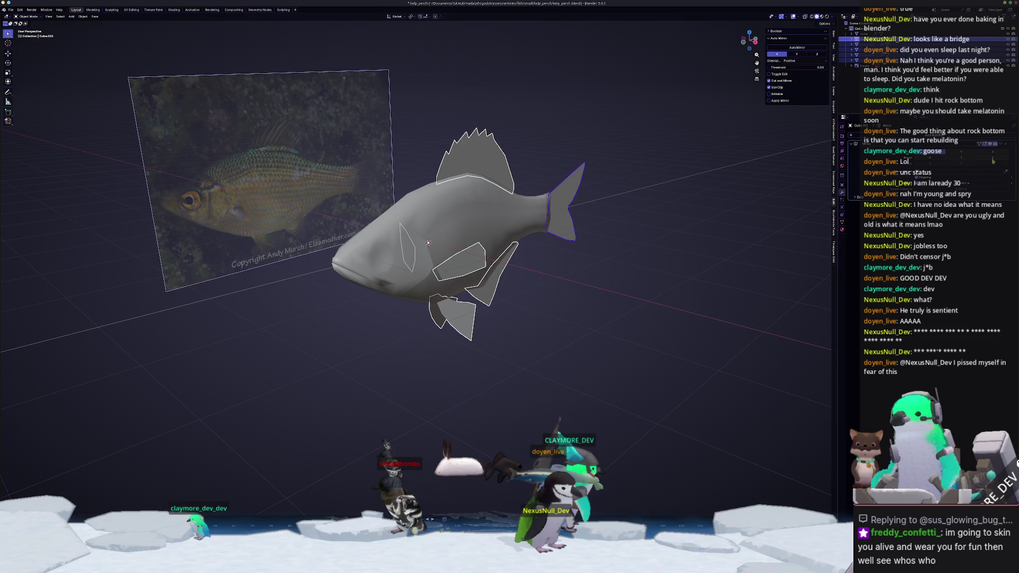
scroll(684, 220, "up", 4)
key("ctrl+a")
left_click(650, 208)
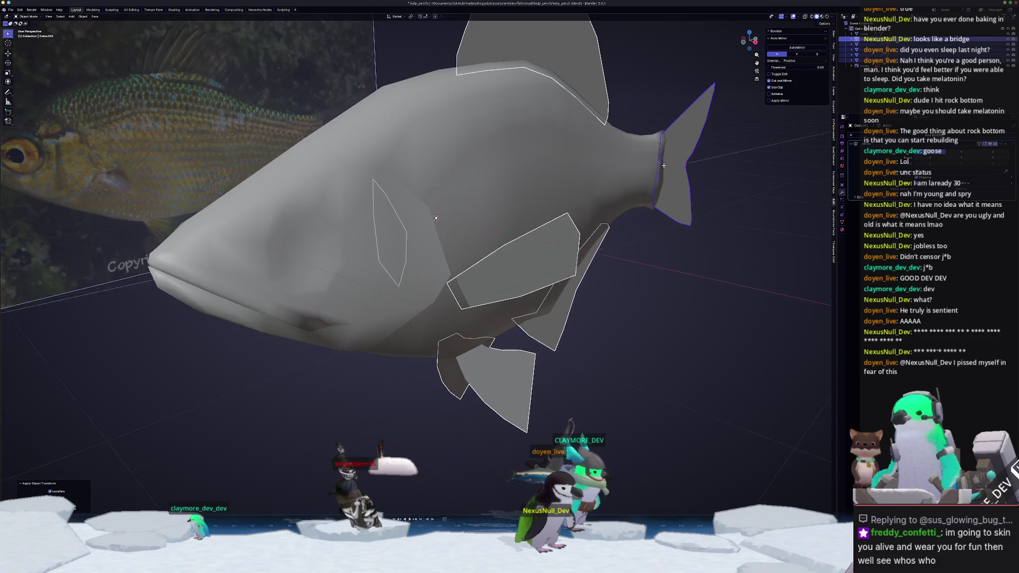
scroll(825, 223, "up", 2)
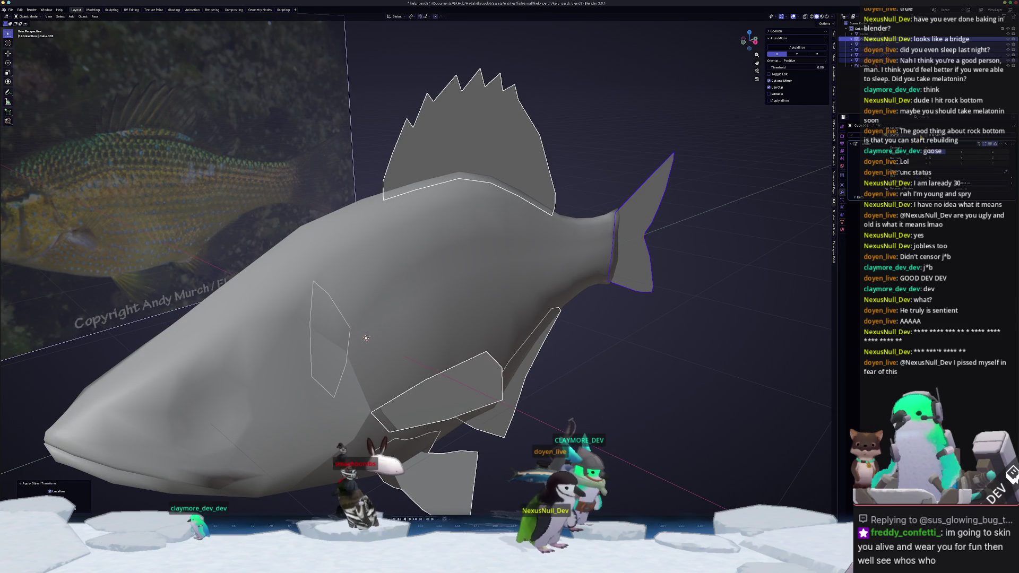
Add a Solidify modifier to the tail fin and set its thickness.
left_click(920, 140)
left_click(916, 157)
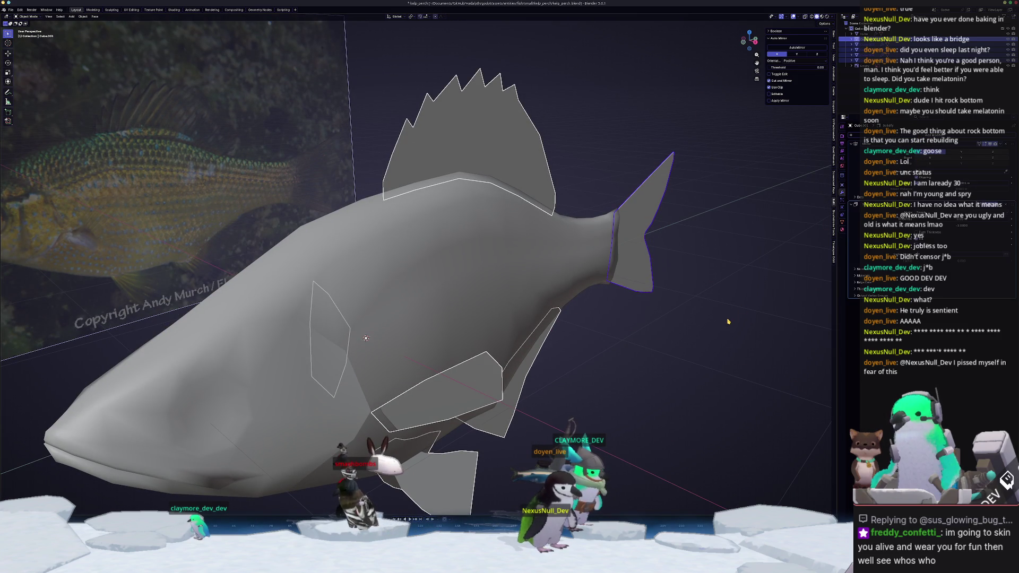
right_click(728, 322)
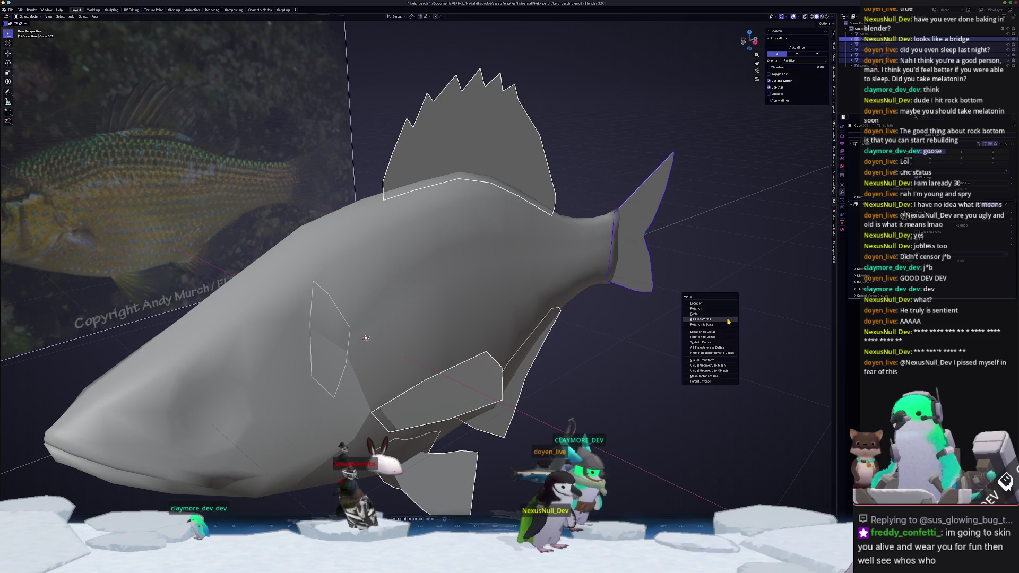
left_click(954, 225)
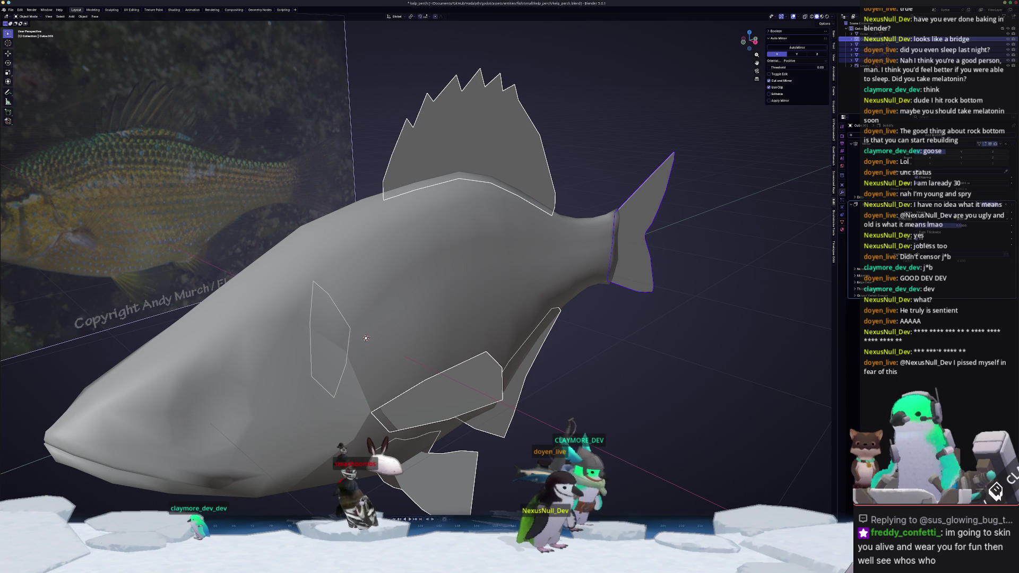
key("Return")
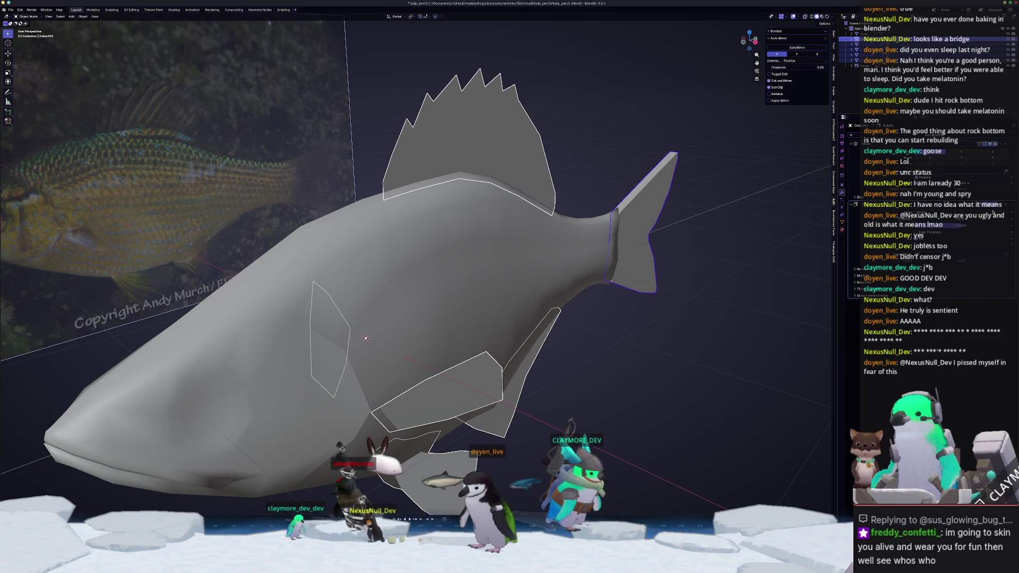
Copy the tail's Solidify modifier to all fins and drag its Thickness lower.
left_click(984, 222)
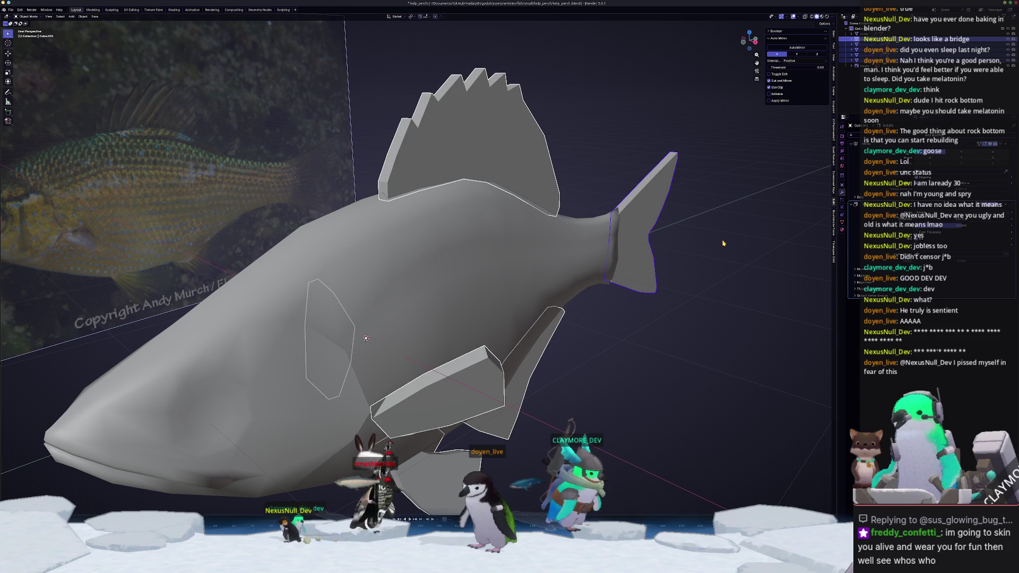
middle_click_drag(723, 243, 762, 244)
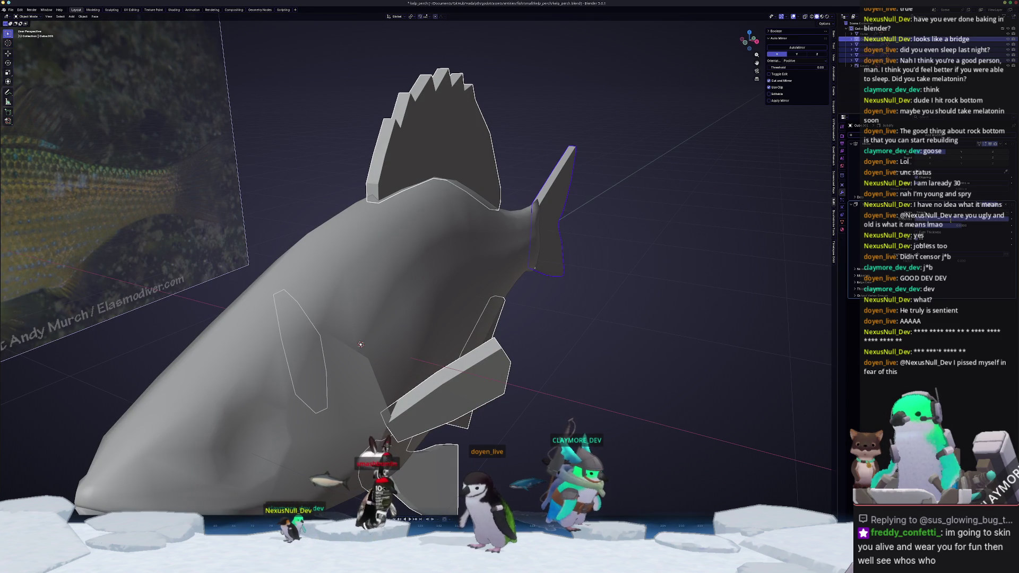
left_click_drag(965, 183, 950, 183)
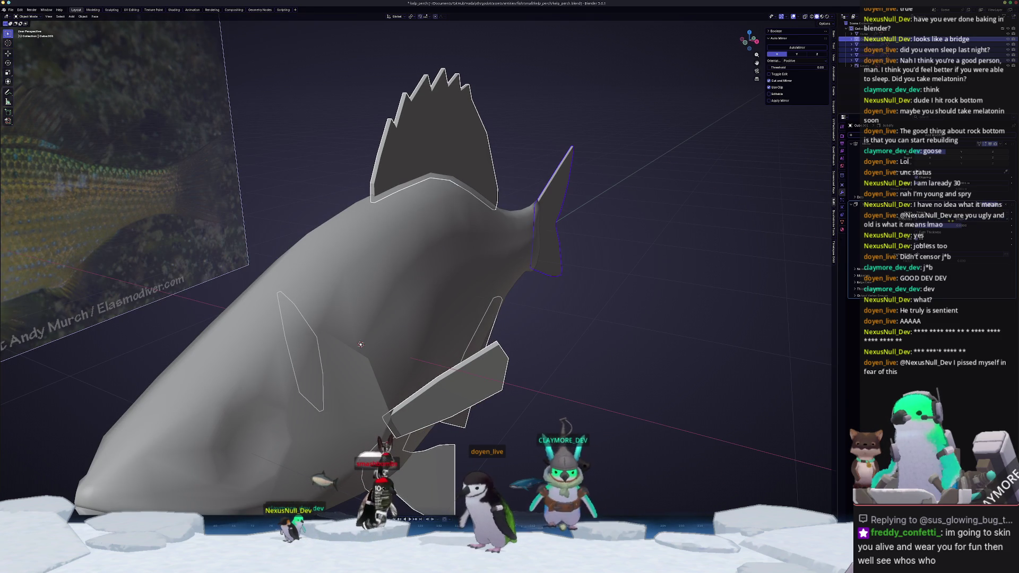
mouse_move(623, 312)
middle_mouse_down()
mouse_move(519, 327)
mouse_move(542, 396)
middle_mouse_up()
scroll(519, 326, "down", 5)
left_click_drag(543, 397, 323, 187)
mouse_move(346, 224)
middle_mouse_down()
mouse_move(489, 357)
mouse_move(468, 366)
mouse_move(412, 337)
mouse_move(482, 351)
mouse_move(384, 277)
middle_mouse_up()
scroll(486, 371, "up", 2)
Mark the edge loop around the fish's nose as a seam.
key("Tab")
scroll(384, 276, "up", 3)
scroll(421, 287, "up", 3)
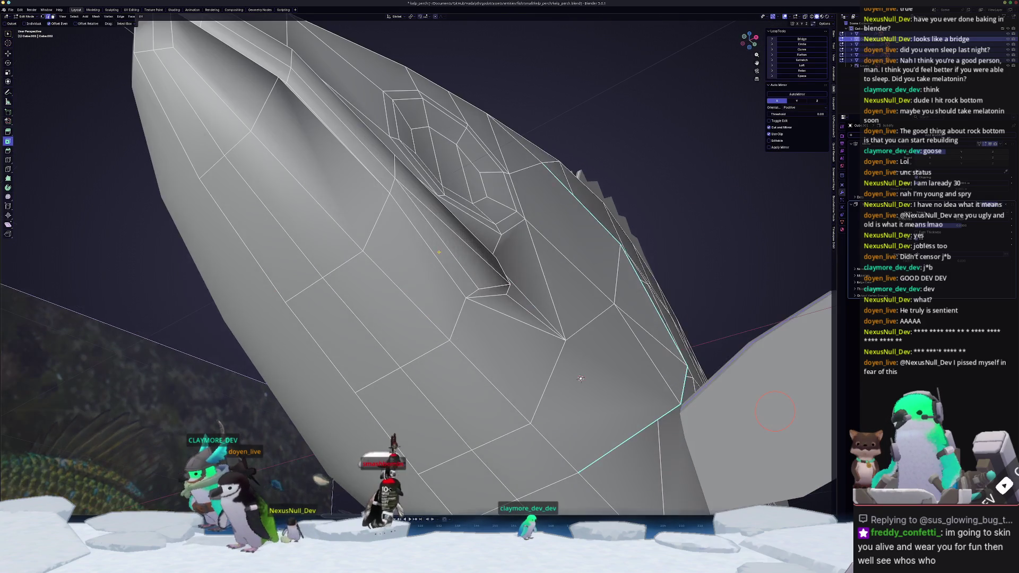
scroll(279, 93, "down", 5)
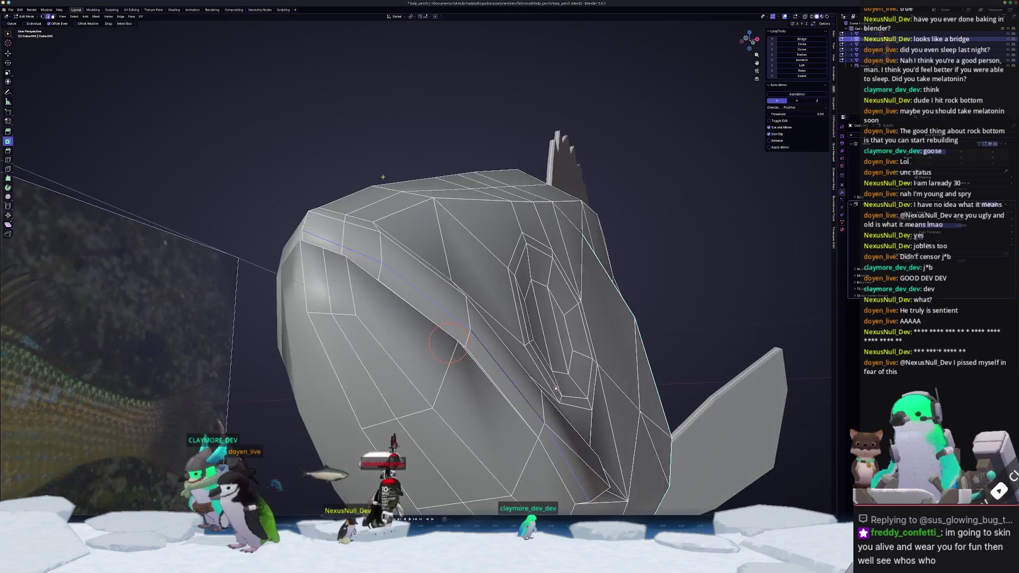
middle_click_drag(280, 93, 290, 285)
scroll(290, 285, "up", 3)
middle_click_drag(328, 243, 298, 246)
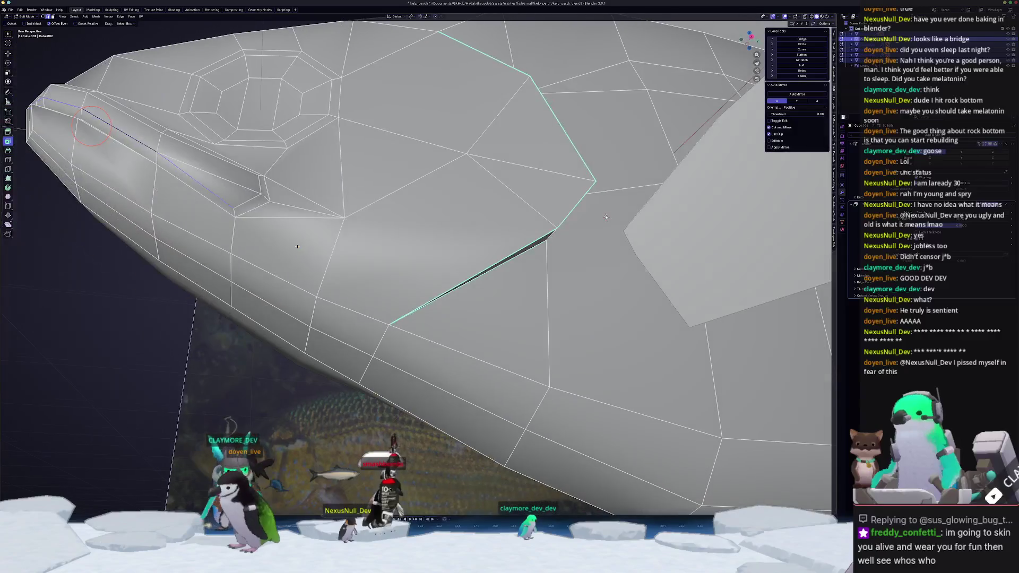
right_click(247, 200)
left_click(240, 301)
Back in object mode, select the fish body and inspect its mesh from front and side.
key("Tab")
scroll(238, 291, "down", 5)
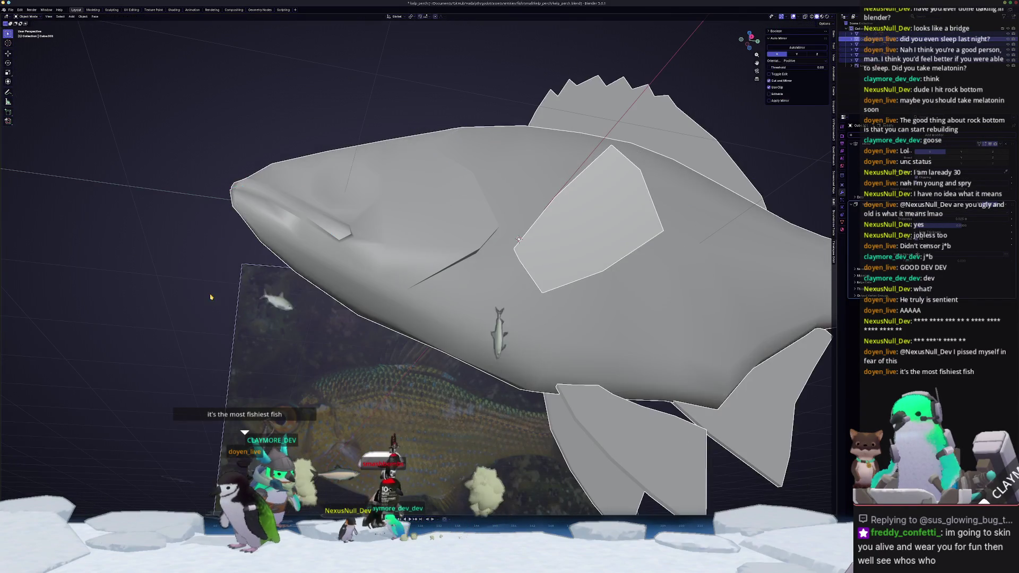
mouse_move(235, 282)
middle_mouse_down()
mouse_move(203, 305)
mouse_move(456, 290)
middle_mouse_up()
left_click(455, 289)
key("Tab")
scroll(455, 290, "down", 3)
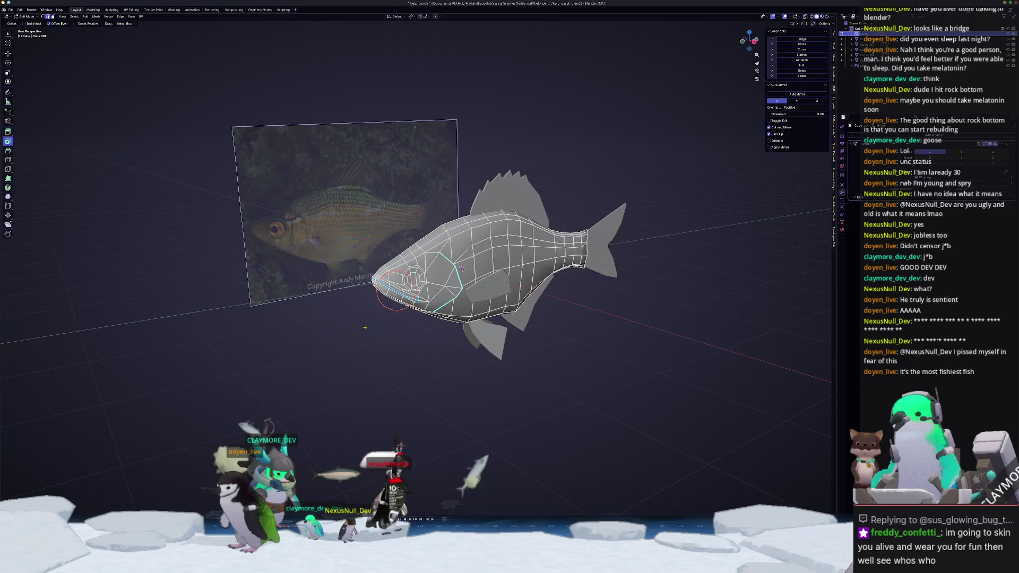
mouse_move(376, 362)
middle_mouse_down()
mouse_move(326, 335)
mouse_move(426, 308)
middle_mouse_up()
scroll(425, 308, "up", 3)
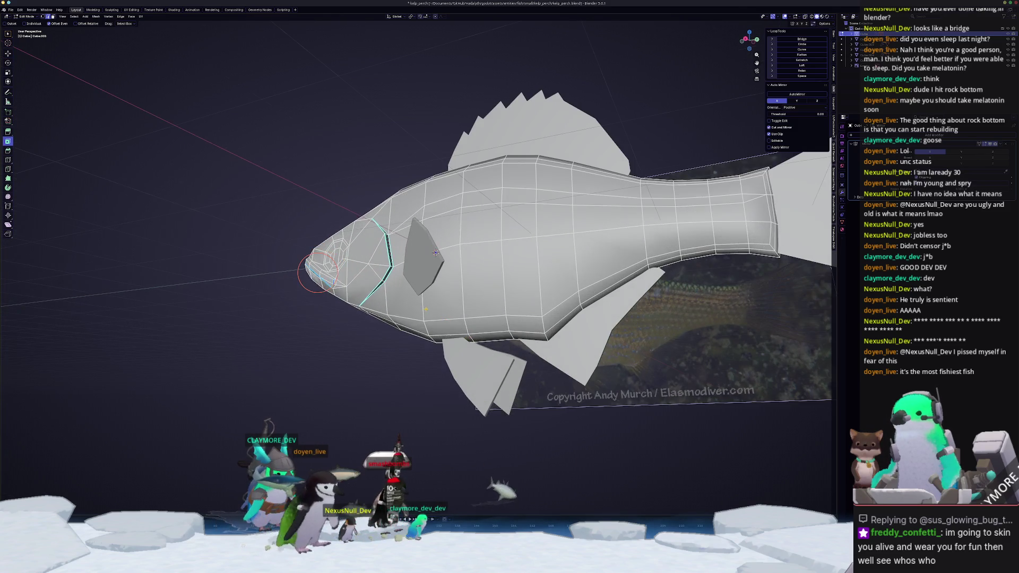
scroll(637, 275, "down", 3)
key("Tab")
middle_click_drag(637, 275, 526, 297)
scroll(546, 292, "down", 2)
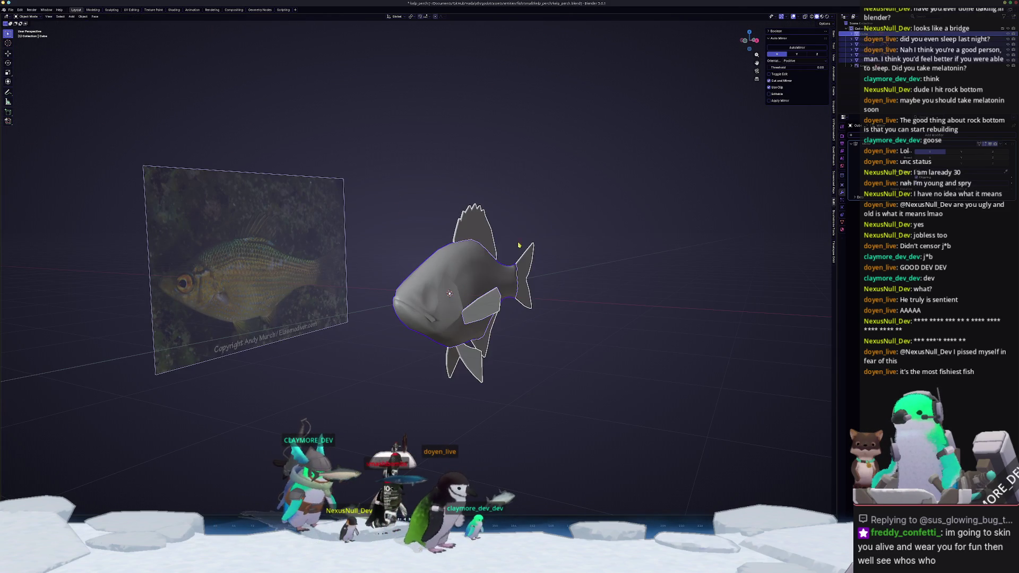
Save the file and switch to the top view of the fish.
key("ctrl+s")
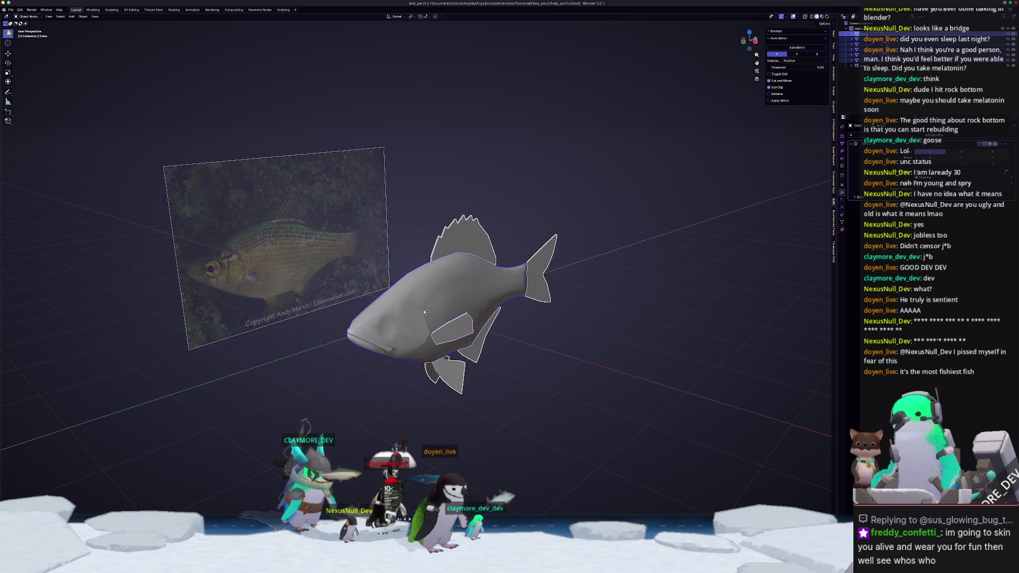
left_click(11, 10)
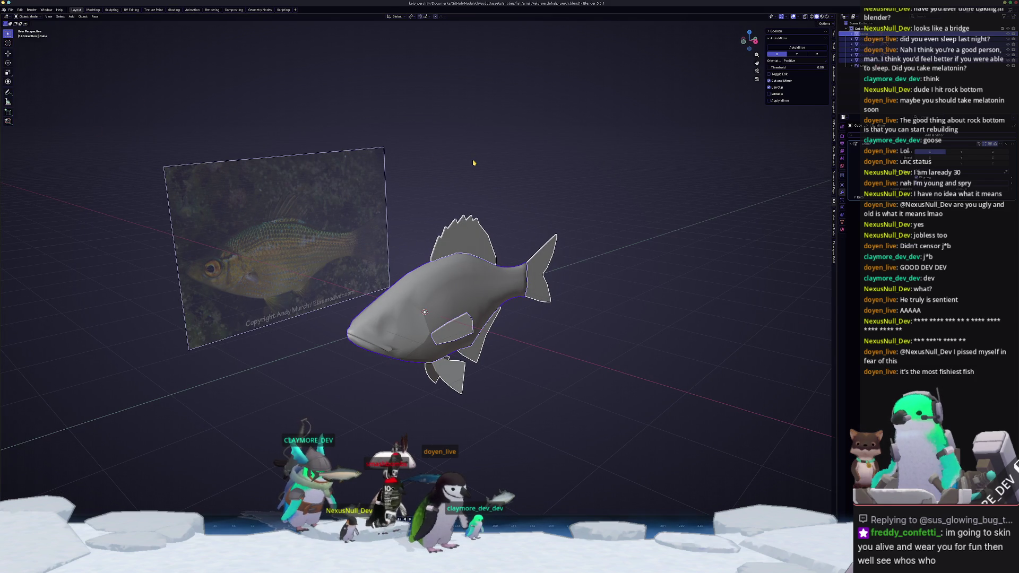
key("KP_7")
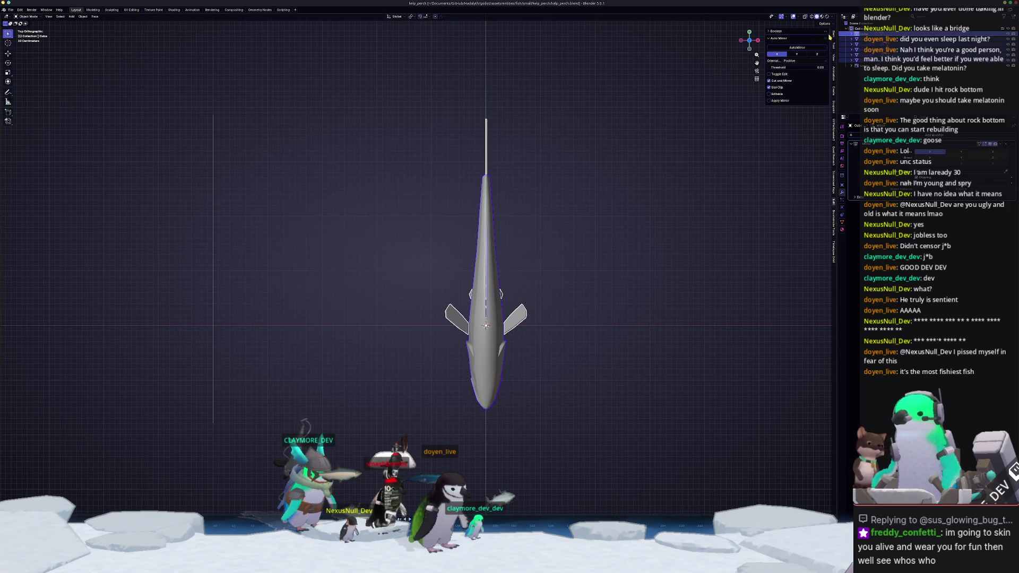
left_click(831, 36)
scroll(419, 263, "up", 1)
Scale the fish to 0.28, then fine-tune it by 1.24 and 0.99.
key("s")
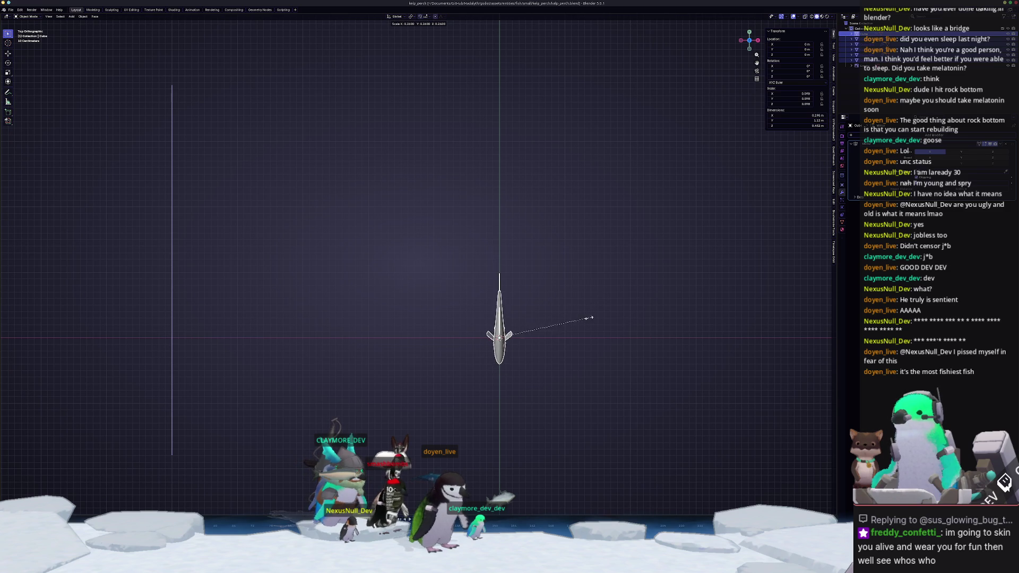
left_click(650, 297)
scroll(607, 318, "up", 6)
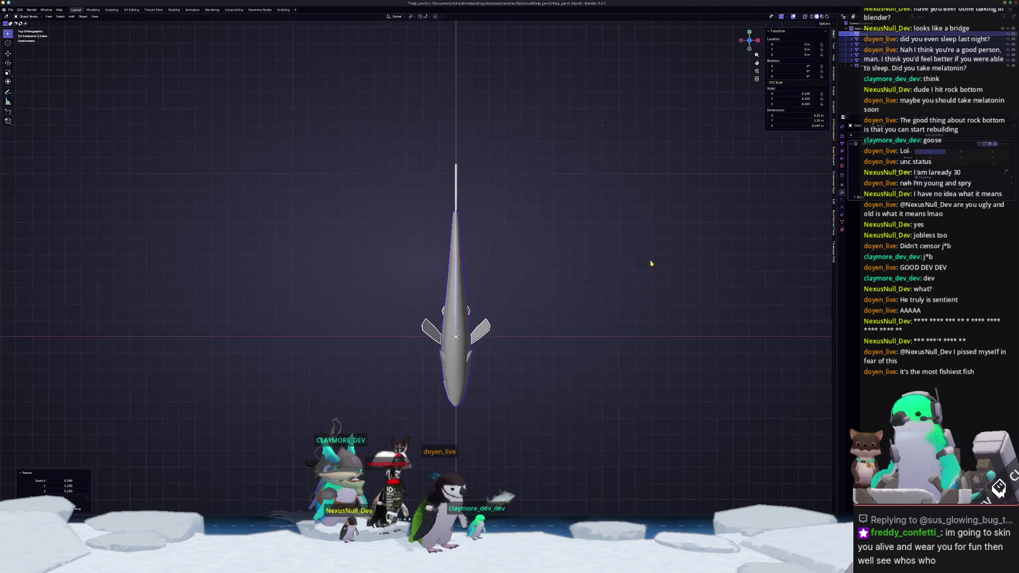
key("s")
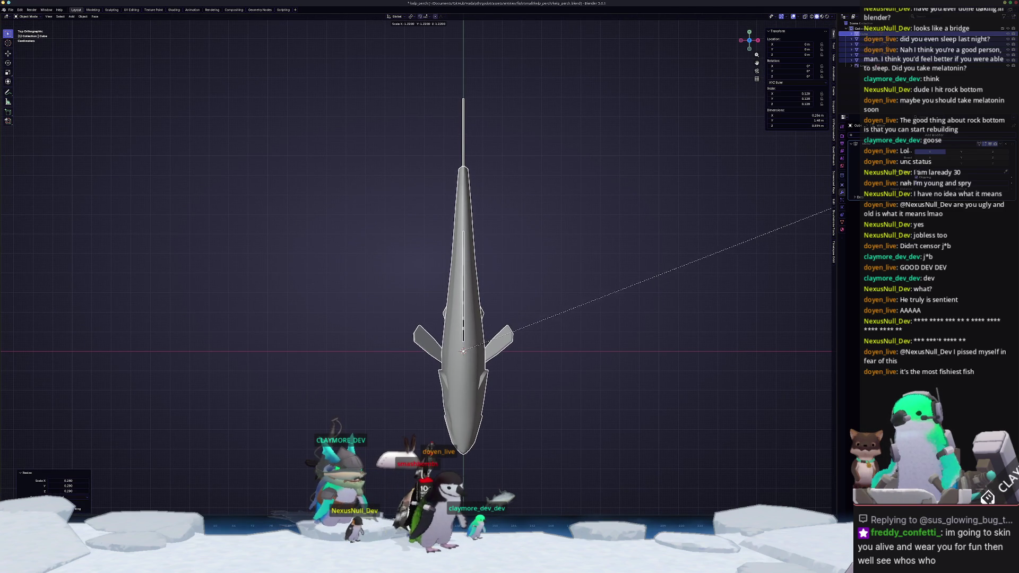
left_click(828, 211)
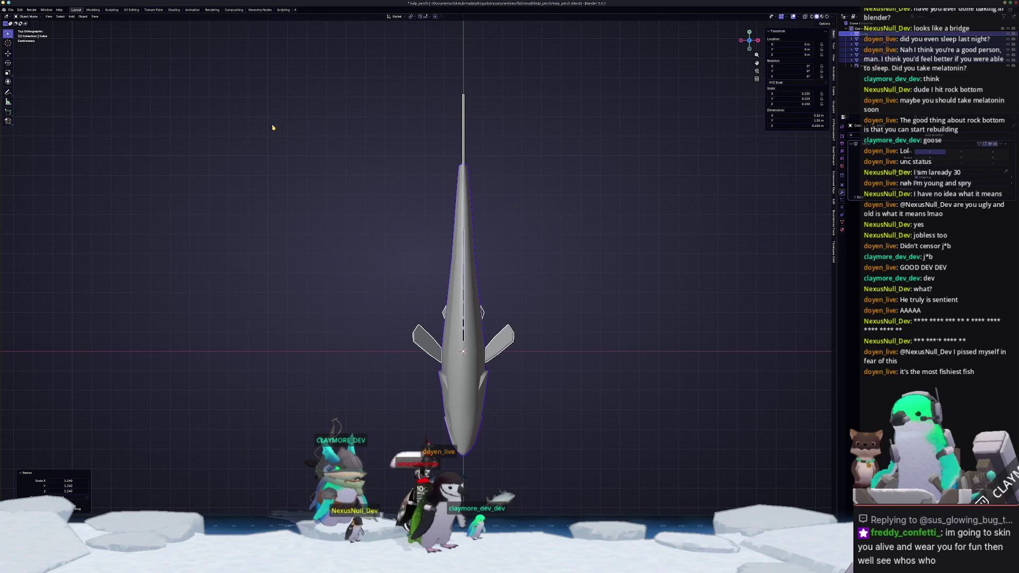
key("s")
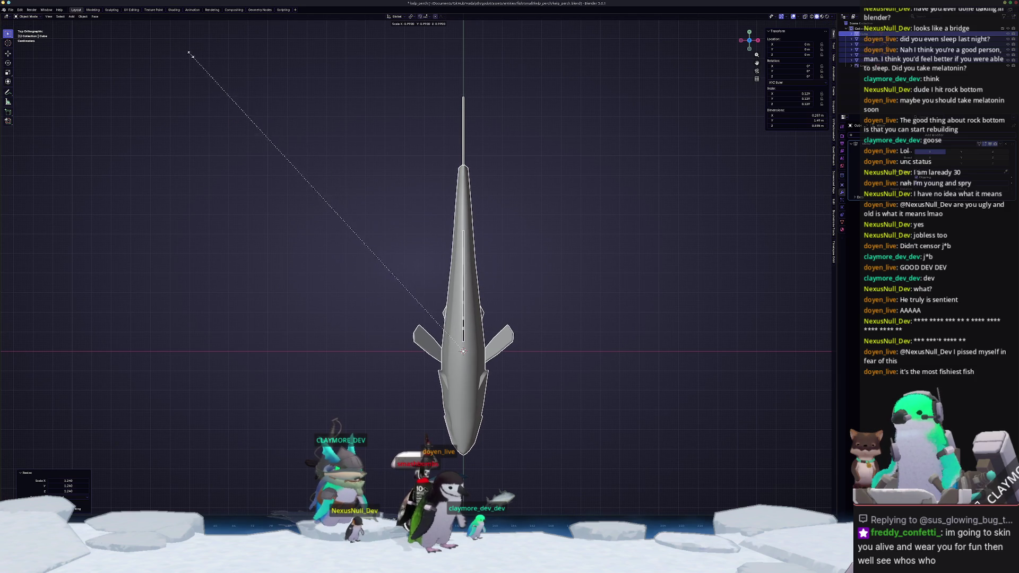
left_click(194, 51)
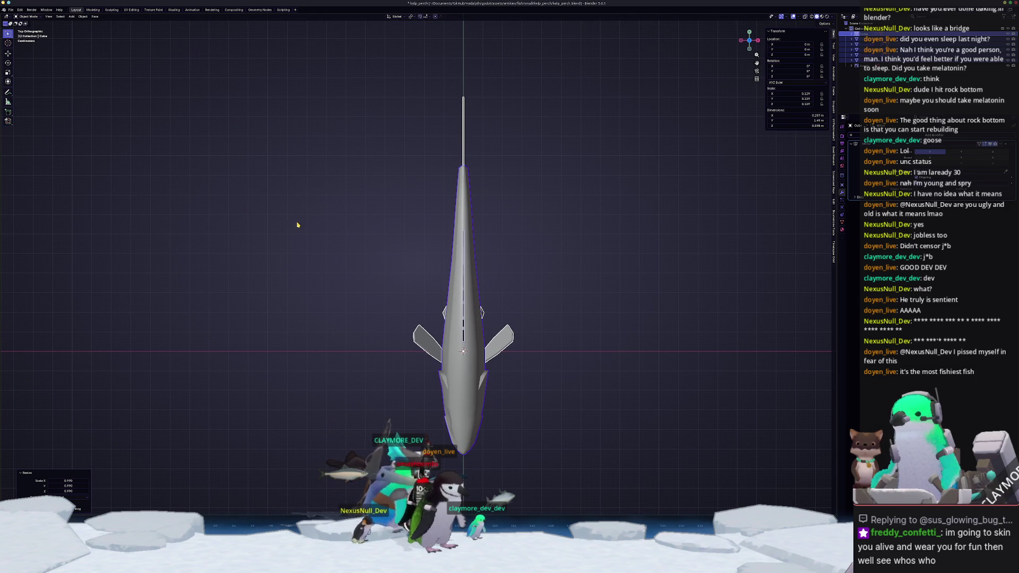
mouse_move(360, 268)
middle_mouse_down()
mouse_move(380, 218)
mouse_move(371, 237)
middle_mouse_up()
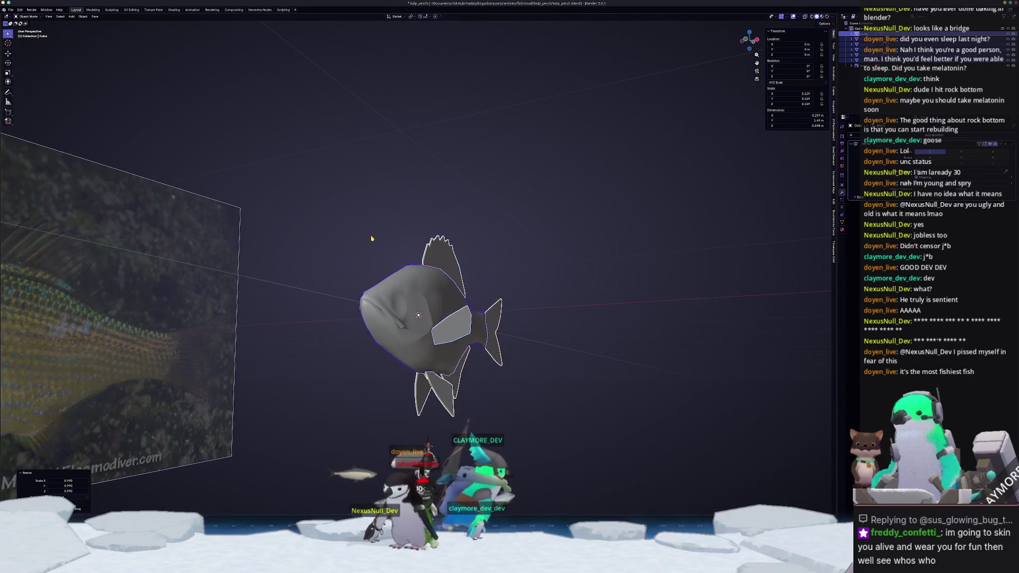
Convert the fish to a mesh to bake in the mirror, checking top, right and front views.
right_click(371, 237)
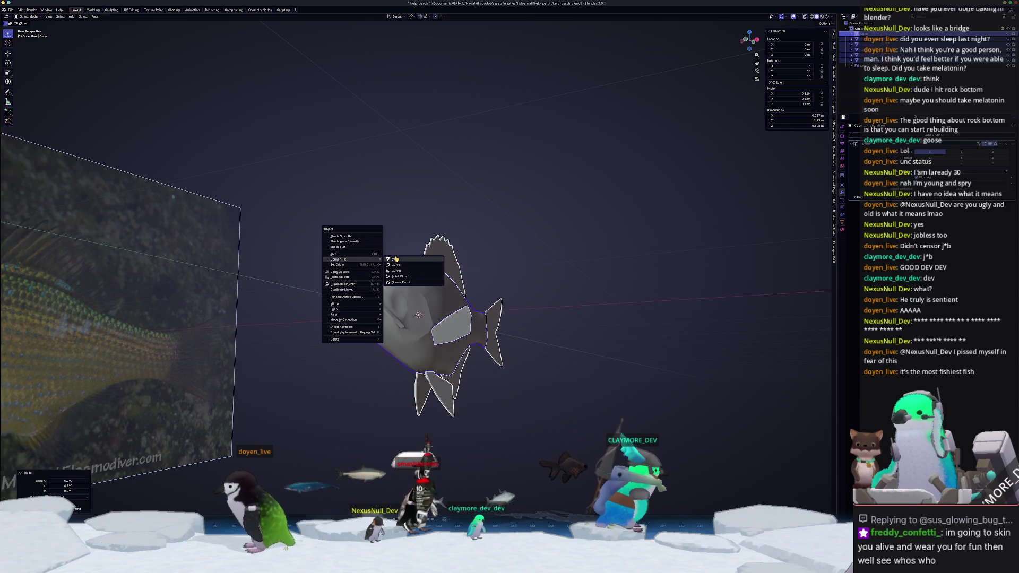
left_click(395, 259)
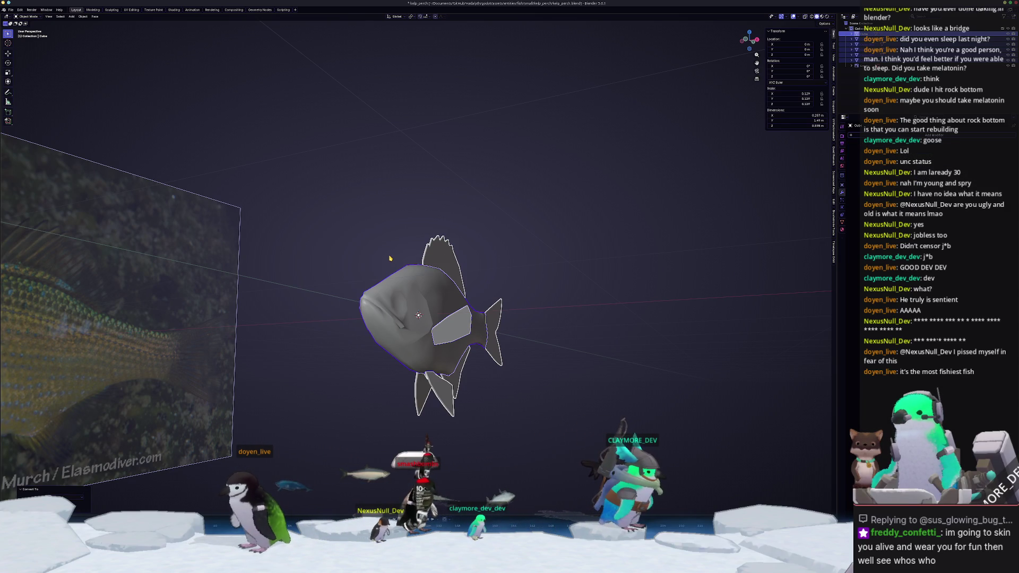
scroll(390, 258, "up", 4)
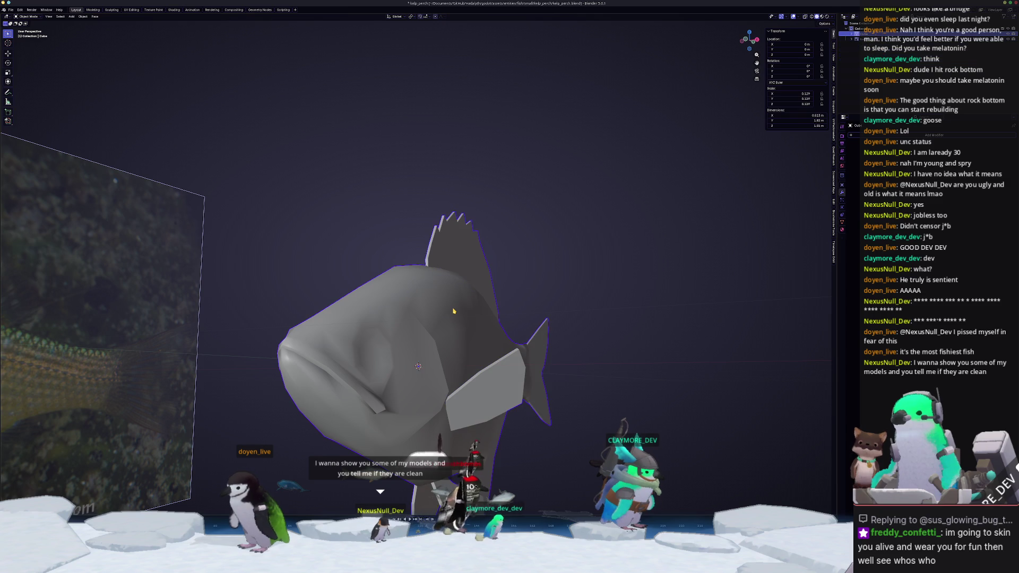
scroll(453, 310, "down", 3)
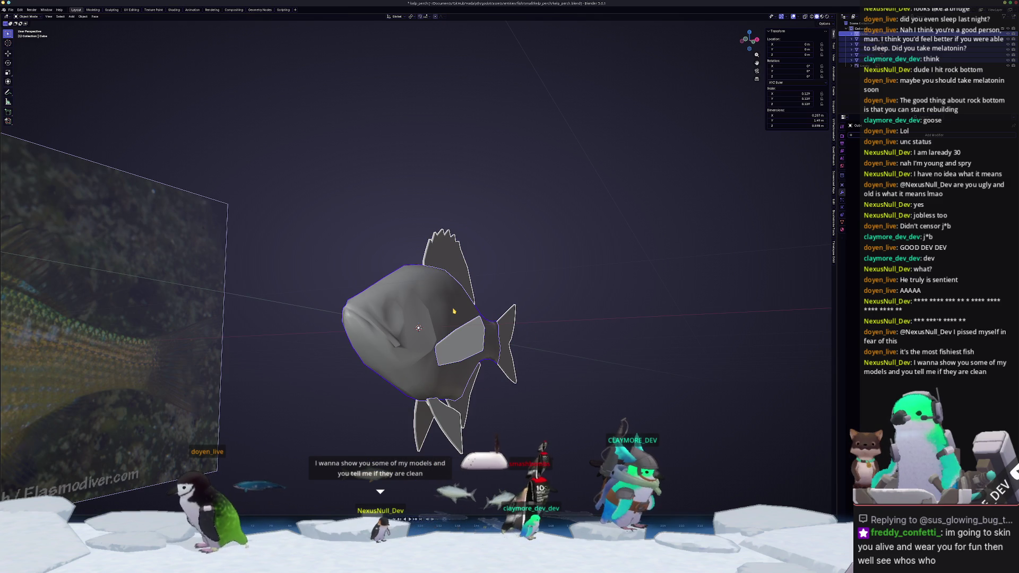
middle_click_drag(454, 311, 472, 316)
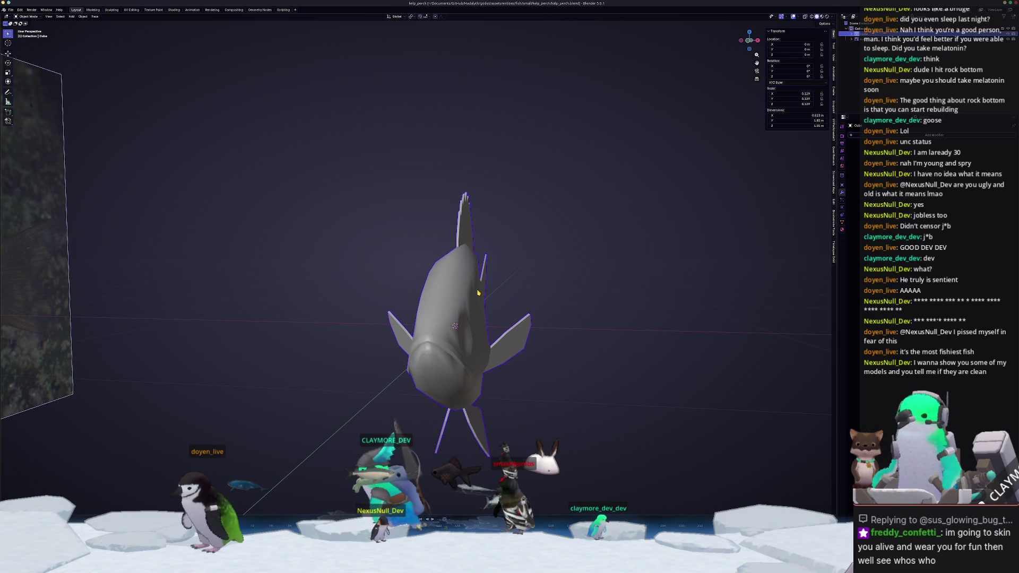
middle_click_drag(478, 292, 478, 292)
key("KP_7")
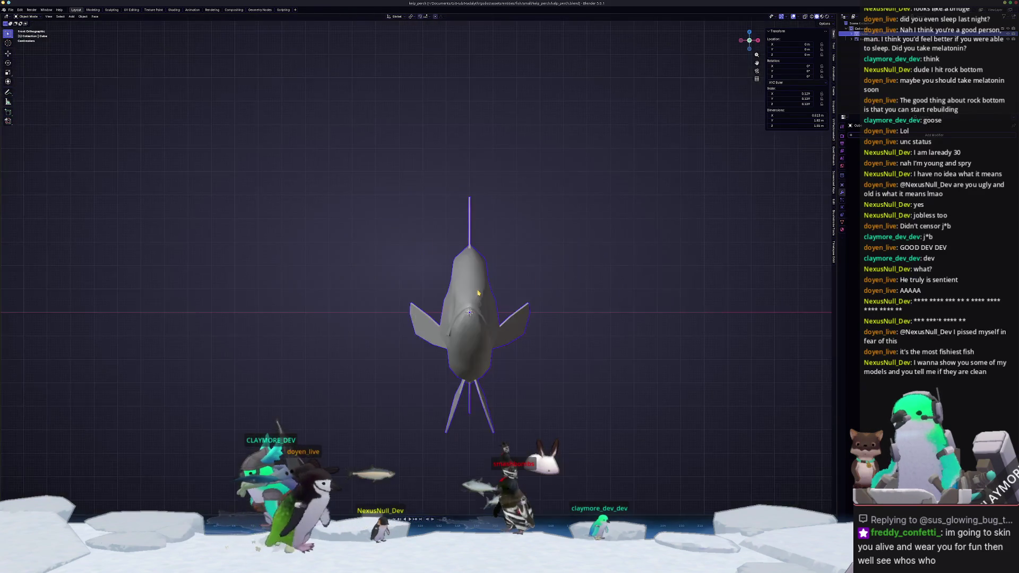
key("KP_3")
key("KP_1")
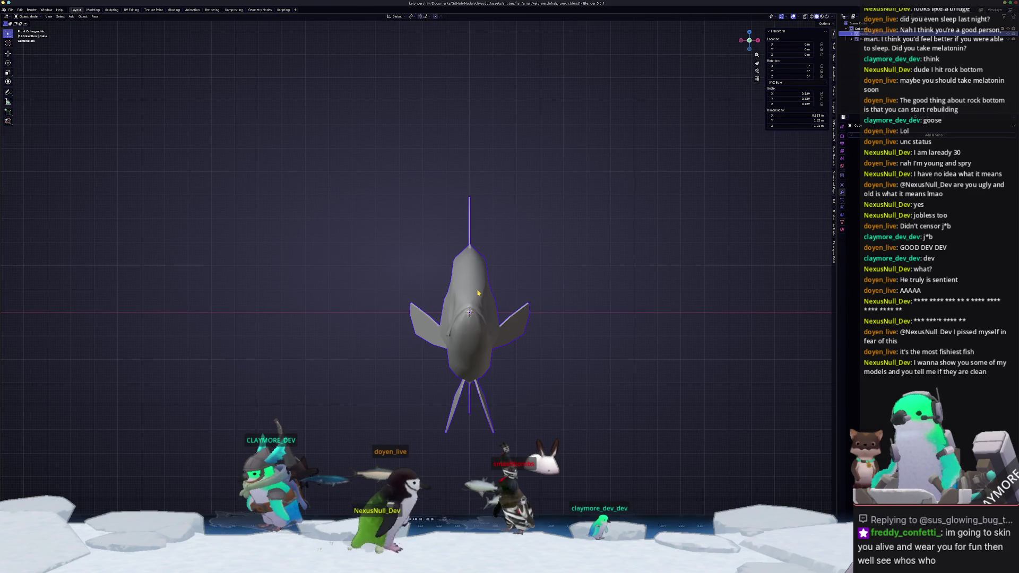
scroll(482, 285, "up", 2)
middle_click_drag(482, 285, 433, 242, "shift")
scroll(432, 243, "up", 1)
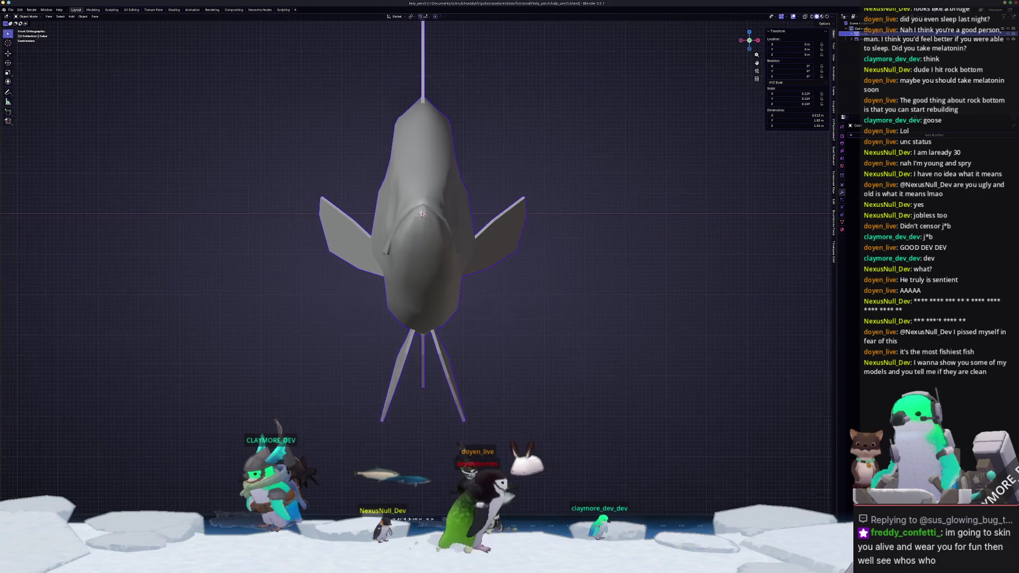
Apply Shade Auto Smooth to the perch.
right_click(431, 243)
left_click(415, 224)
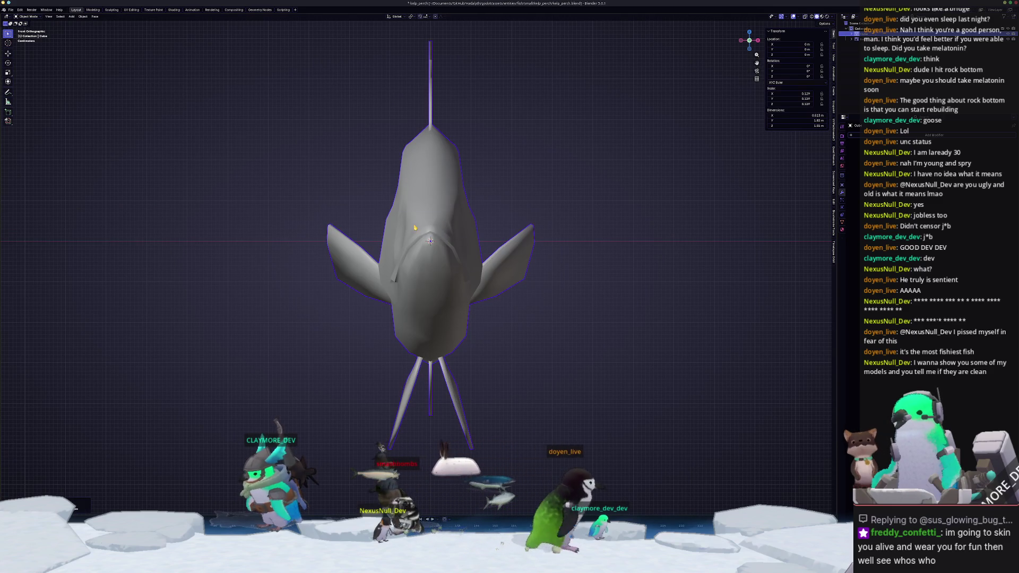
right_click(438, 243)
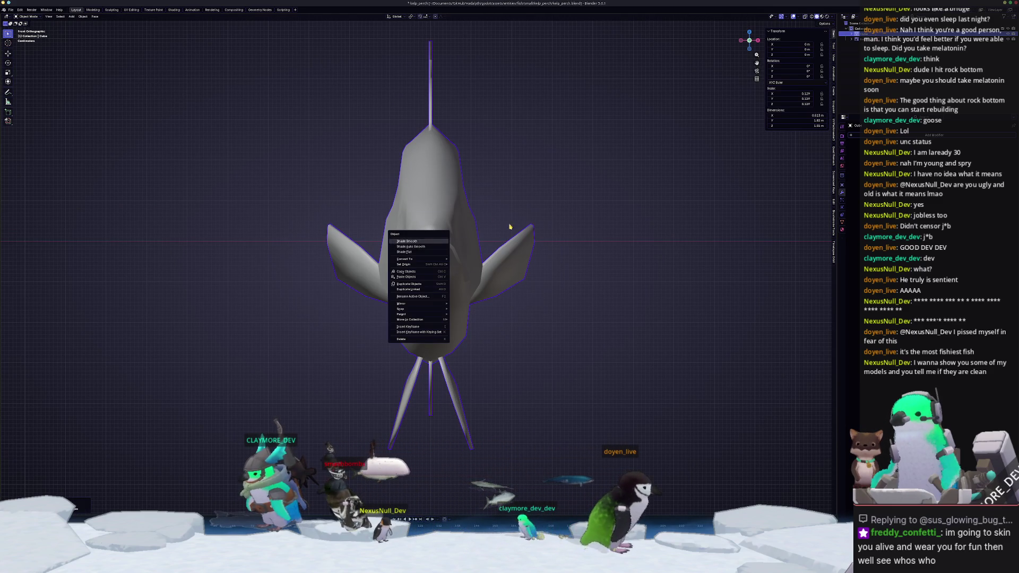
mouse_move(548, 228)
middle_mouse_down()
mouse_move(418, 248)
mouse_move(509, 249)
mouse_move(516, 257)
middle_mouse_up()
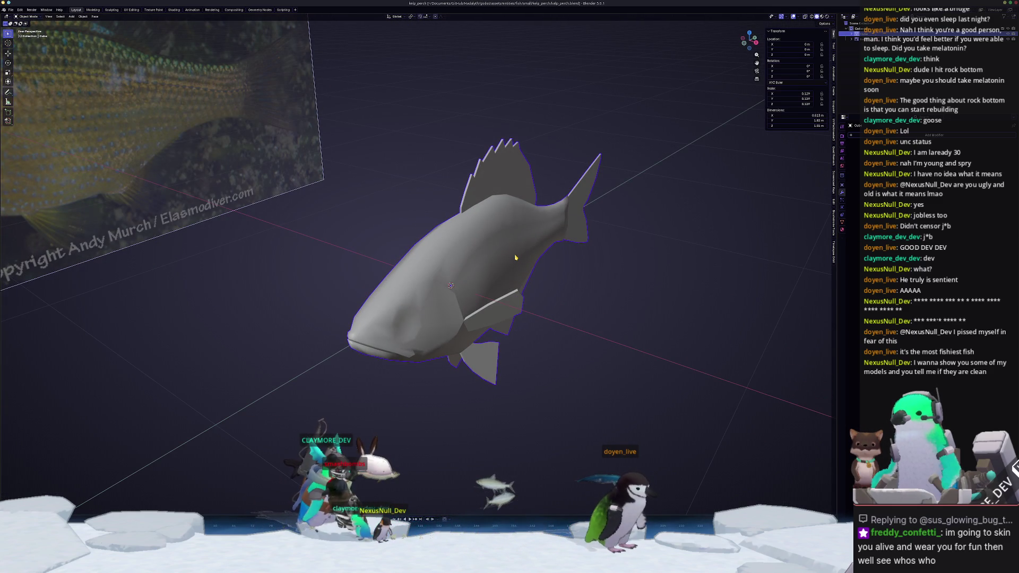
Rename the fish object to kelp_perch.
key("F2")
type("help_perch")
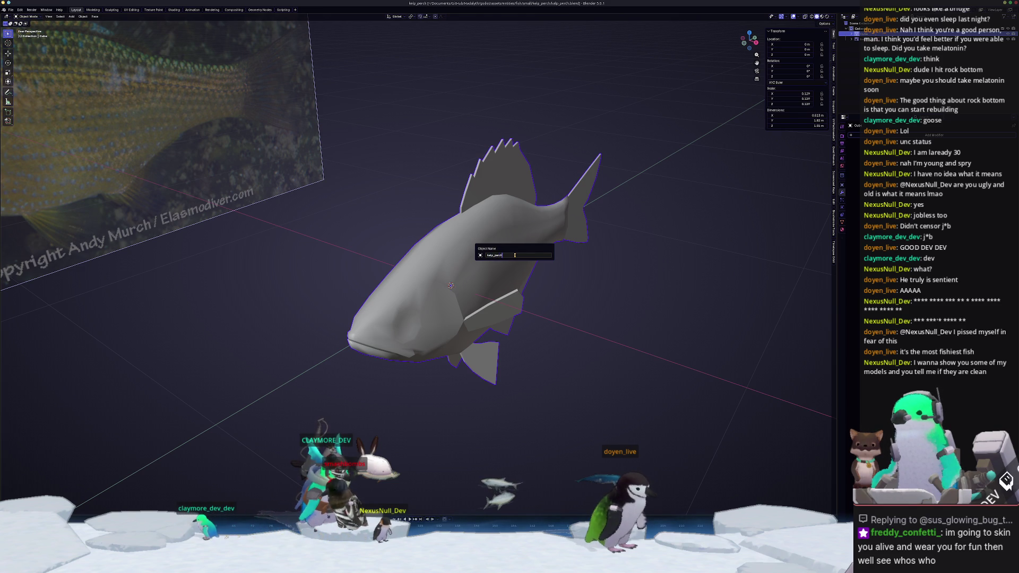
key("Return")
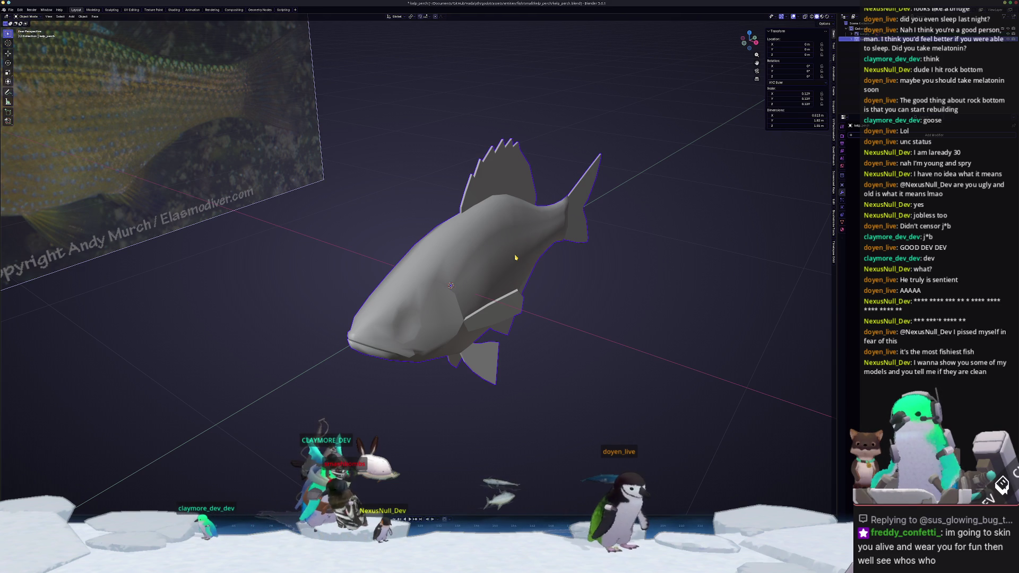
key("F2")
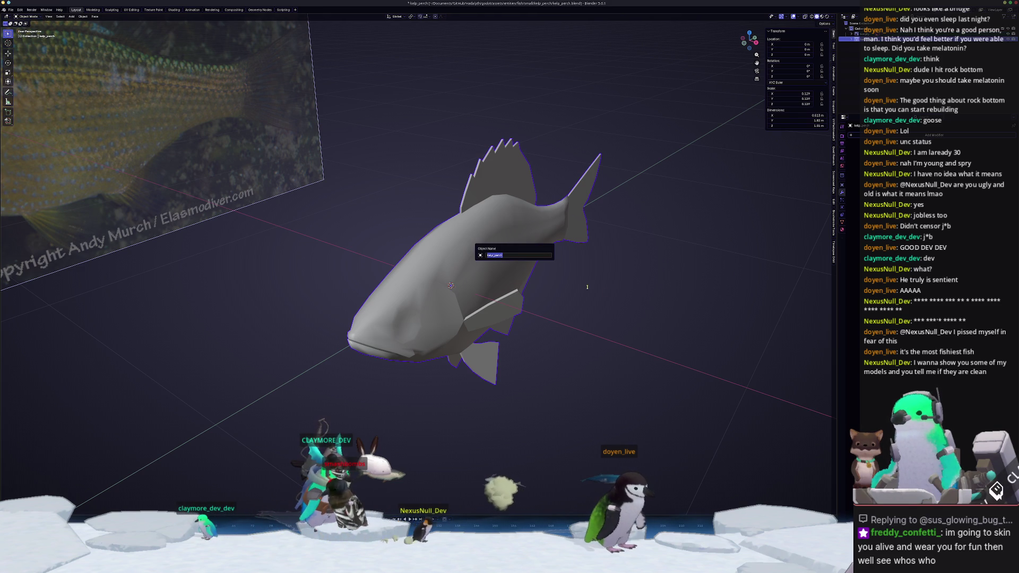
key("Escape")
Apply the fish's scale so it reads 1.000, and save the file.
mouse_move(593, 293)
middle_mouse_down()
mouse_move(593, 277)
mouse_move(761, 241)
middle_mouse_up()
key("Tab")
key("Tab")
key("ctrl+a")
left_click(593, 286)
key("ctrl+s")
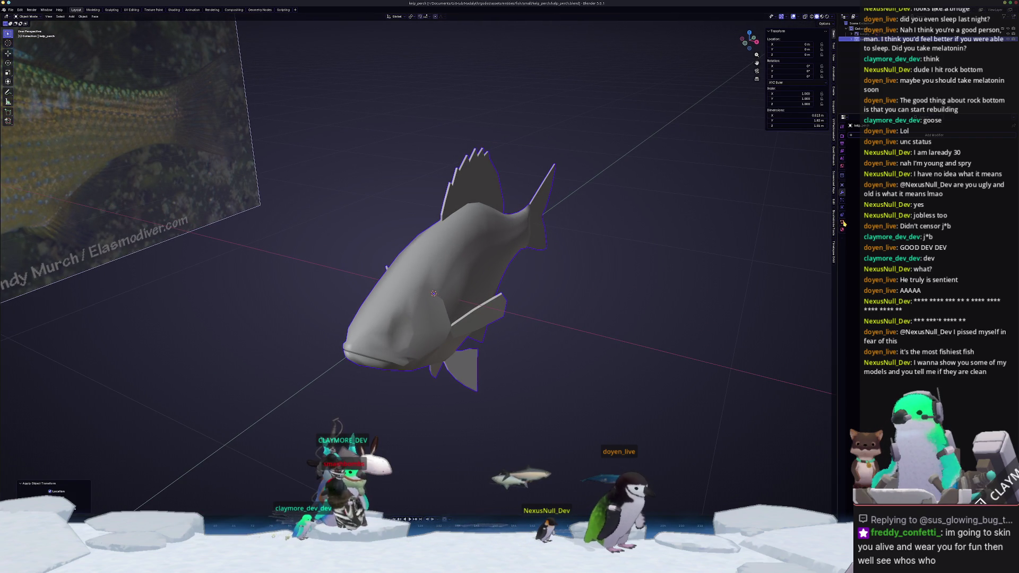
Add a new color attribute to the fish in its mesh data properties.
left_click(843, 221)
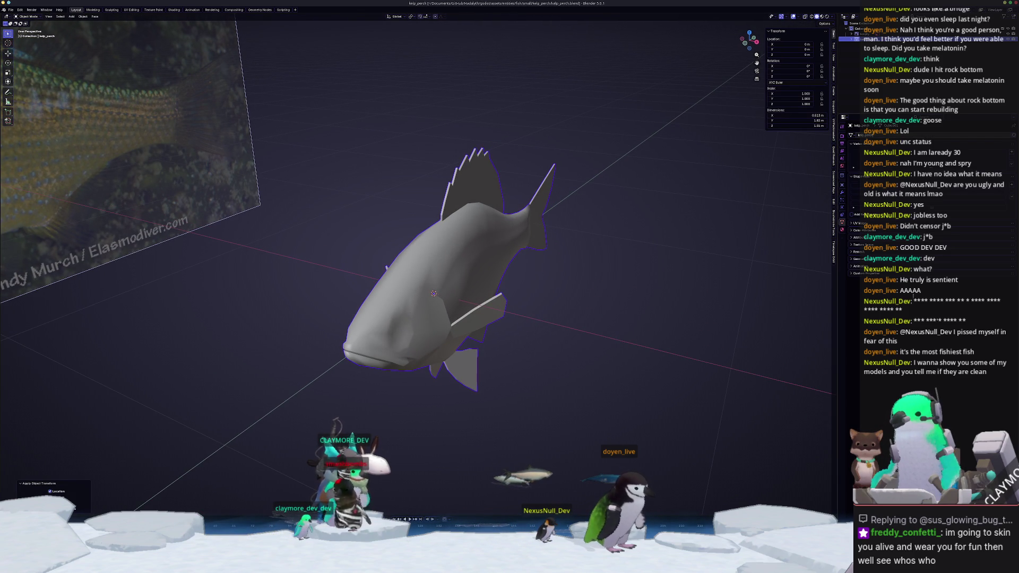
left_click(933, 206)
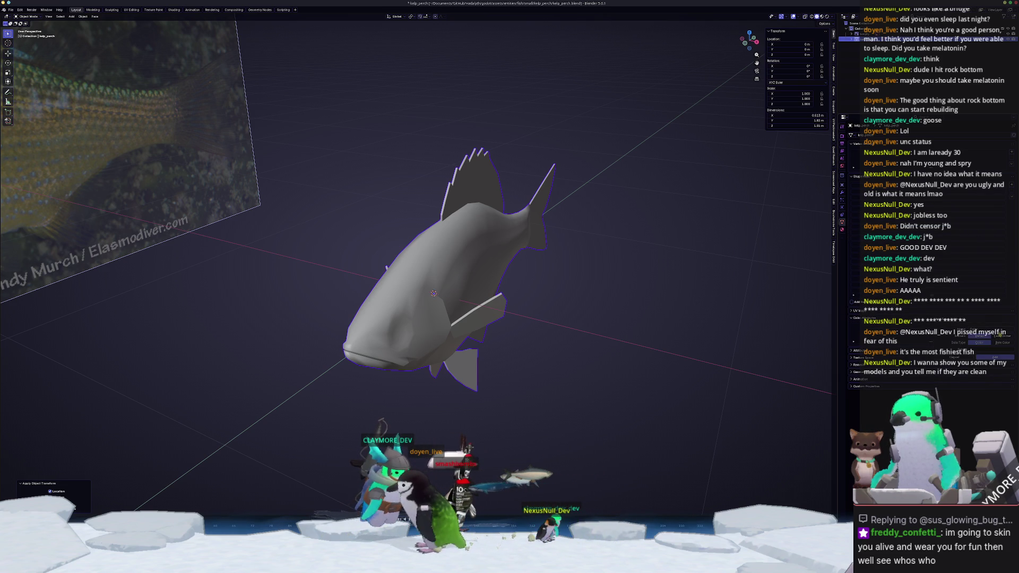
left_click(992, 359)
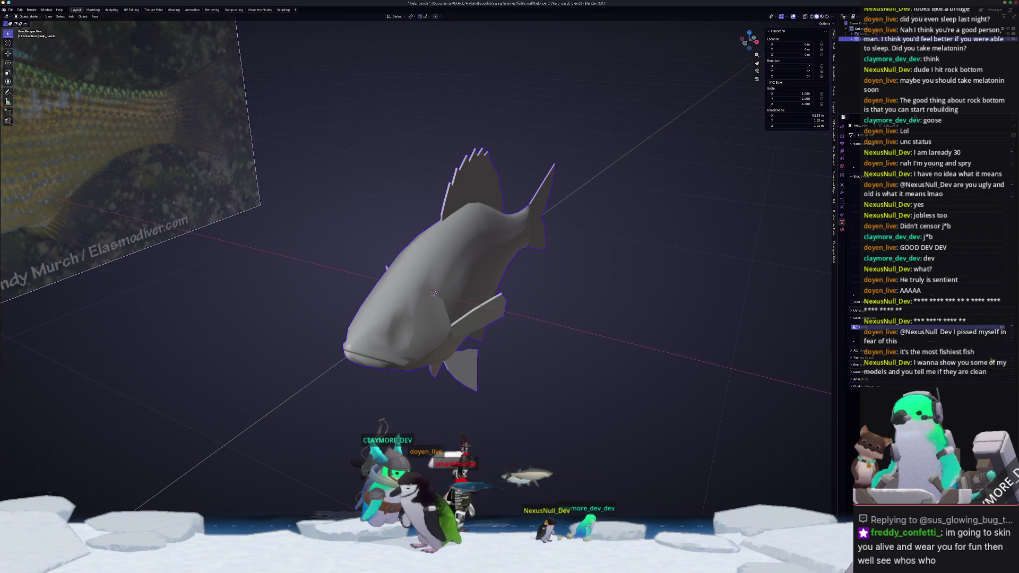
Apply the fish's location and save the file again.
key("ctrl+a")
left_click(453, 295)
key("ctrl+s")
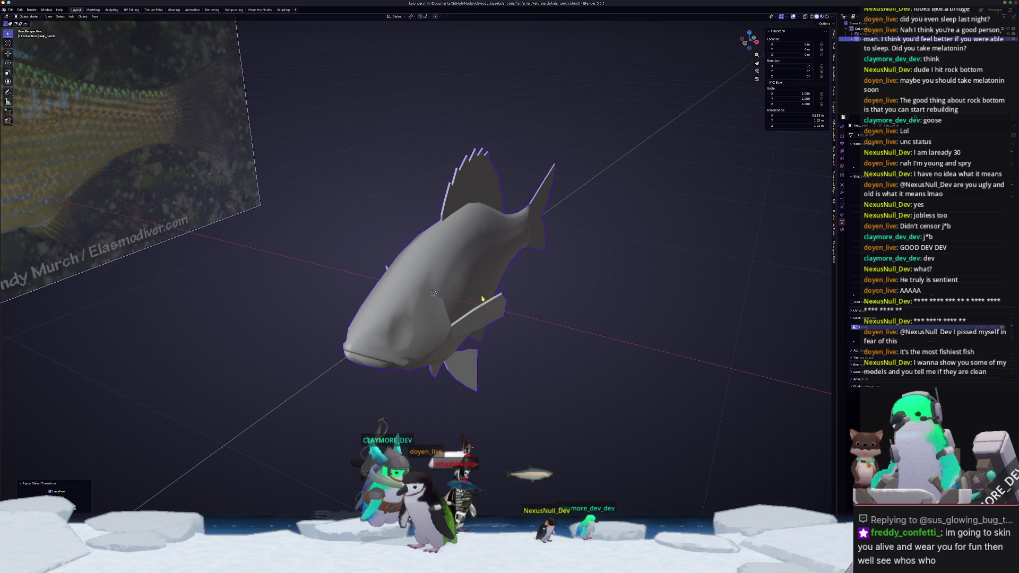
Switch to the Shading workspace and create a new material for the fish.
left_click(175, 10)
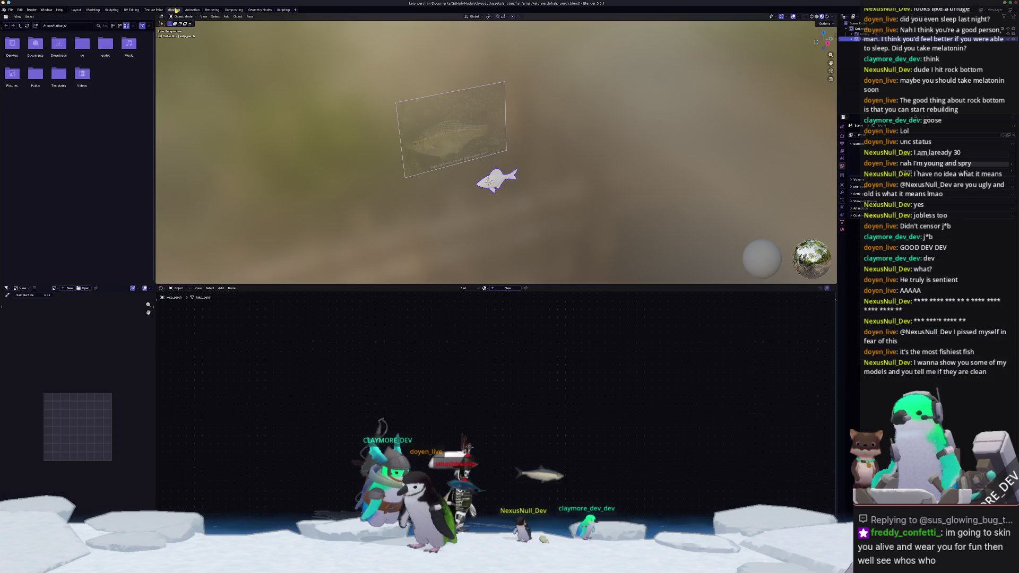
mouse_move(502, 252)
middle_mouse_down()
mouse_move(553, 233)
mouse_move(466, 223)
mouse_move(496, 209)
mouse_move(499, 247)
mouse_move(477, 255)
middle_mouse_up()
scroll(495, 209, "up", 3)
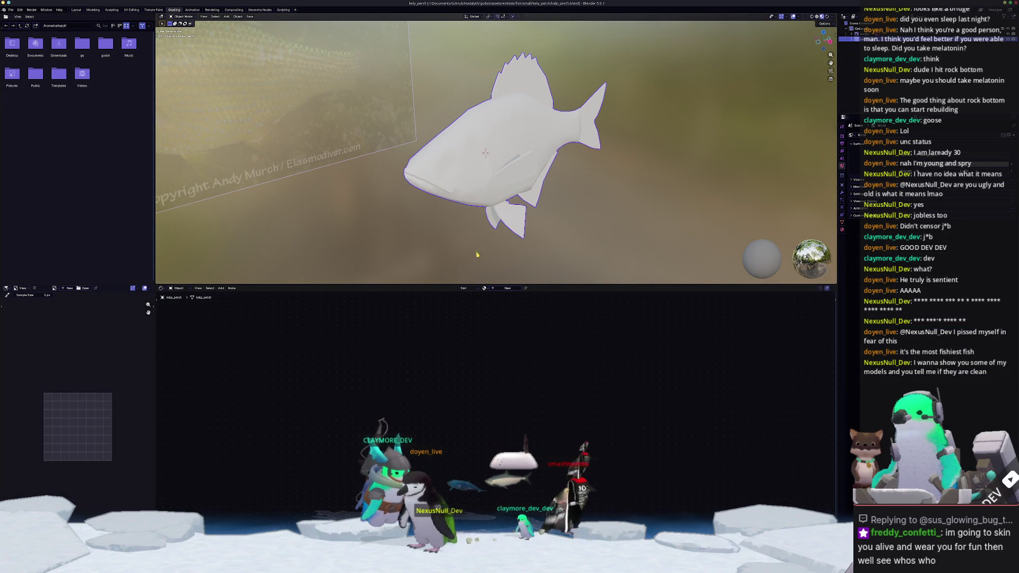
left_click(504, 289)
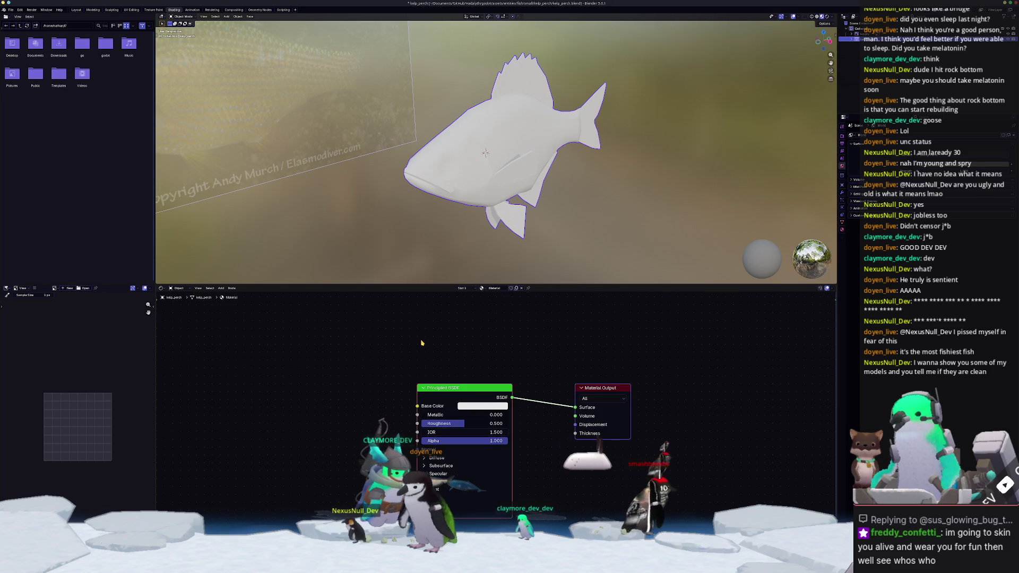
Add a Texture Coordinate node, delete the Principled BSDF, and place it beside Material Output.
key("shift+a")
type("texture coord")
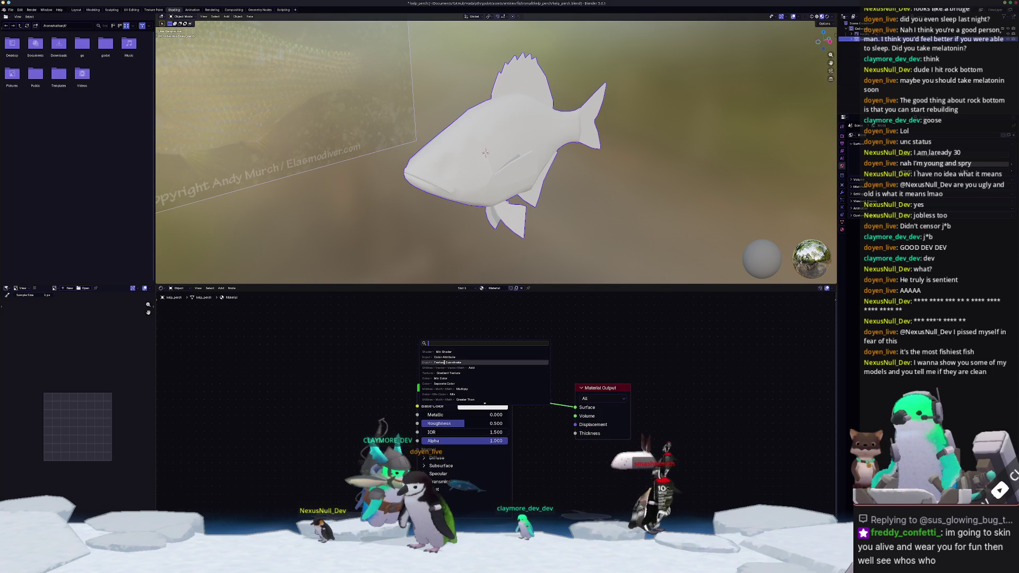
key("Return")
left_click(291, 353)
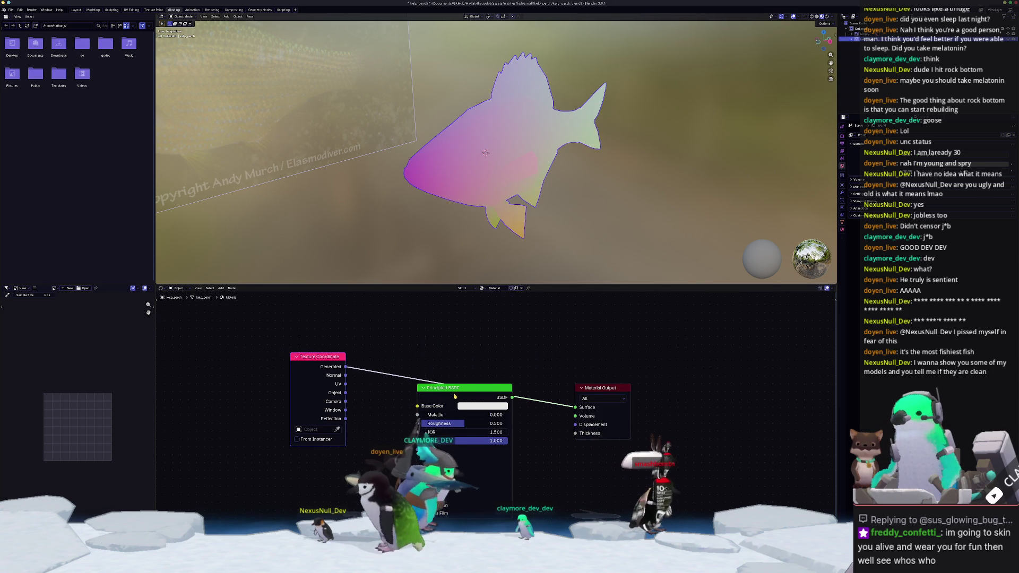
key("ctrl+x")
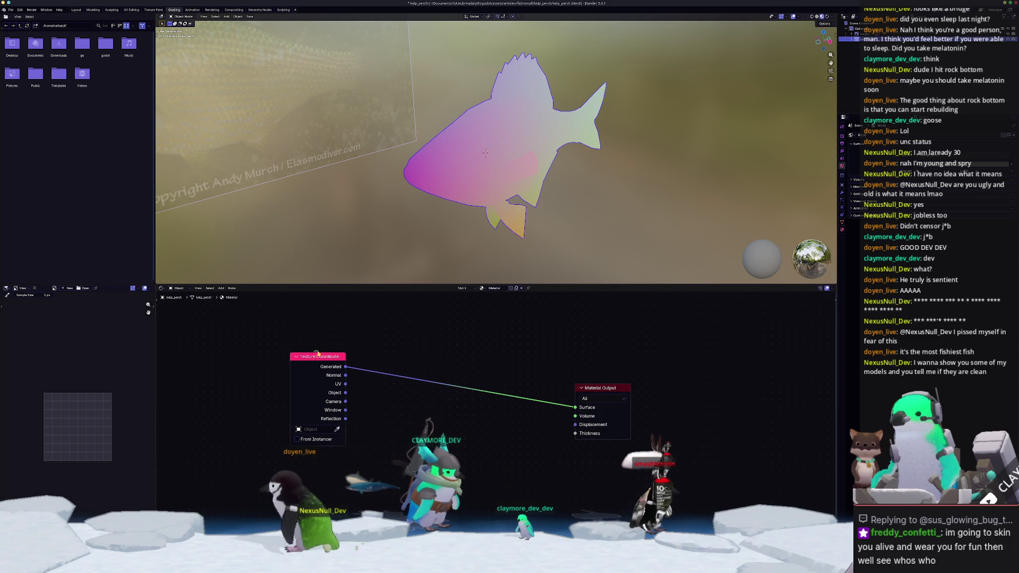
left_click_drag(317, 353, 515, 384)
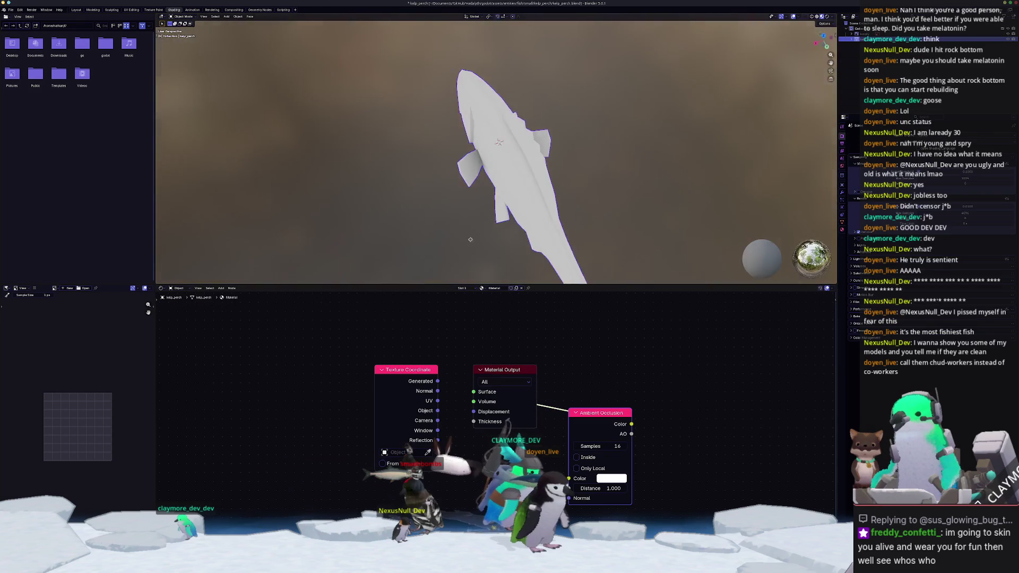
Add an Image Texture node holding a new image named AO.
middle_click_drag(544, 206, 559, 215)
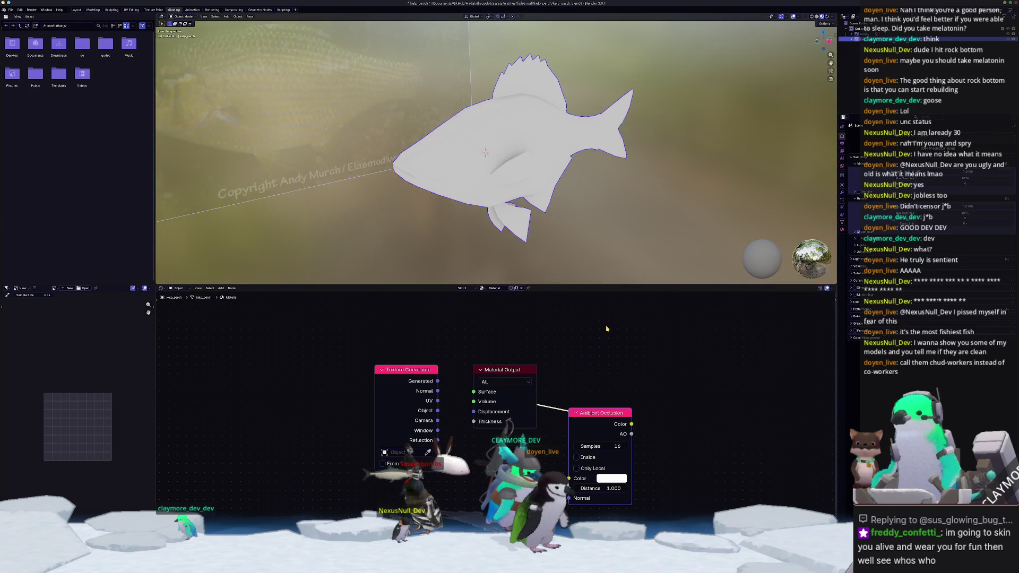
left_click(607, 327)
type("te")
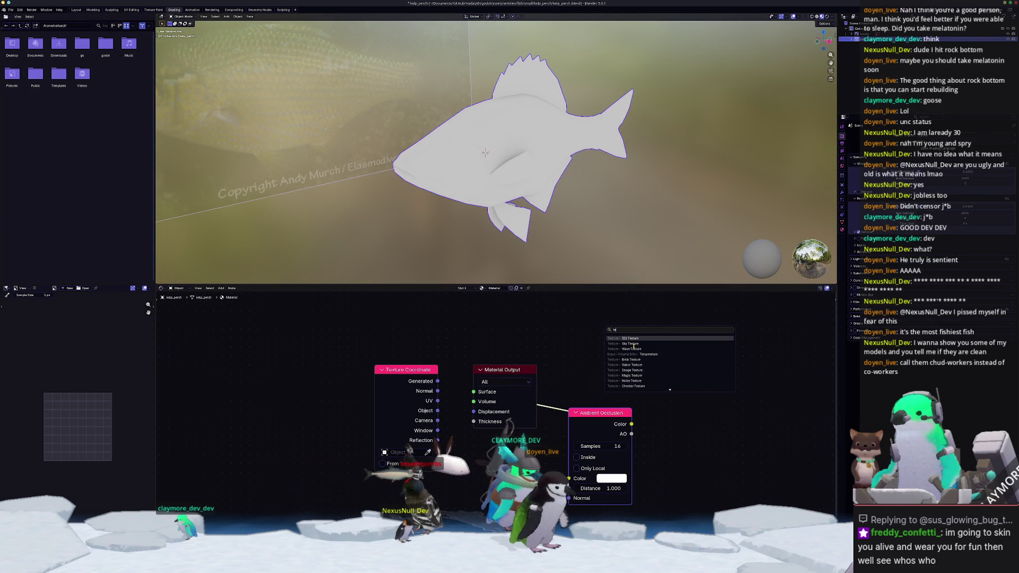
type("xture")
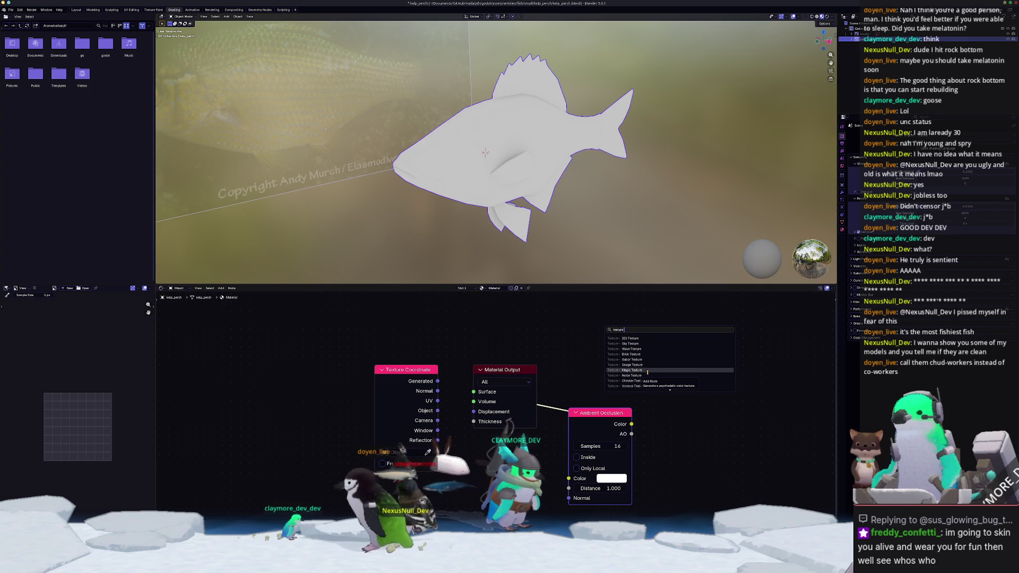
left_click(631, 365)
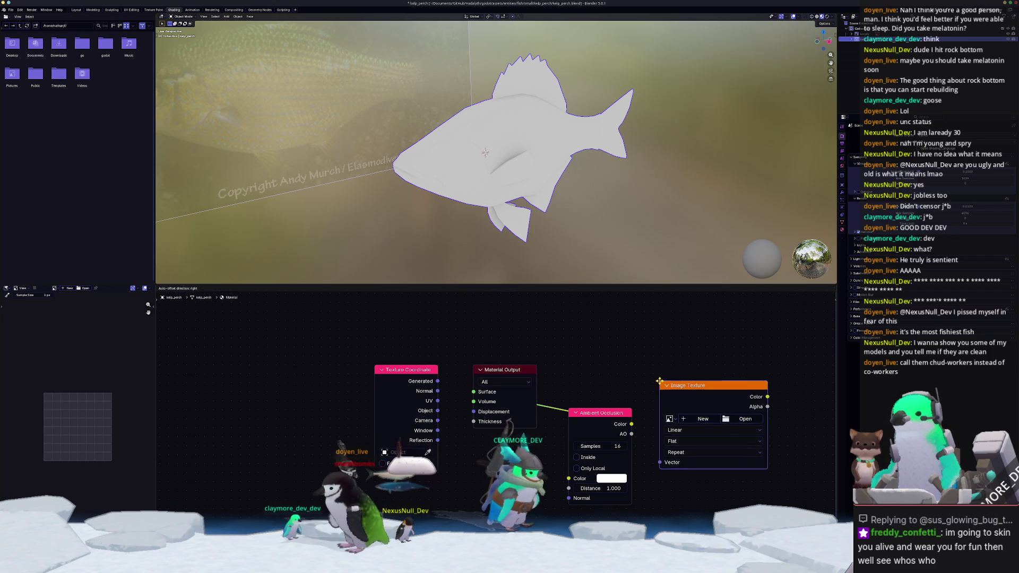
left_click(701, 422)
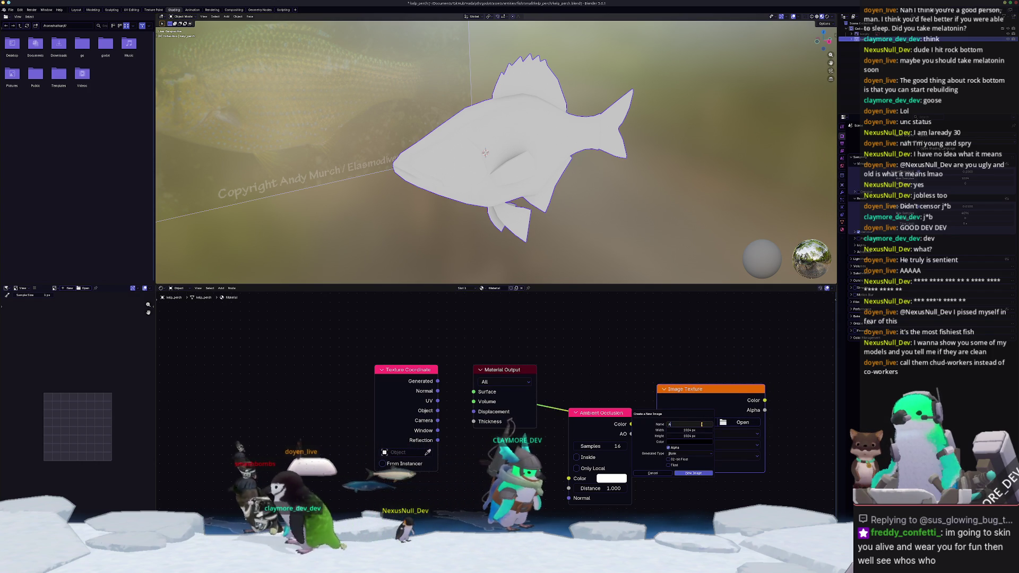
type("O")
key("Return")
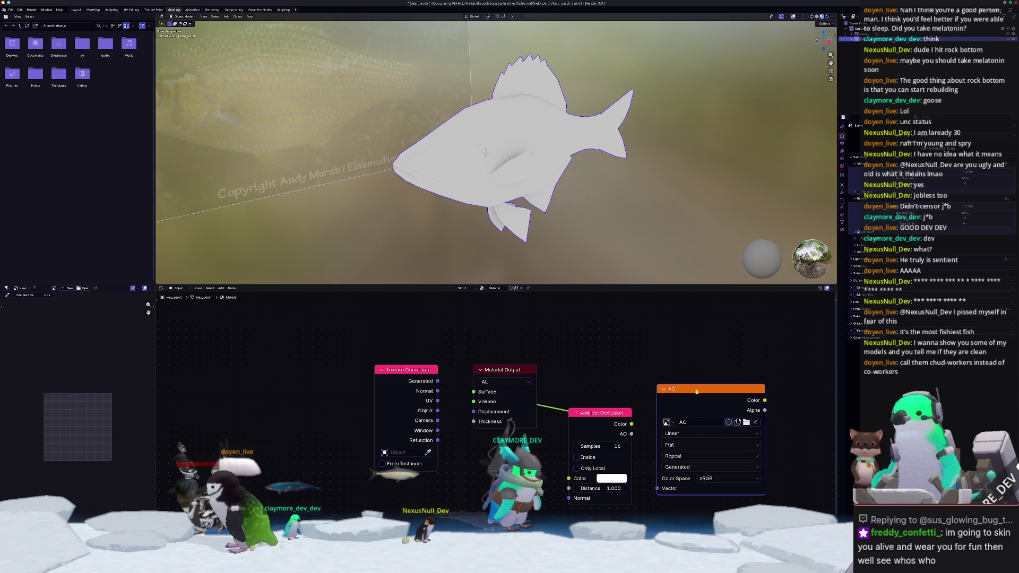
mouse_move(696, 391)
left_mouse_down()
mouse_move(713, 406)
mouse_move(702, 407)
left_mouse_up()
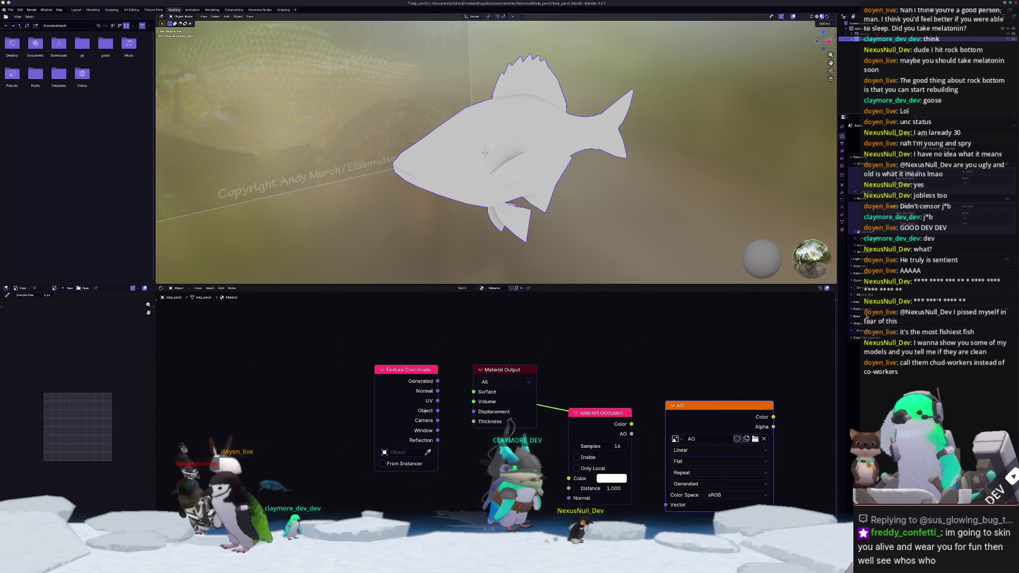
Expand bake settings, show AO in the image editor, and reconnect Ambient Occlusion to the output.
left_click(857, 316)
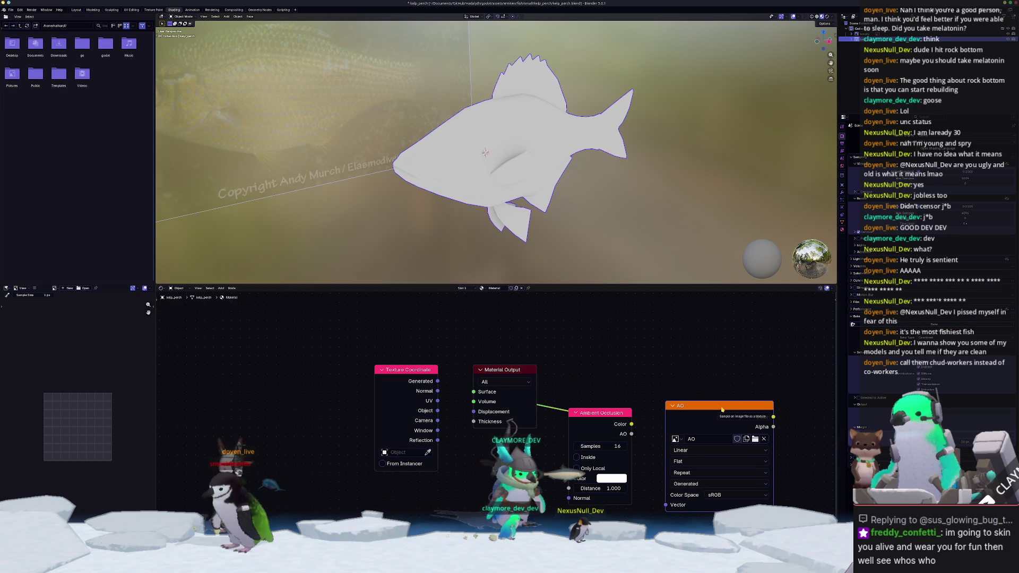
left_click(722, 409)
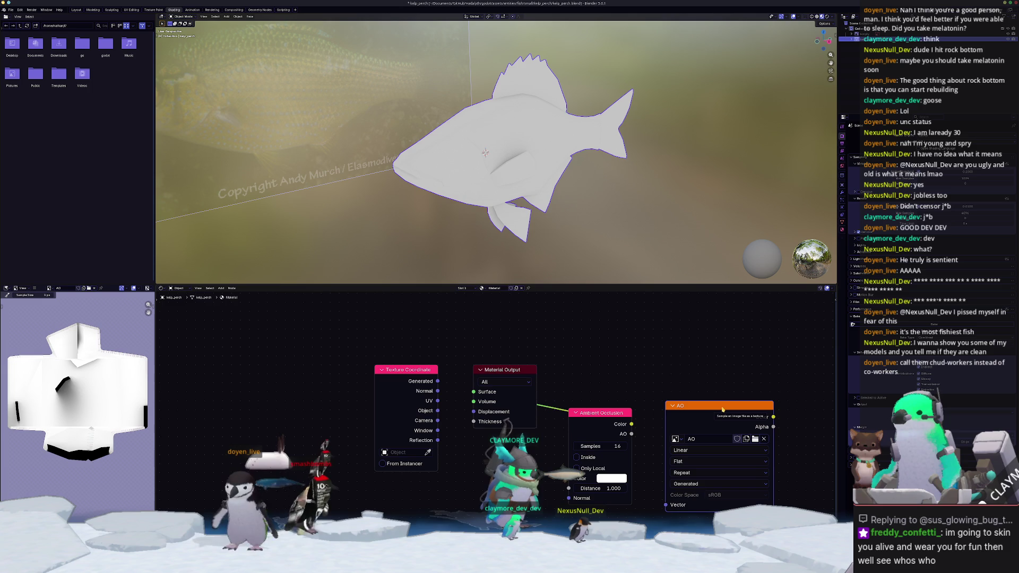
left_click(723, 410, "ctrl+shift")
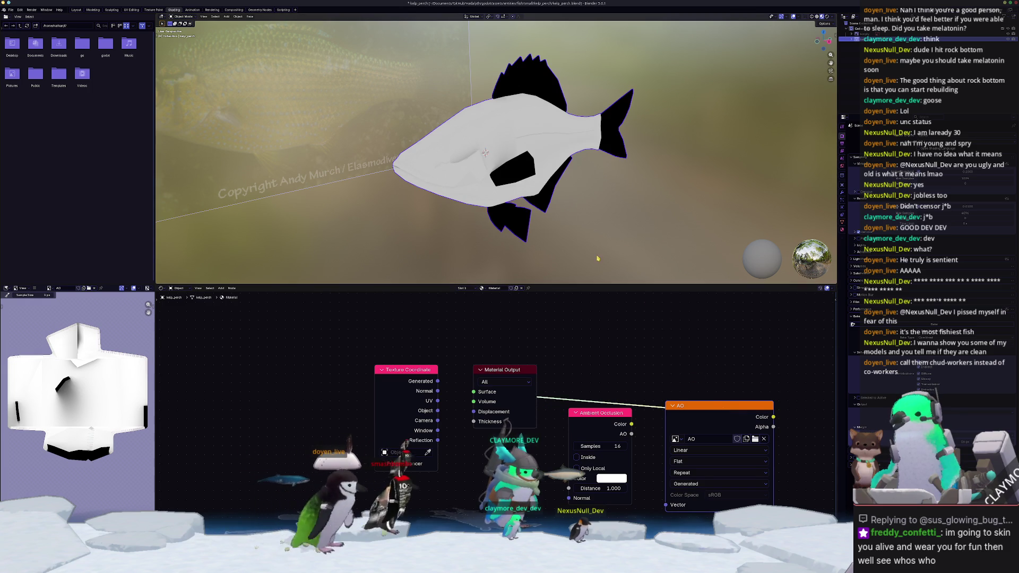
mouse_move(435, 229)
middle_mouse_down()
mouse_move(513, 227)
mouse_move(581, 246)
middle_mouse_up()
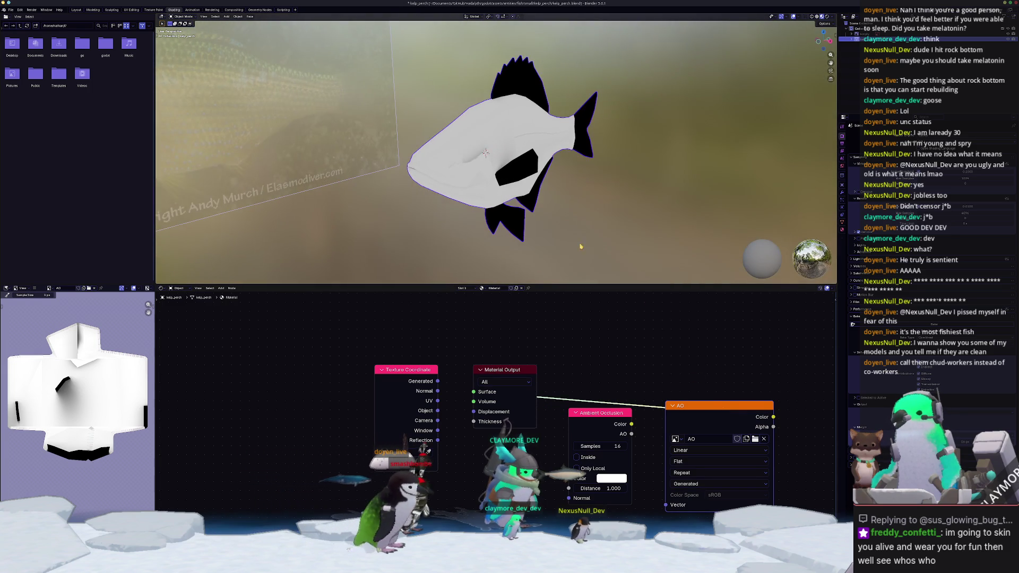
left_click(594, 419, "ctrl+shift")
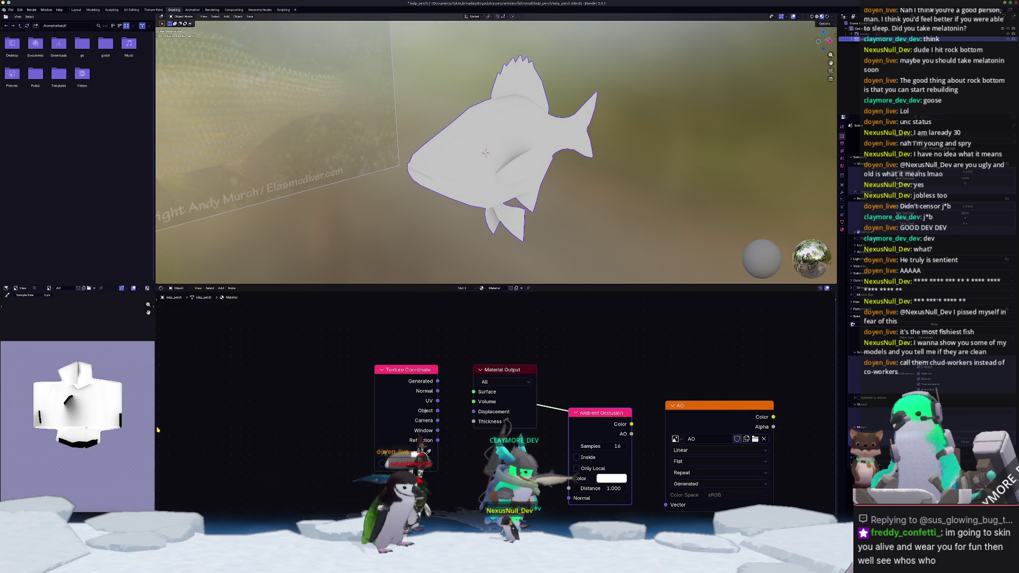
left_click_drag(155, 427, 307, 427)
Link the Texture Coordinate's Generated output to the material surface.
scroll(159, 493, "up", 4)
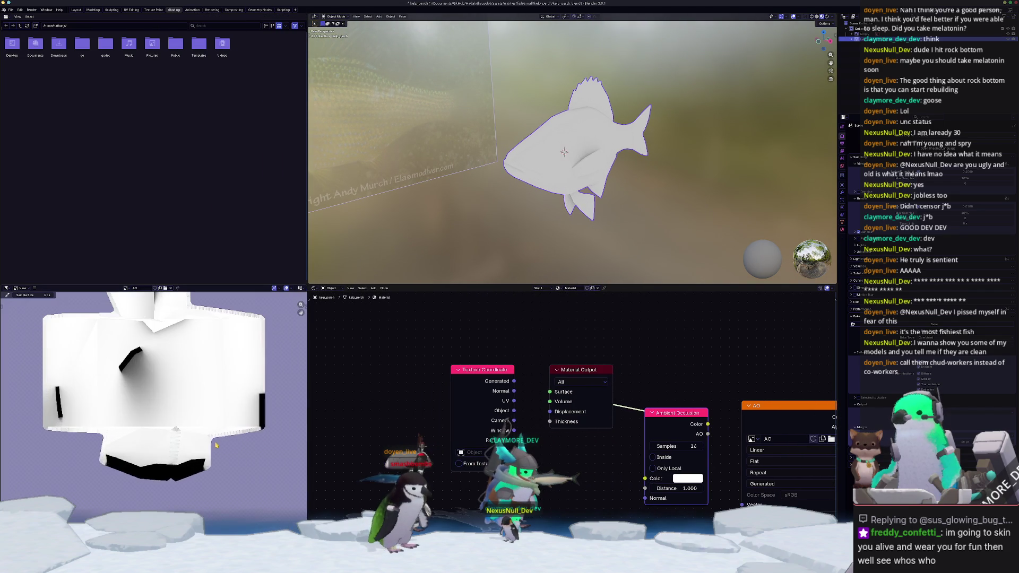
middle_click_drag(158, 493, 164, 546)
scroll(170, 428, "down", 1)
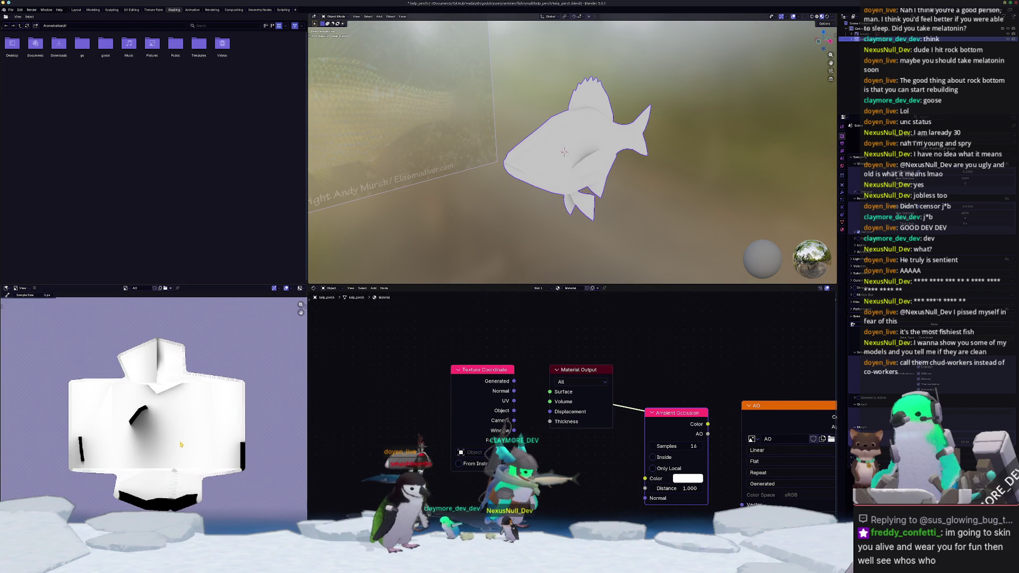
scroll(181, 447, "down", 1)
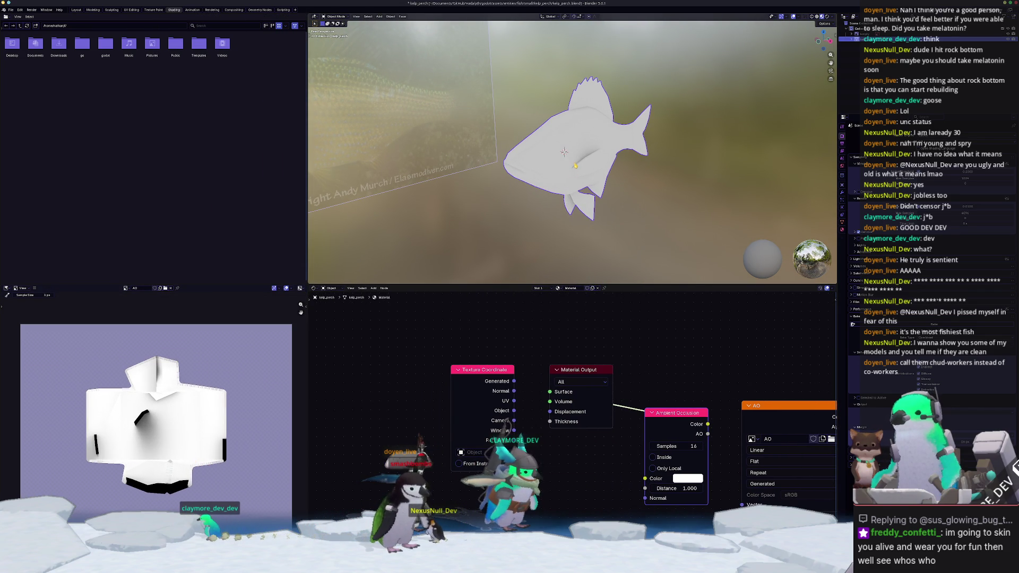
scroll(575, 169, "up", 1)
left_click_drag(513, 381, 550, 391)
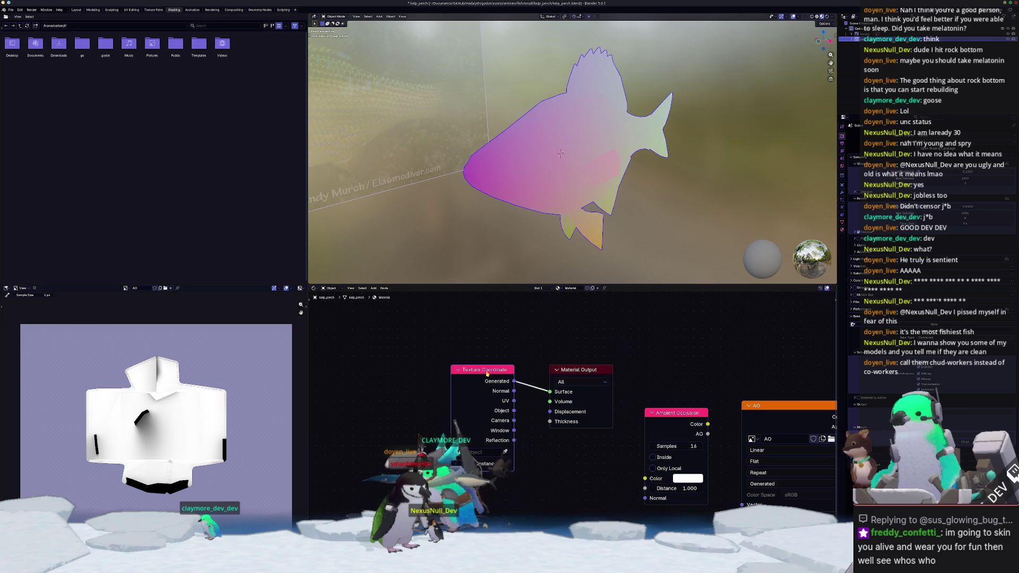
Add a Color Attribute node set to Color, then apply the fish's transforms.
key("shift+a")
left_click(611, 339)
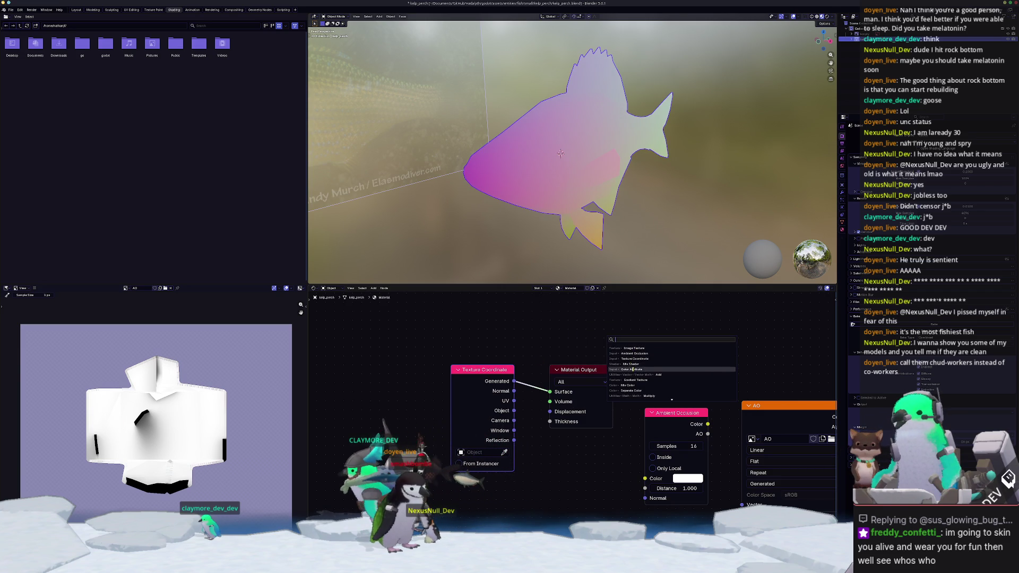
left_click(632, 369)
left_click(637, 326)
left_click(654, 357)
left_click(674, 370)
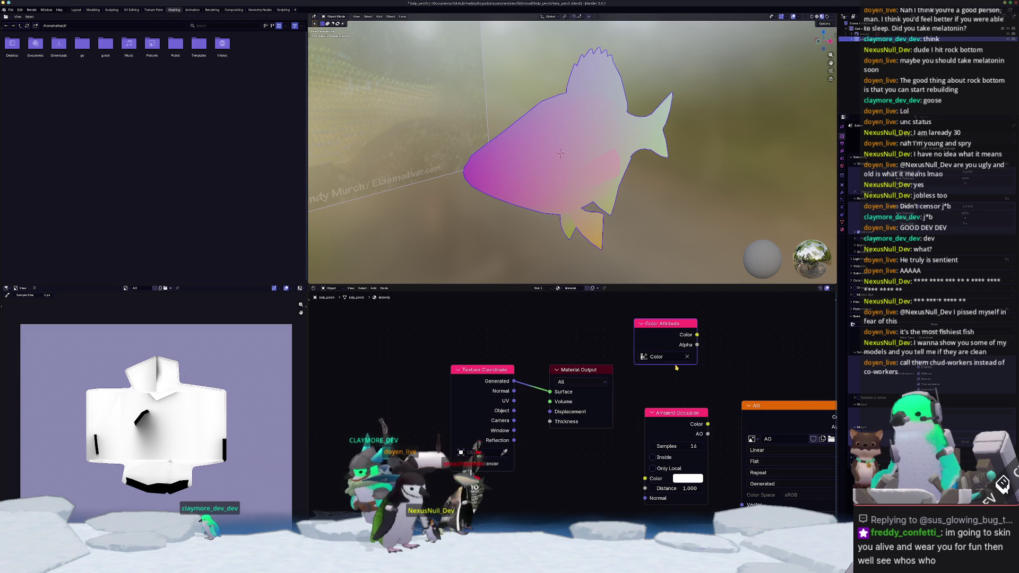
key("ctrl+a")
left_click(631, 197)
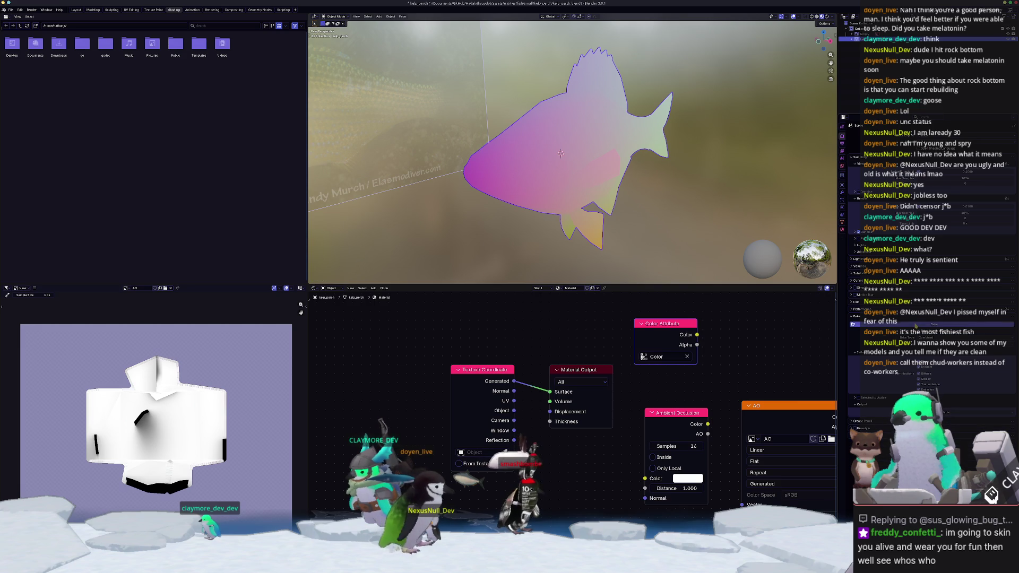
Open the UV Editing workspace and frame the fish mesh in a side view.
left_click(133, 10)
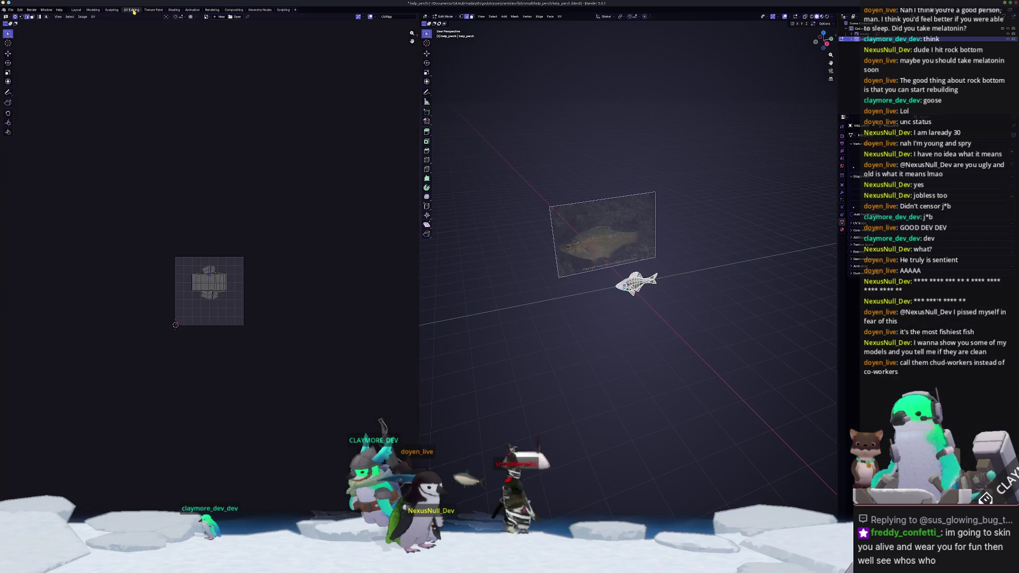
key("KP_Decimal")
key("Home")
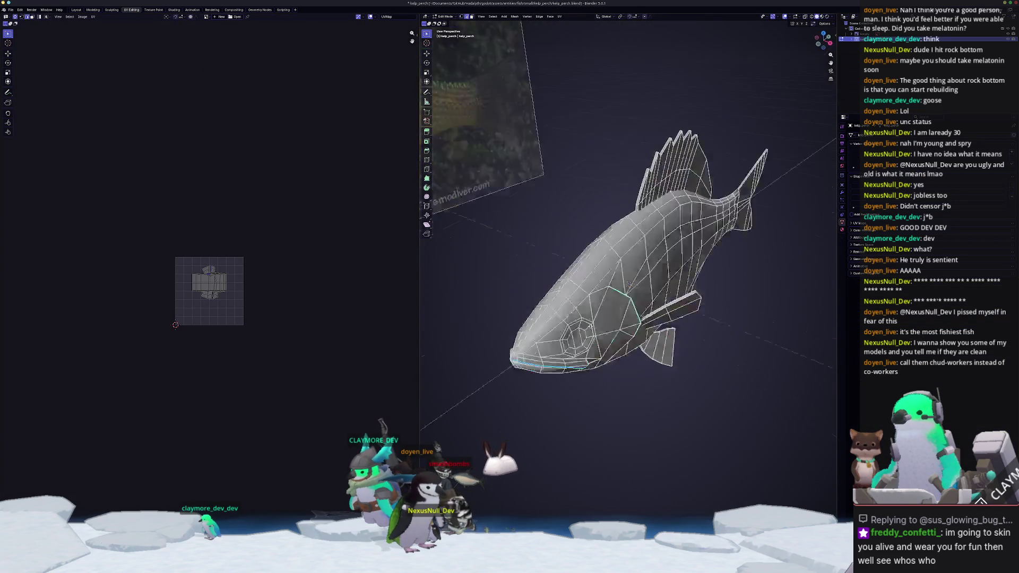
middle_click_drag(583, 276, 512, 262)
key("KP_3")
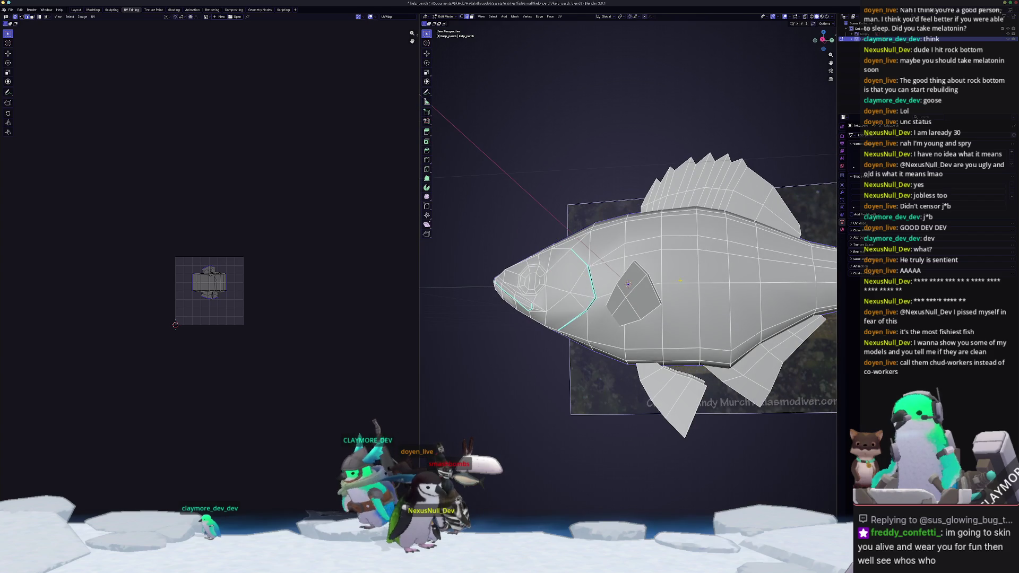
mouse_move(584, 286)
middle_mouse_down()
mouse_move(509, 284)
mouse_move(575, 288)
mouse_move(684, 215)
mouse_move(659, 262)
mouse_move(544, 228)
mouse_move(549, 267)
mouse_move(482, 220)
mouse_move(714, 256)
mouse_move(693, 289)
mouse_move(605, 173)
mouse_move(584, 273)
mouse_move(544, 217)
mouse_move(536, 239)
middle_mouse_up()
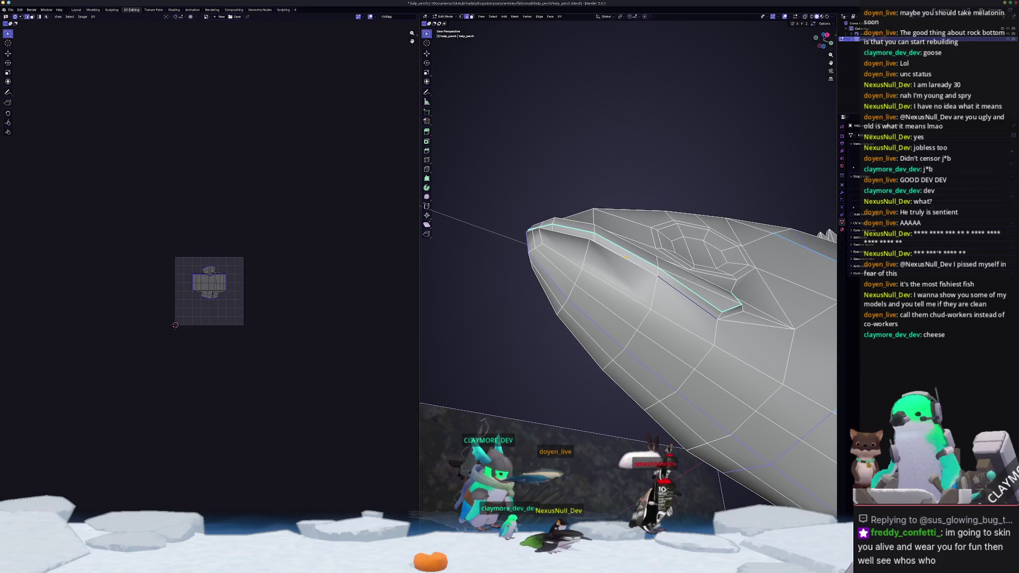
Orbit around the fish head with X-ray see-through display turned on.
mouse_move(625, 257)
middle_mouse_down()
mouse_move(603, 278)
mouse_move(558, 259)
mouse_move(563, 212)
mouse_move(528, 196)
middle_mouse_up()
key("alt+z")
key("alt+z")
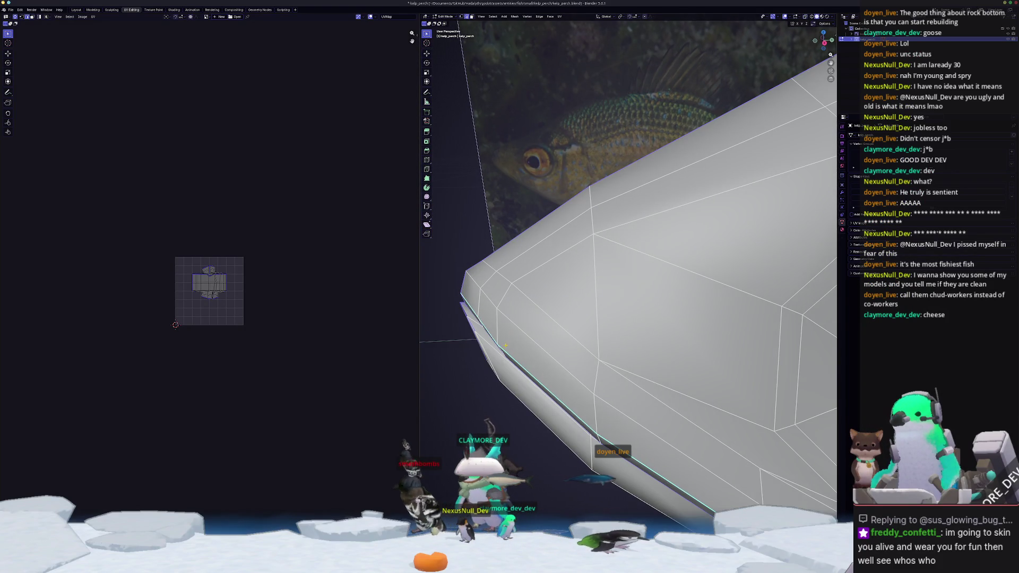
mouse_move(492, 349)
middle_mouse_down()
mouse_move(509, 342)
mouse_move(495, 349)
mouse_move(573, 357)
mouse_move(660, 319)
mouse_move(671, 368)
mouse_move(596, 359)
mouse_move(639, 321)
mouse_move(612, 350)
mouse_move(671, 332)
mouse_move(629, 370)
middle_mouse_up()
key("alt+z")
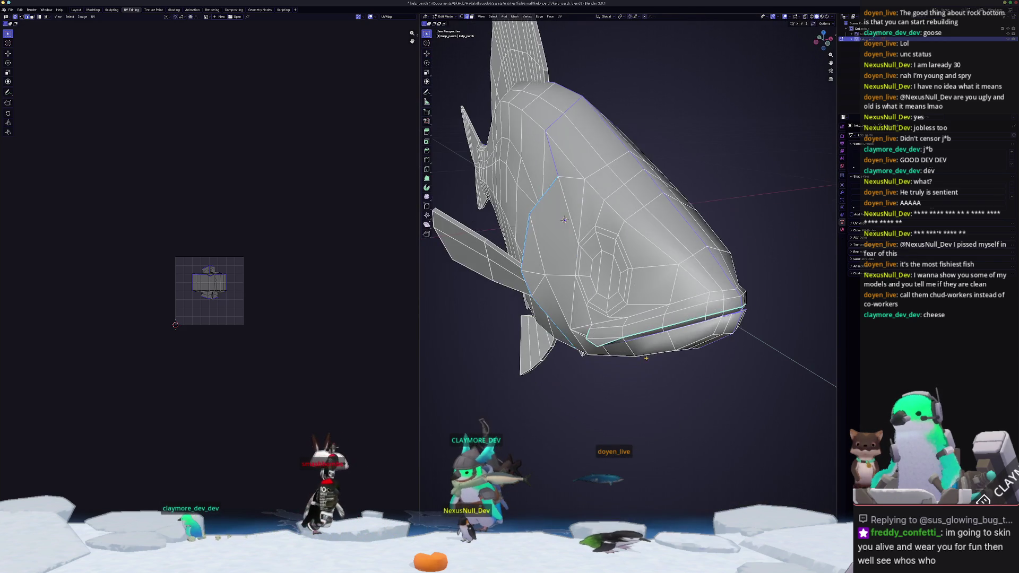
Mark the chosen edges as seams and unwrap the whole fish mesh.
key("ctrl+e")
left_click(618, 466)
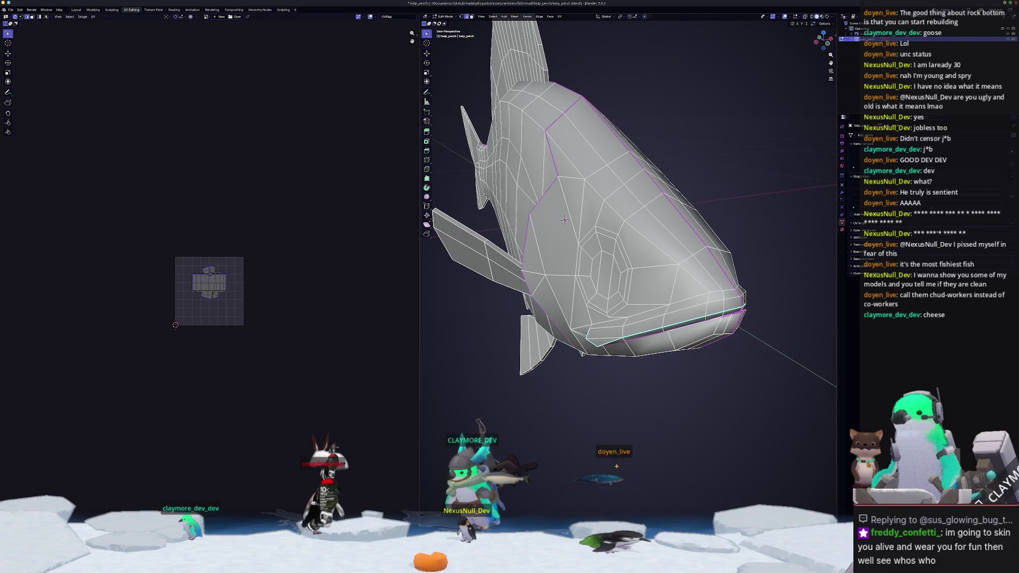
key("a")
key("alt+a")
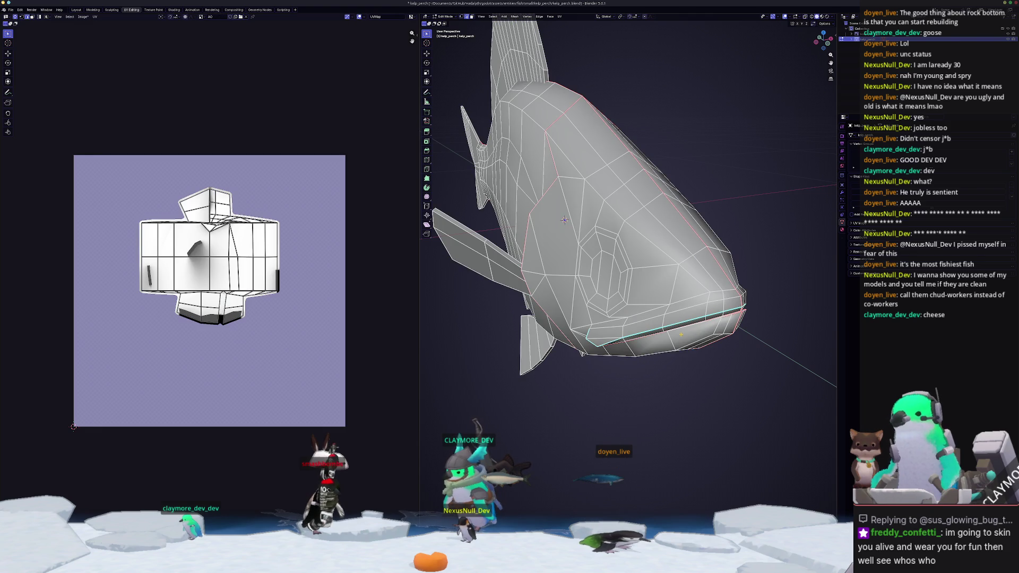
key("a")
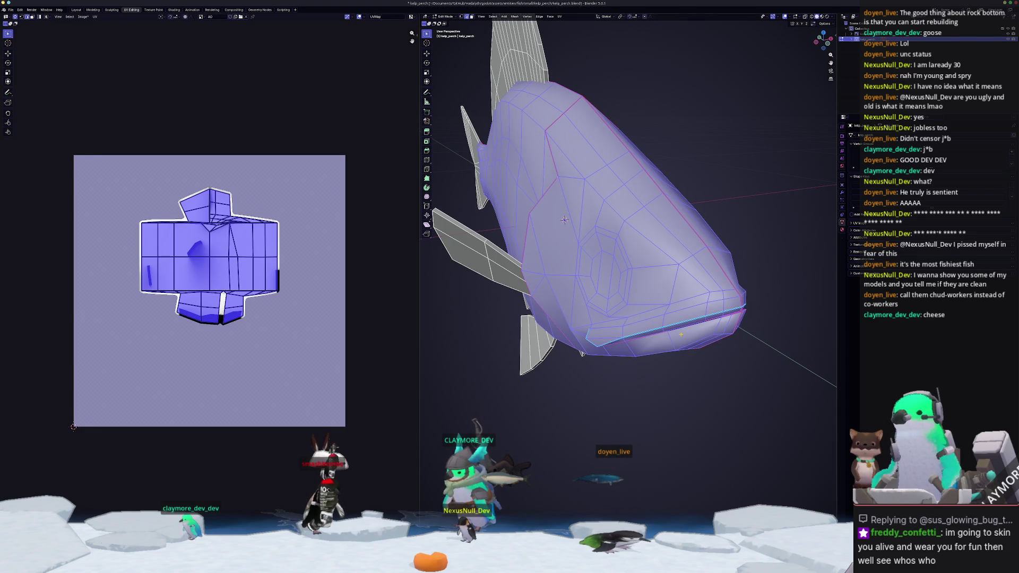
left_click(561, 16)
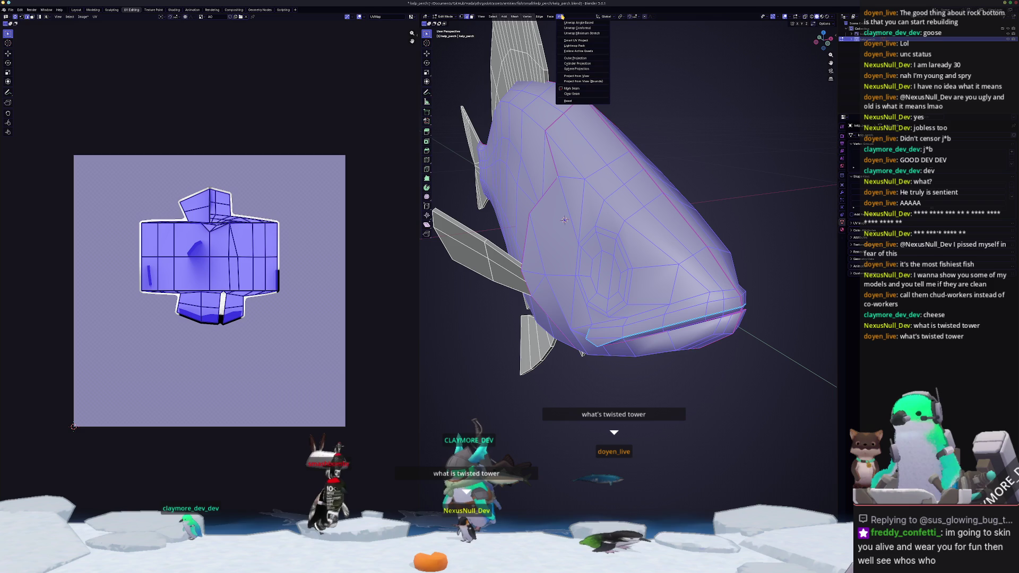
left_click(572, 33)
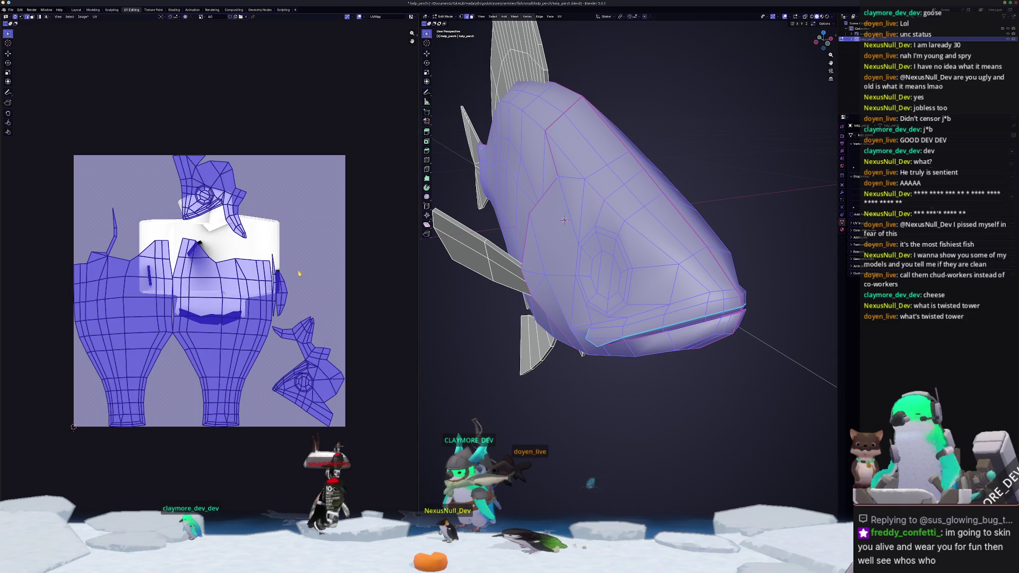
Check an edge in the UV layout, then select all and symmetrize the fish mesh.
left_click(310, 357)
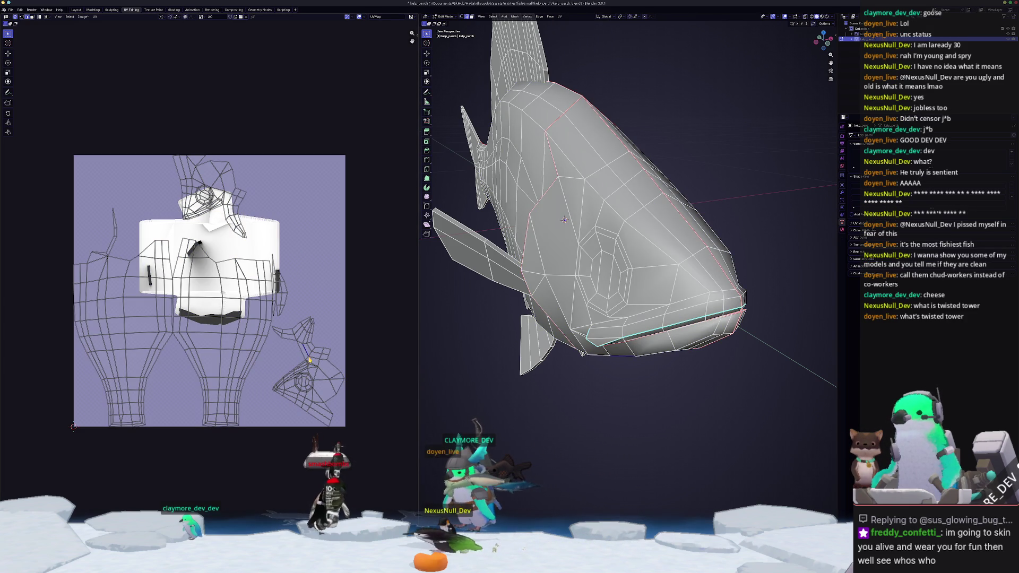
scroll(310, 359, "up", 3)
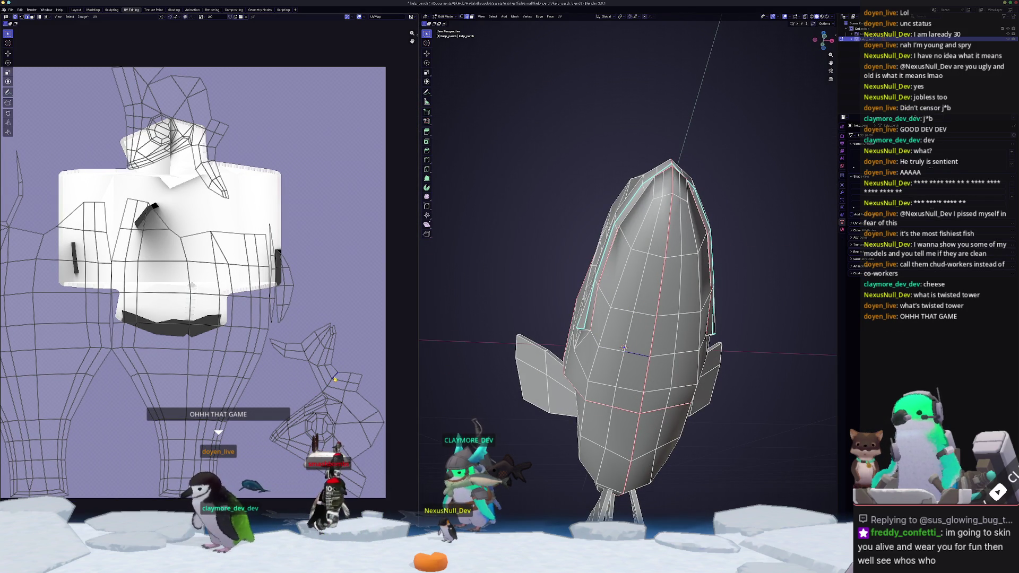
left_click(330, 387)
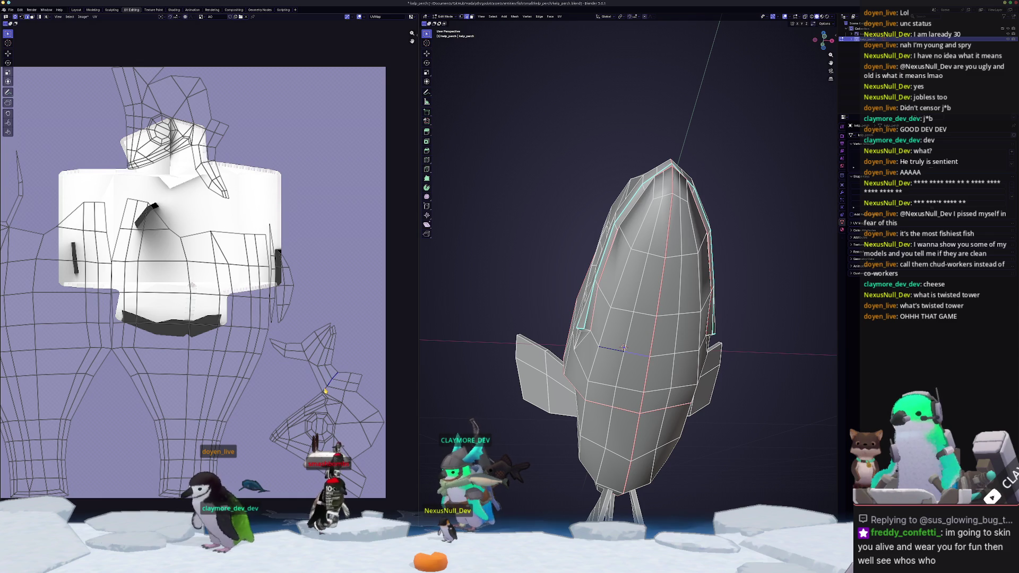
scroll(326, 374, "down", 1)
mouse_move(520, 371)
middle_mouse_down()
mouse_move(552, 360)
mouse_move(511, 367)
mouse_move(525, 250)
mouse_move(506, 132)
middle_mouse_up()
key("a")
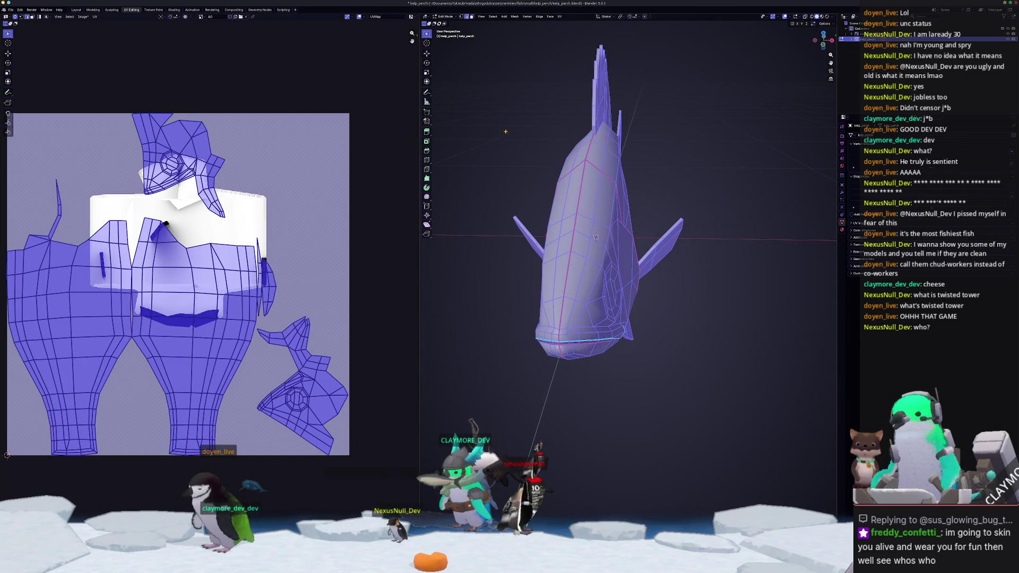
left_click(515, 16)
left_click(524, 93)
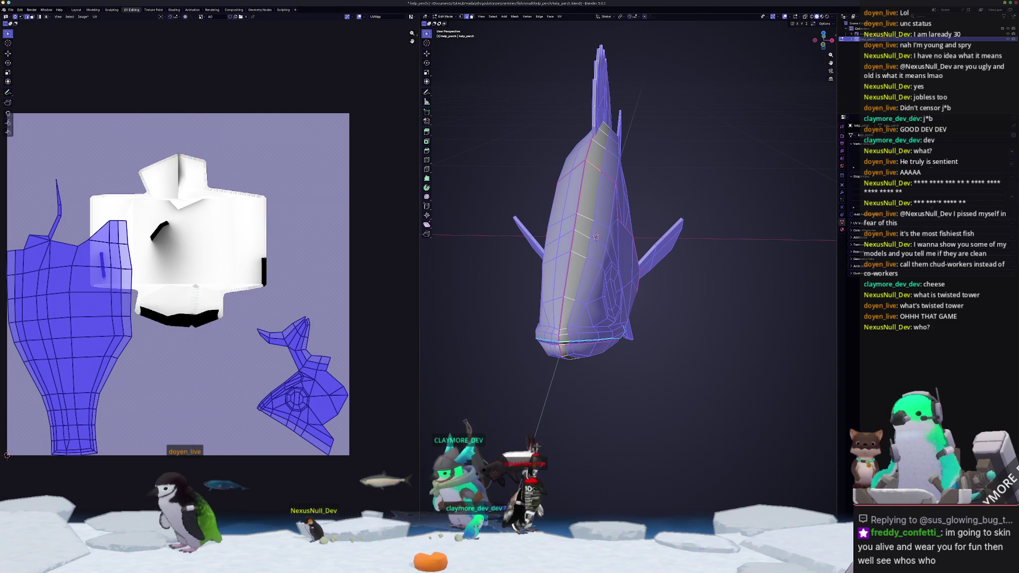
Re-unwrap the body and head with Minimum Stretch.
key("ctrl+z")
middle_click_drag(517, 441, 529, 139)
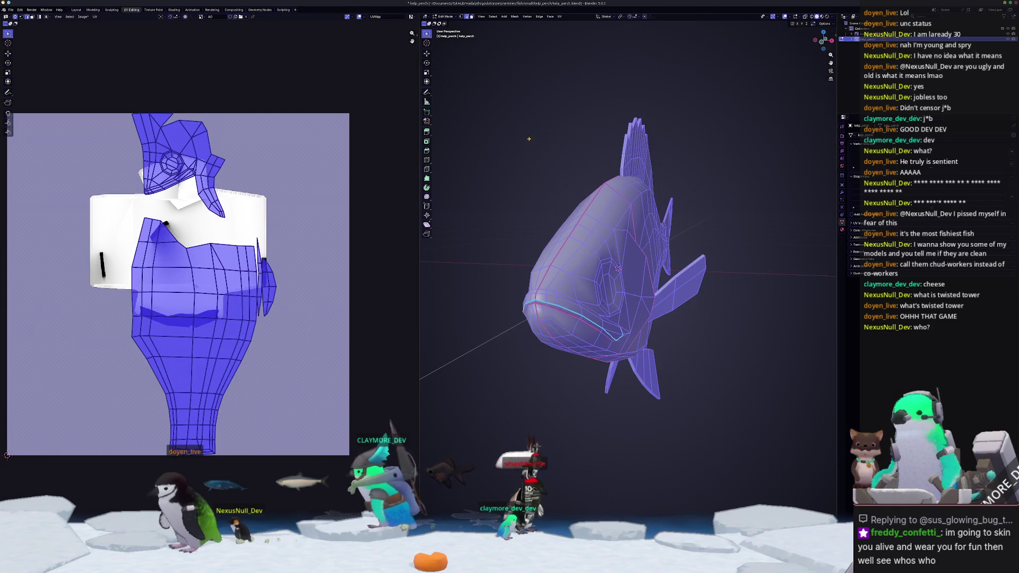
left_click(560, 16)
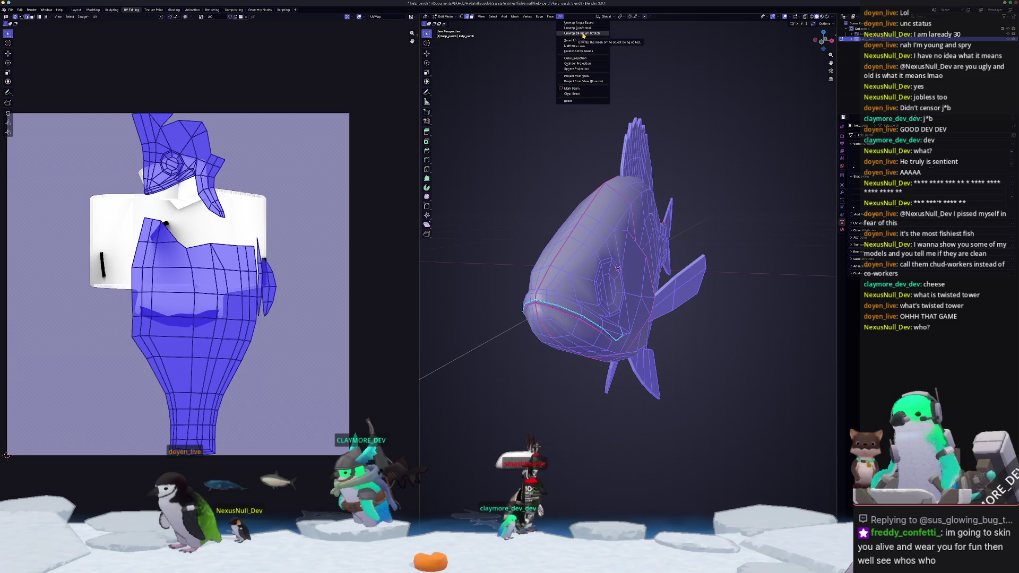
left_click(582, 33)
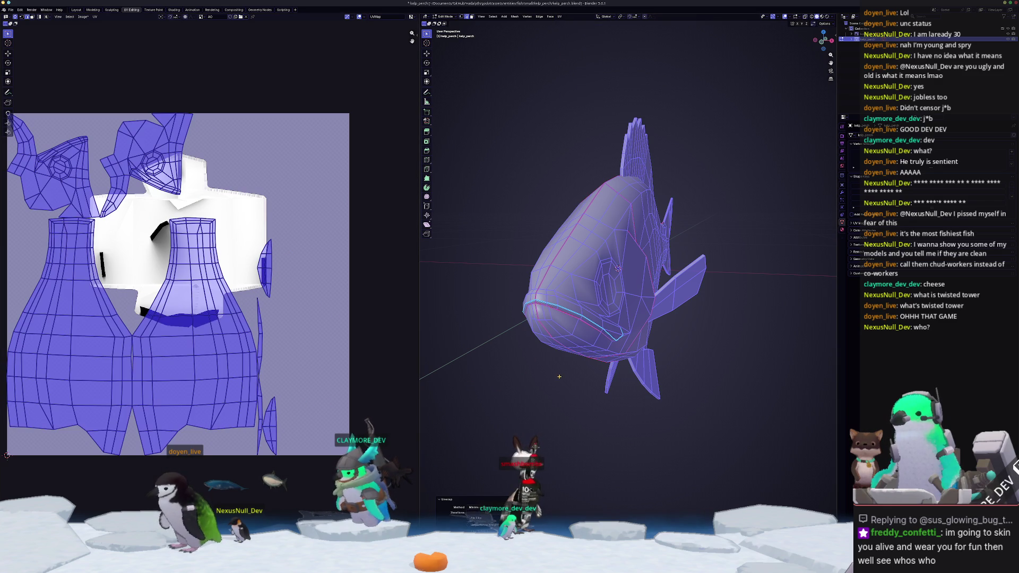
Select the body, invert to the fins, and Smart UV Project them.
middle_click_drag(570, 405, 597, 287)
left_click(596, 287)
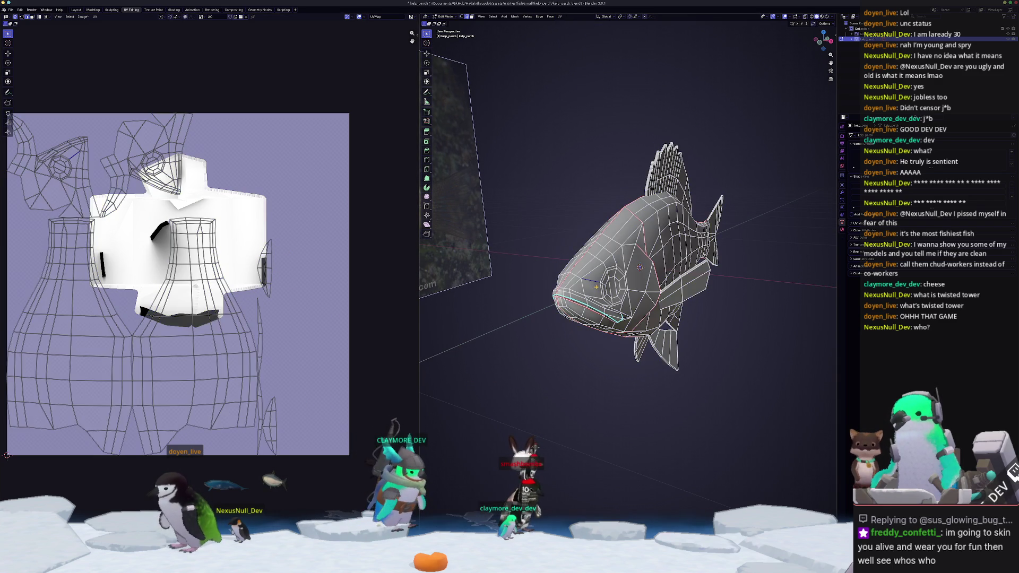
key("ctrl+l")
key("ctrl+i")
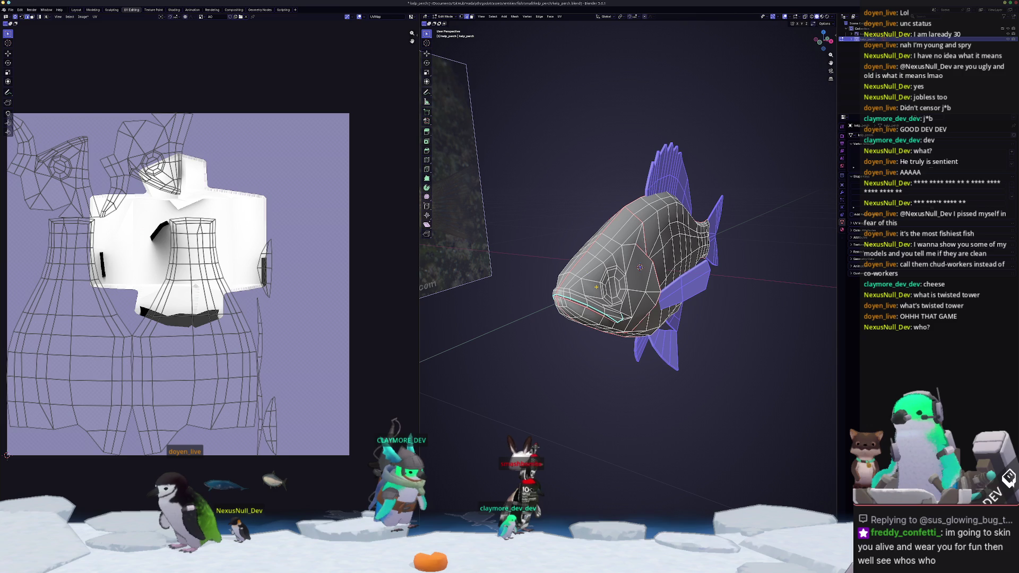
left_click(561, 17)
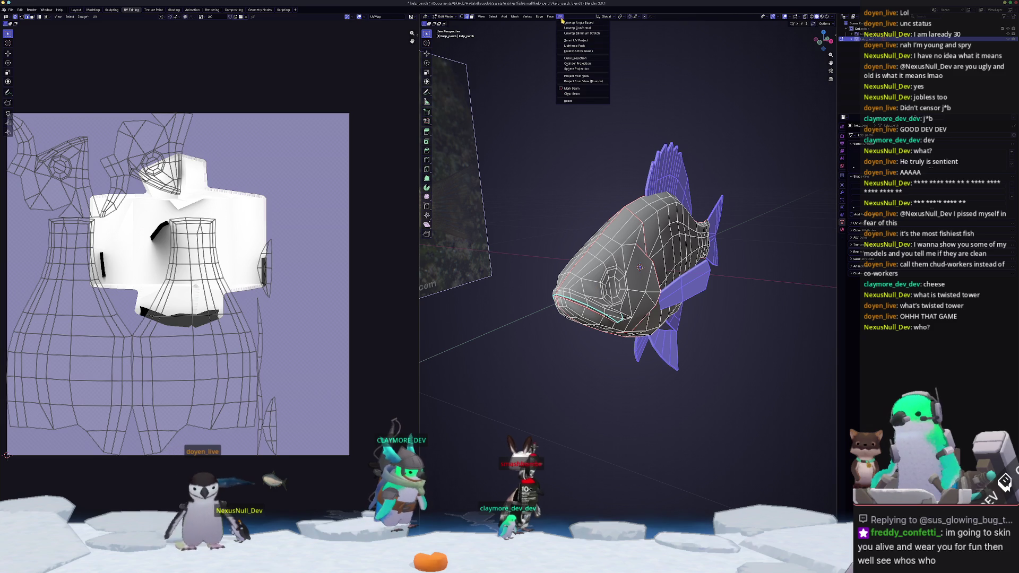
left_click(565, 46)
left_click(564, 90)
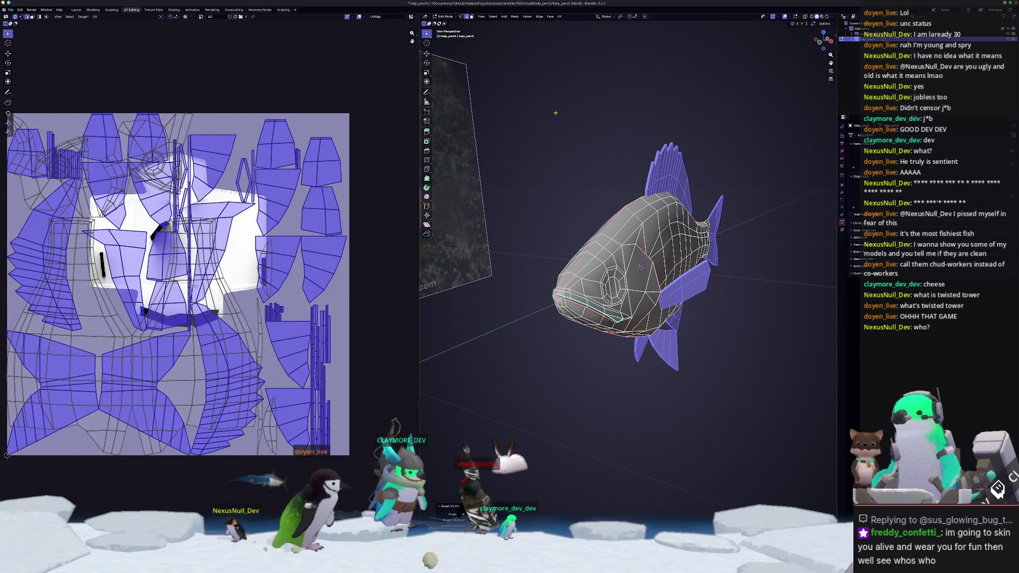
middle_click_drag(552, 112, 525, 114)
Select all UVs and pack the islands into the square with UVPackmaster3.
key("a")
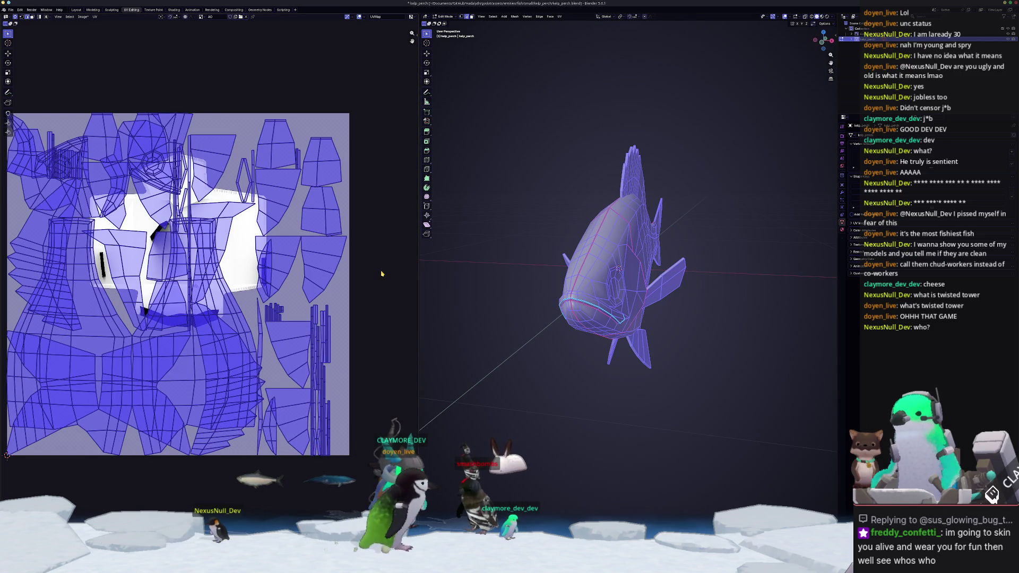
key("n")
scroll(297, 212, "up", 1)
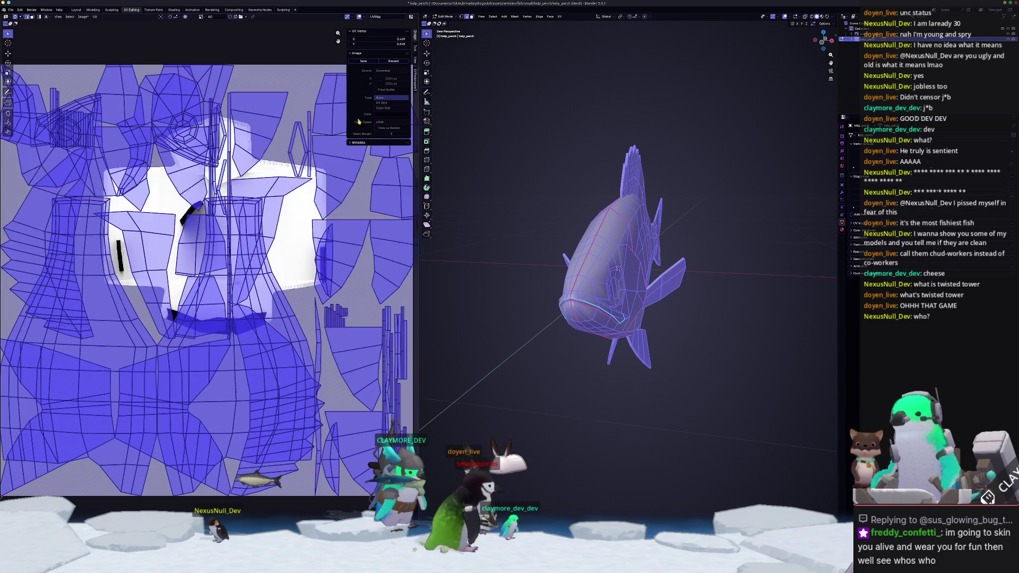
left_click(416, 80)
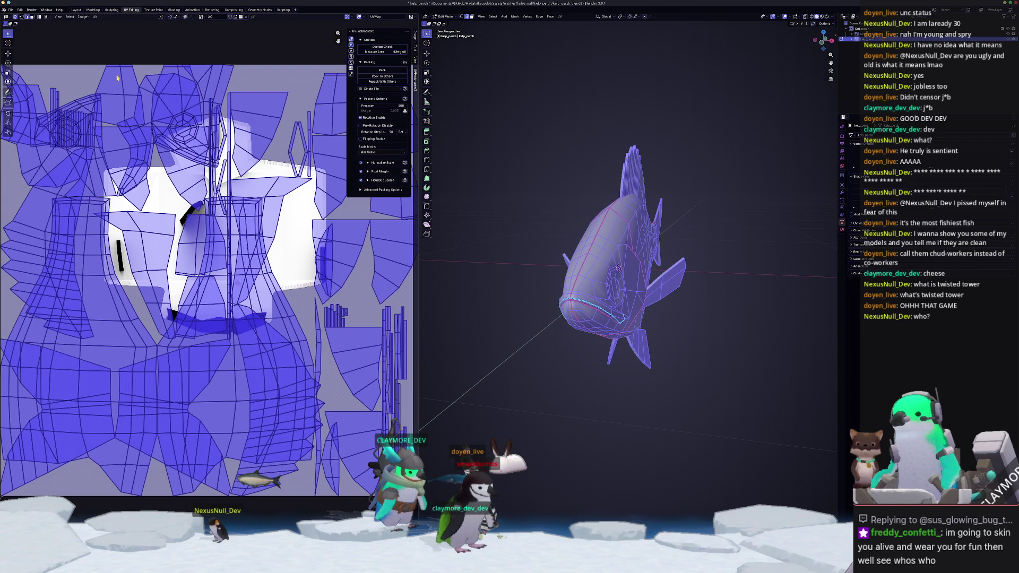
left_click(366, 69)
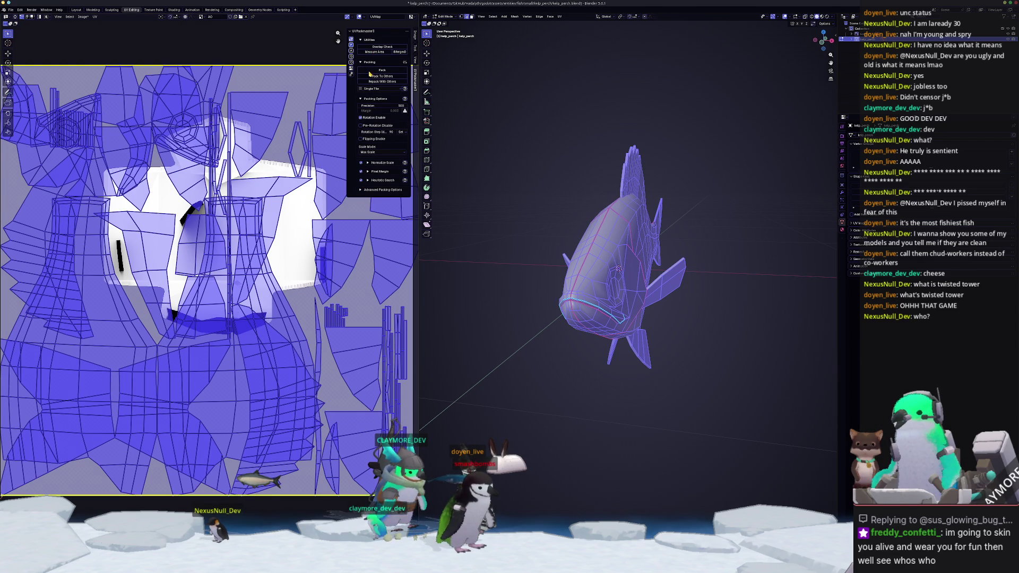
scroll(241, 255, "down", 1)
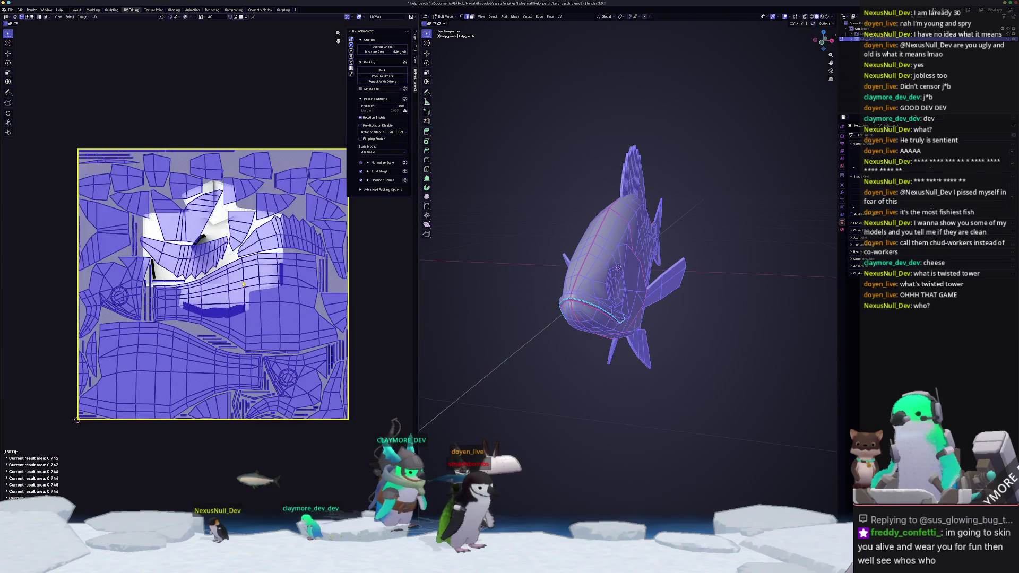
mouse_move(249, 291)
middle_mouse_down()
mouse_move(294, 350)
mouse_move(306, 339)
middle_mouse_up()
mouse_move(257, 274)
middle_mouse_down()
mouse_move(241, 243)
mouse_move(245, 287)
middle_mouse_up()
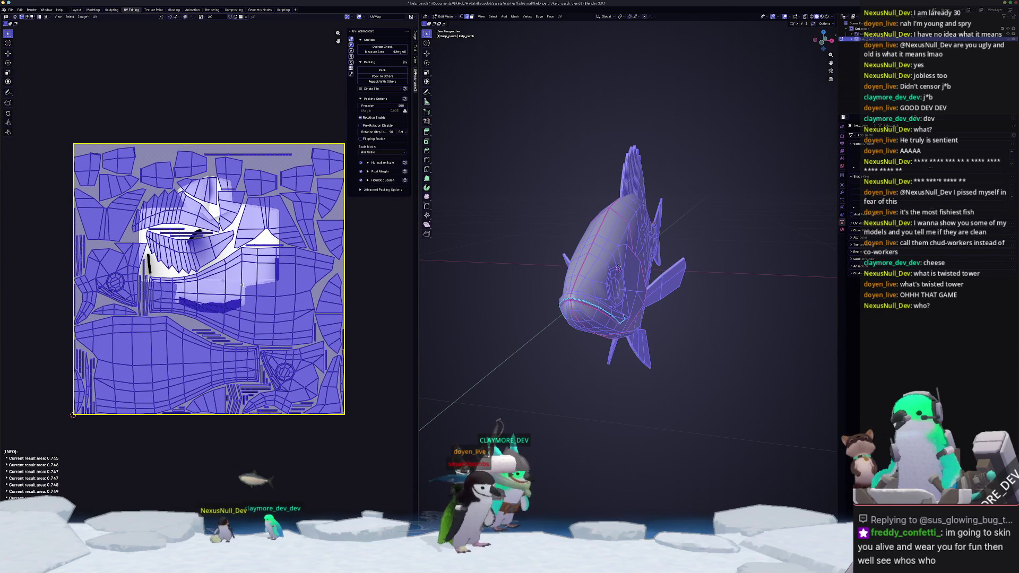
scroll(228, 305, "up", 1)
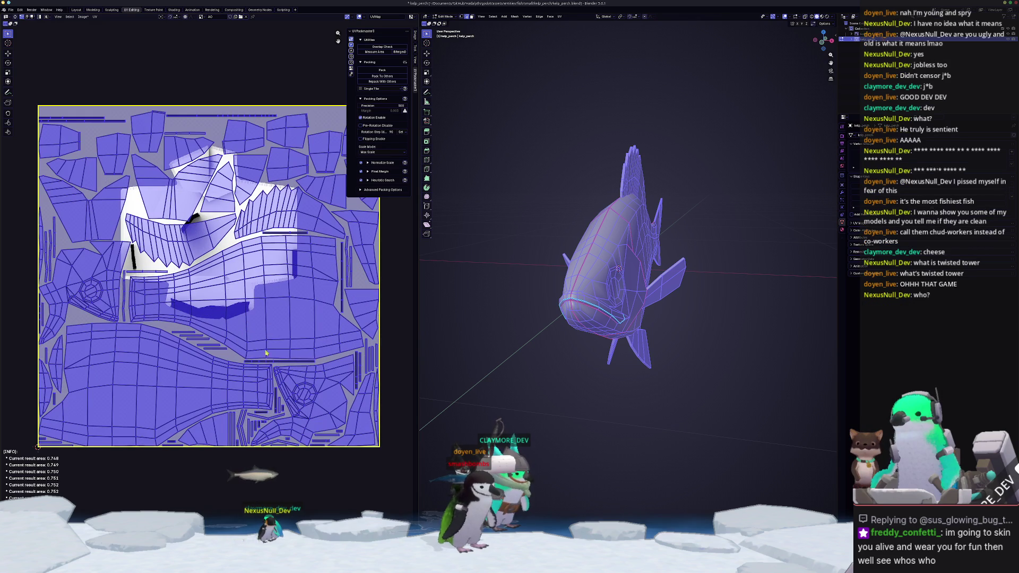
Return the fish to Object Mode and save the file.
key("Tab")
middle_click_drag(574, 428, 558, 447)
key("ctrl+s")
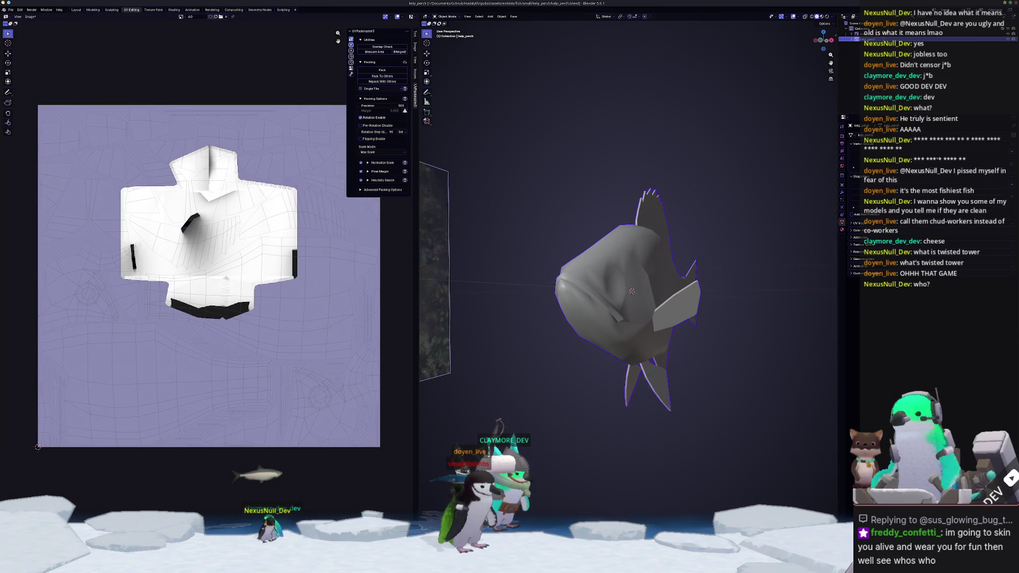
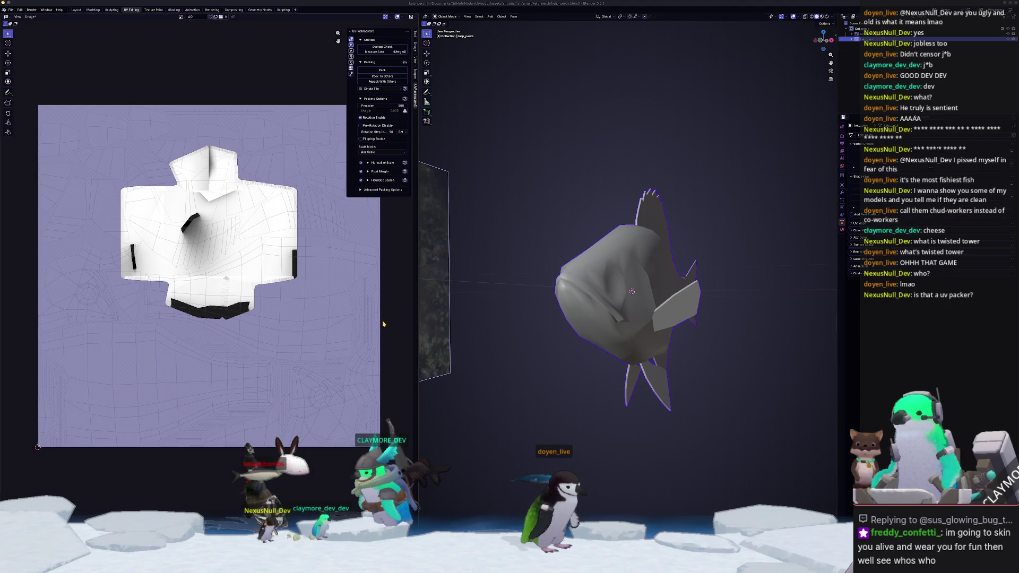
Enter Edit Mode and run UV > Pack Islands on the fish's UVs.
key("Tab")
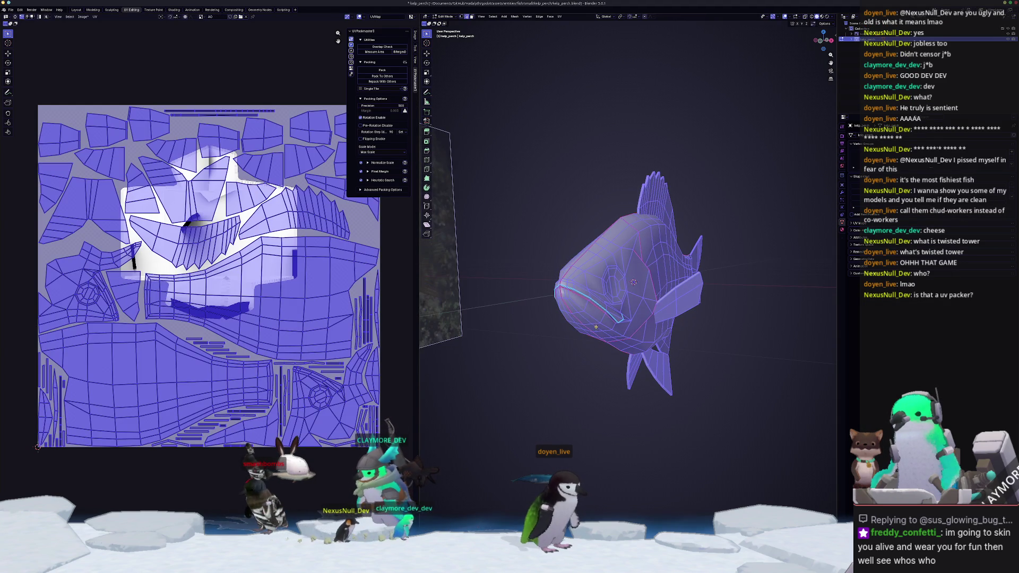
scroll(575, 316, "up", 3)
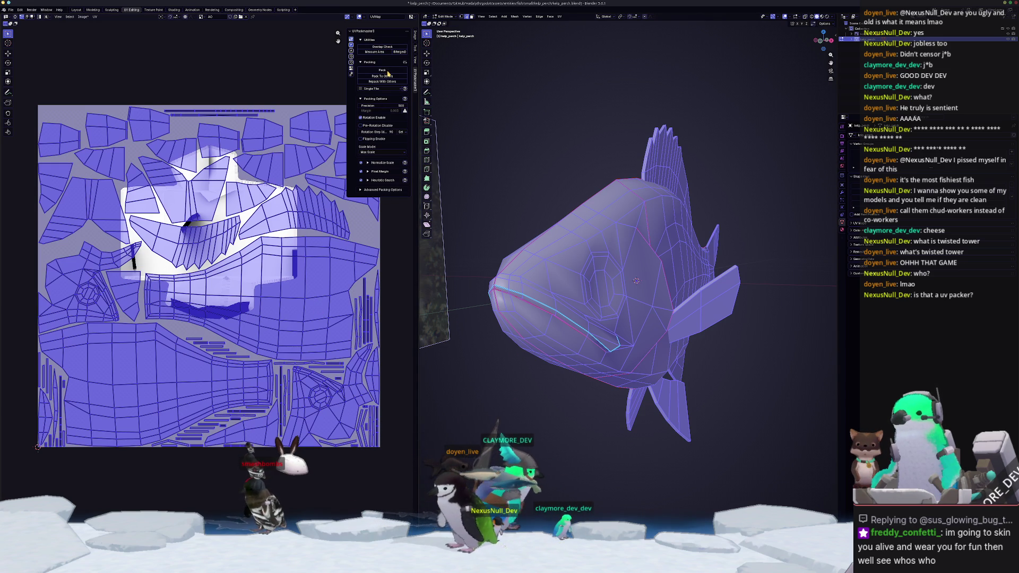
middle_click_drag(490, 202, 563, 379)
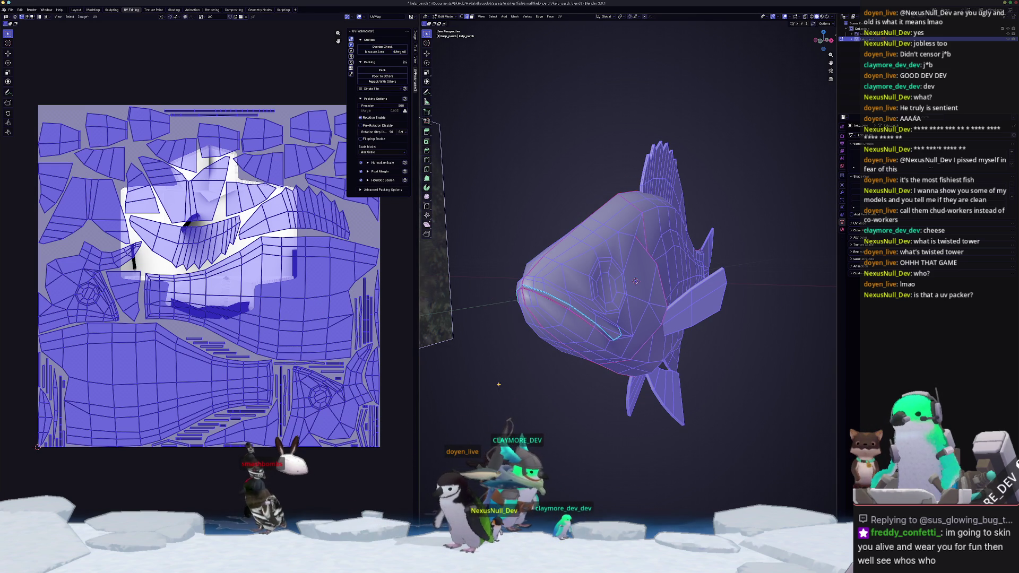
left_click(96, 17)
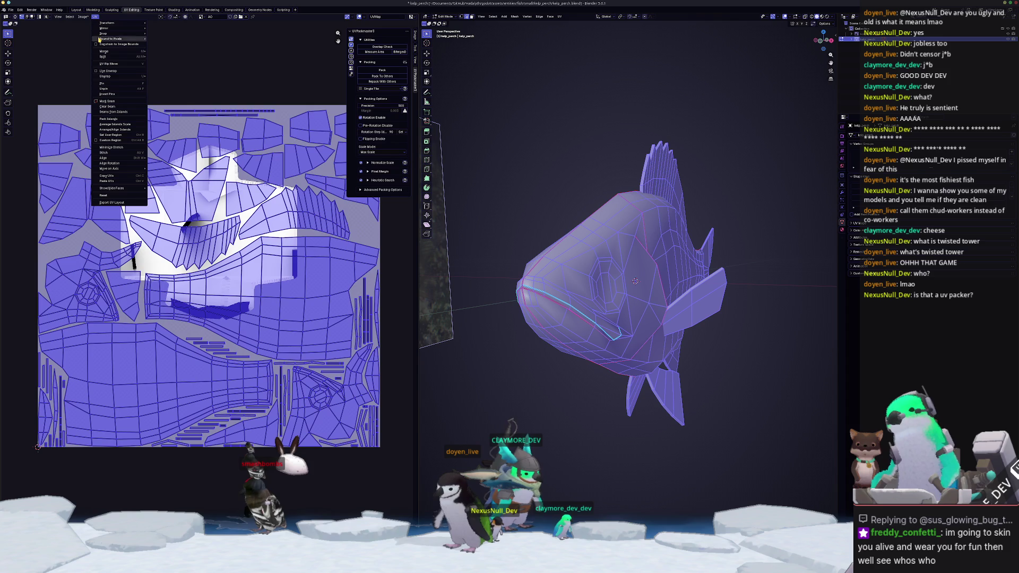
left_click(117, 119)
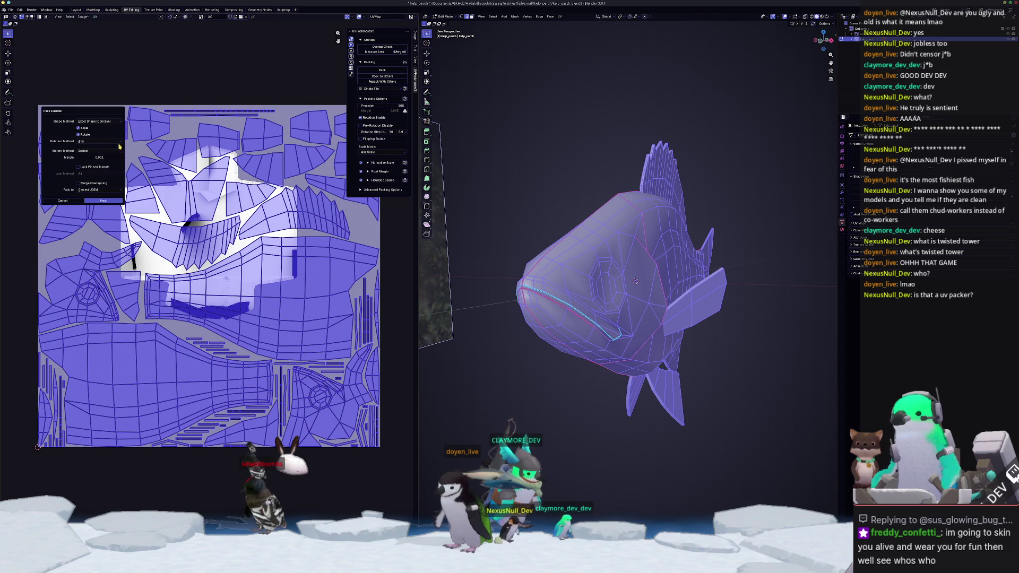
left_click(93, 200)
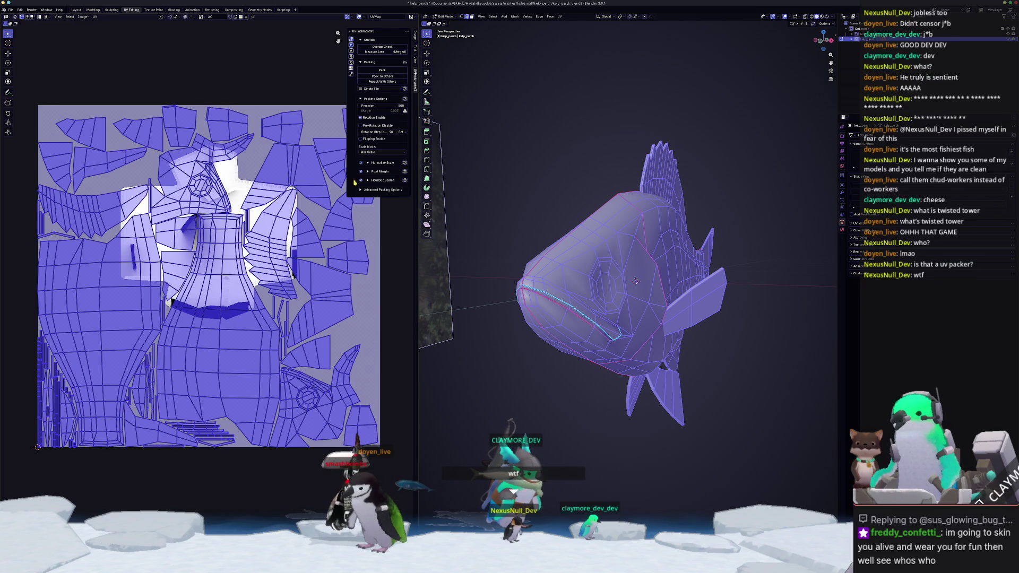
Repack the islands tightly with UVPackmaster and return the fish to Object Mode.
left_click(373, 71)
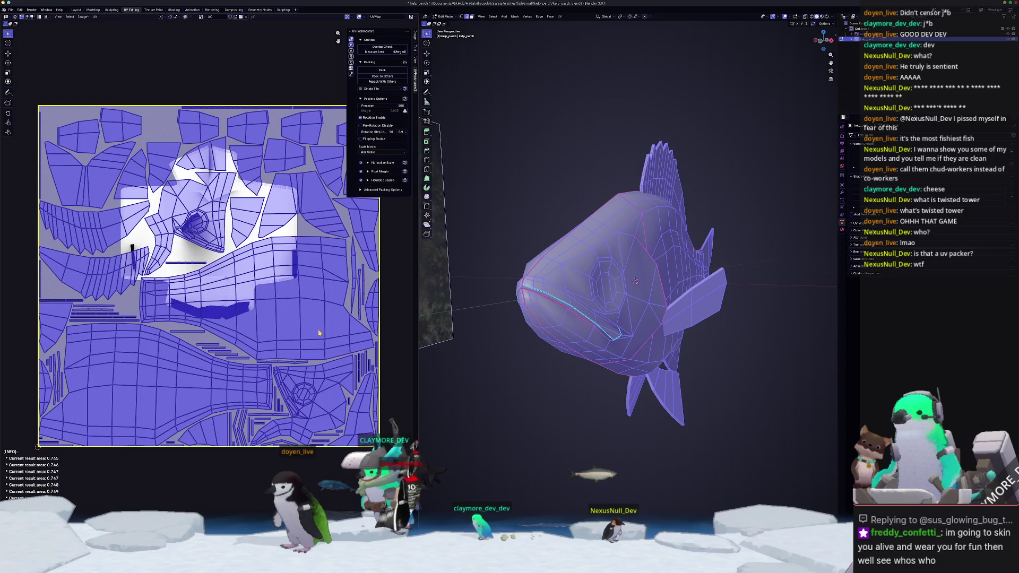
middle_click_drag(320, 334, 329, 371)
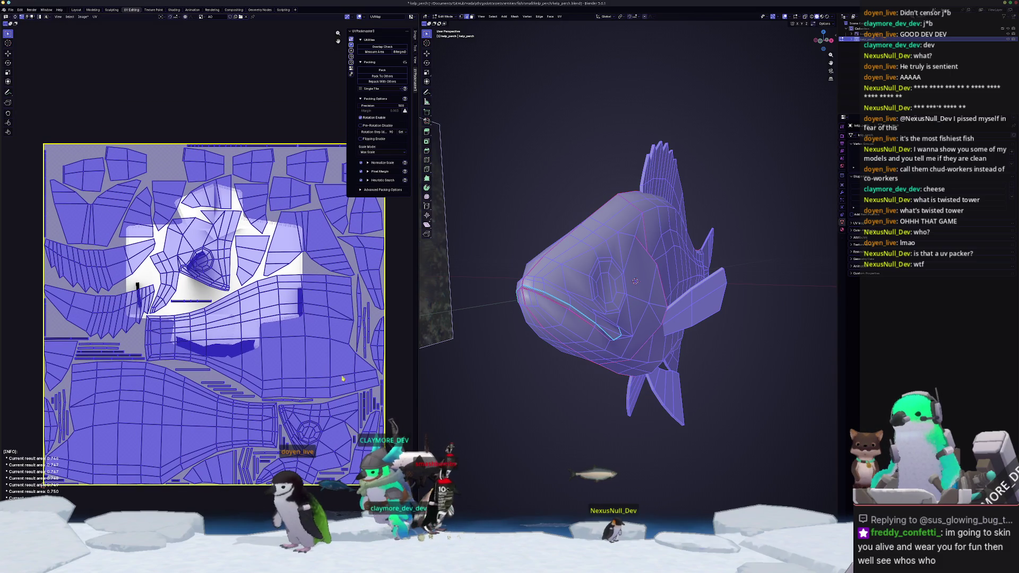
key("Tab")
middle_click_drag(584, 374, 588, 380)
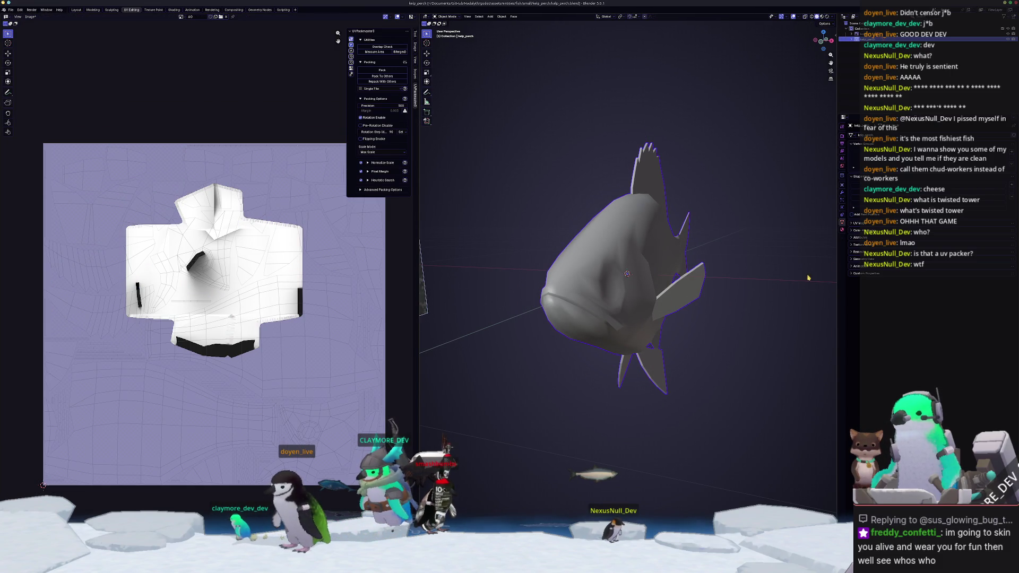
Check the fish's material slot and start an FBX export.
left_click(842, 229)
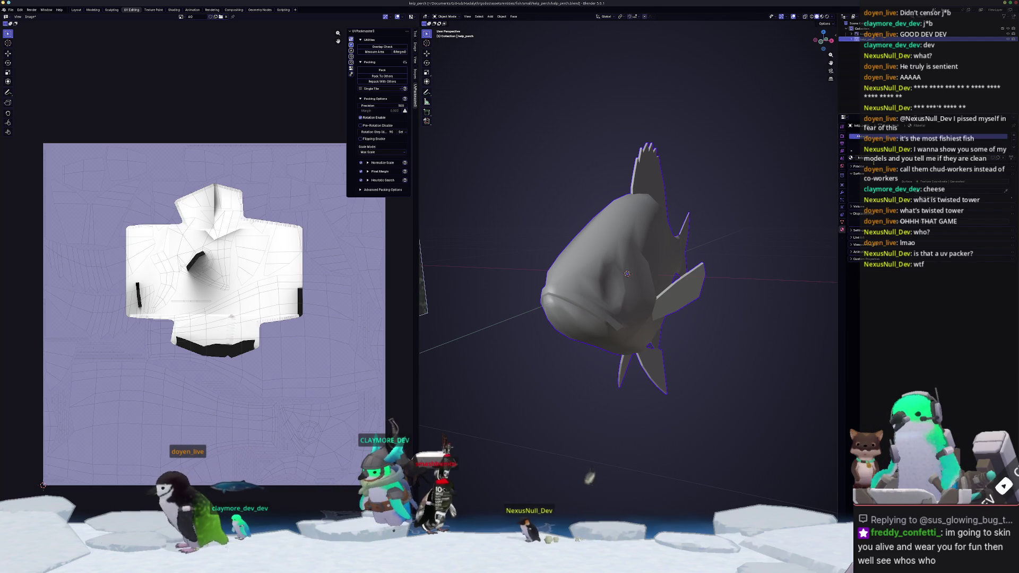
left_click(874, 165)
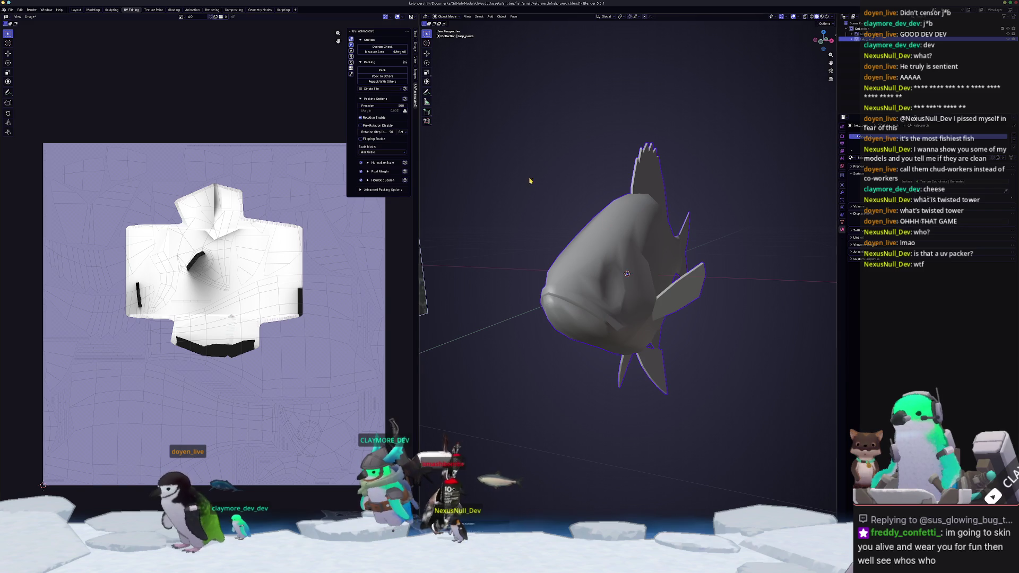
left_click(11, 10)
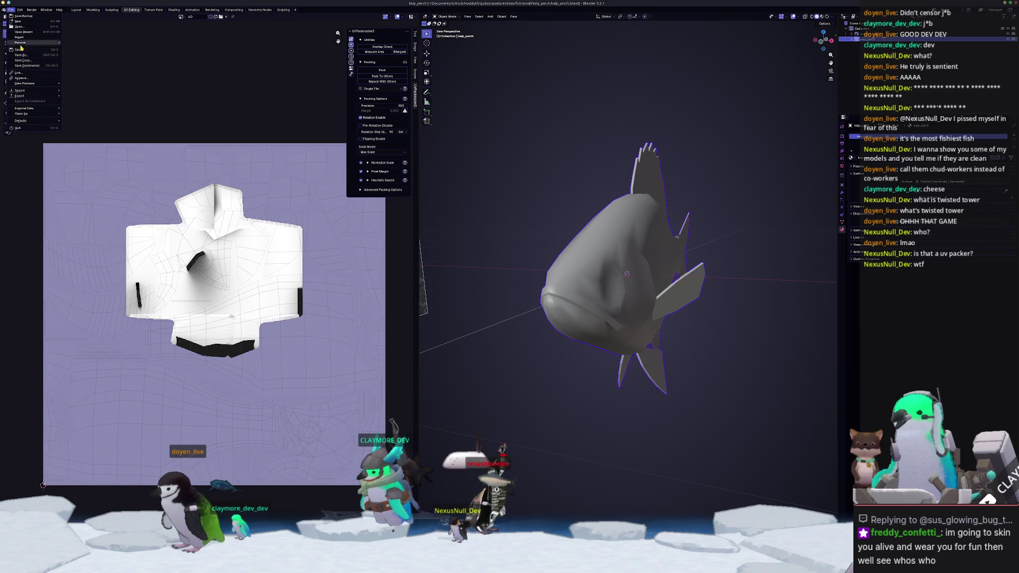
mouse_move(21, 95)
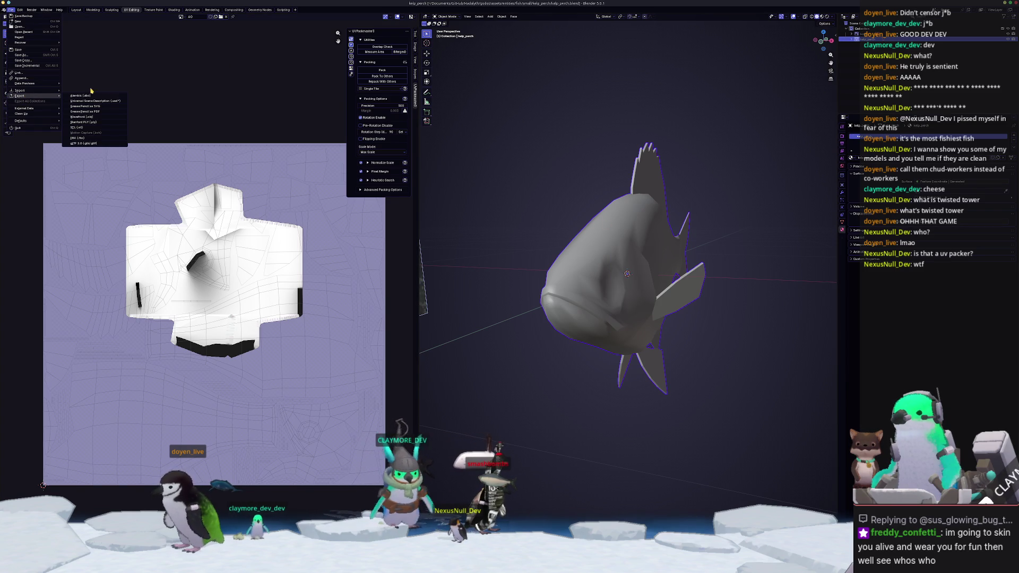
left_click(80, 138)
Create an 'exports' folder and export the fish as FBX into it.
left_click(397, 29)
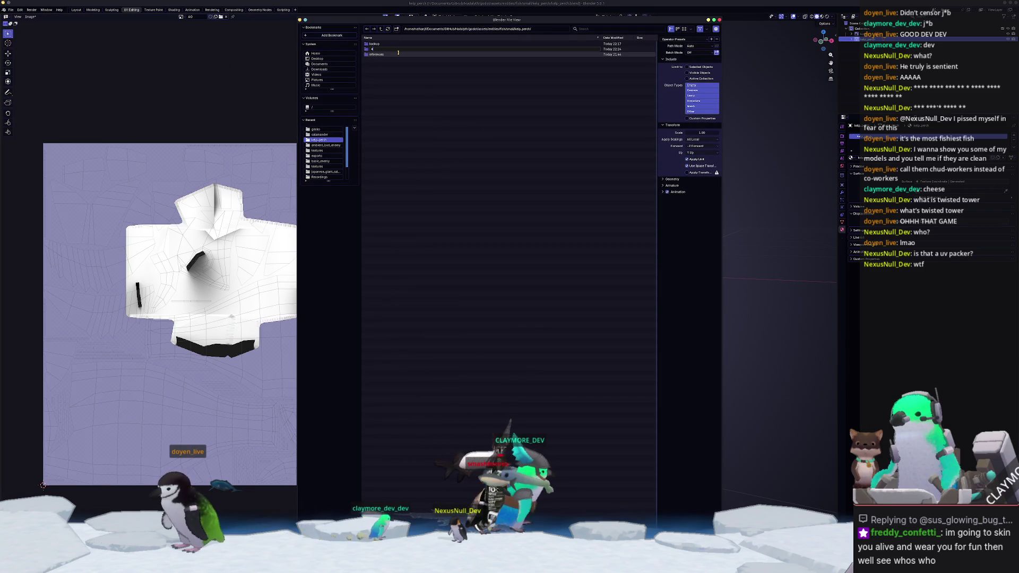
type("exports")
key("Return")
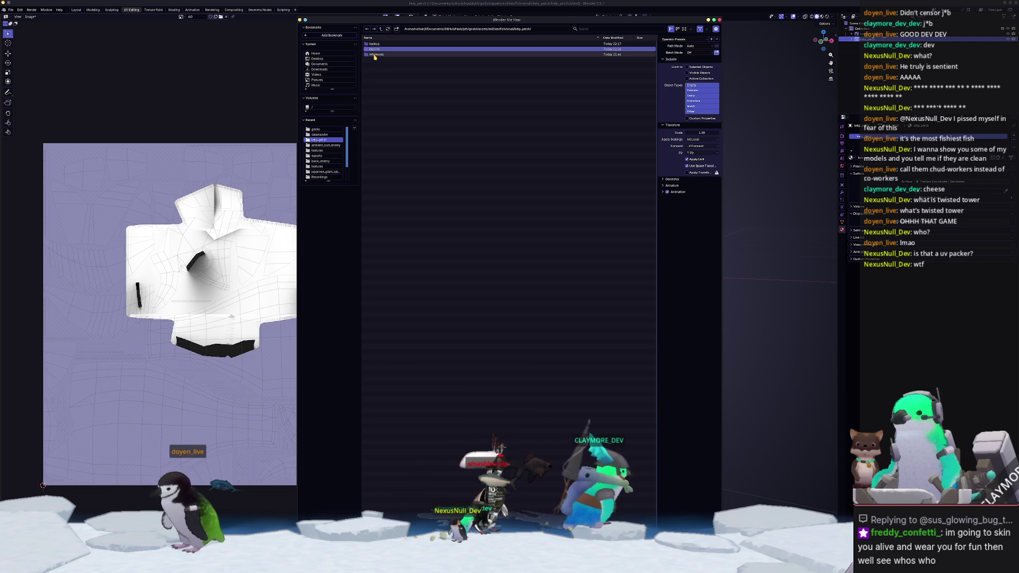
double_click(395, 49)
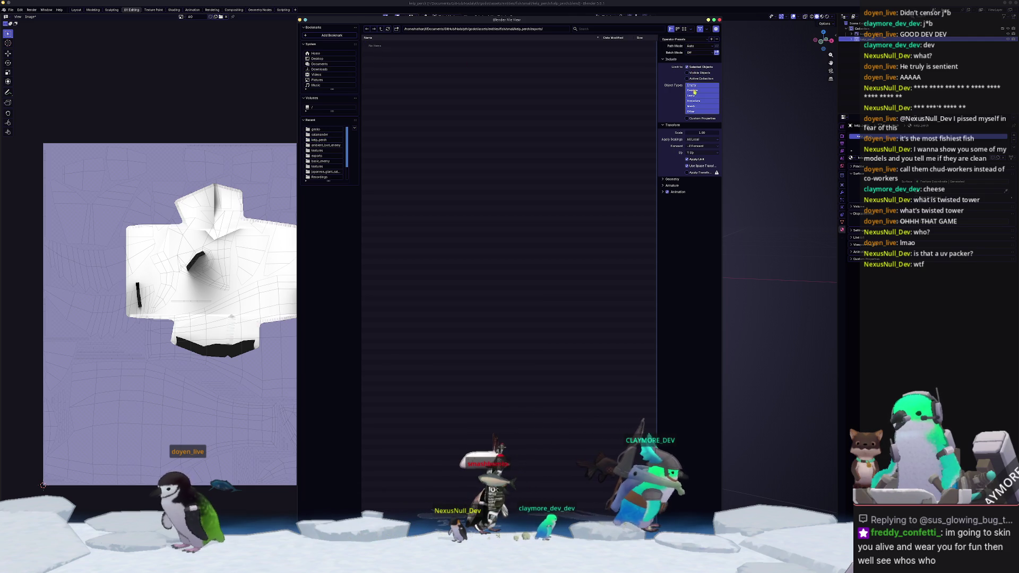
left_click(685, 508)
scroll(685, 508, "up", 1)
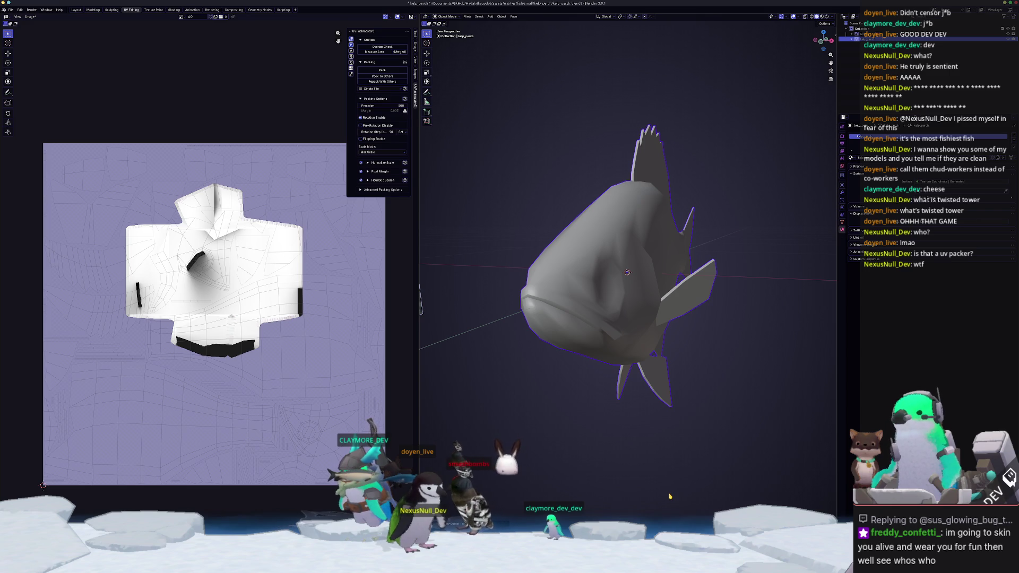
Enter Edit Mode, select the whole fish mesh and switch to face selection.
middle_click_drag(635, 373, 658, 393)
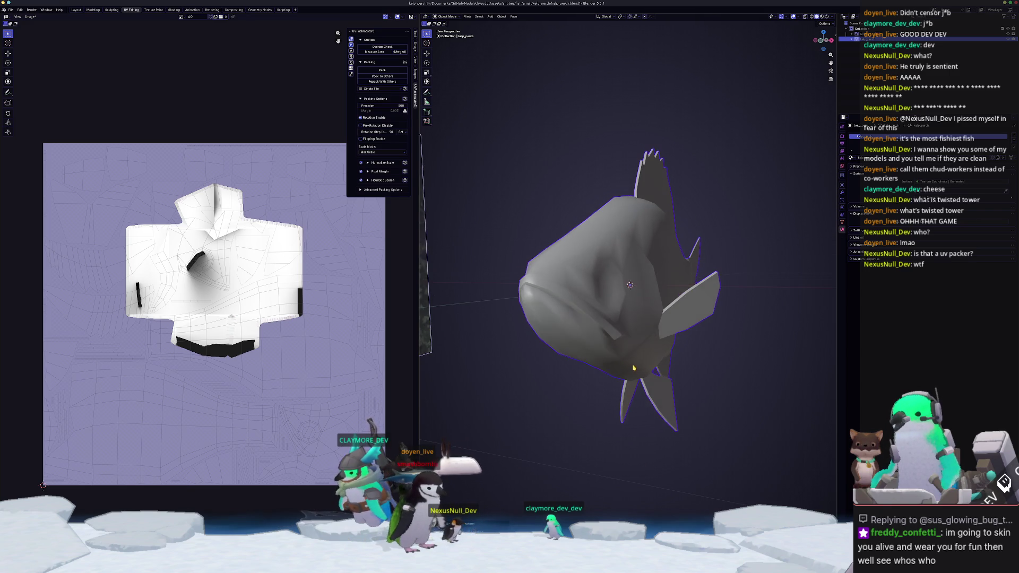
key("Tab")
key("alt+a")
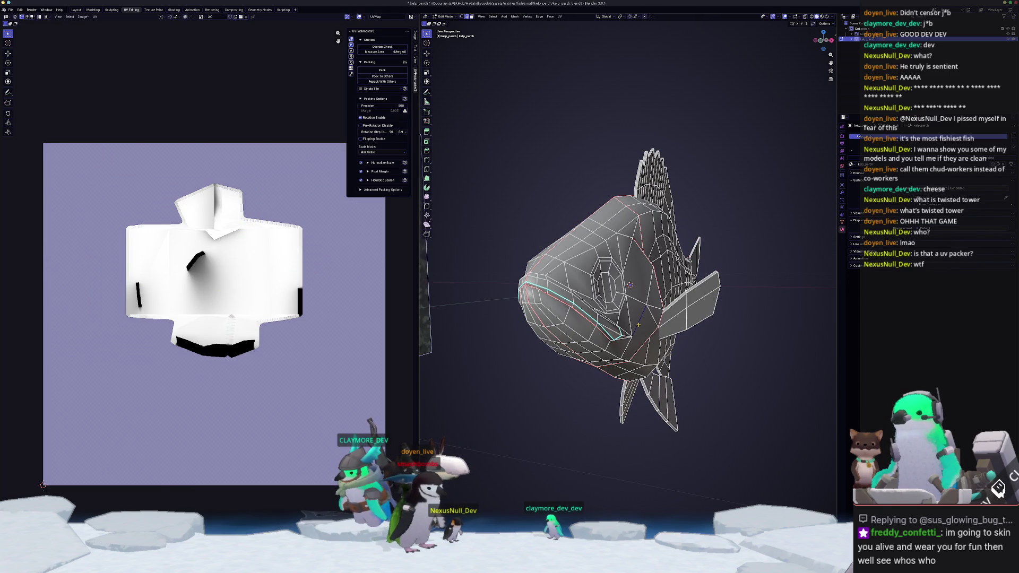
key("a")
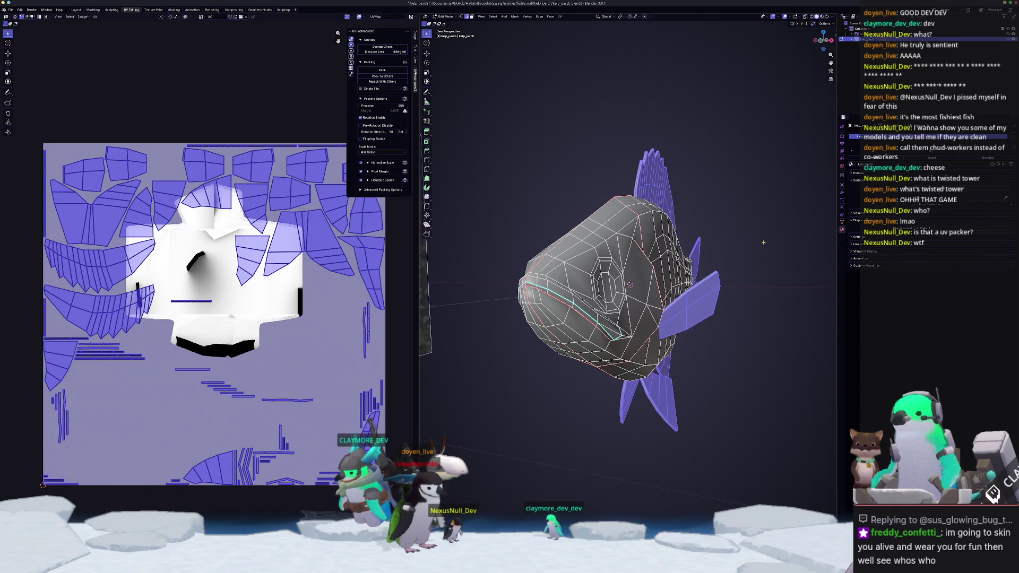
right_click(758, 244)
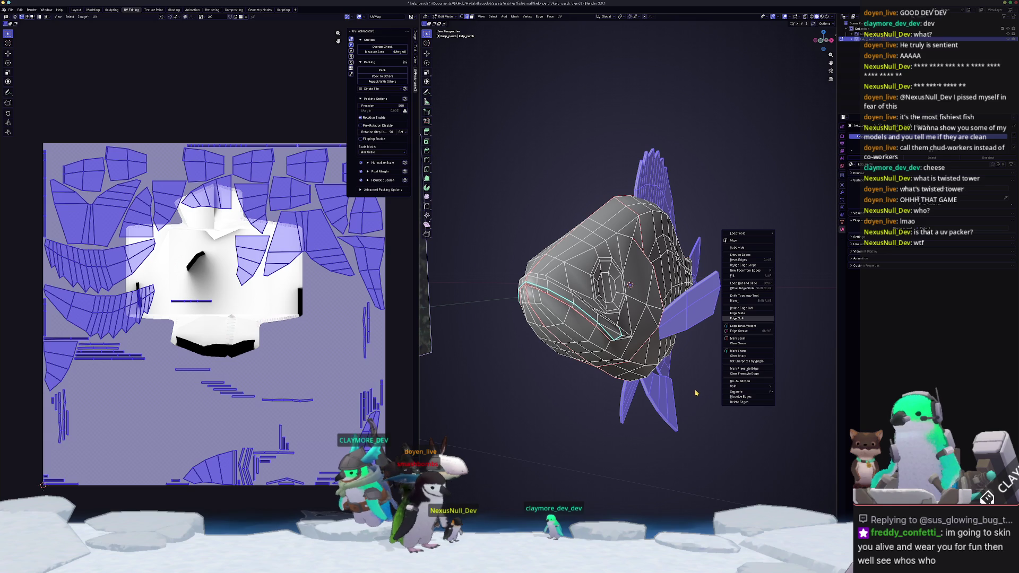
key("Escape")
key("F3")
key("Escape")
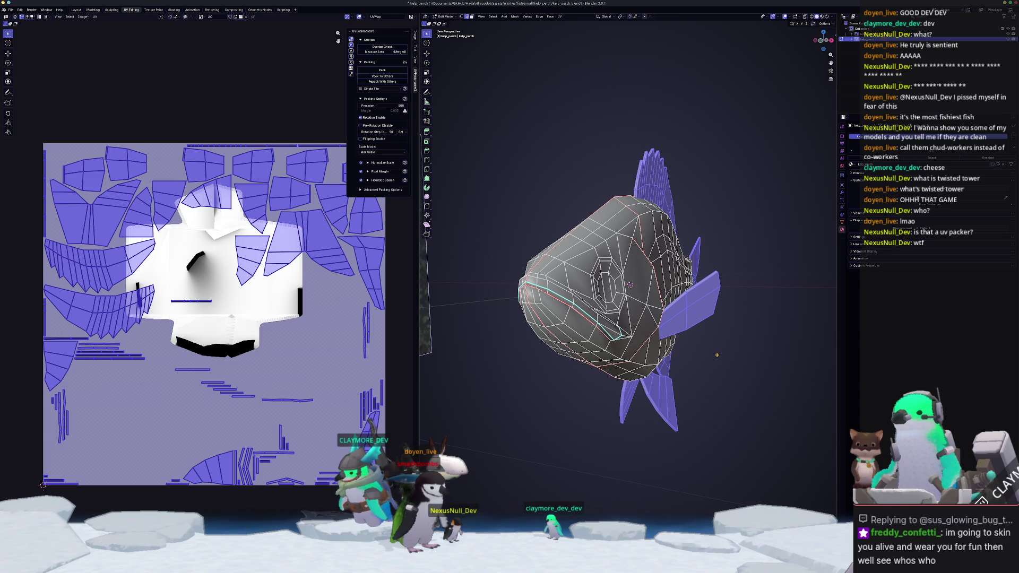
key("3")
right_click(716, 355)
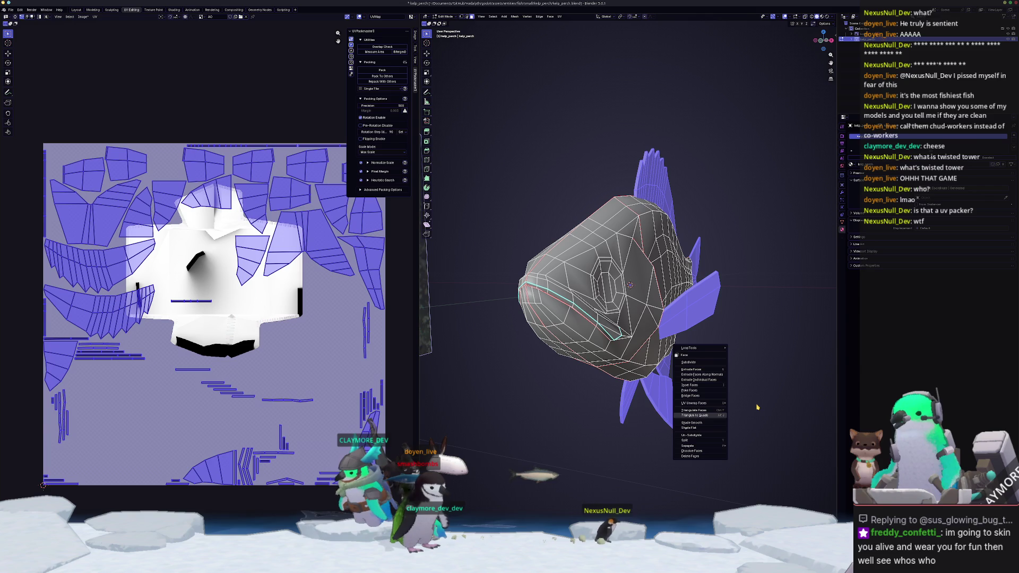
middle_click_drag(756, 407, 755, 357)
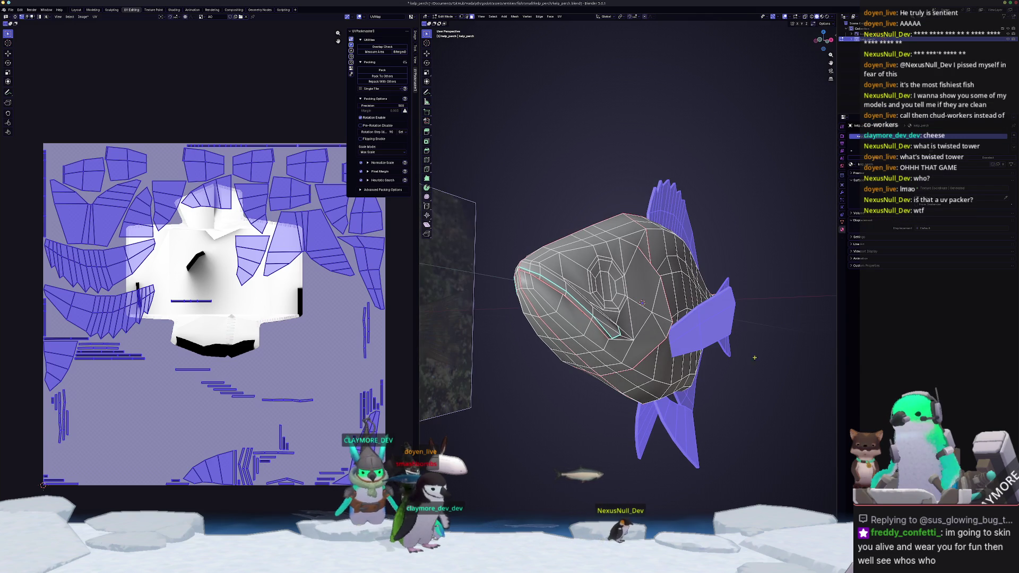
Add a vertex group and a modifier with an Angle setting, then return to Object Mode.
left_click(841, 222)
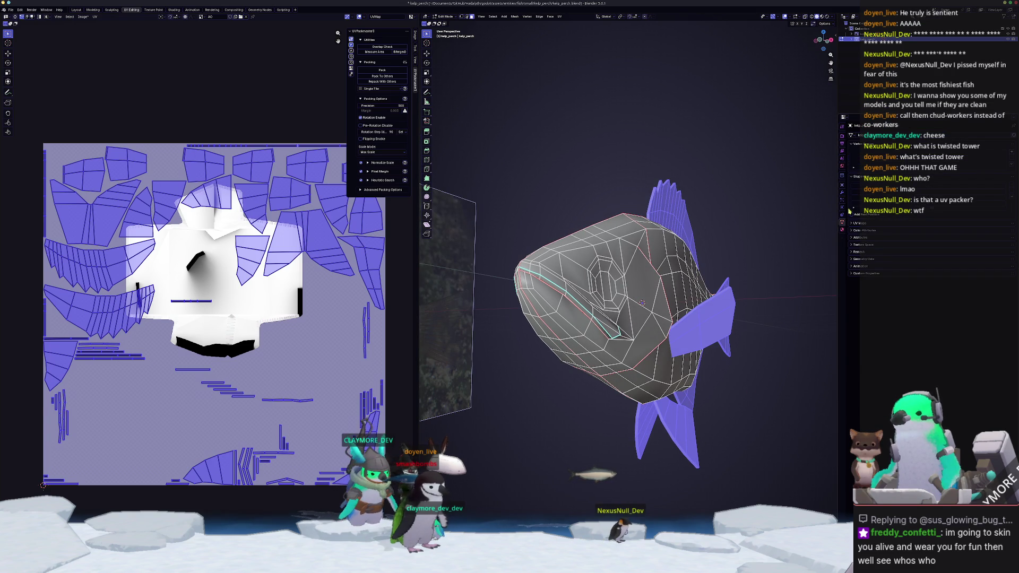
left_click(1012, 153)
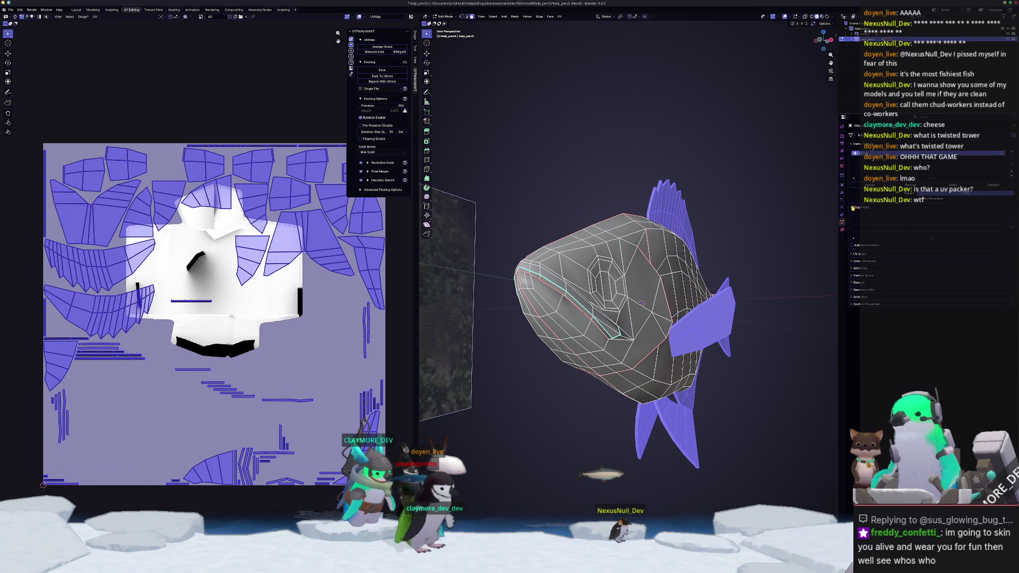
left_click(842, 192)
left_click(879, 136)
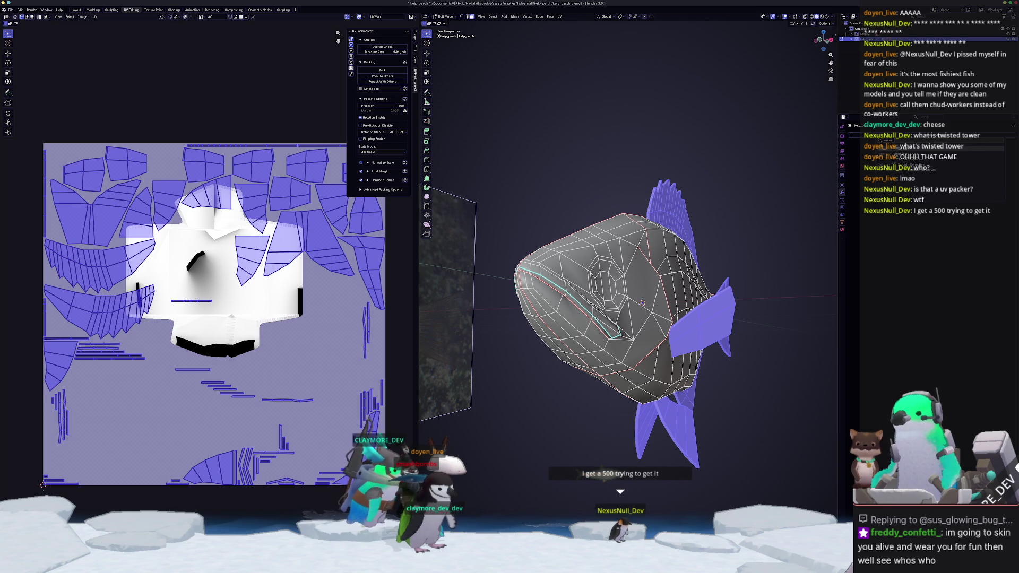
left_click(881, 147)
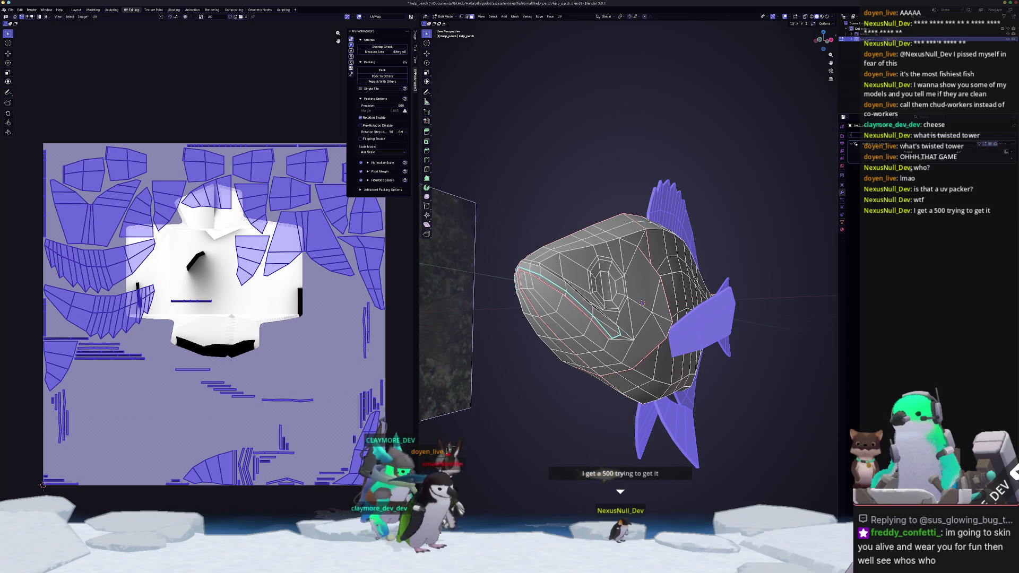
key("Tab")
middle_click_drag(754, 250, 766, 256)
scroll(766, 257, "up", 4)
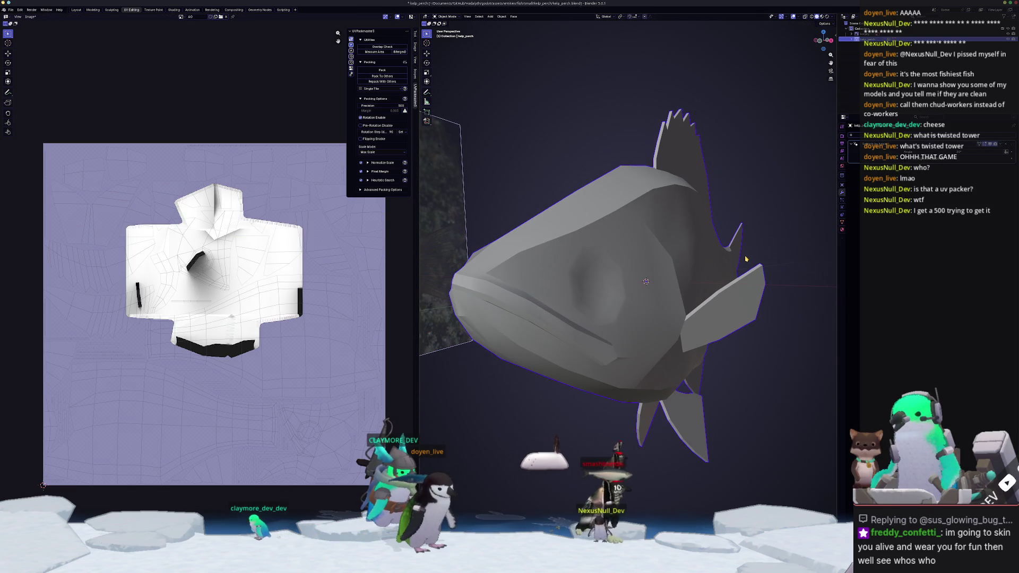
Orbit around the fish, then switch to the browser showing the Uvpackmaster 3 page.
middle_click_drag(746, 258, 730, 260)
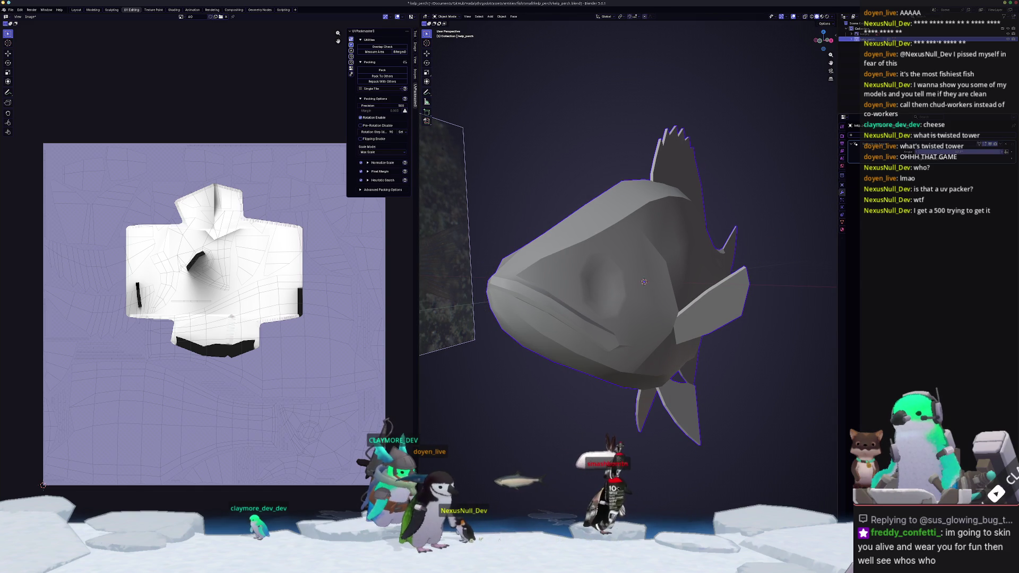
middle_click_drag(652, 255, 666, 252)
scroll(658, 254, "down", 3)
scroll(666, 251, "up", 3)
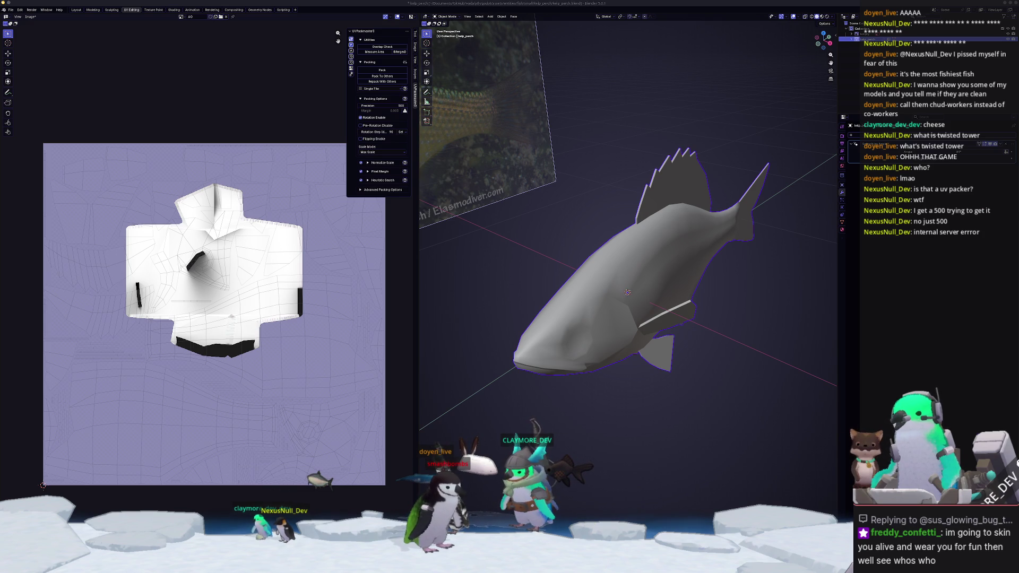
key("alt+Tab")
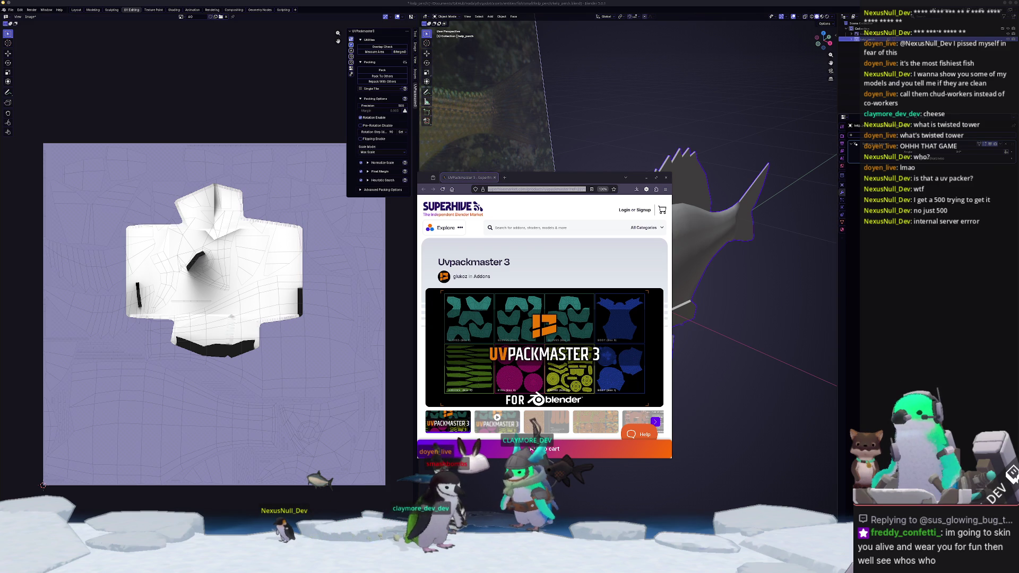
Scroll the Uvpackmaster 3 description down to supported platforms and pricing.
scroll(550, 376, "down", 3)
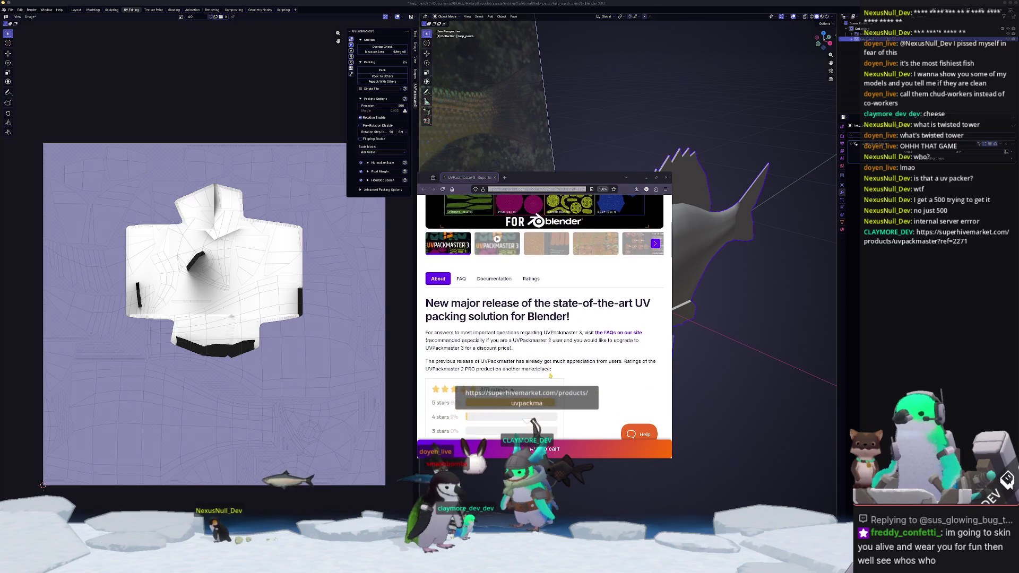
scroll(550, 375, "down", 10)
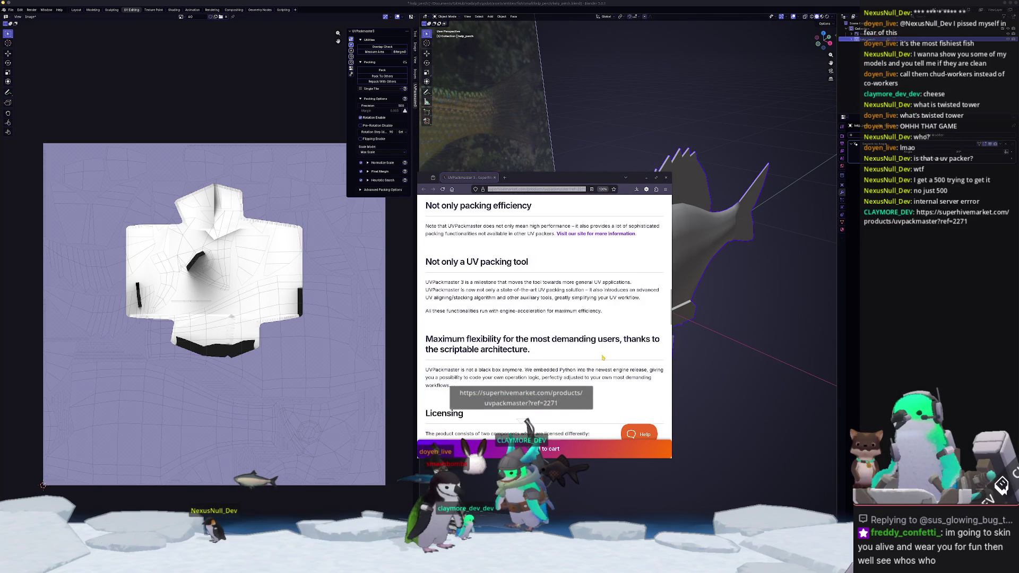
scroll(603, 358, "down", 12)
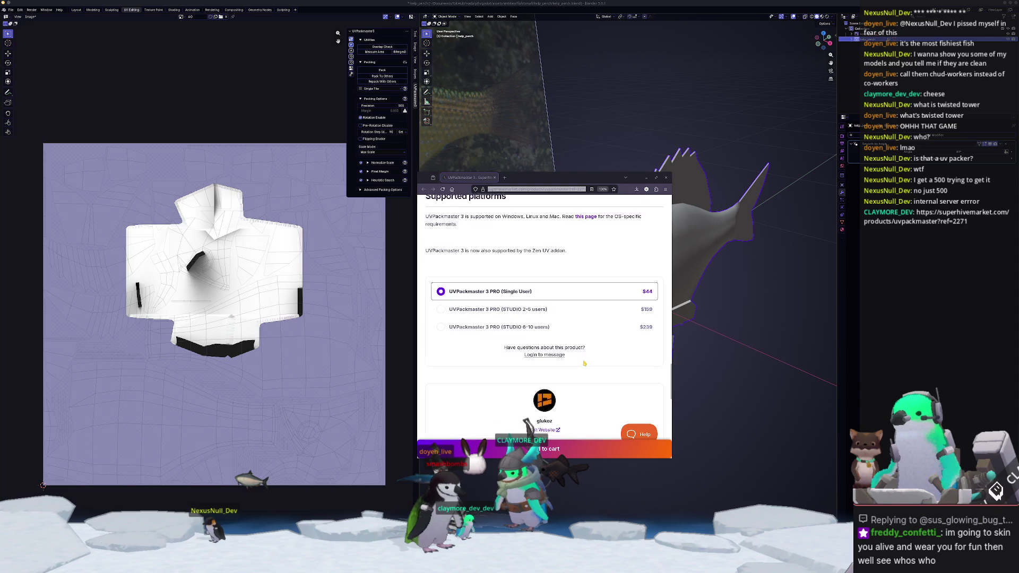
scroll(585, 363, "up", 2)
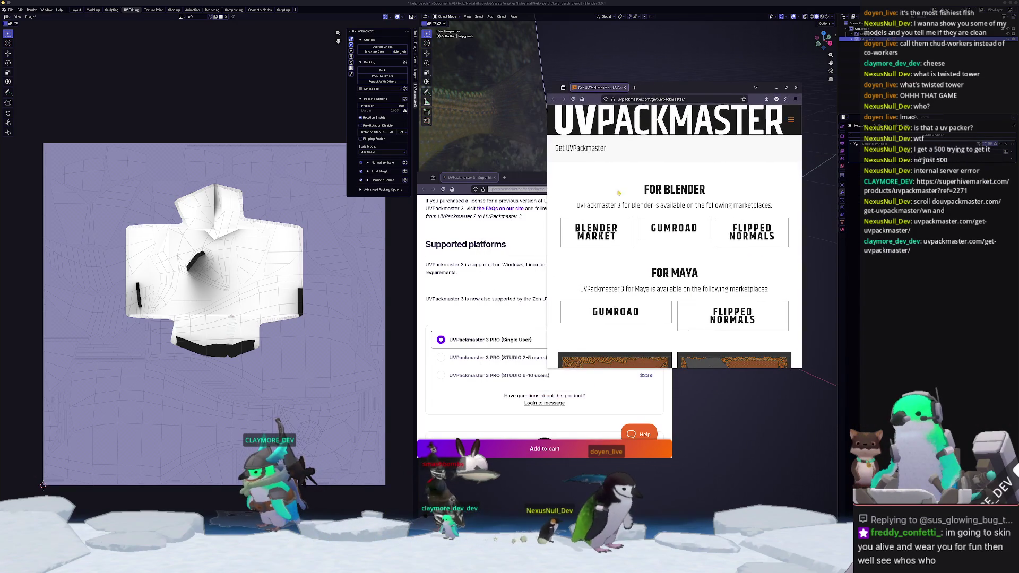
Enlarge the UVPackmaster browser window and follow its BLENDER MARKET link.
mouse_move(547, 368)
left_mouse_down()
mouse_move(465, 437)
mouse_move(432, 438)
left_mouse_up()
scroll(481, 355, "down", 3)
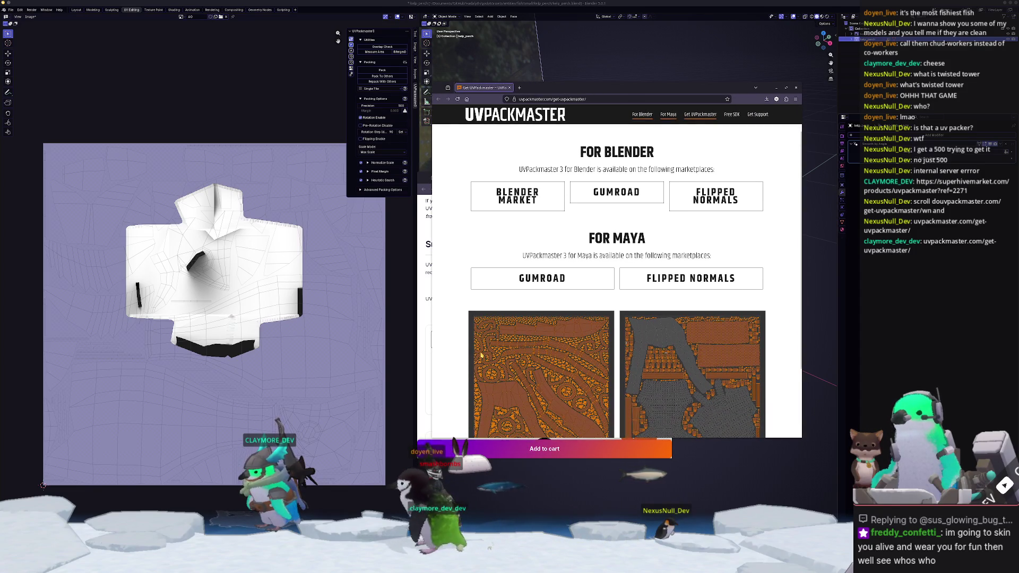
scroll(481, 356, "down", 3)
scroll(482, 355, "up", 5)
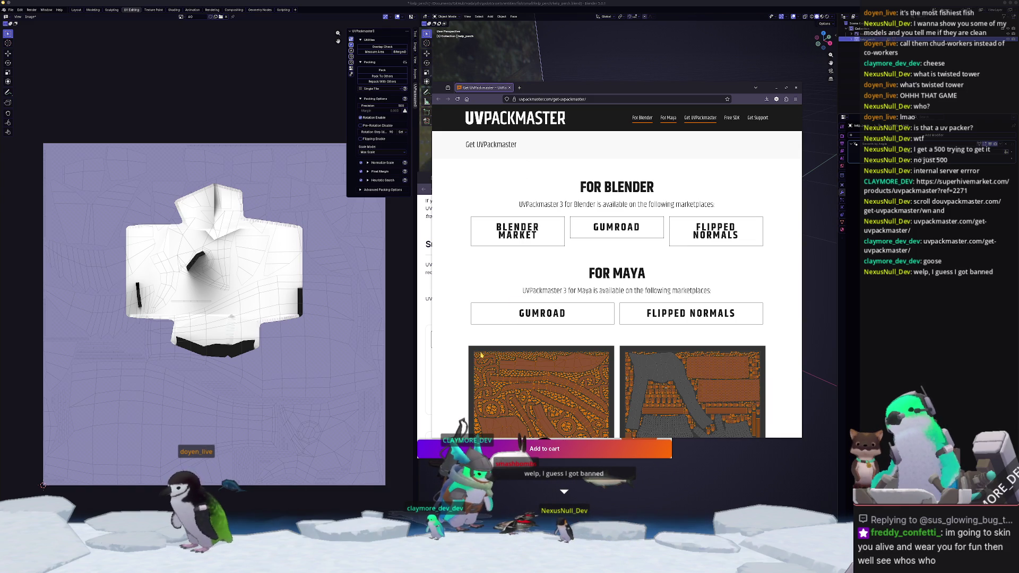
left_click(532, 240)
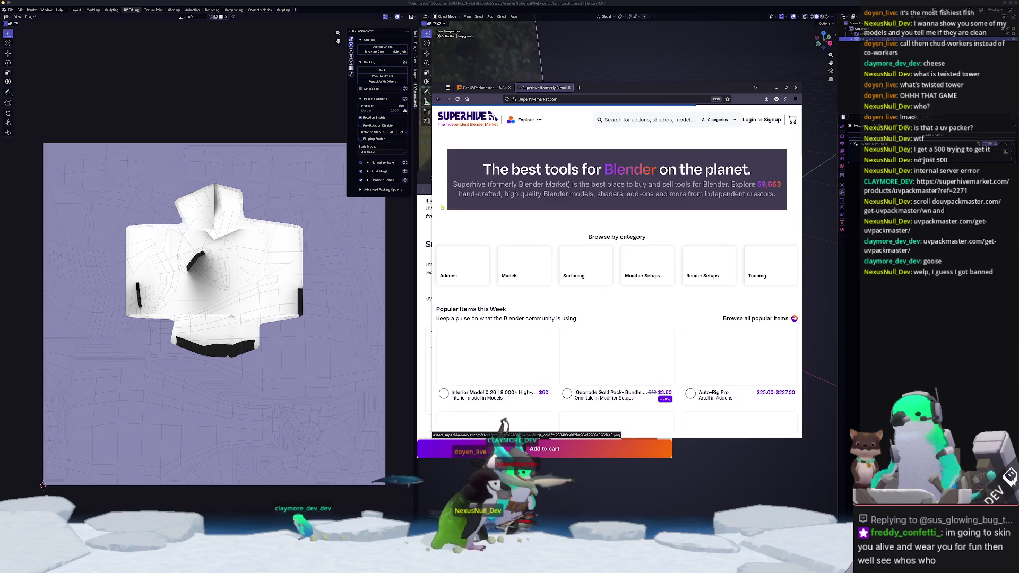
Widen and reposition the browser window, then scroll the Superhive homepage.
left_click_drag(432, 231, 238, 232)
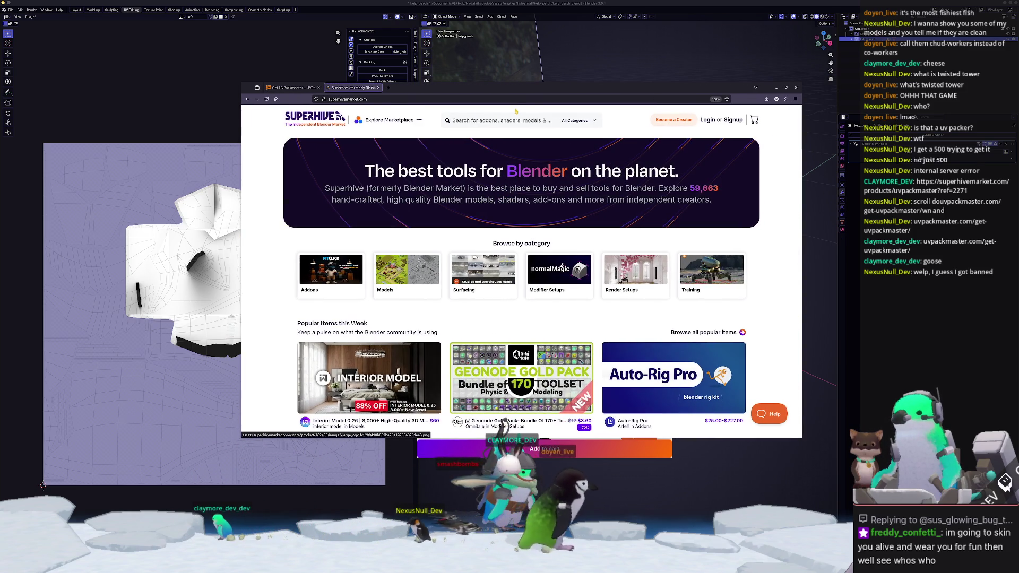
mouse_move(530, 88)
left_mouse_down()
mouse_move(614, 205)
mouse_move(630, 182)
mouse_move(630, 12)
left_mouse_up()
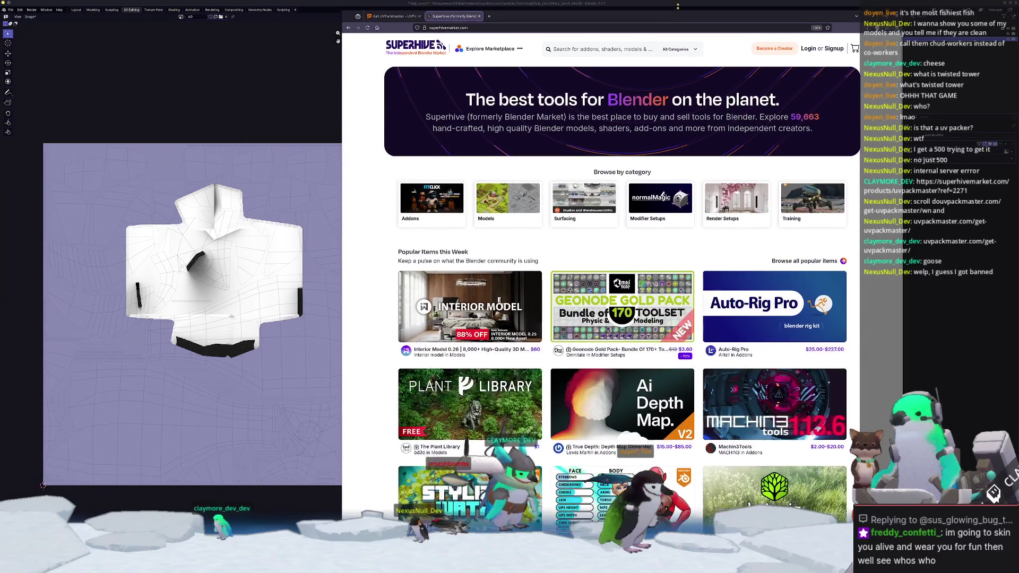
scroll(385, 337, "down", 3)
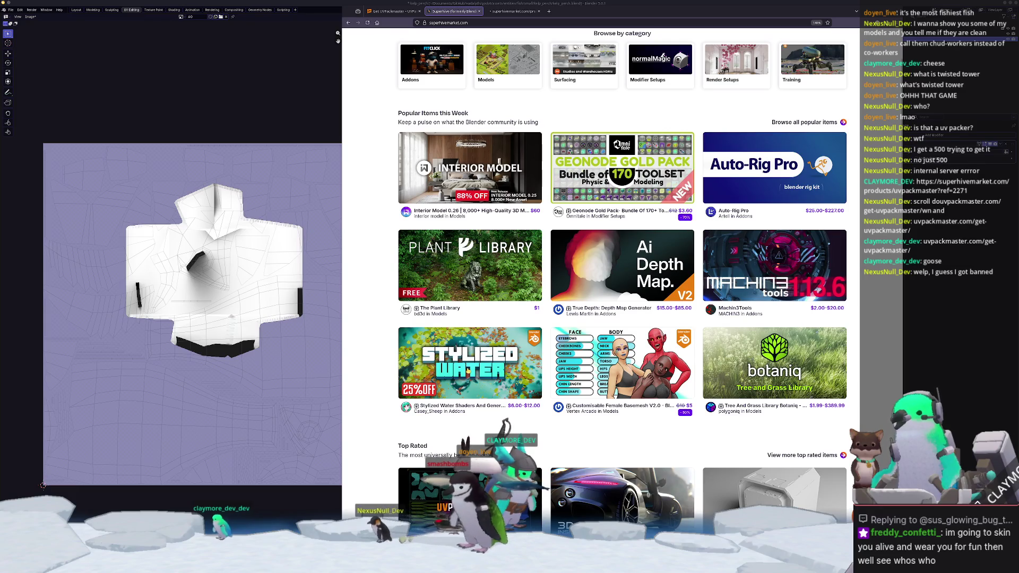
Browse the Stylized Water Shaders gallery images, from EEVEE/CYCLES comparison to koi pond.
left_click(512, 12)
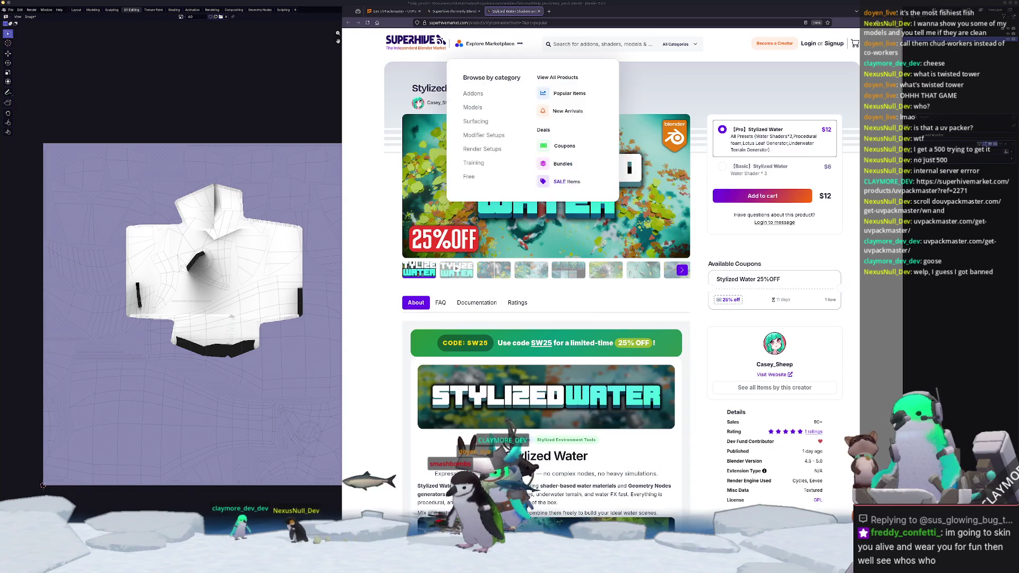
left_click(493, 270)
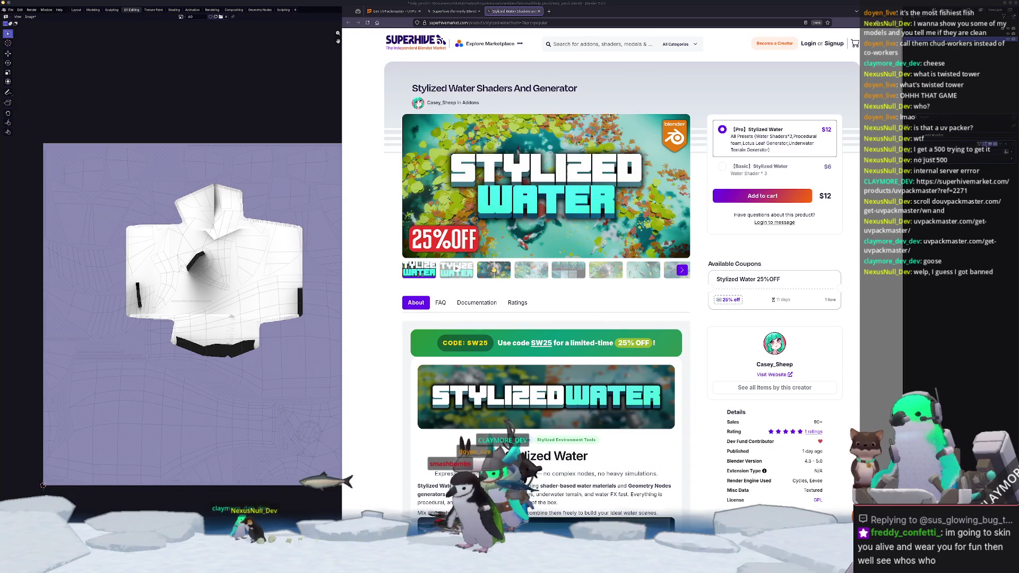
left_click(683, 270)
left_click(683, 270)
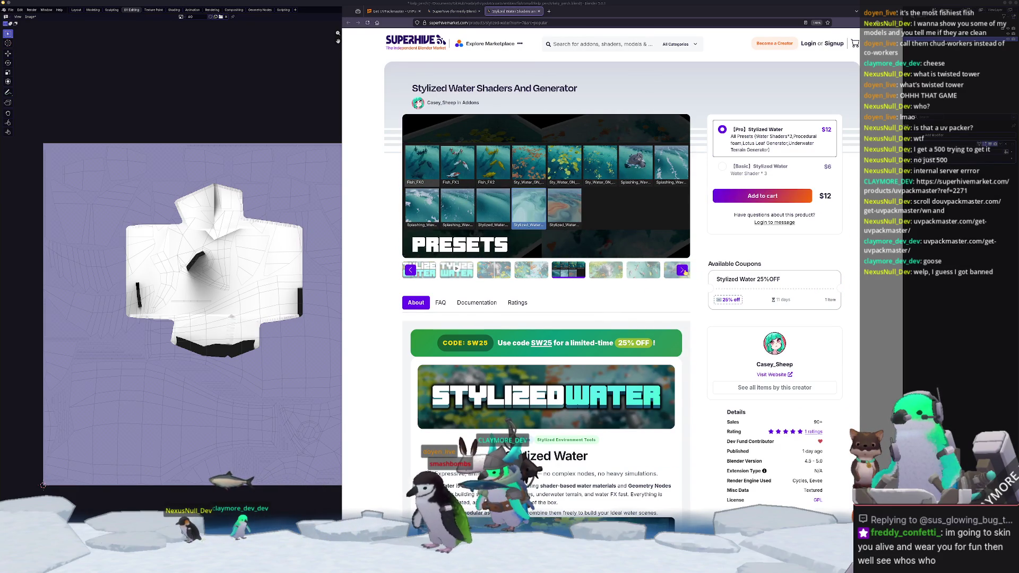
left_click(683, 271)
left_click(683, 270)
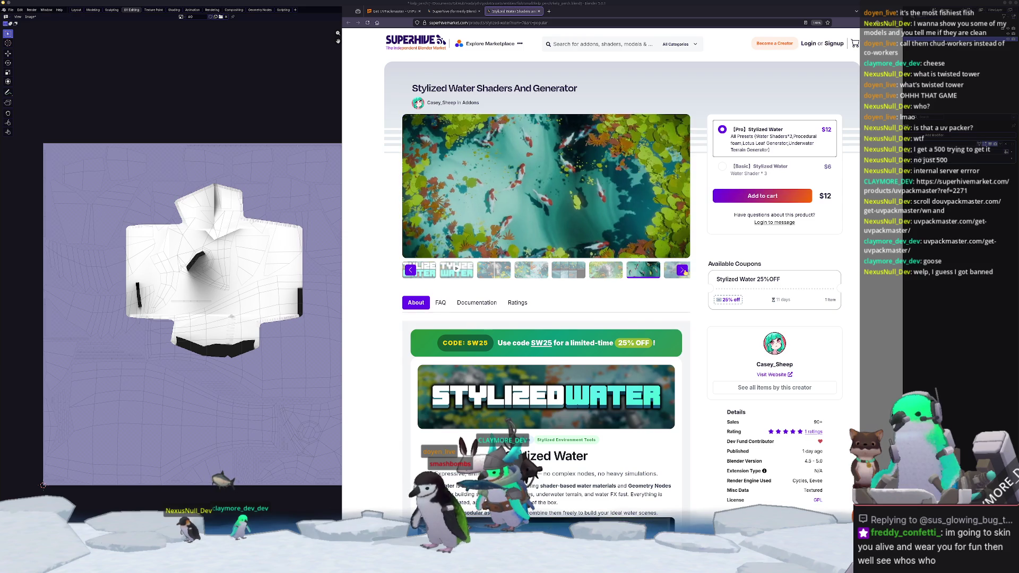
left_click(682, 270)
left_click(683, 271)
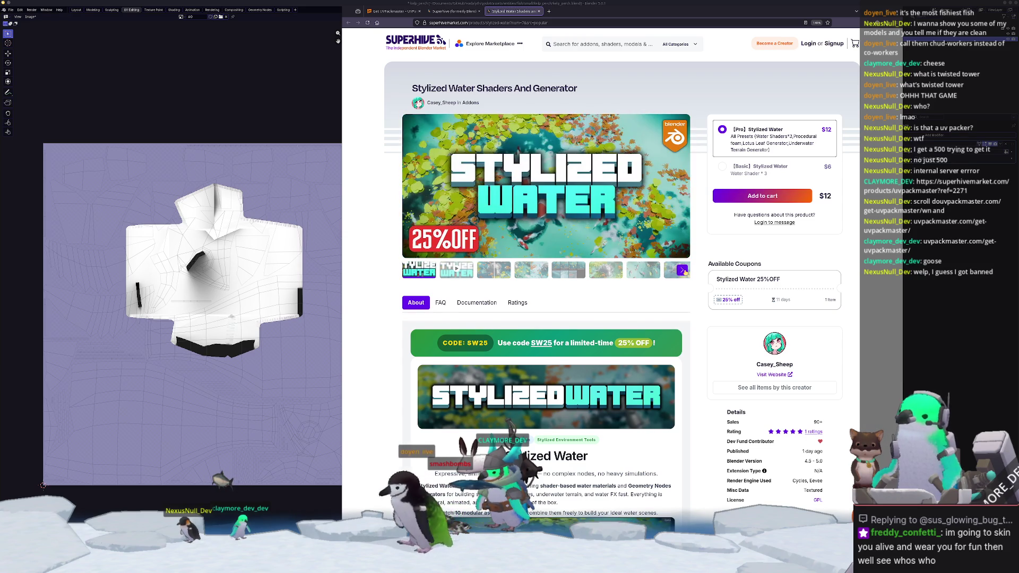
left_click(683, 270)
left_click(683, 271)
left_click(683, 270)
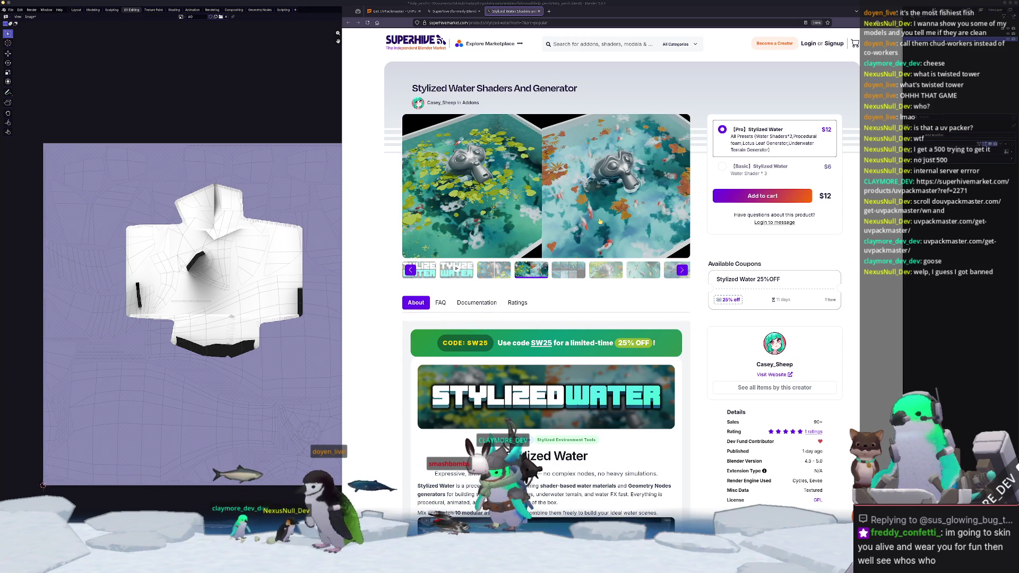
Scroll the product description, then close the Stylized Water Shaders tab.
scroll(558, 236, "down", 5)
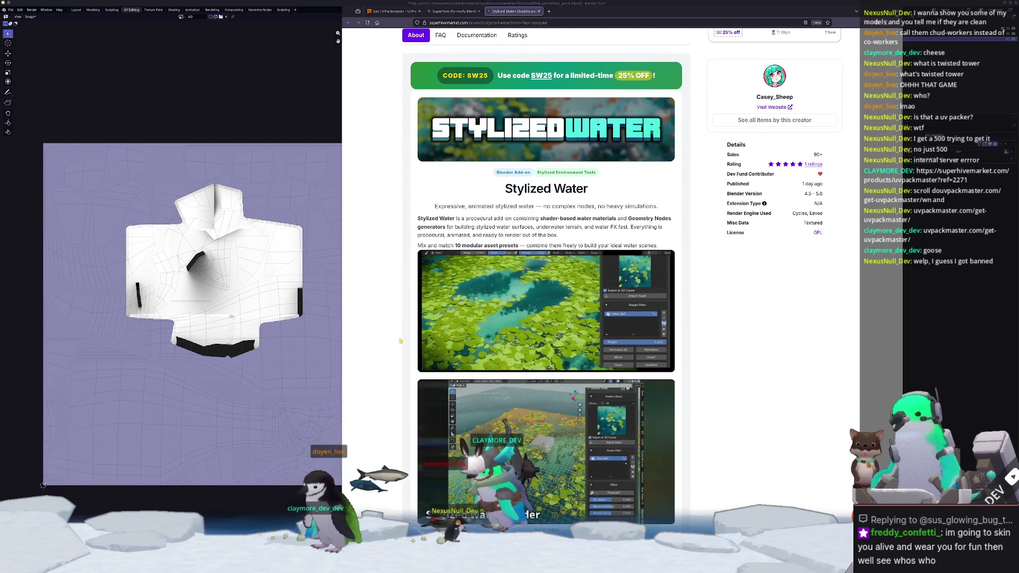
scroll(385, 239, "up", 5)
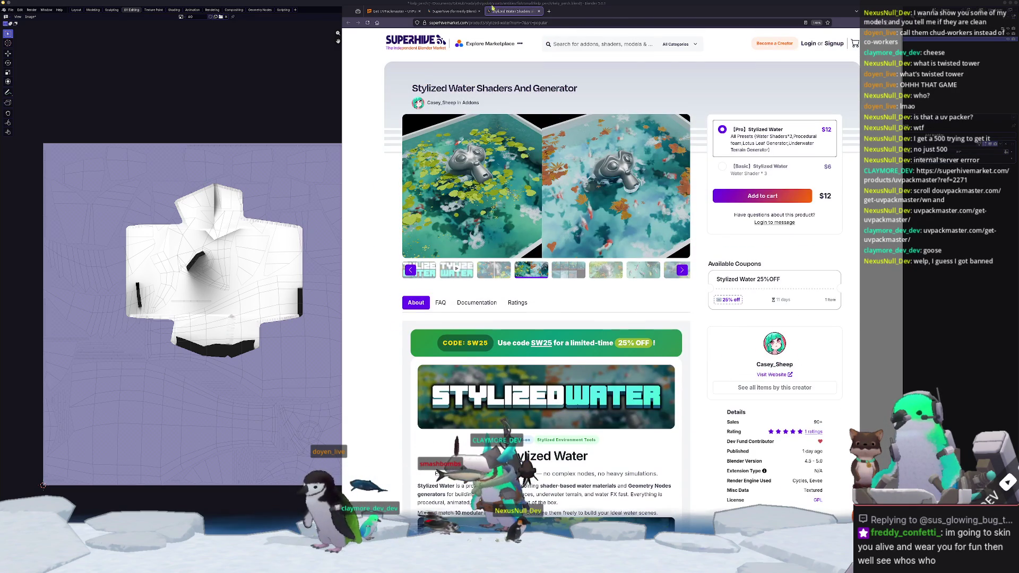
middle_click(492, 8)
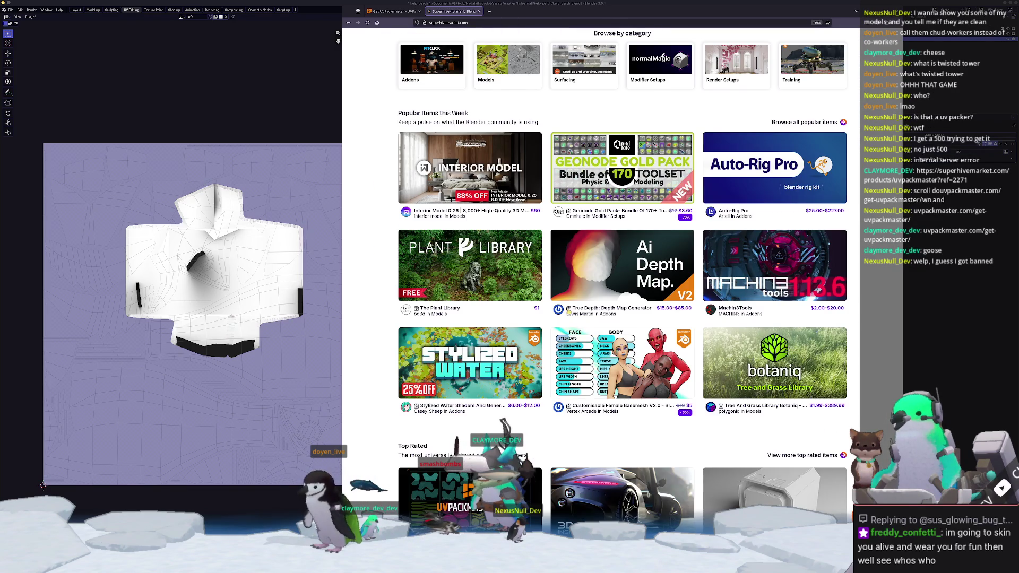
scroll(568, 312, "down", 3)
scroll(370, 360, "down", 2)
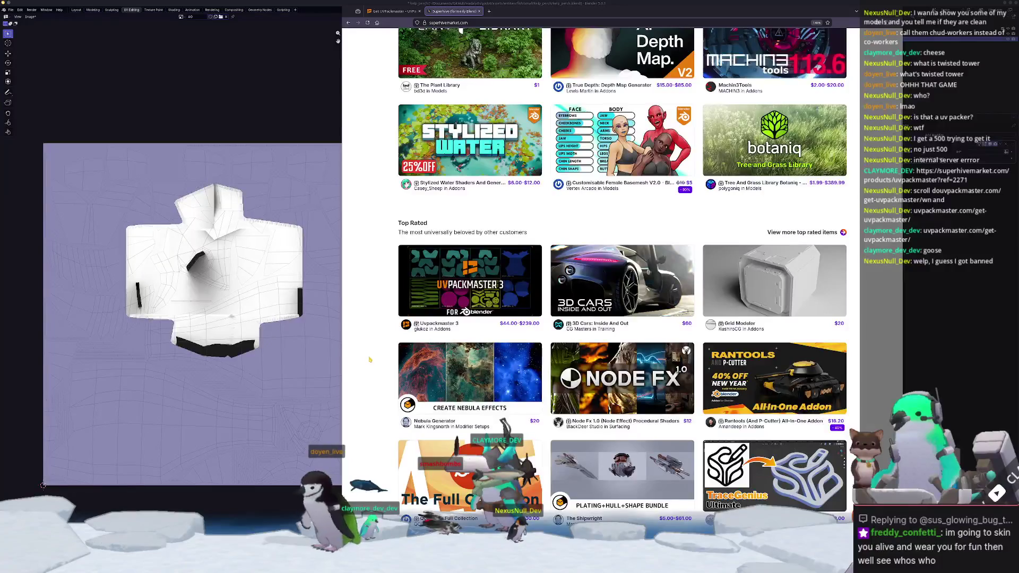
scroll(370, 360, "down", 2)
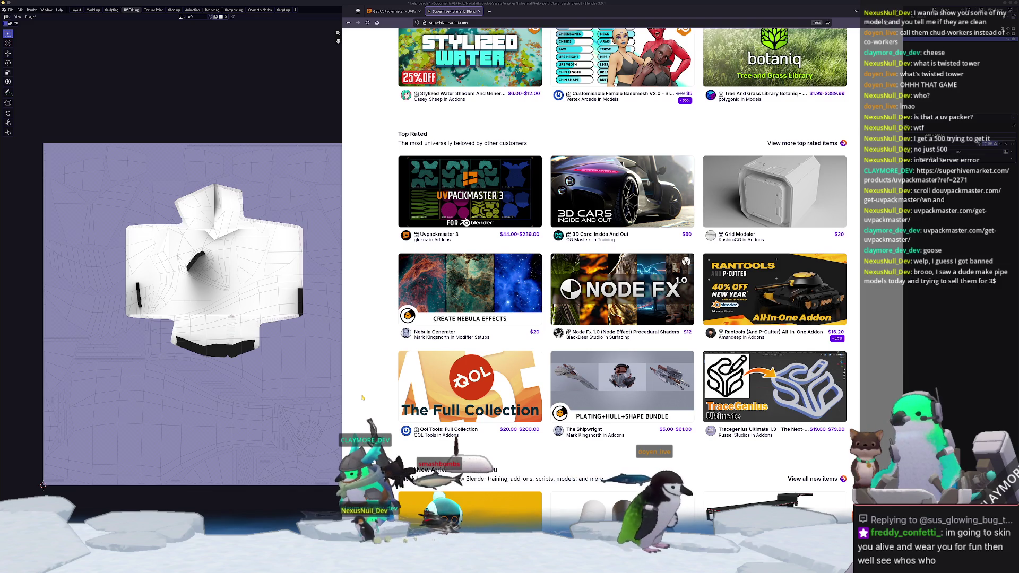
scroll(362, 397, "down", 5)
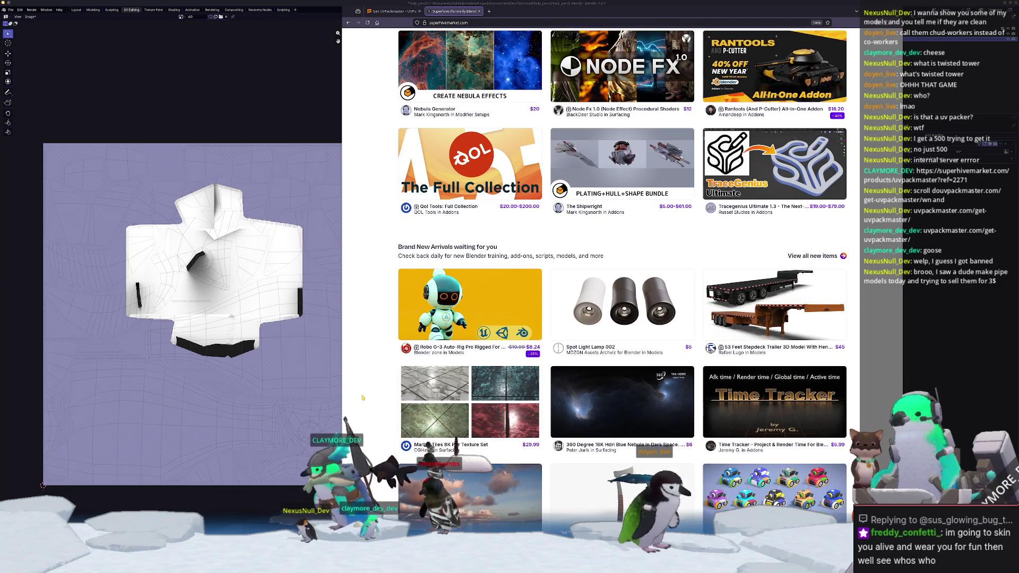
scroll(362, 397, "down", 1)
scroll(363, 397, "down", 2)
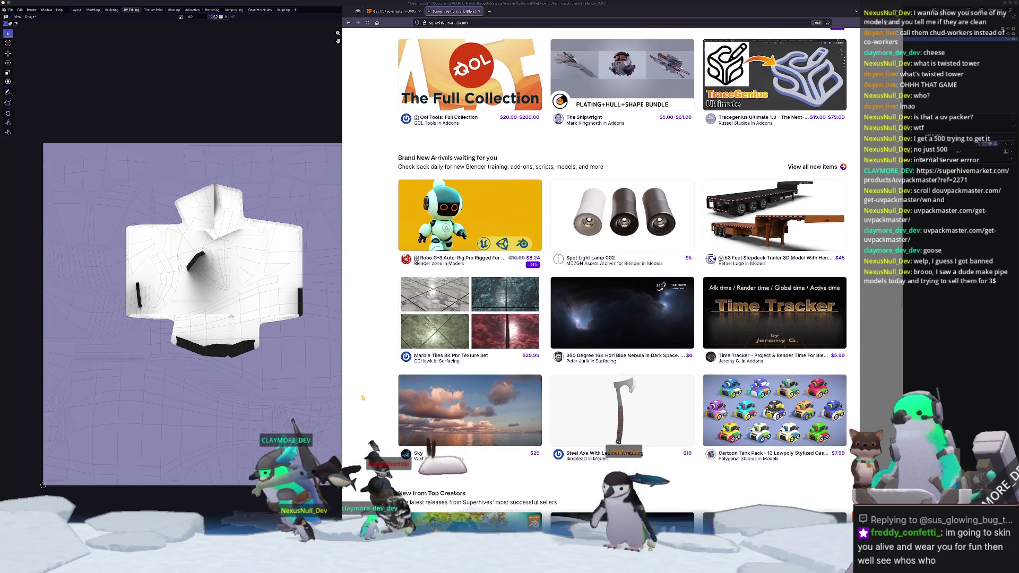
scroll(363, 397, "up", 2)
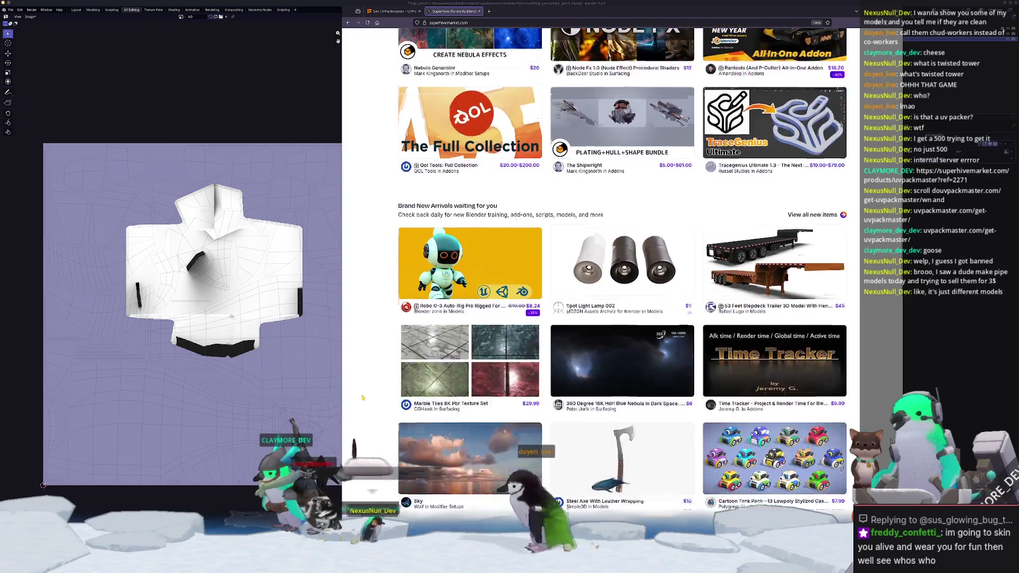
scroll(362, 397, "down", 6)
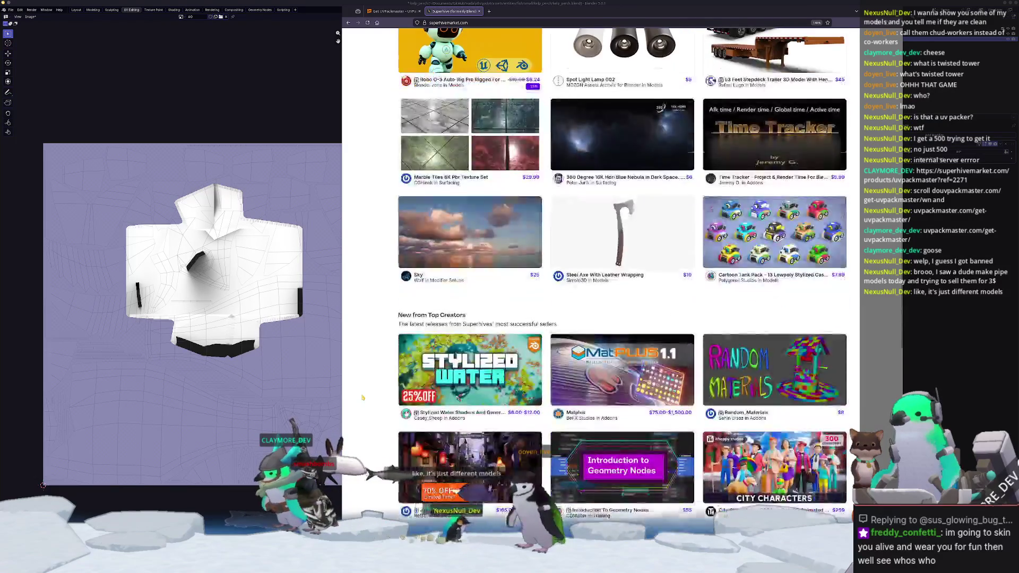
scroll(363, 418, "up", 20)
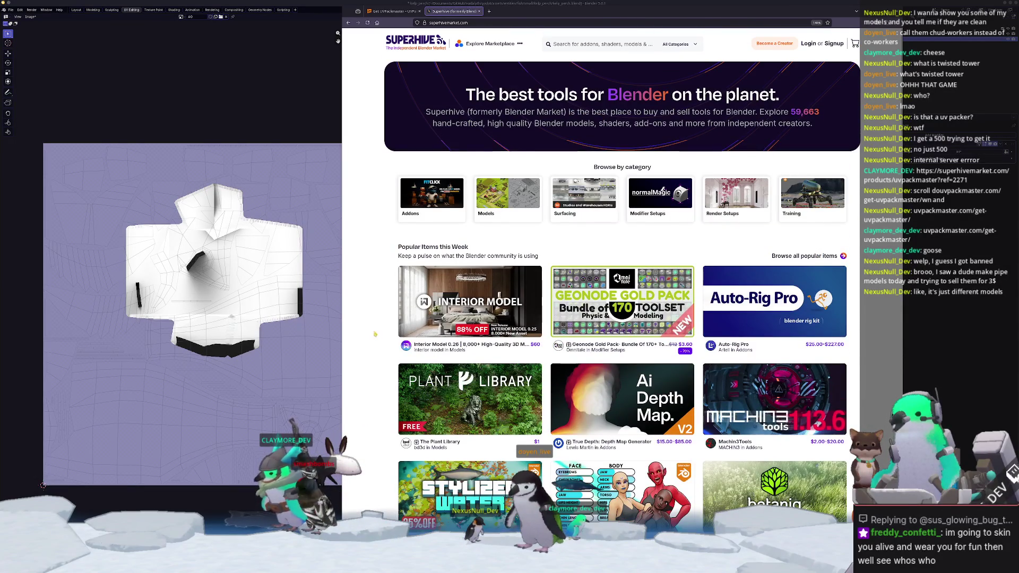
Open the Addons category, scroll down and open the True Depth: Depth Map Generator page.
left_click(423, 212)
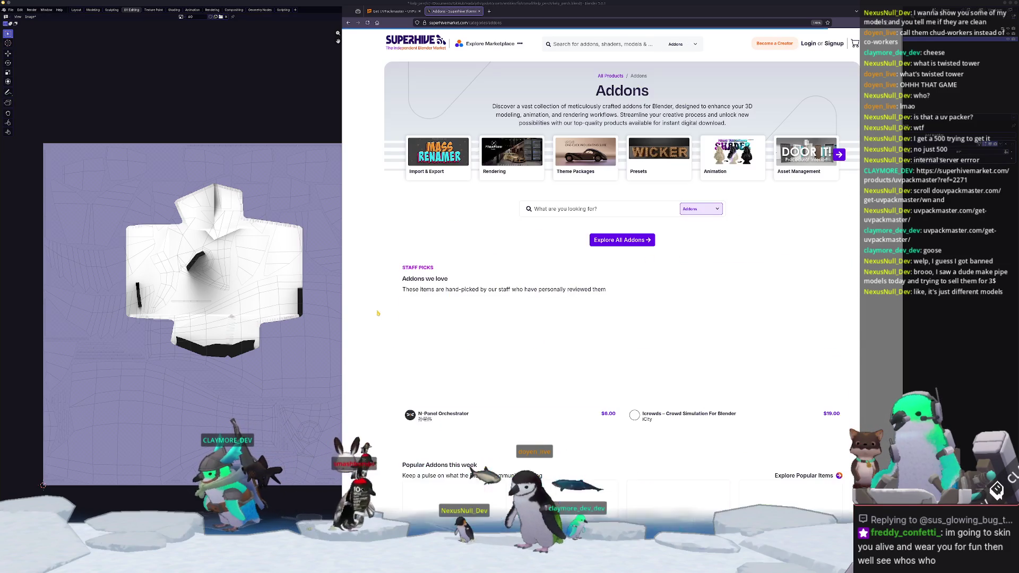
scroll(365, 291, "down", 3)
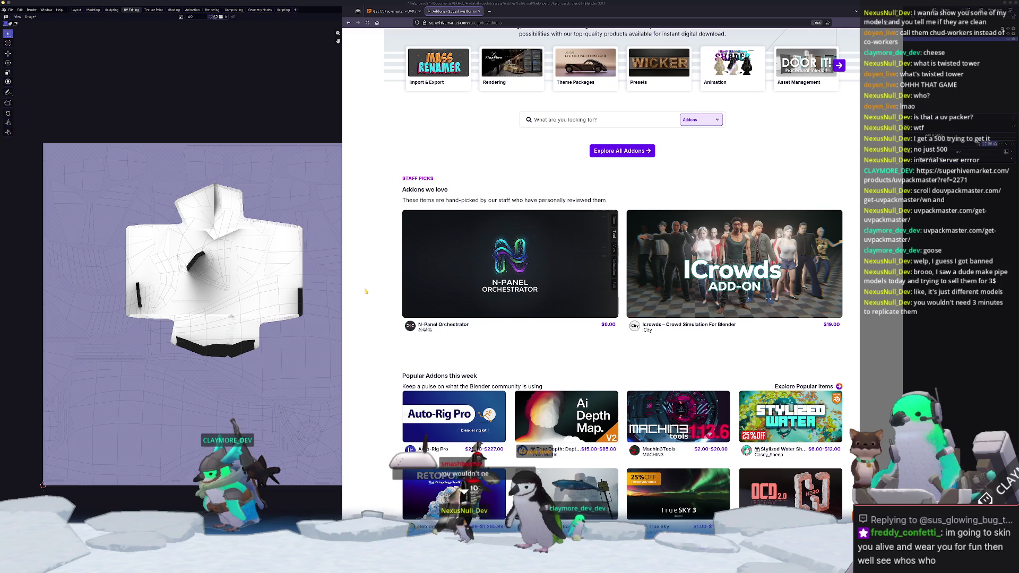
scroll(366, 291, "down", 5)
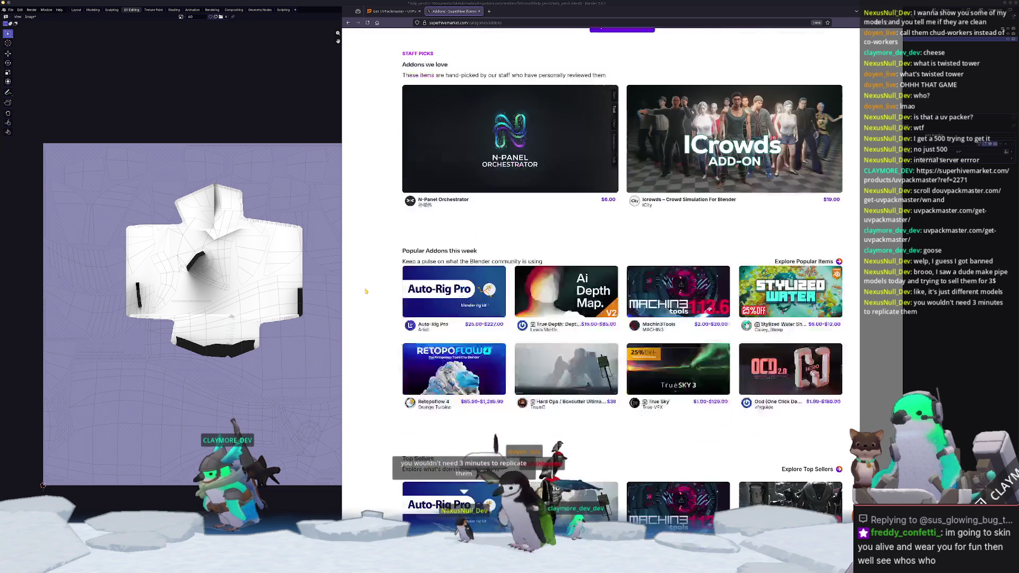
scroll(366, 292, "down", 2)
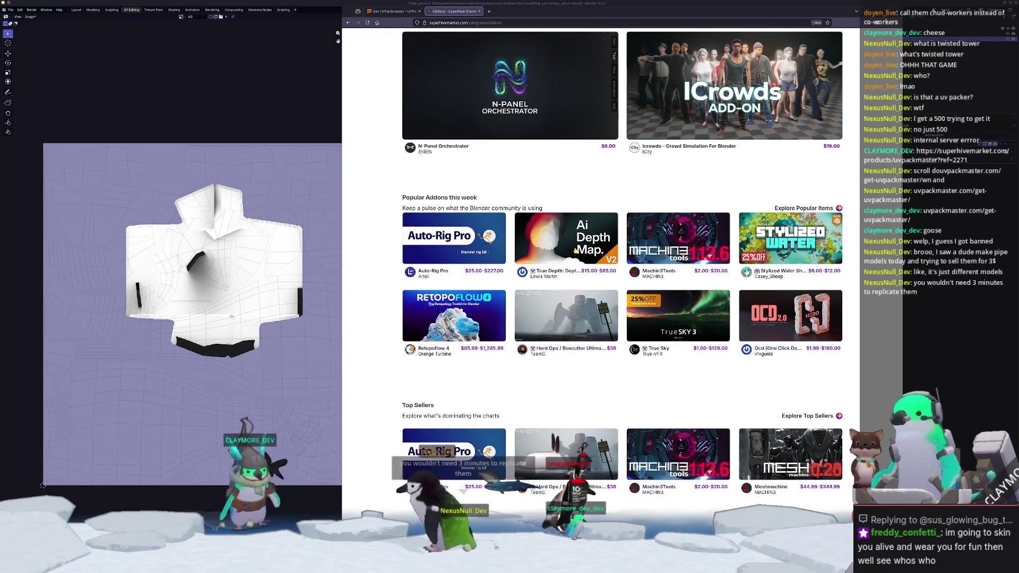
left_click(578, 256)
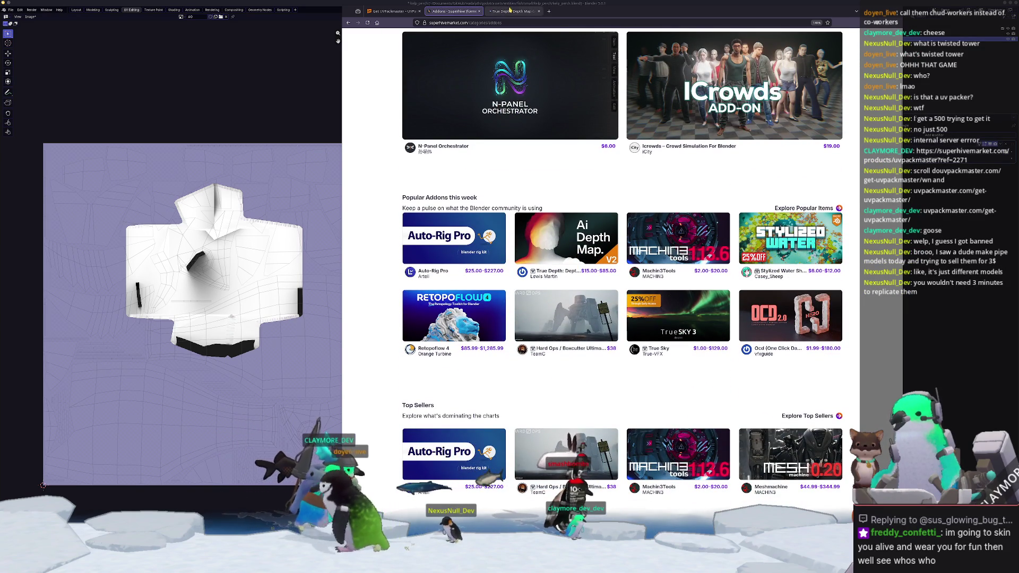
scroll(375, 329, "down", 2)
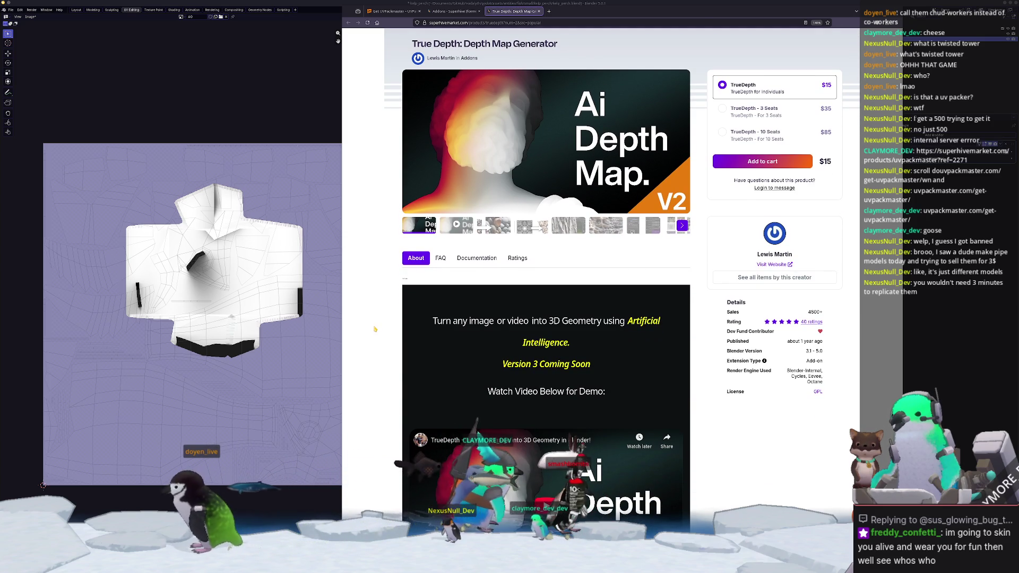
Browse the True Depth gallery to the carved relief image, then close the tab with Ctrl+W.
scroll(374, 329, "up", 2)
left_click(495, 270)
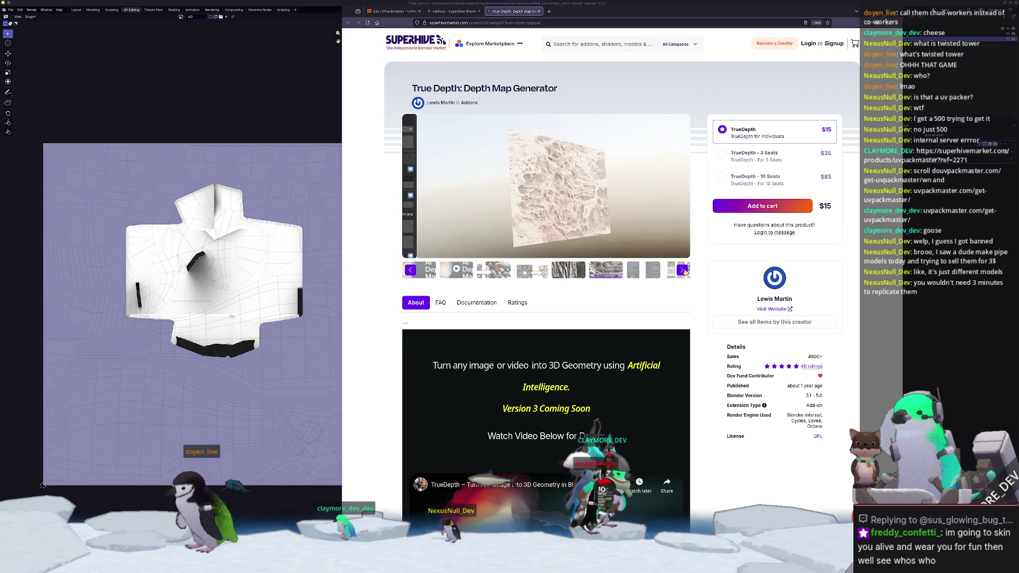
left_click(685, 271)
left_click(685, 271)
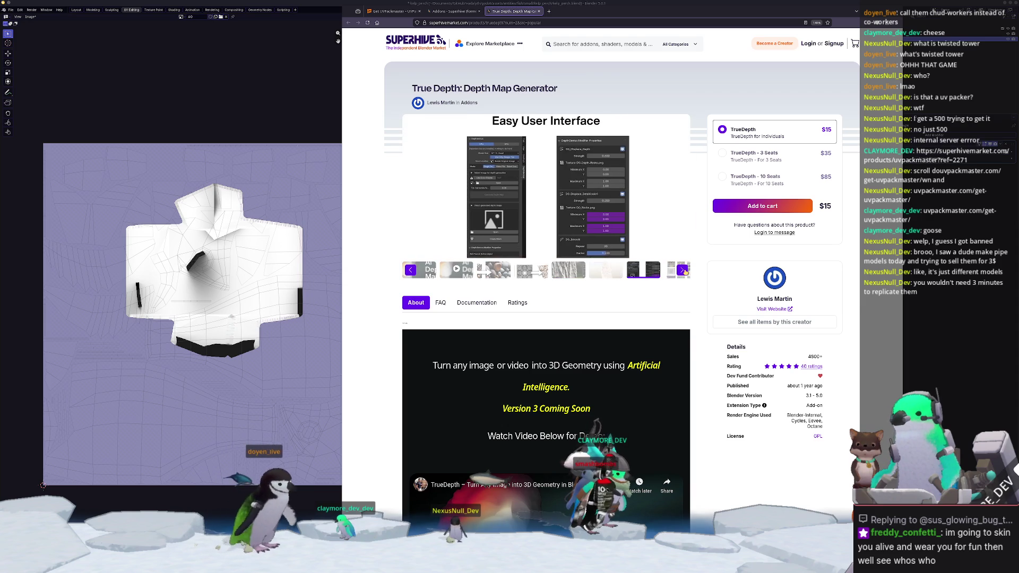
left_click(684, 271)
left_click(684, 272)
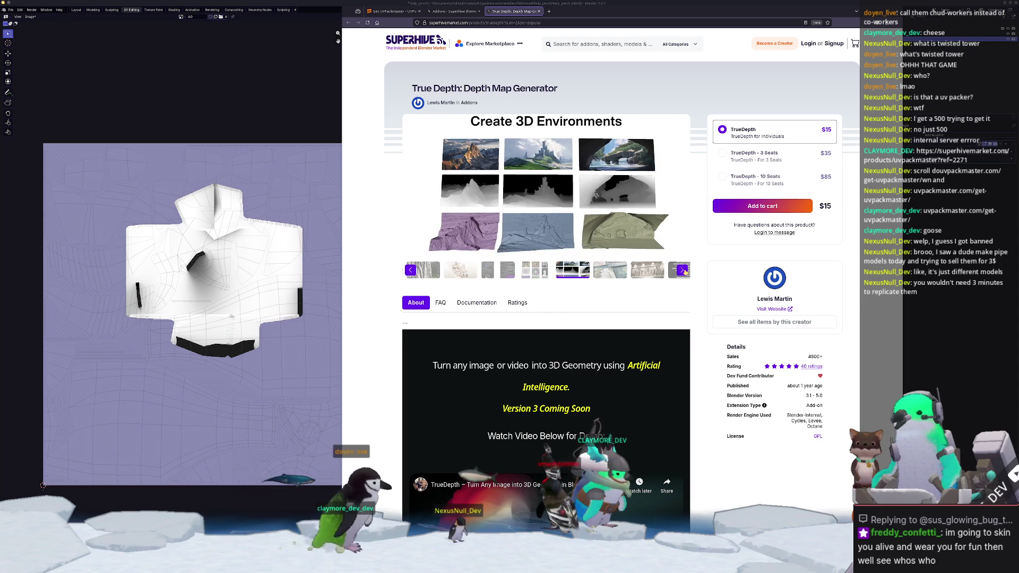
left_click(685, 272)
left_click(684, 271)
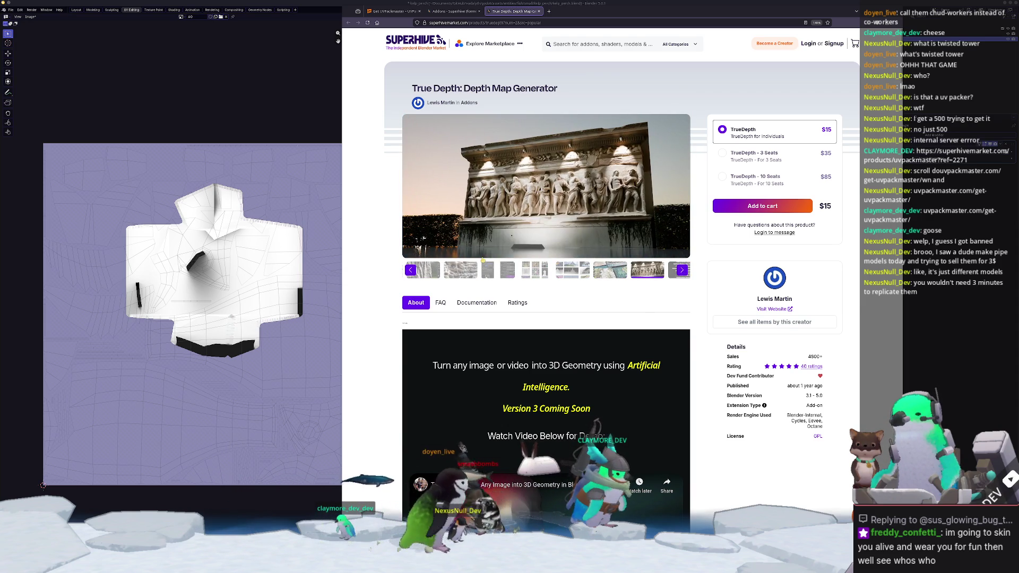
key("ctrl+w")
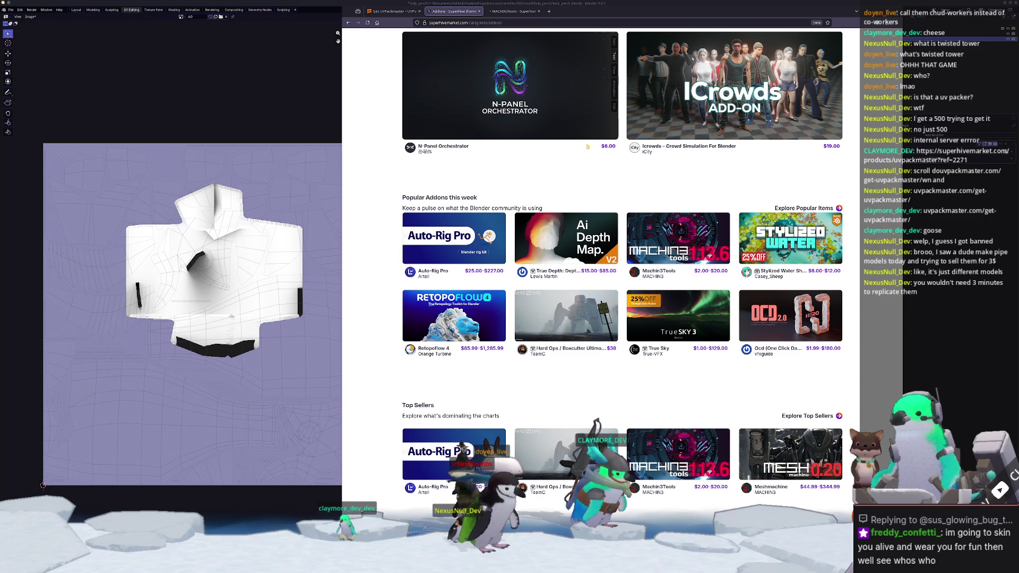
Cycle through all the MACHIN3tools gallery images and scroll its description.
left_click(517, 14)
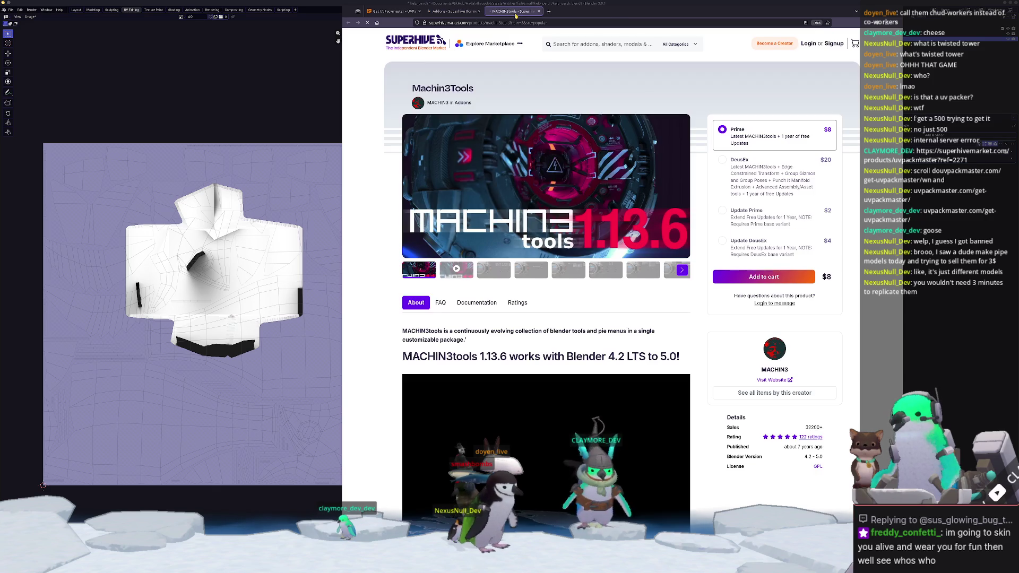
left_click(497, 271)
left_click(684, 271)
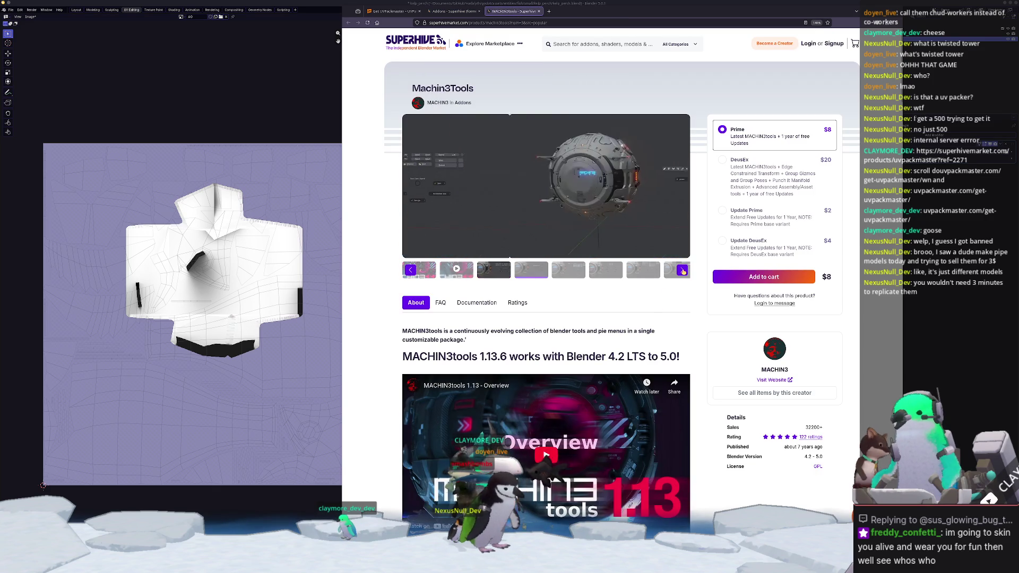
left_click(683, 271)
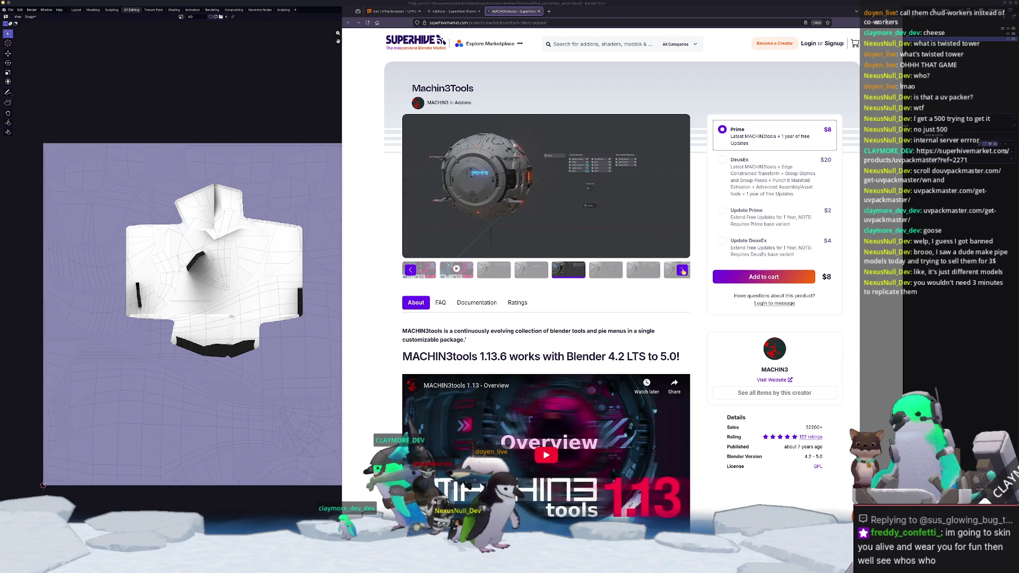
left_click(684, 271)
left_click(683, 271)
left_click(683, 270)
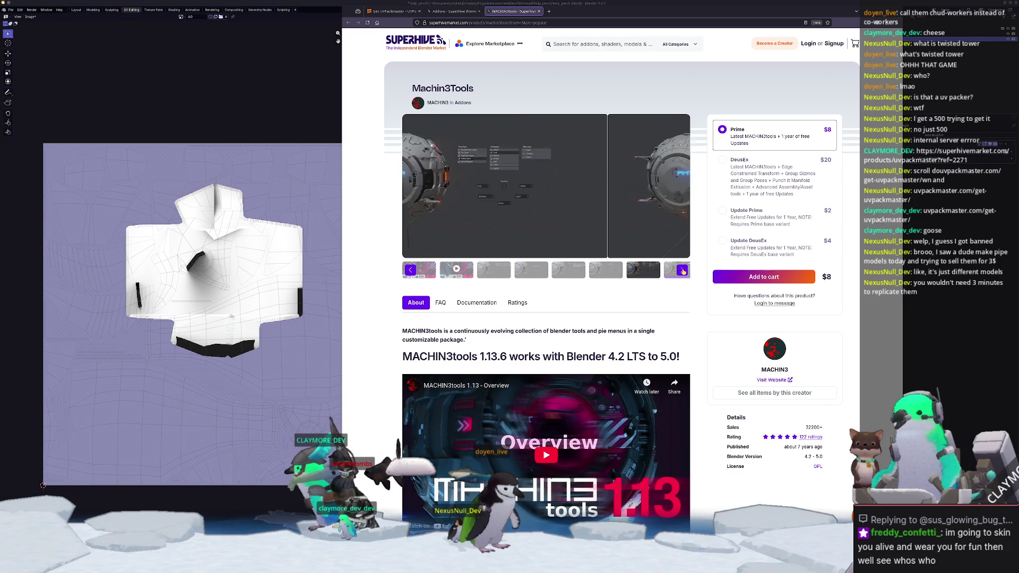
left_click(683, 271)
left_click(683, 271)
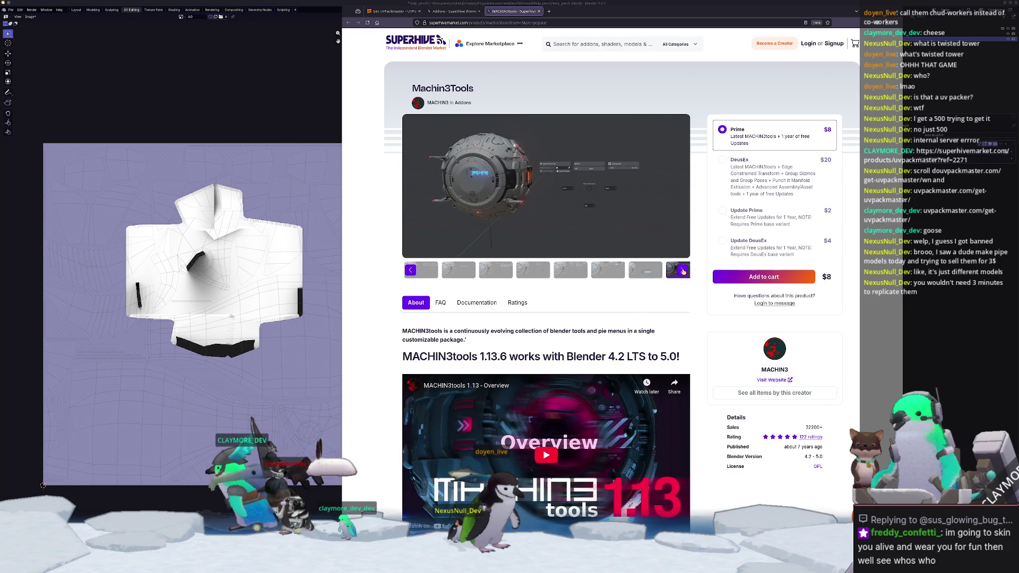
left_click(683, 271)
left_click(683, 271)
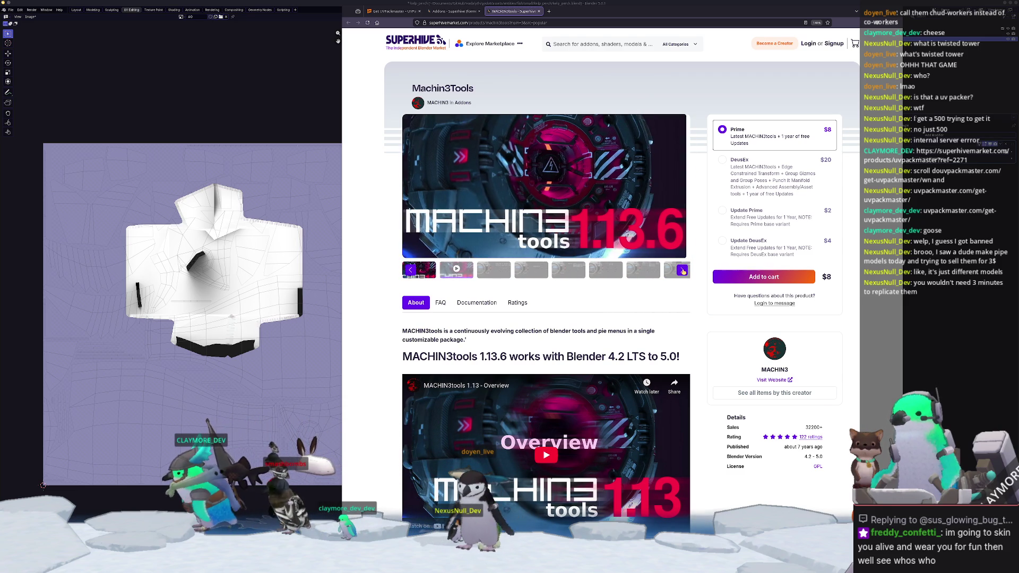
left_click(683, 270)
left_click(684, 270)
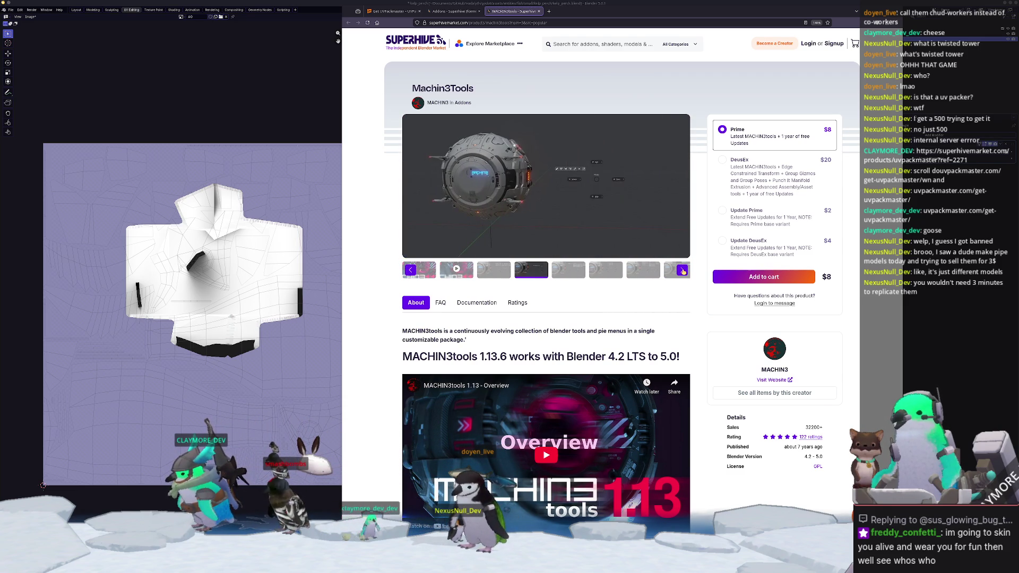
left_click(683, 270)
left_click(683, 271)
left_click(684, 270)
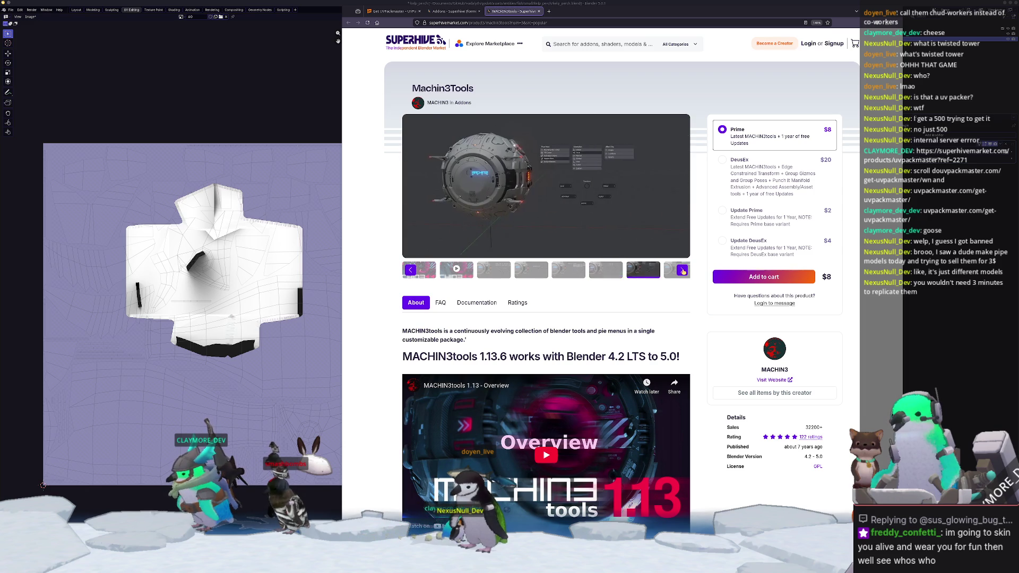
left_click(683, 271)
scroll(684, 273, "down", 3)
scroll(685, 273, "down", 8)
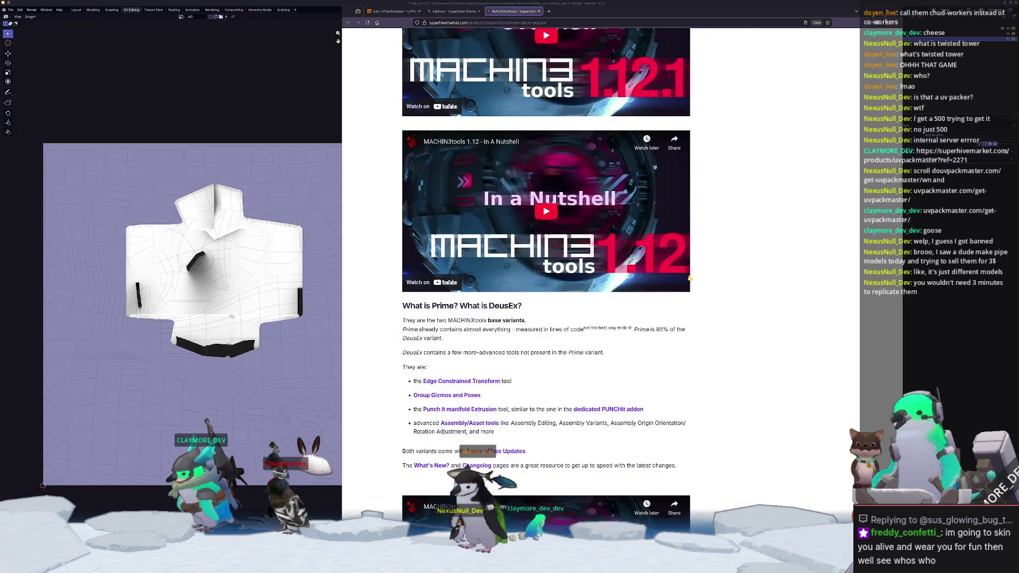
scroll(689, 278, "up", 12)
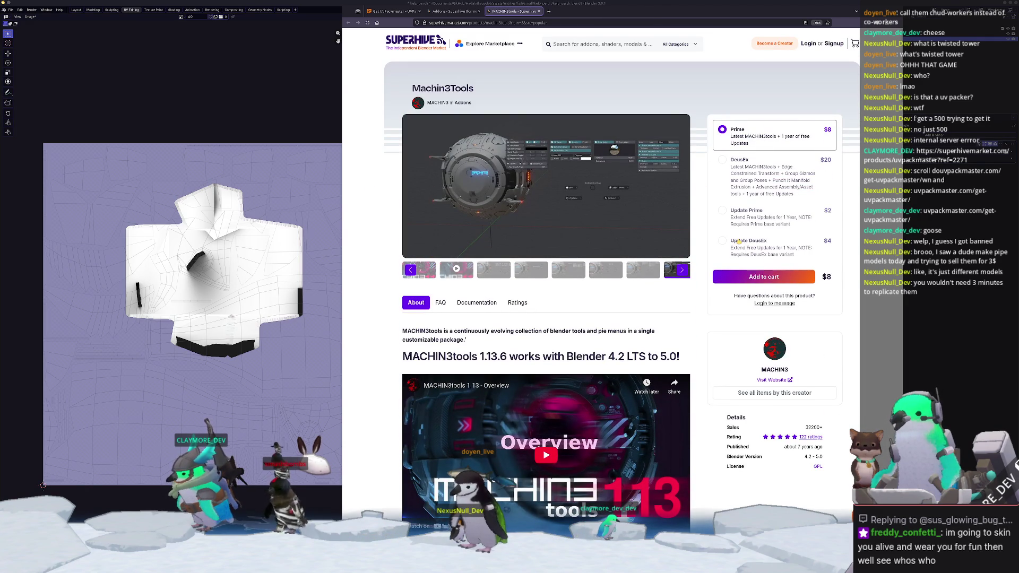
Choose the DeusEx variant at $20, then return to the Addons listing tab.
left_click(723, 163)
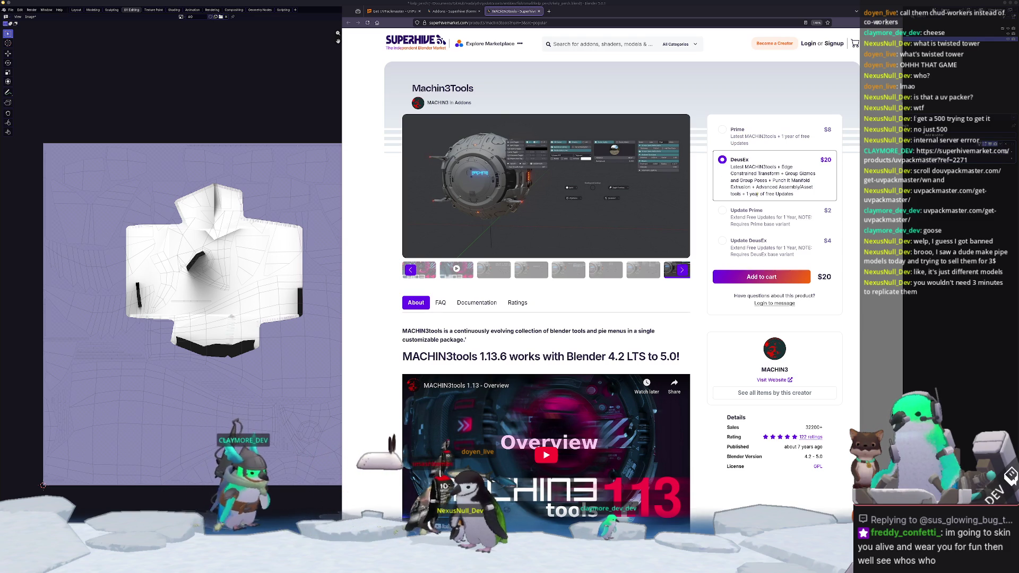
left_click_drag(745, 195, 799, 198)
left_click(789, 203)
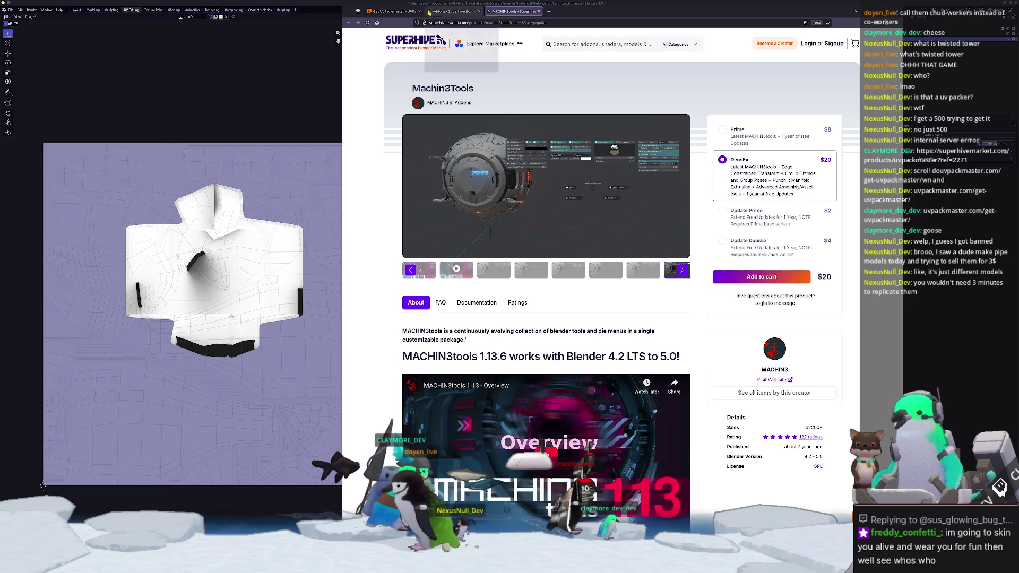
left_click(452, 13)
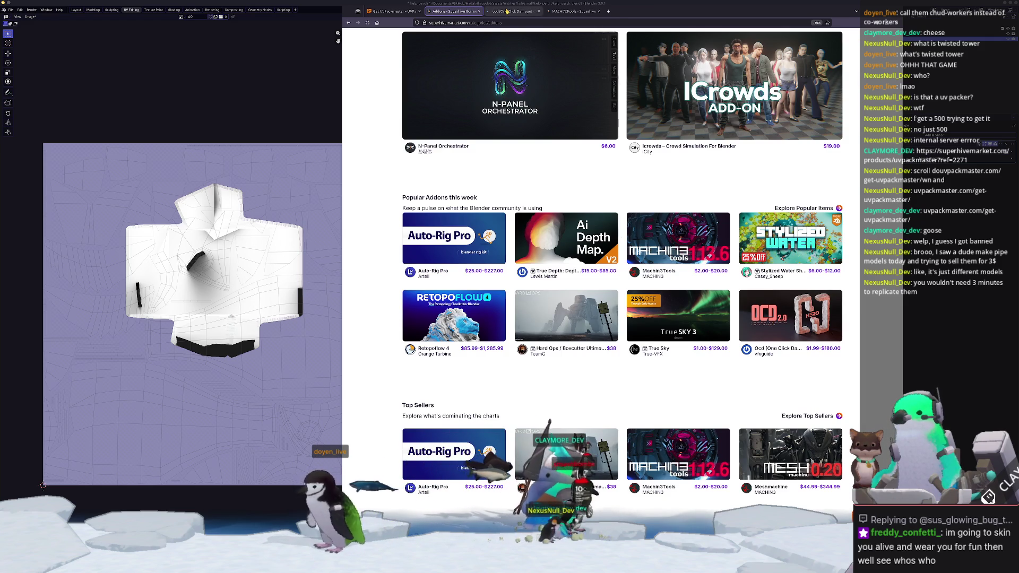
Browse the One Click Damage V2.5 product page, then close its tab.
left_click(507, 11)
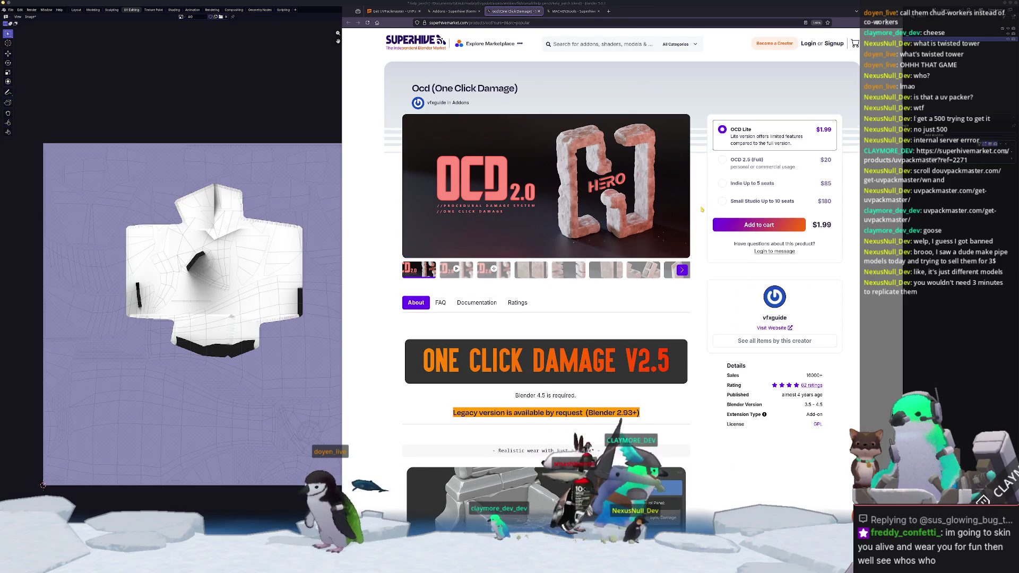
scroll(701, 210, "down", 1)
scroll(701, 210, "up", 1)
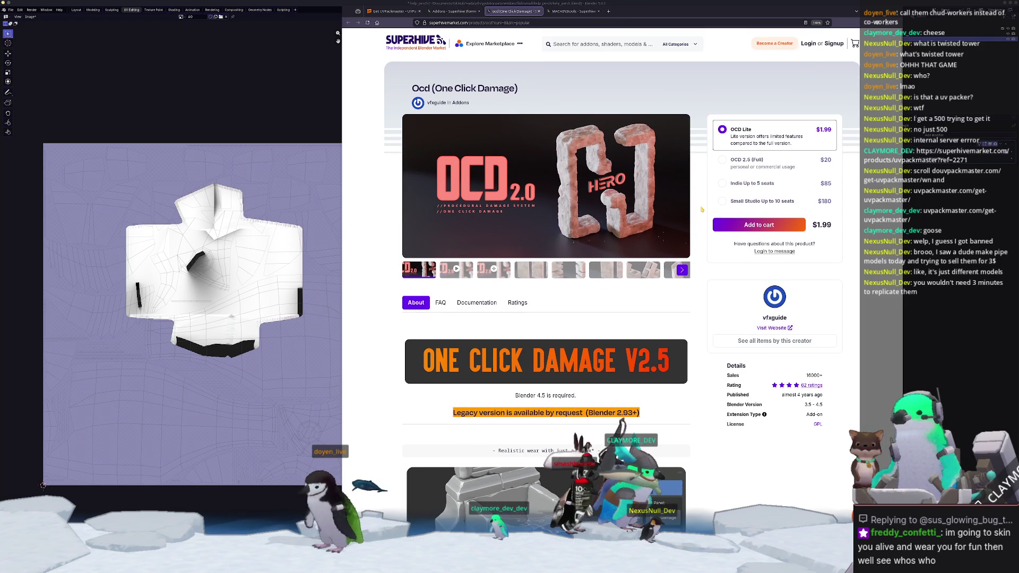
scroll(701, 210, "down", 10)
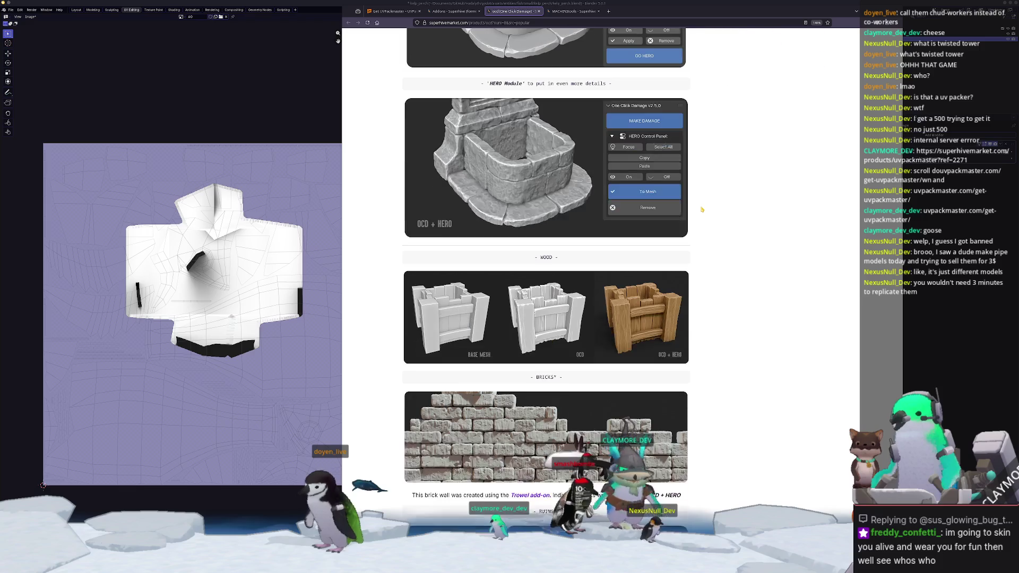
scroll(701, 210, "down", 5)
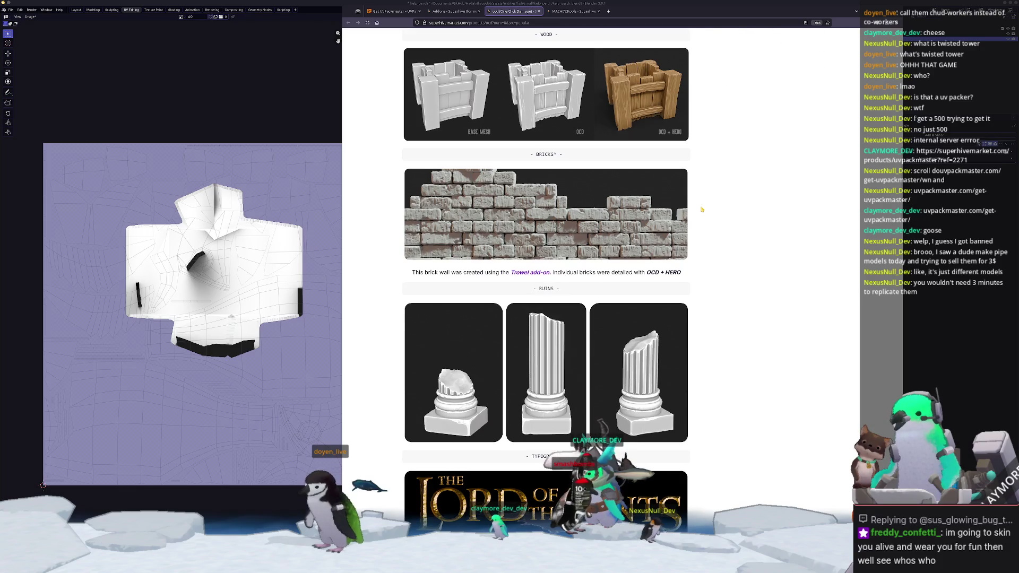
scroll(701, 209, "down", 7)
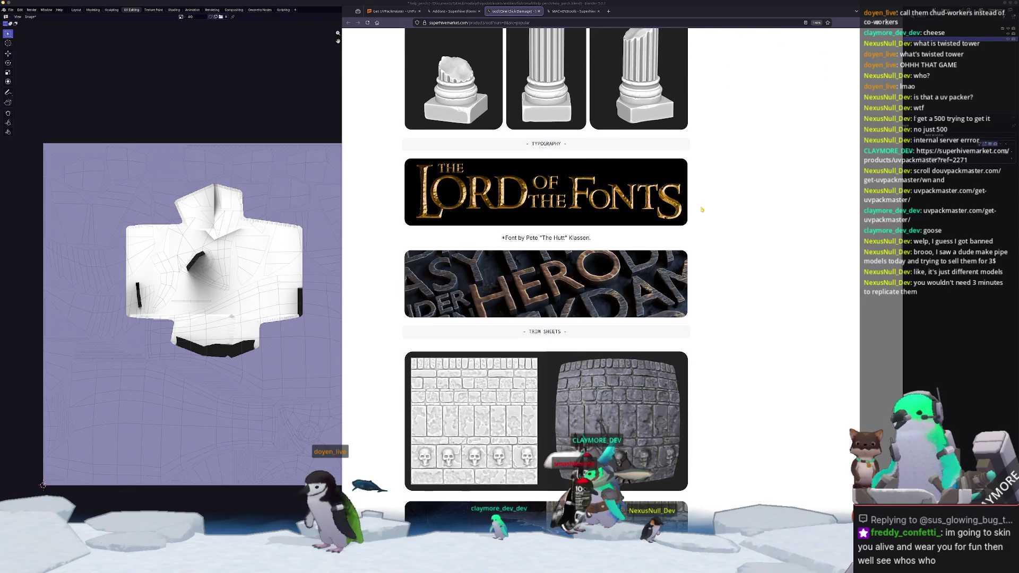
scroll(702, 210, "down", 6)
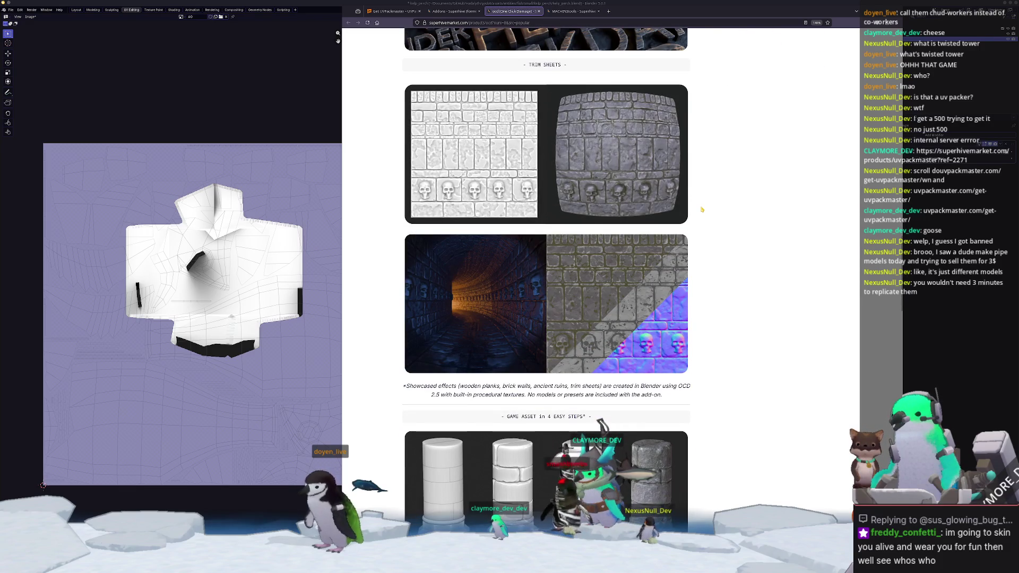
scroll(702, 209, "up", 13)
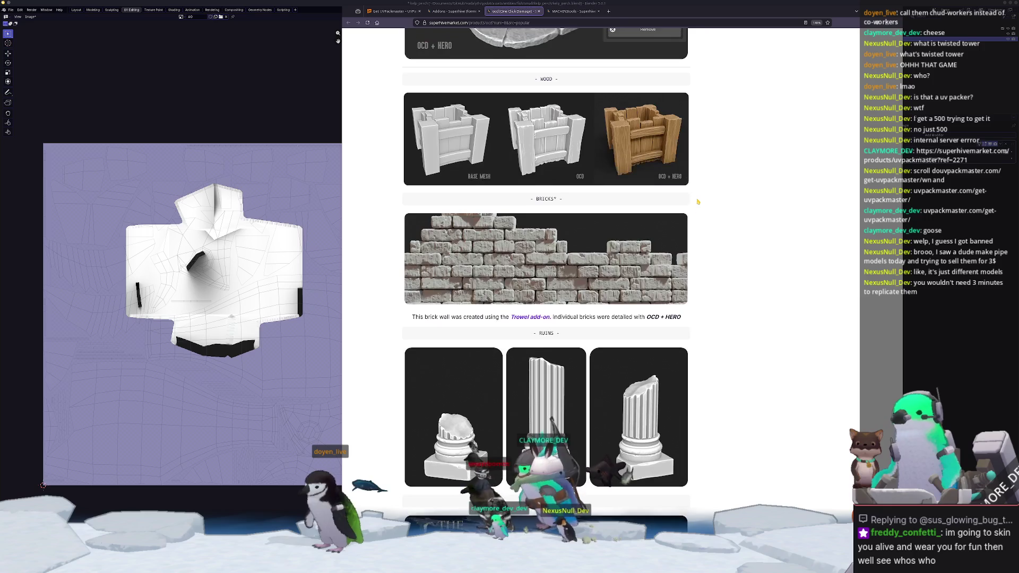
scroll(697, 201, "up", 10)
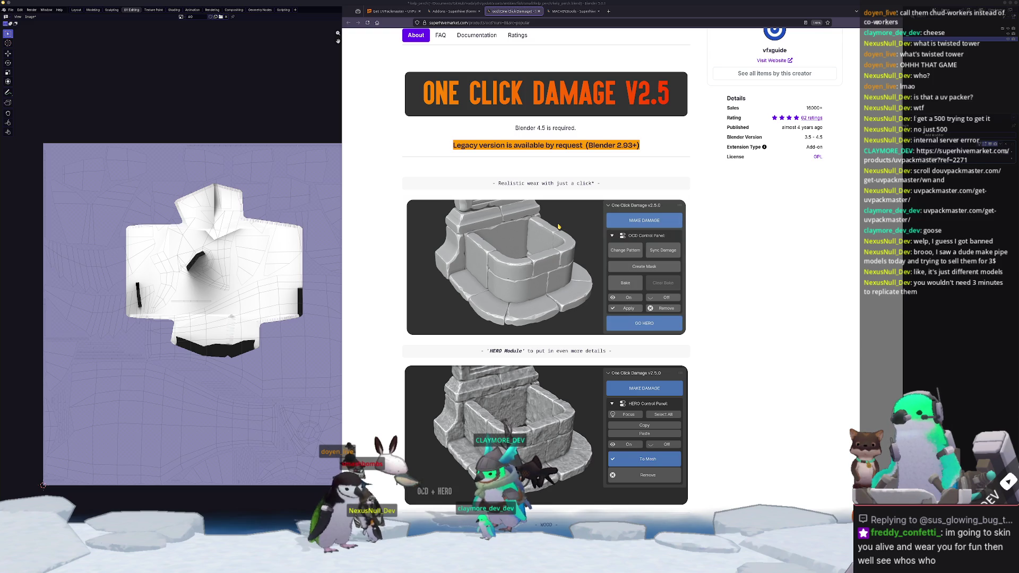
middle_click(508, 8)
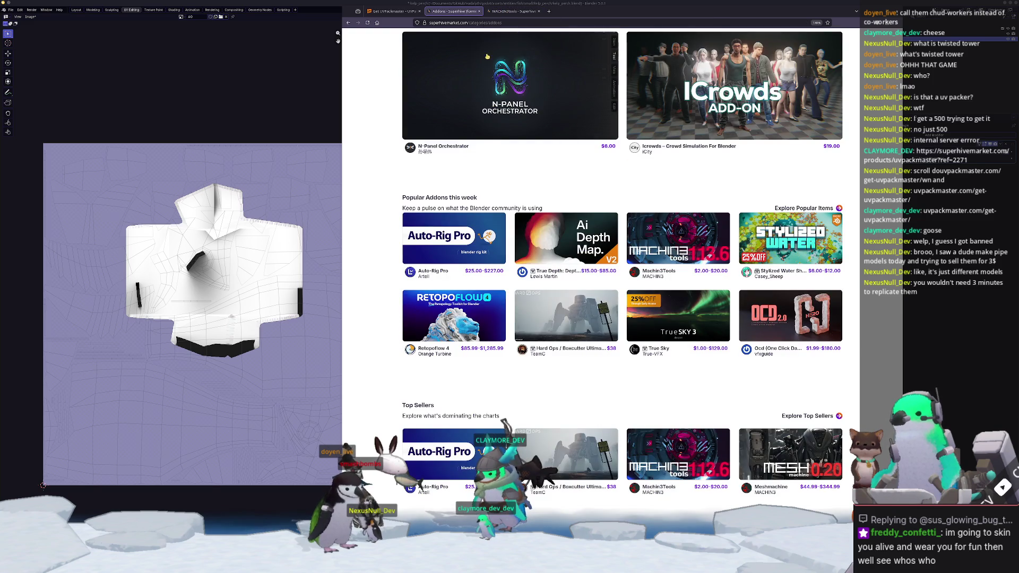
Open the Hard Ops / BoxCutter Ultimate Bundle page and play its BoxCutter demo video.
left_click(578, 320)
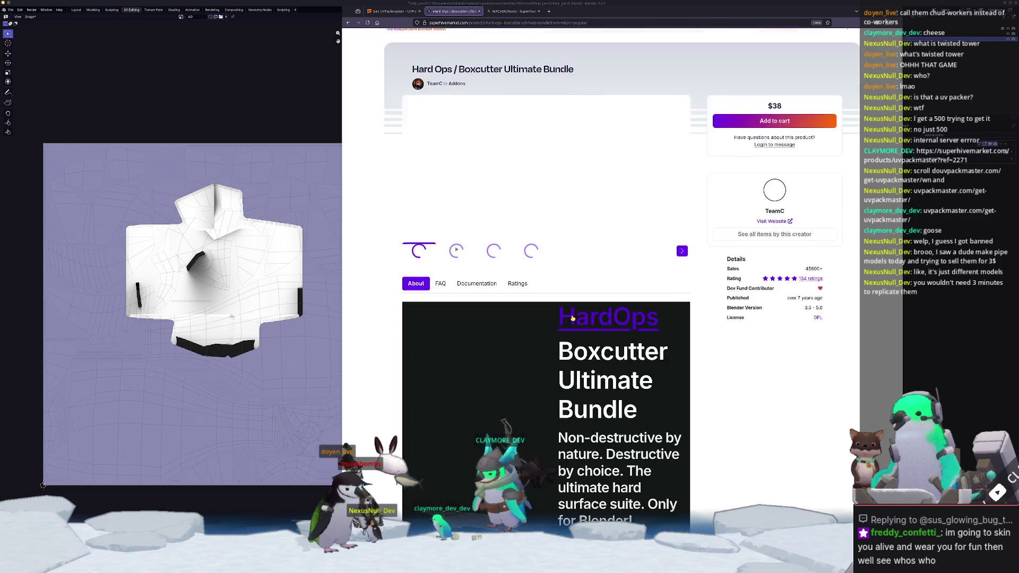
scroll(530, 340, "down", 5)
scroll(530, 339, "down", 5)
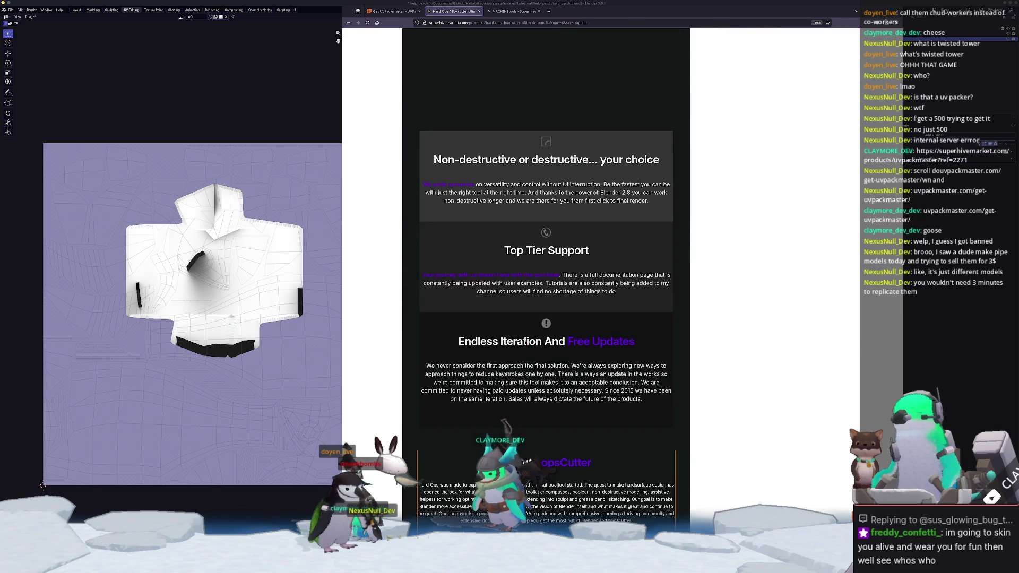
scroll(442, 351, "down", 6)
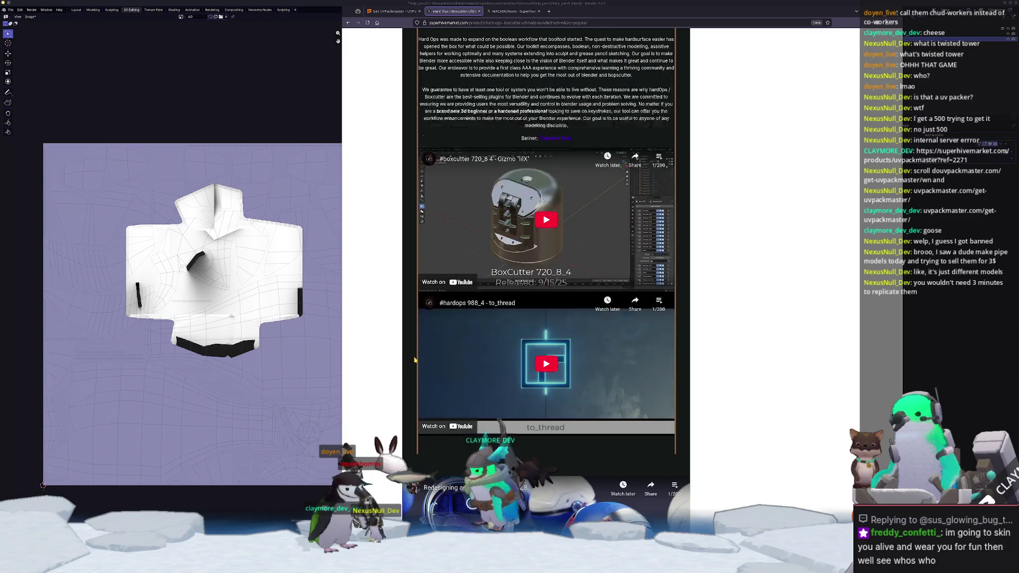
left_click(552, 229)
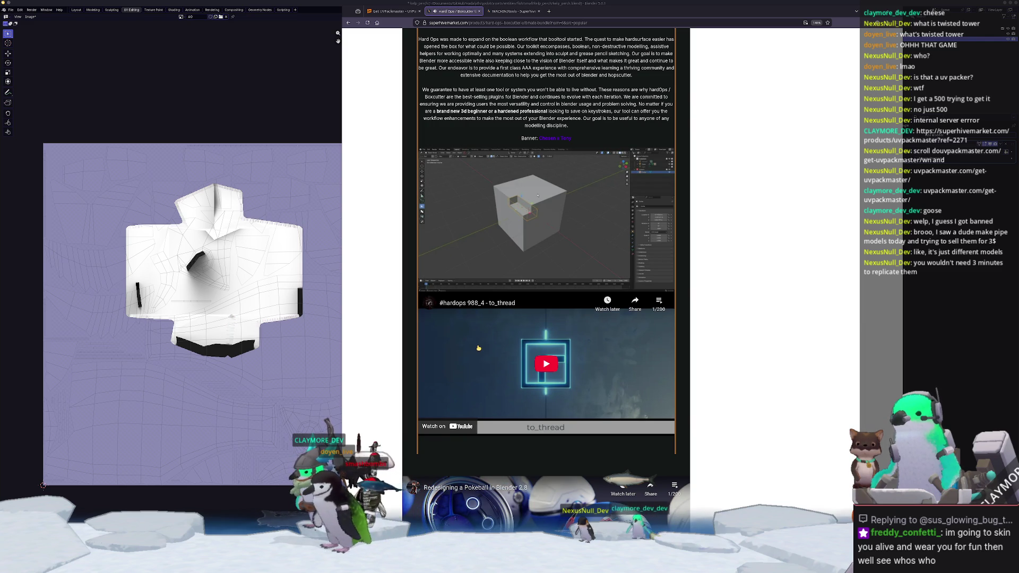
mouse_move(573, 286)
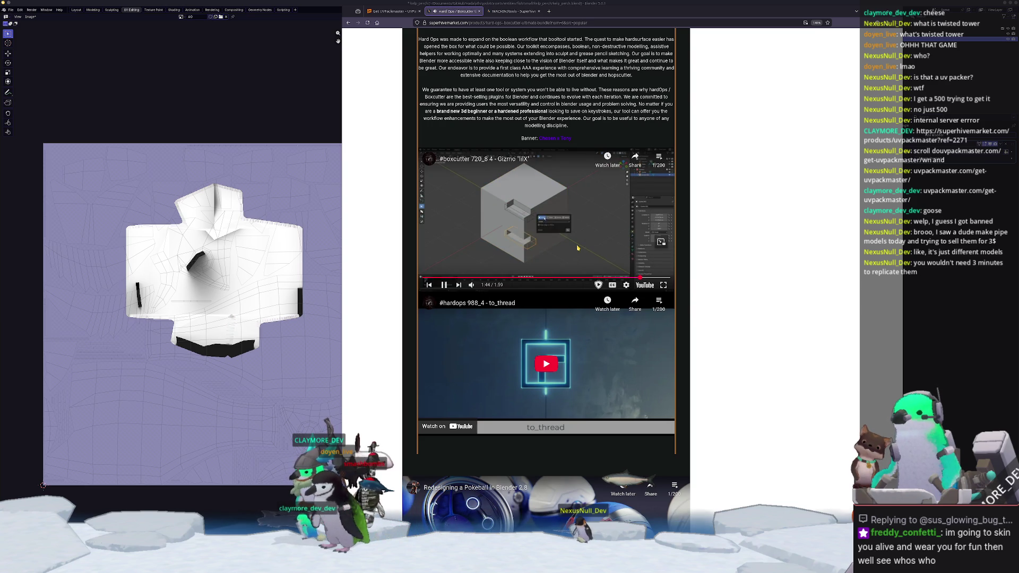
Play the BOT LEG DEMO video further down the page, then pause it.
scroll(666, 271, "down", 7)
scroll(666, 270, "down", 1)
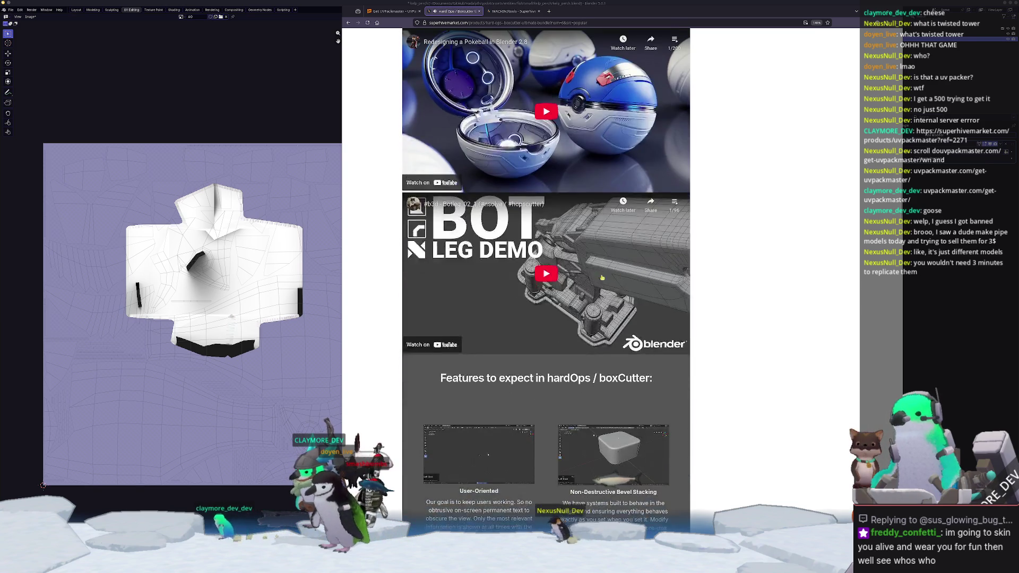
left_click(598, 285)
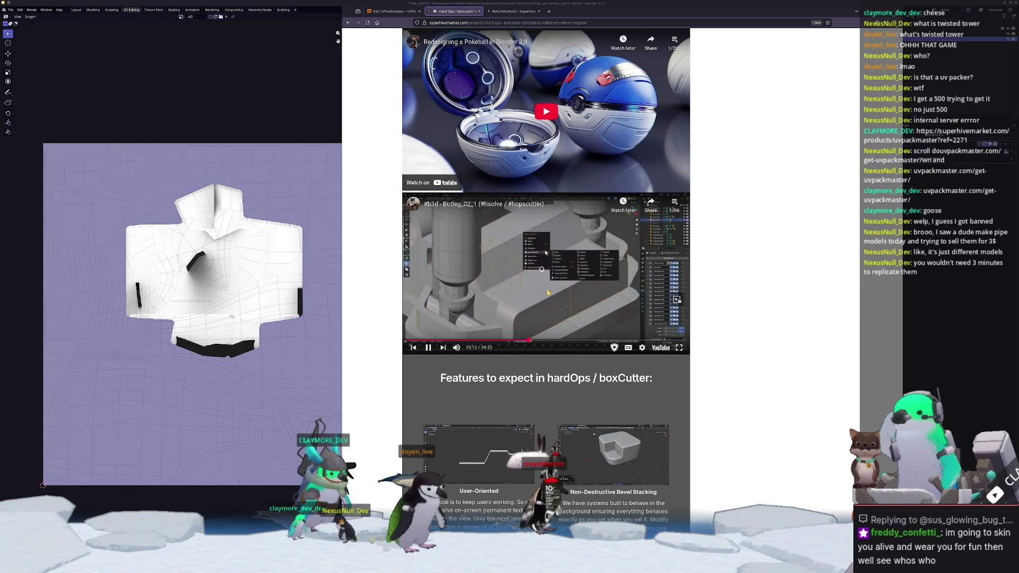
left_click(546, 297)
Close the Hard Ops and MACHIN3tools tabs, plus the UVPackmaster and store browser windows.
middle_click(453, 11)
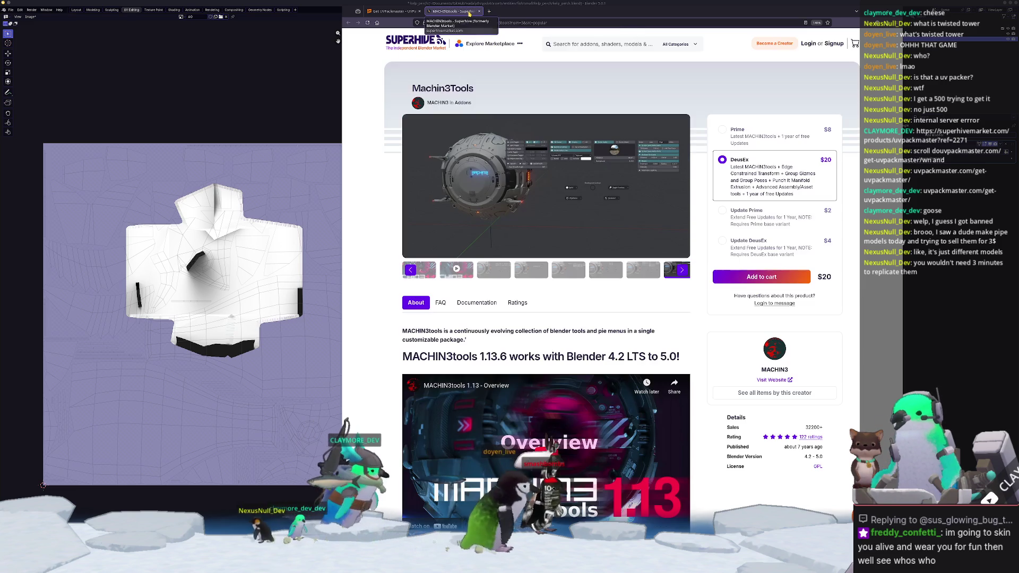
middle_click(452, 12)
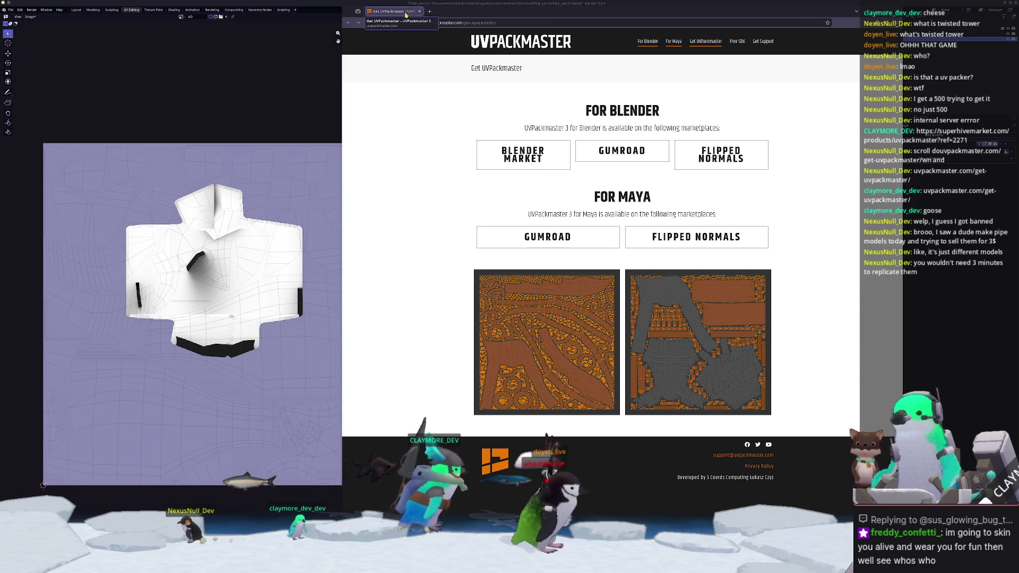
middle_click(395, 11)
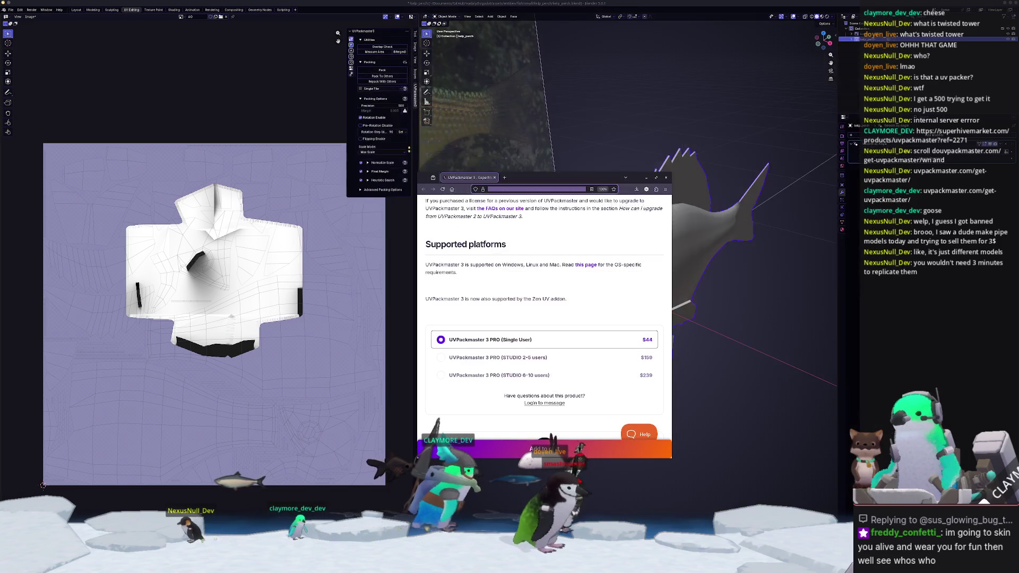
left_click(666, 179)
Turn the fish in Blender, then bring up and dismiss the FBX export file browser.
middle_click_drag(631, 255, 648, 245)
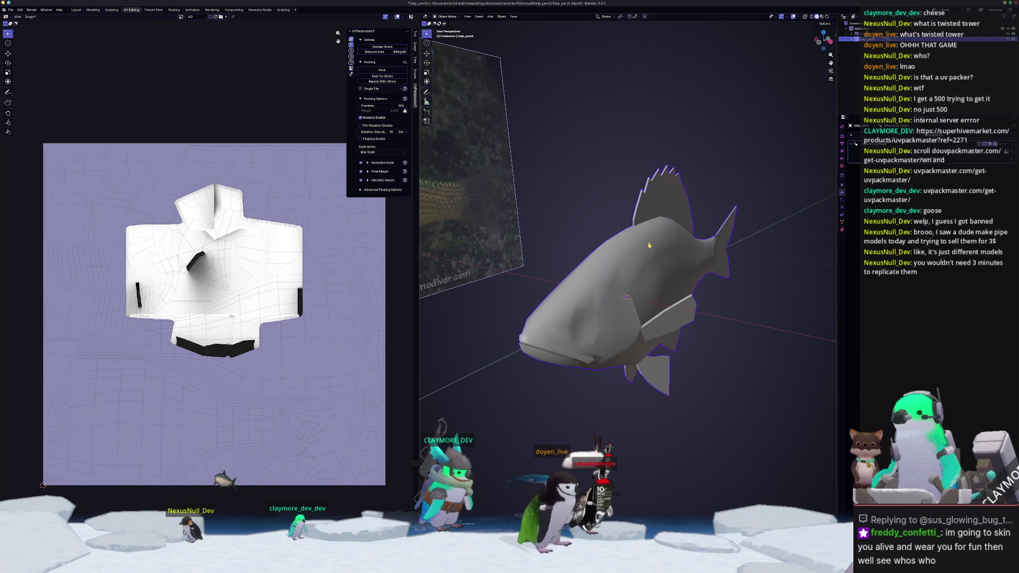
left_click(10, 11)
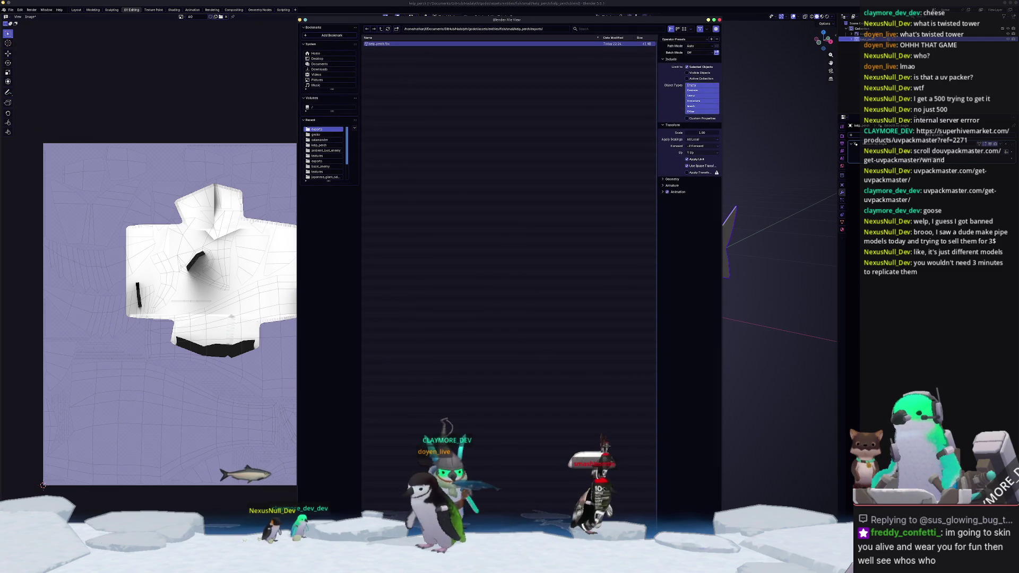
key("Return")
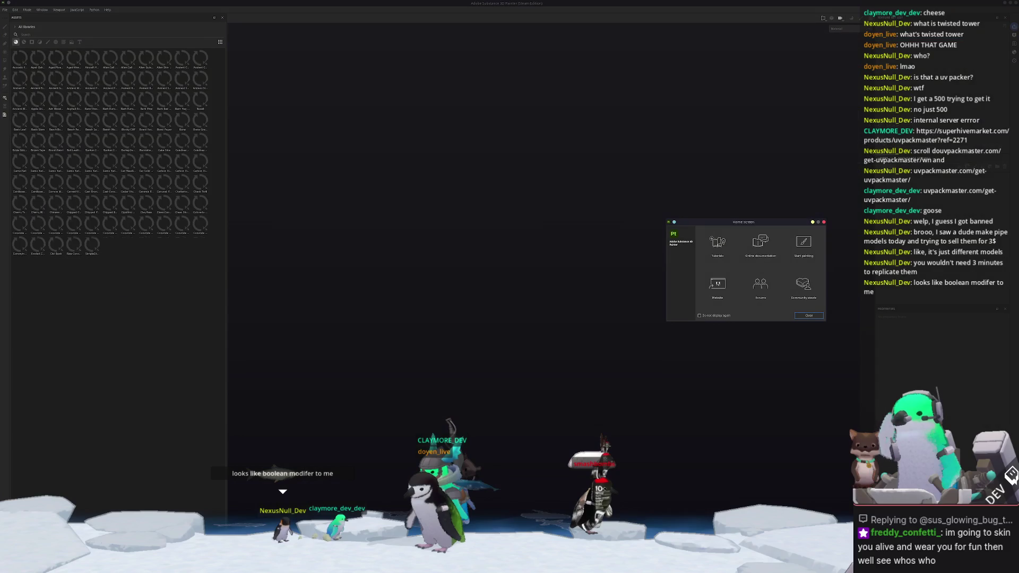
Start a new project and browse up to the fish/small folder for its mesh.
left_click(809, 316)
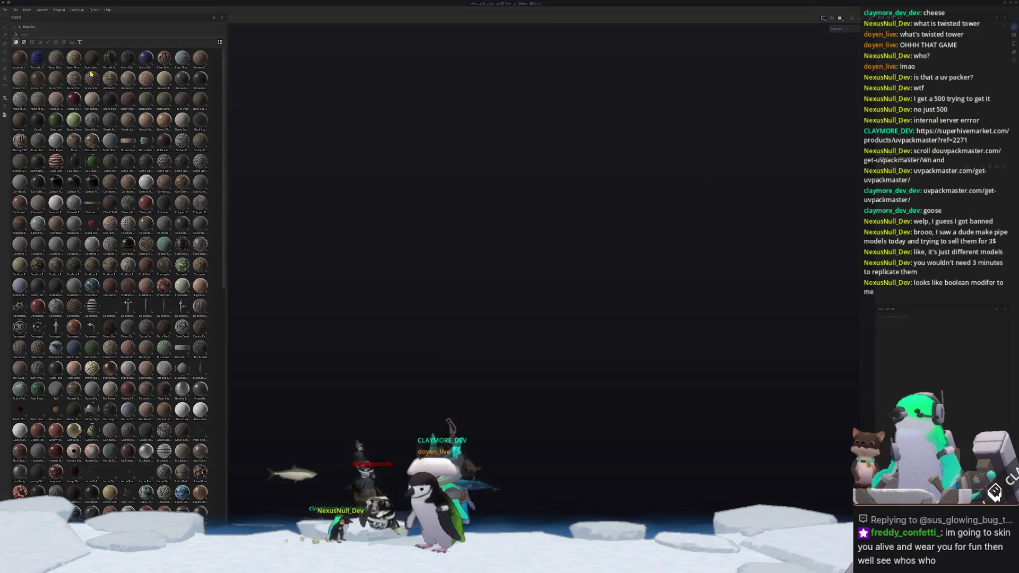
left_click(561, 213)
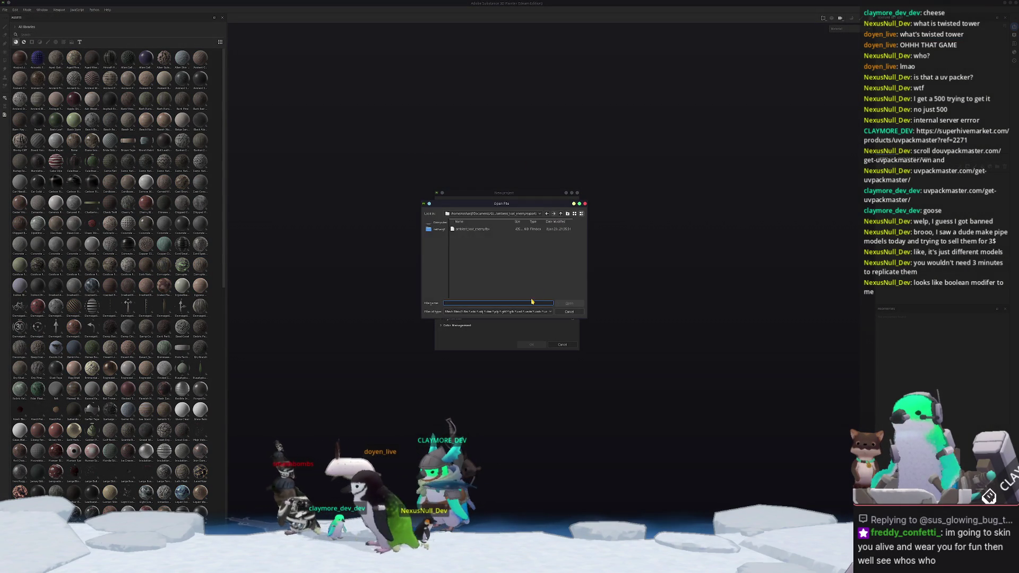
left_click(519, 214)
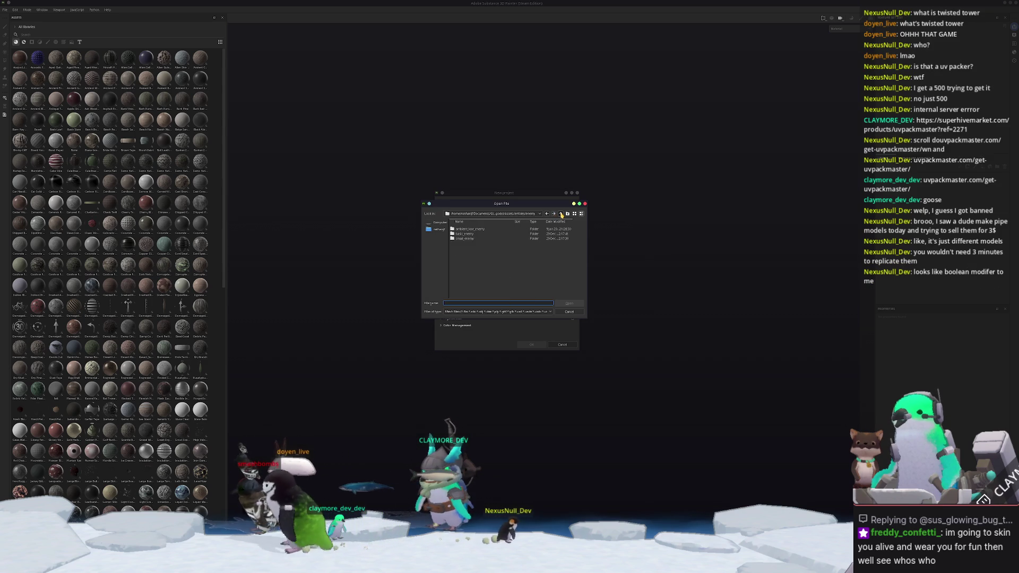
left_click(561, 214)
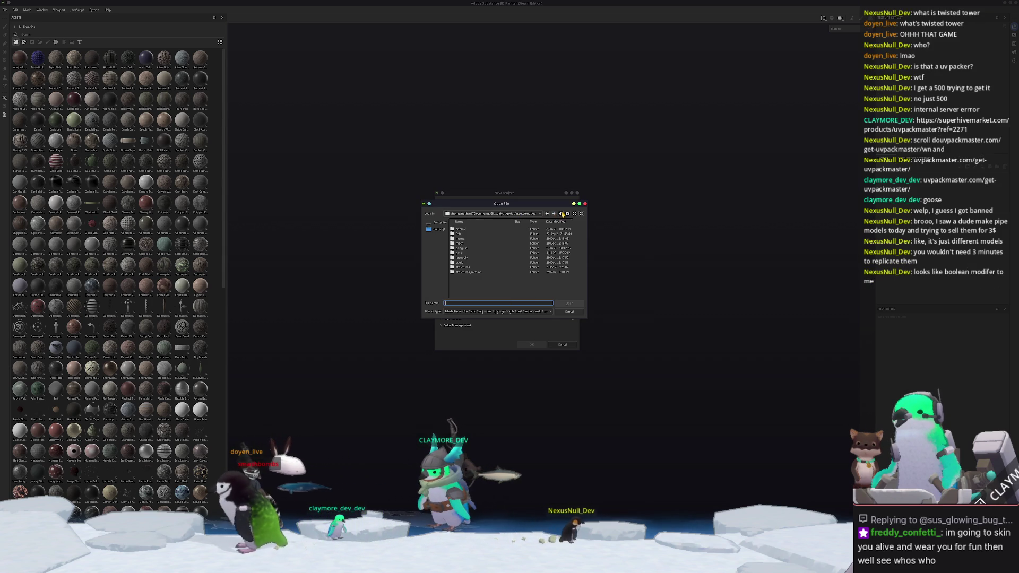
double_click(459, 234)
double_click(463, 248)
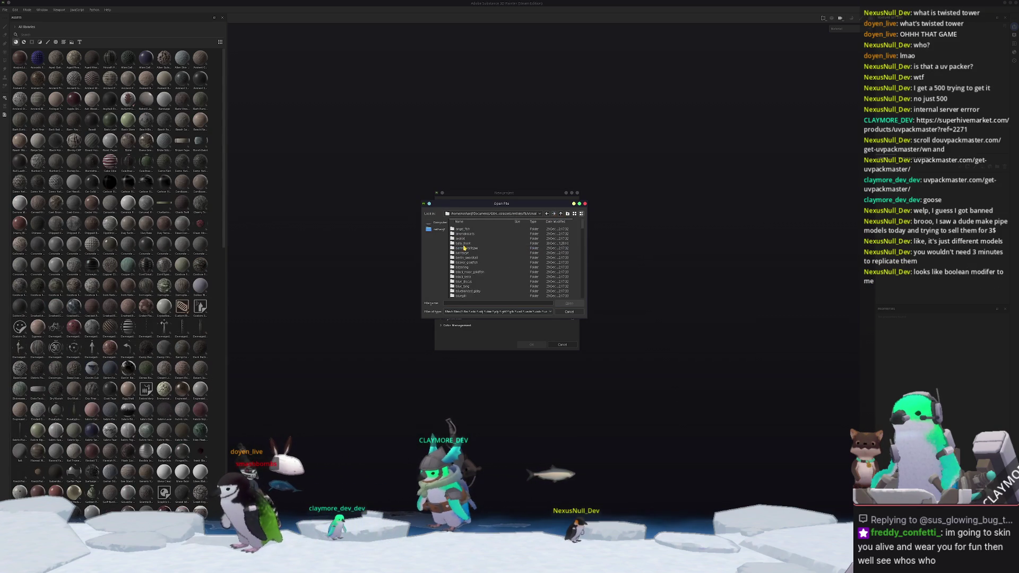
Pick kelp_perch.fbx from the kelp_perch folder and confirm the new project.
scroll(467, 253, "down", 5)
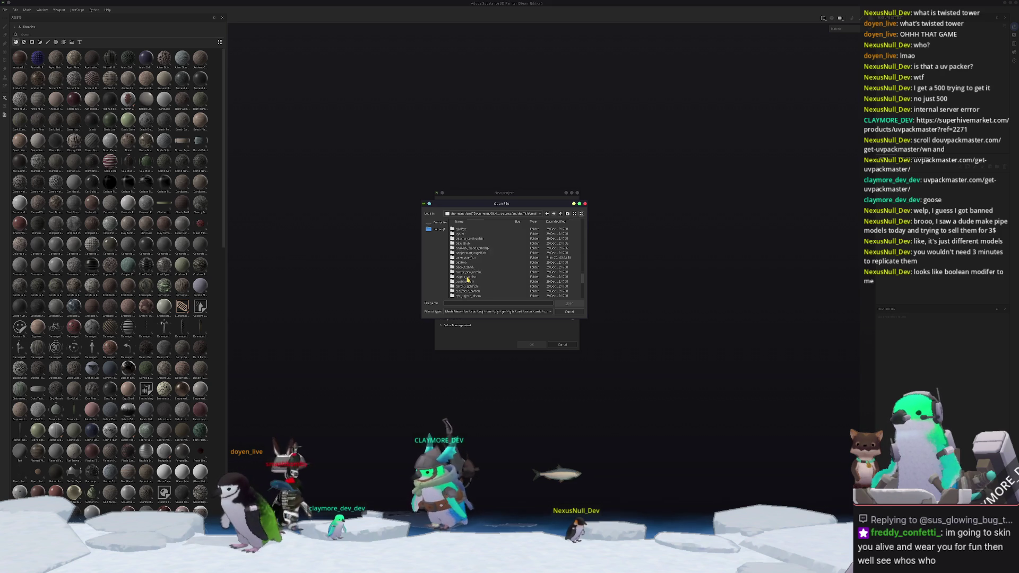
scroll(468, 280, "up", 4)
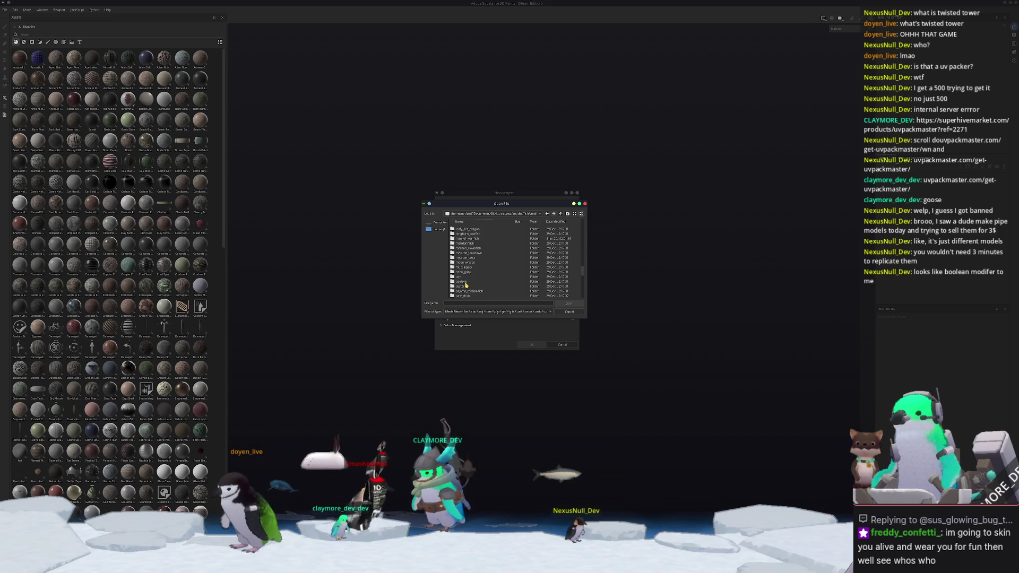
scroll(465, 285, "up", 12)
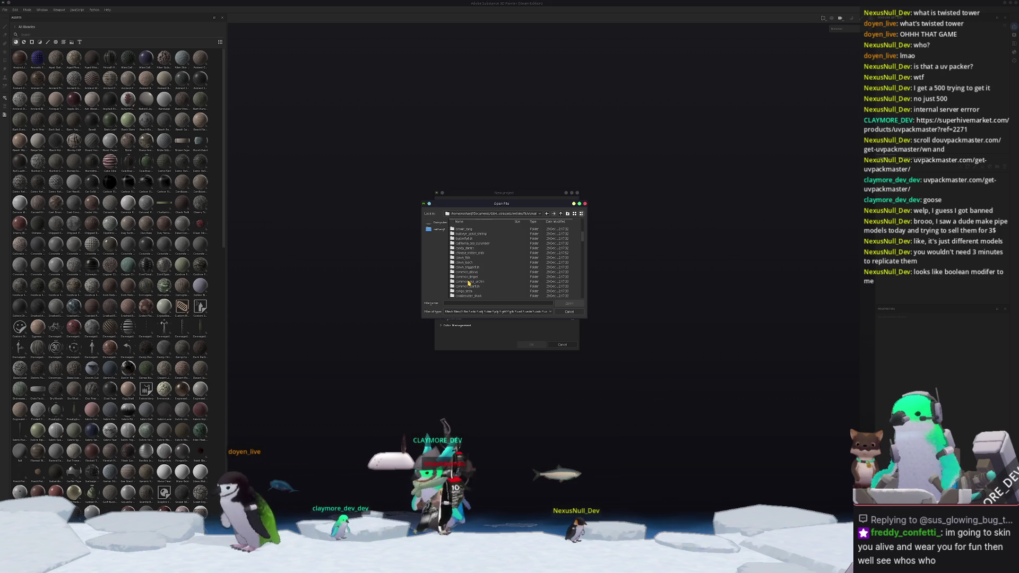
scroll(468, 285, "down", 6)
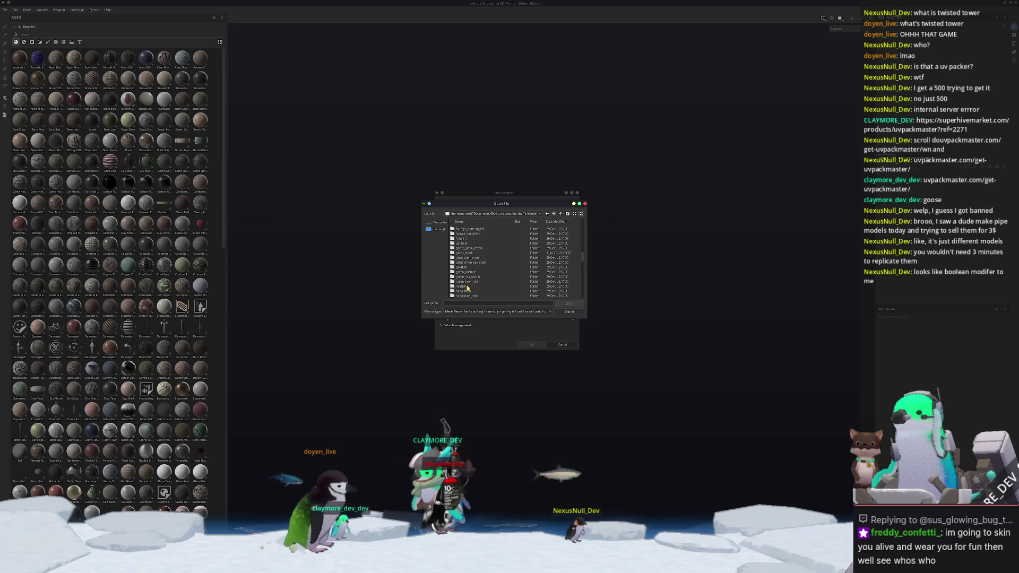
scroll(467, 287, "down", 3)
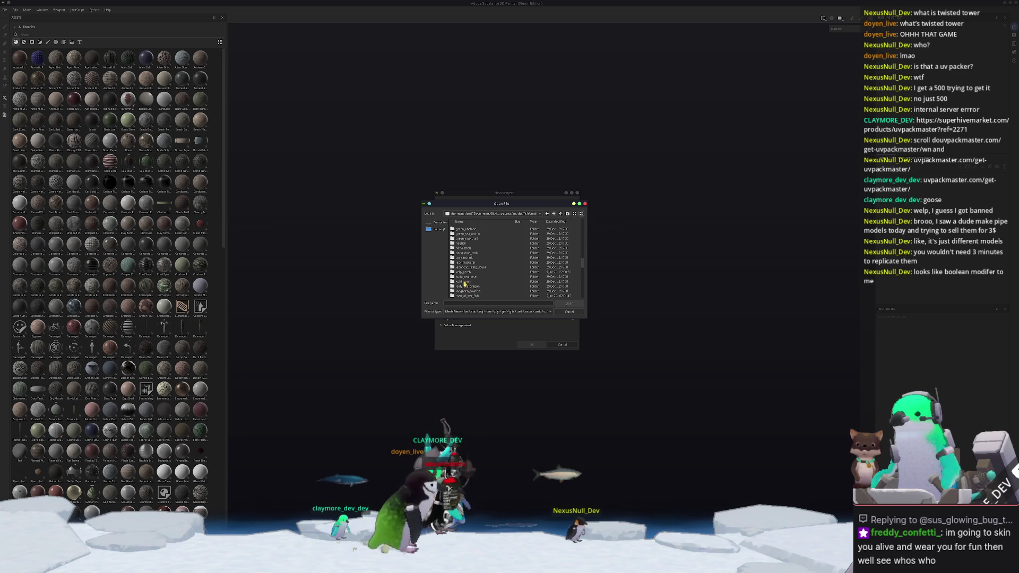
scroll(468, 291, "down", 1)
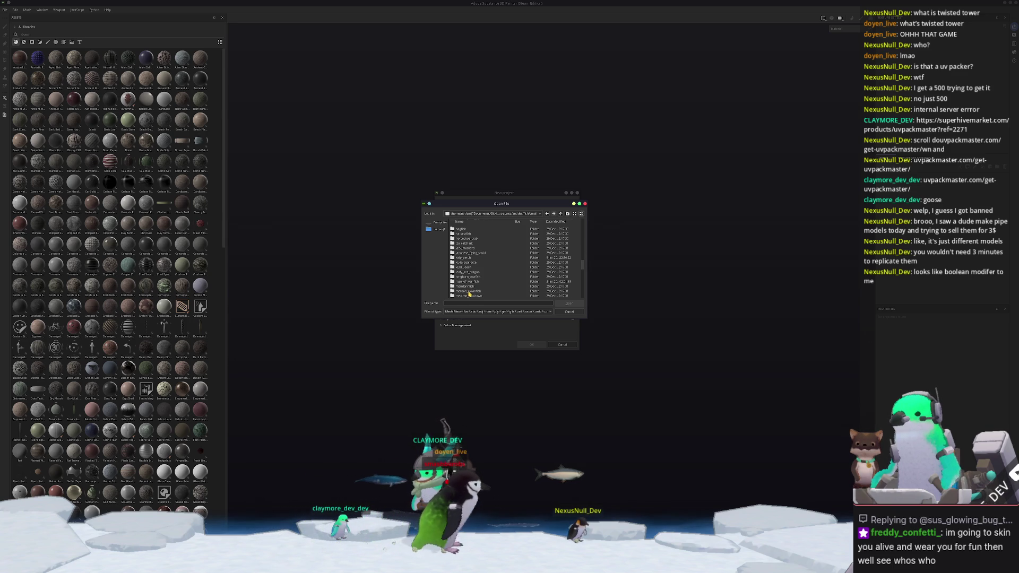
double_click(465, 258)
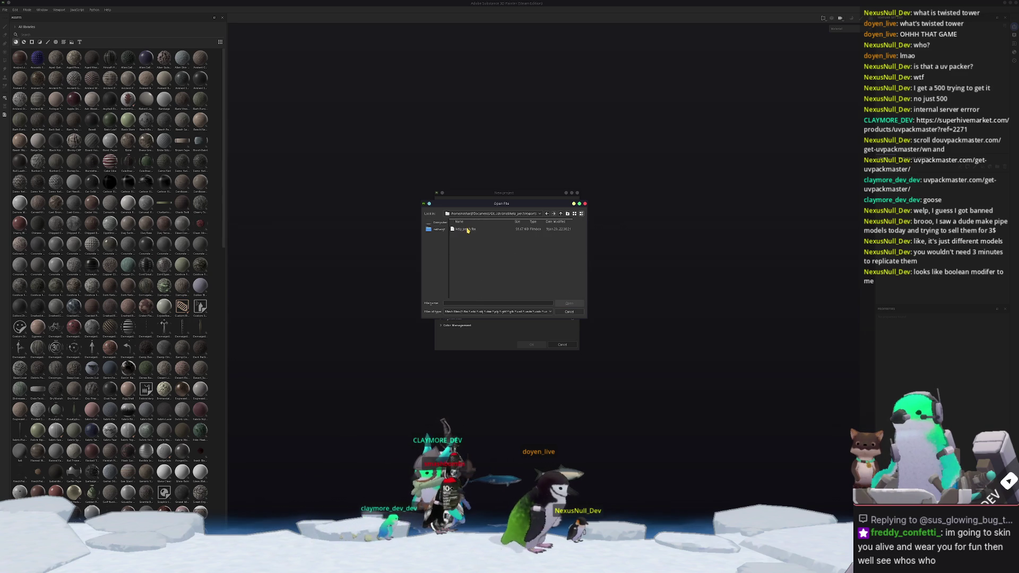
double_click(467, 229)
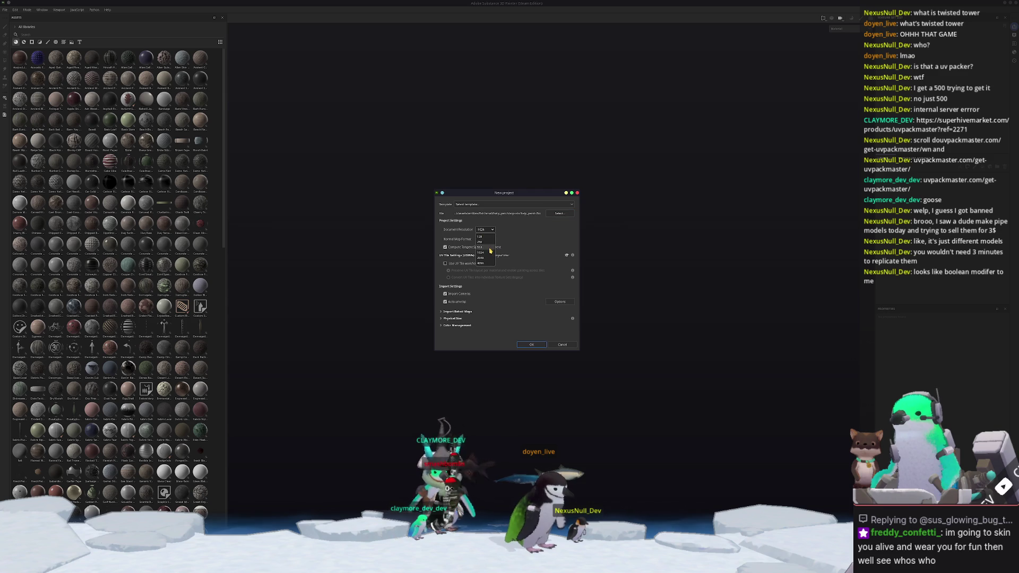
left_click(535, 349)
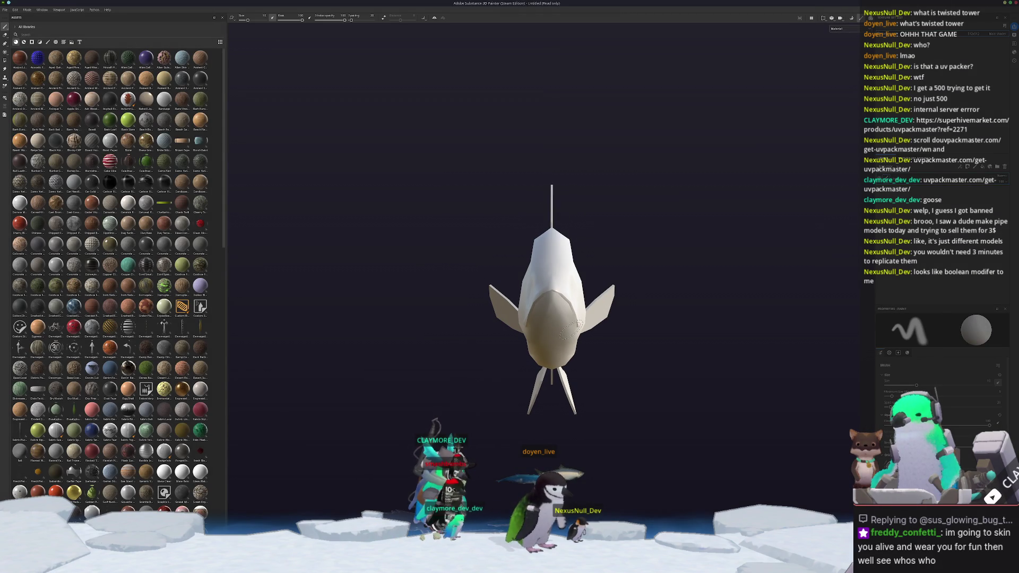
Raise the mesh map bake output size from 512 to 1024, then return to painting mode.
key("ctrl+shift+b")
left_click(205, 45)
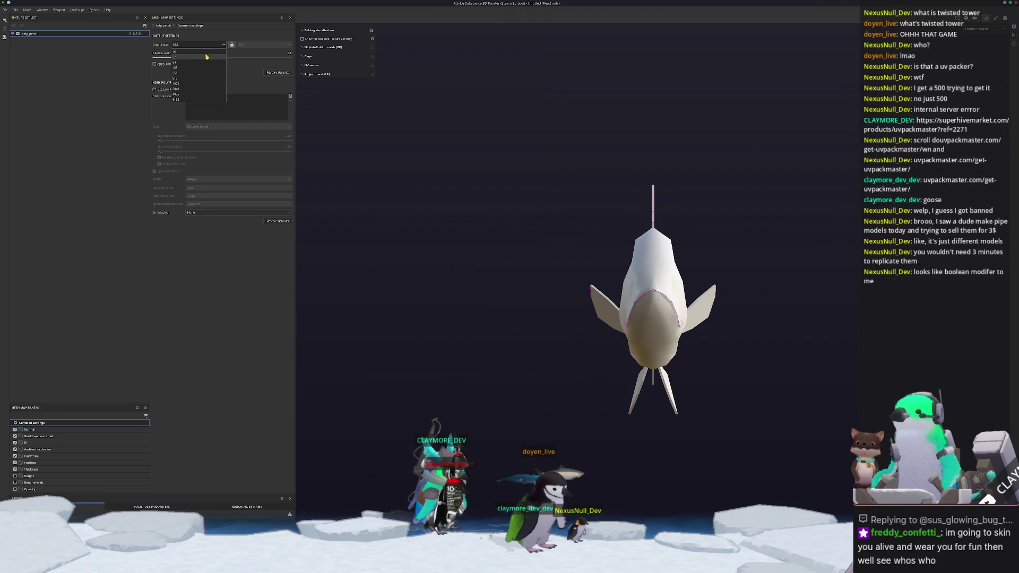
left_click(193, 83)
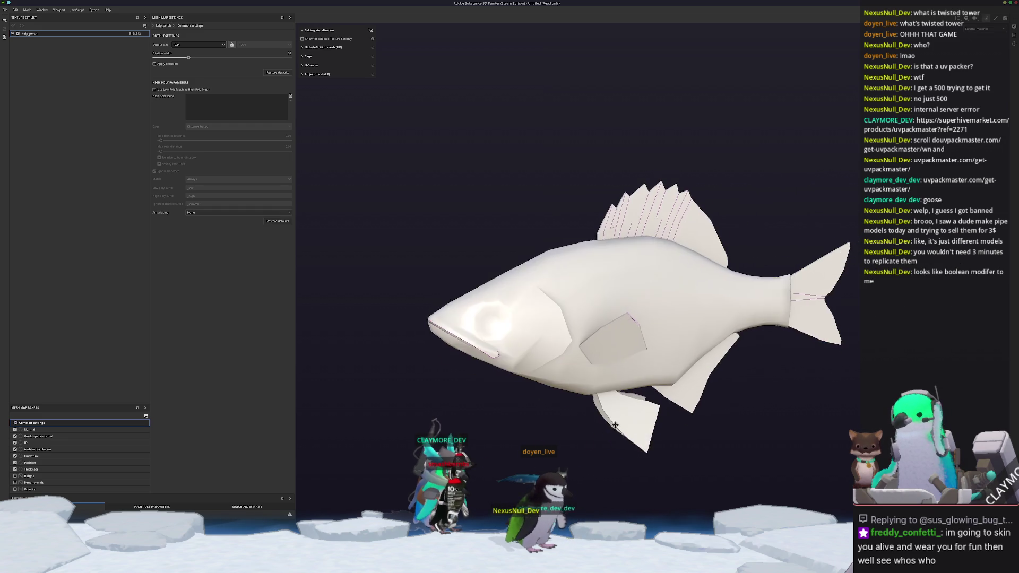
key("ctrl+shift+b")
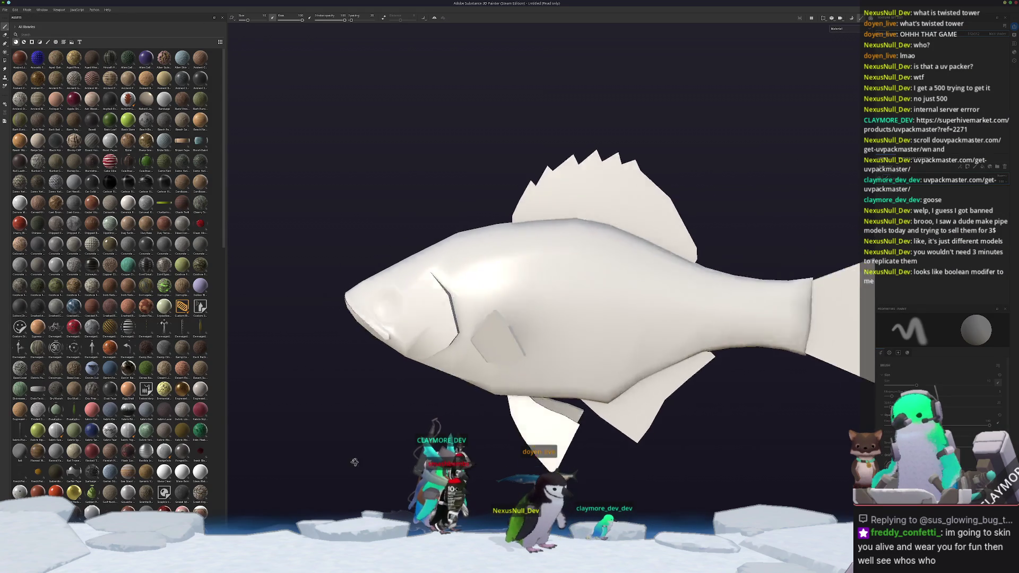
left_click_drag(604, 430, 779, 449, "alt")
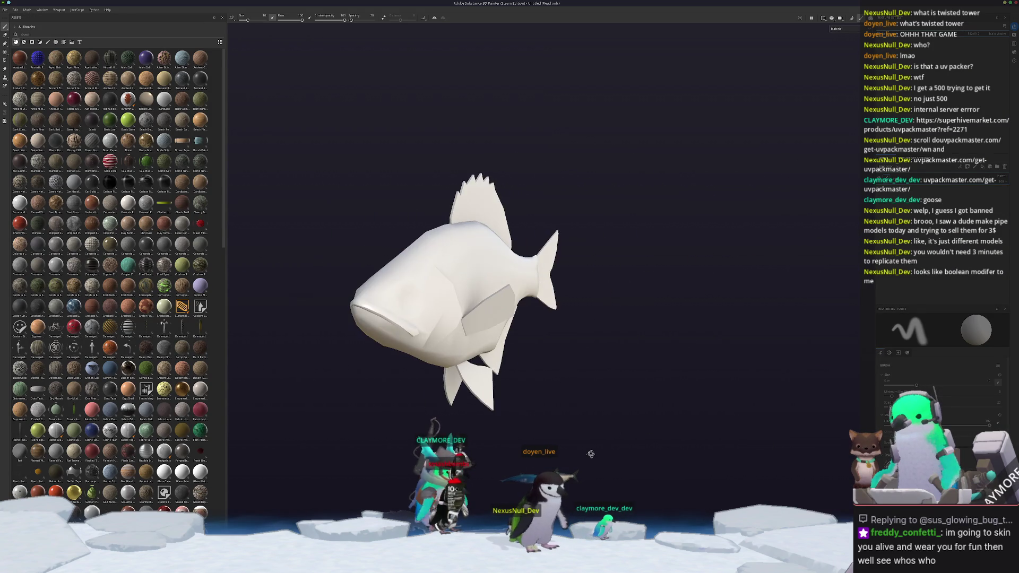
Show the fish in unlit Base Color display from the side, then bring up the references folder.
scroll(111, 279, "down", 15)
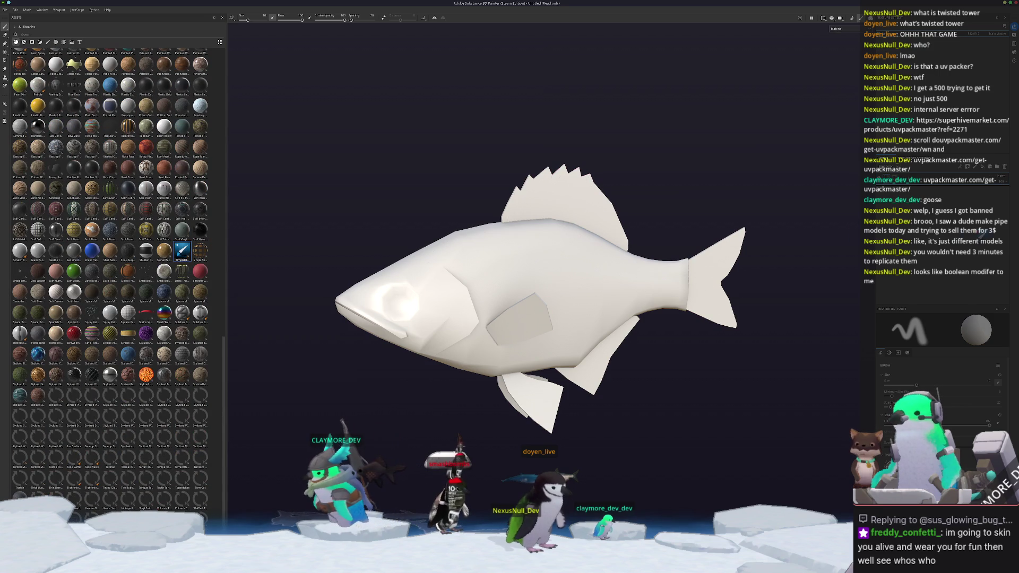
scroll(738, 297, "up", 3)
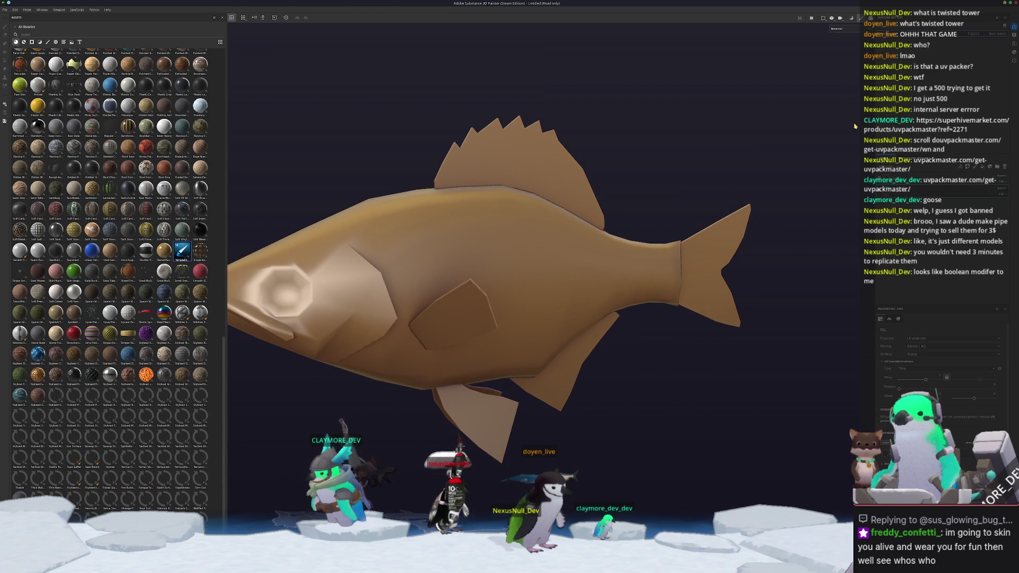
left_click(843, 29)
left_click(841, 40)
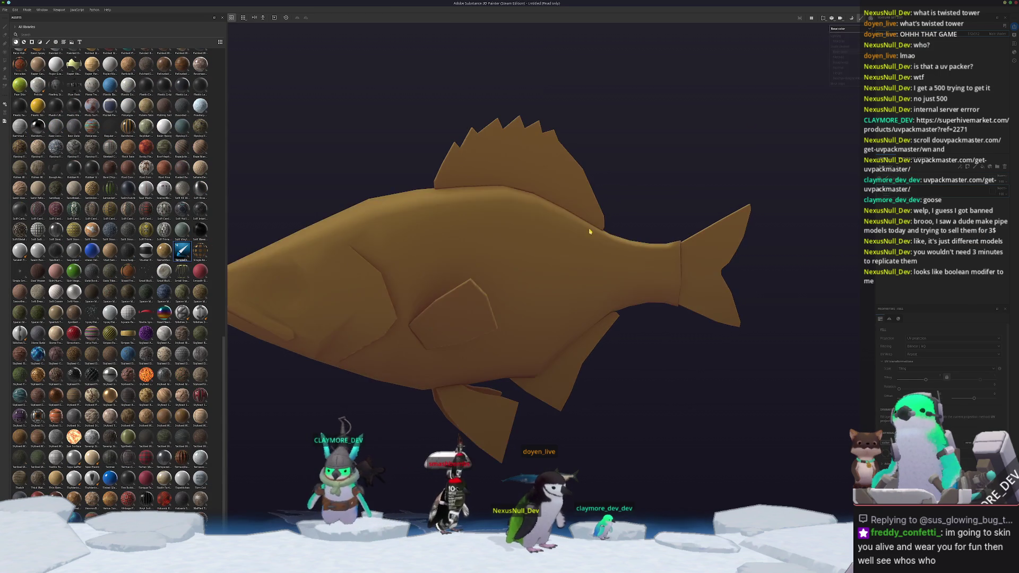
mouse_move(586, 227)
left_mouse_down("alt")
mouse_move(682, 230)
mouse_move(573, 254)
mouse_move(626, 276)
mouse_move(494, 356)
left_mouse_up("alt")
key("alt+Tab")
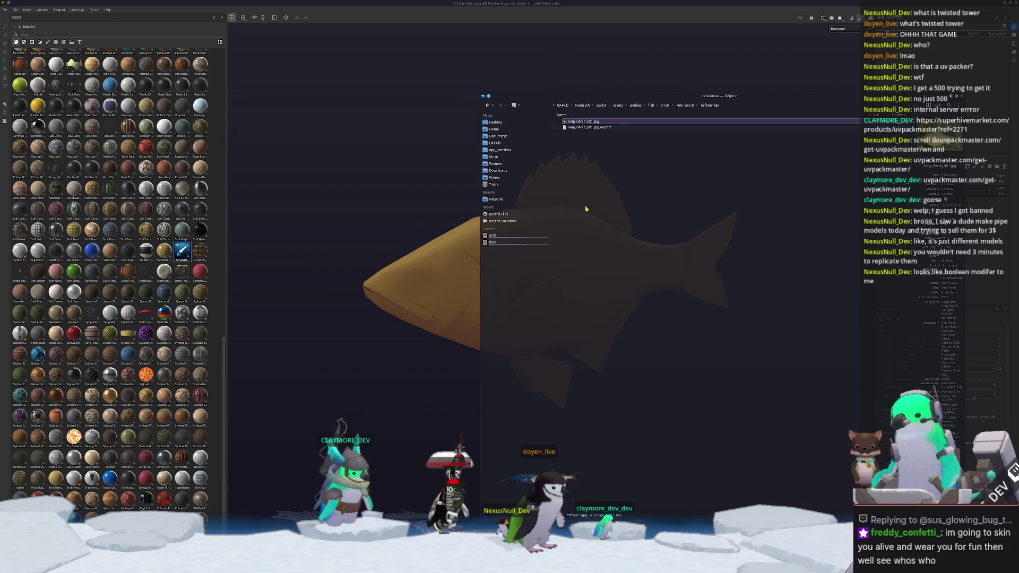
Open Kelp_Perch_001.jpg in Gwenview without editing tools, shrunk and placed above the fish.
double_click(584, 121)
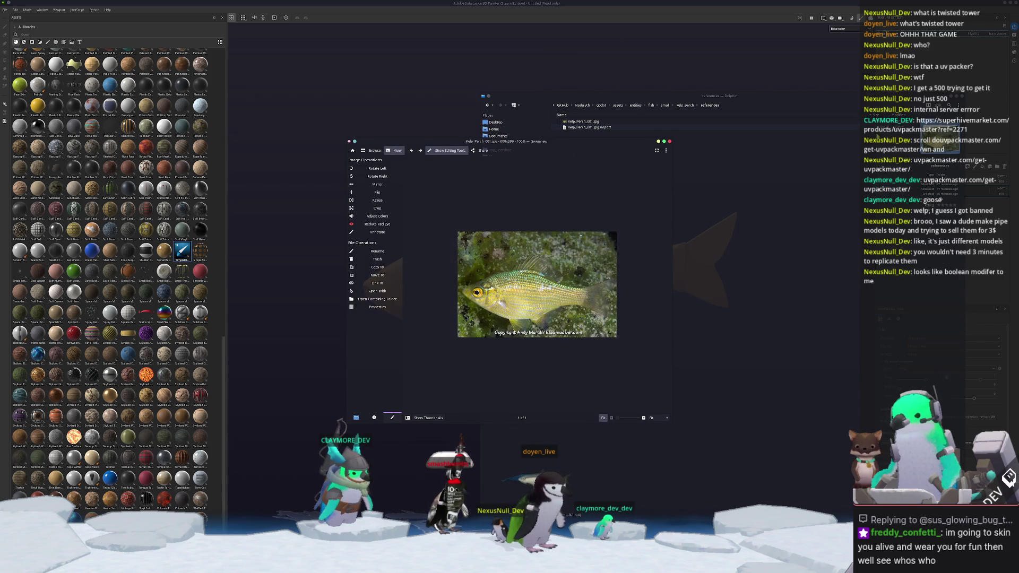
scroll(447, 198, "up", 3, "ctrl")
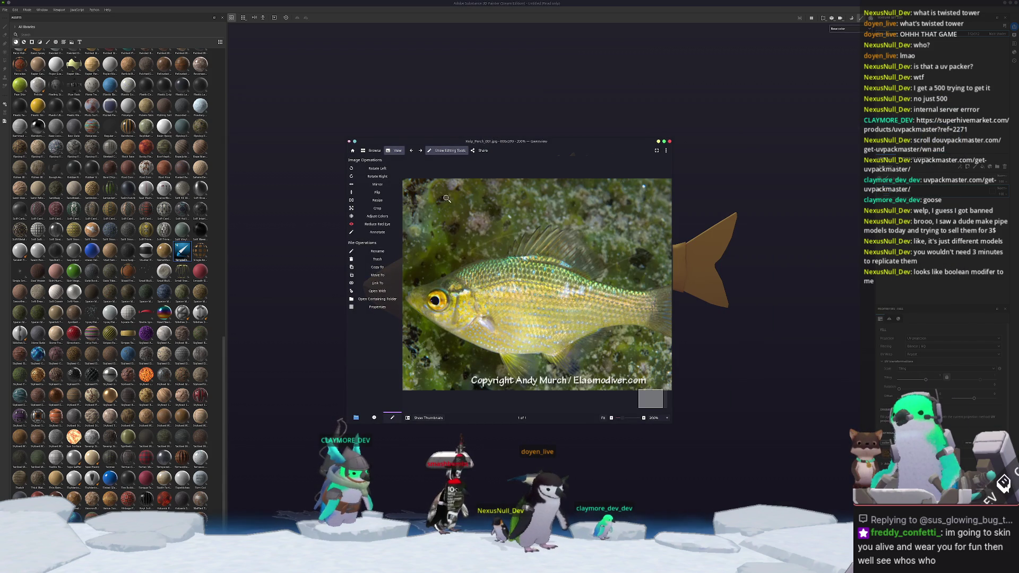
left_click(445, 151)
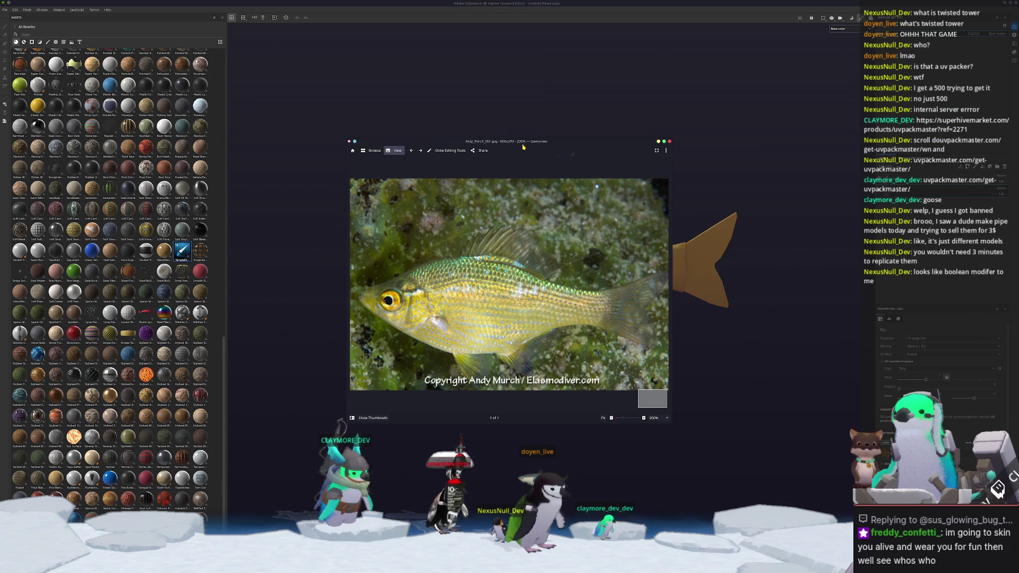
mouse_move(522, 147)
left_mouse_down()
mouse_move(400, 33)
mouse_move(406, 41)
left_mouse_up()
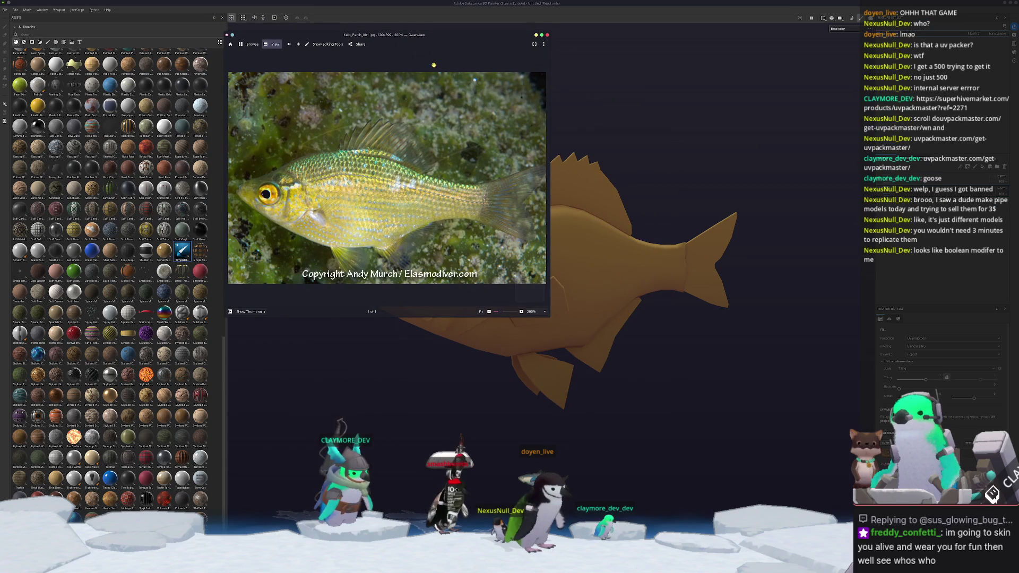
mouse_move(551, 317)
left_mouse_down()
mouse_move(522, 212)
mouse_move(466, 181)
left_mouse_up()
scroll(368, 131, "down", 2, "ctrl")
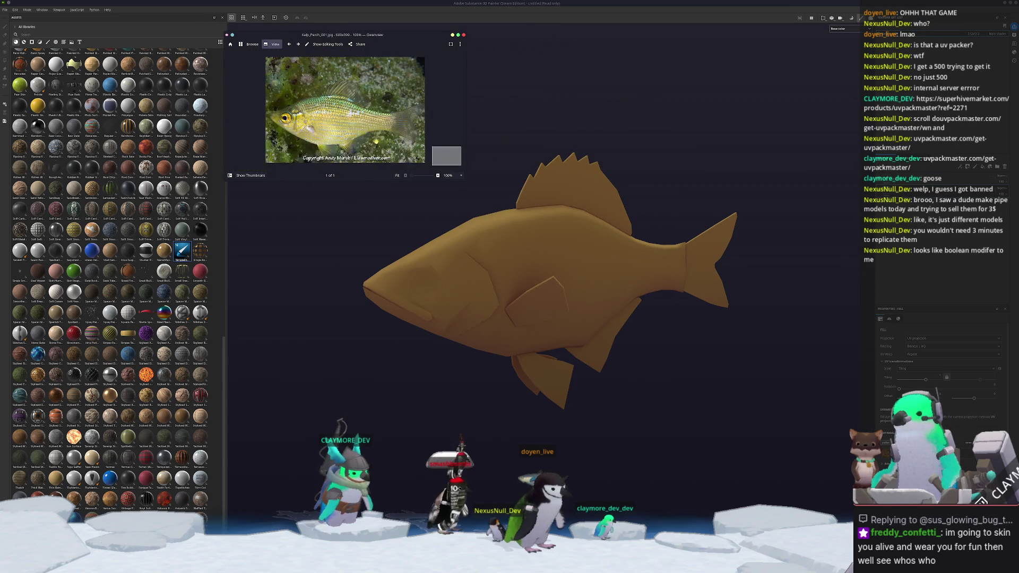
left_click_drag(389, 35, 380, 27)
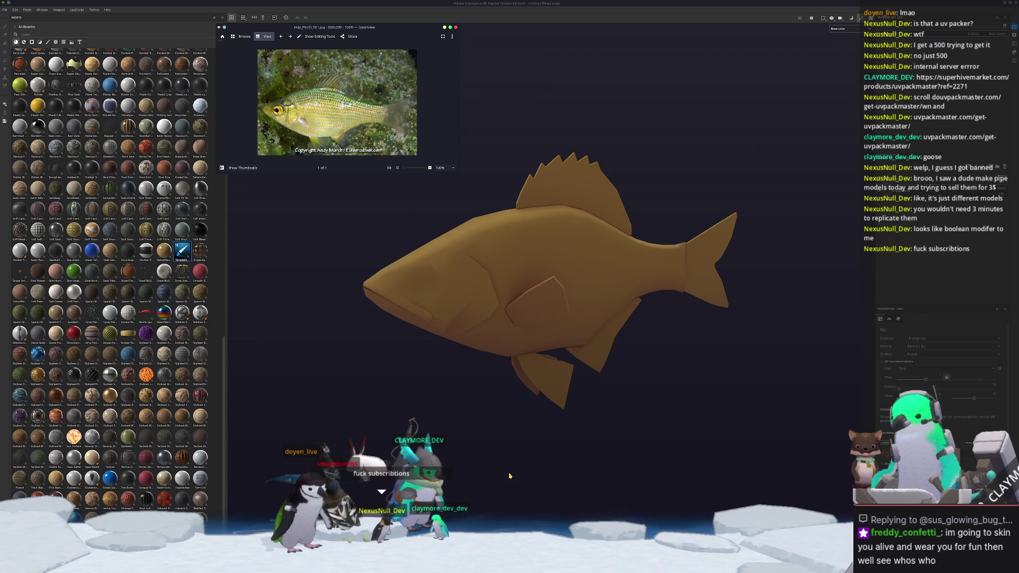
Launch KColorChooser above the fish and sample the olive-yellow #c8c880 from the screen.
key("super")
type("kolor")
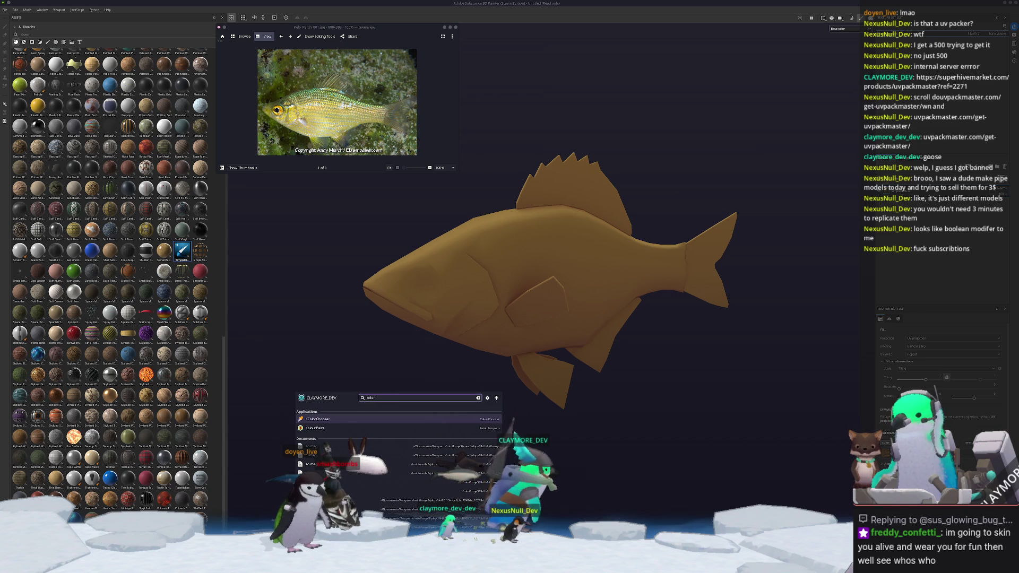
key("Return")
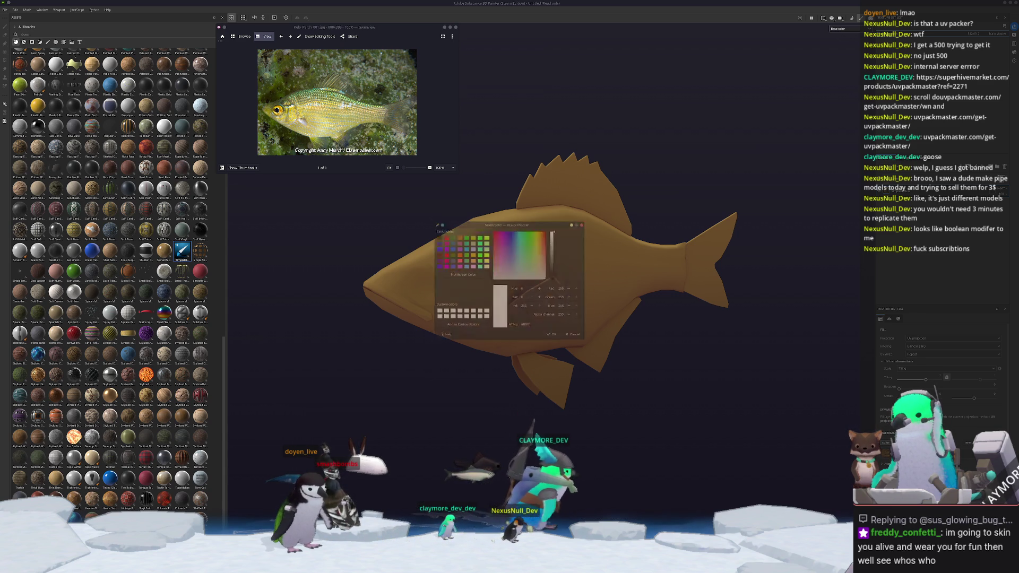
mouse_move(571, 223)
left_mouse_down()
mouse_move(590, 157)
mouse_move(545, 27)
left_mouse_up()
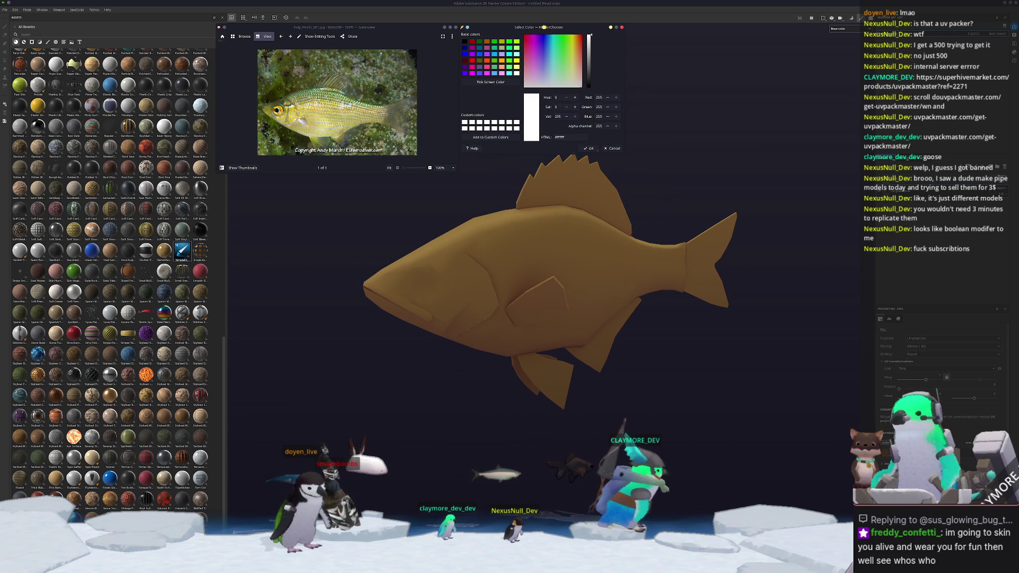
left_click(491, 82)
left_click(464, 280)
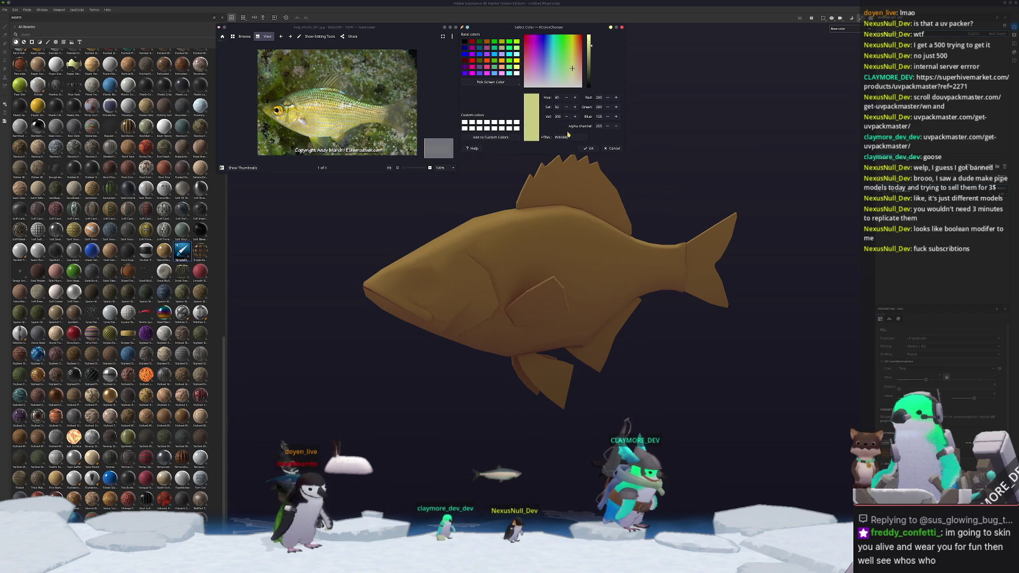
Paste #c8c880 into the fill's Base Color and apply it to the AO colour too.
left_click(689, 287)
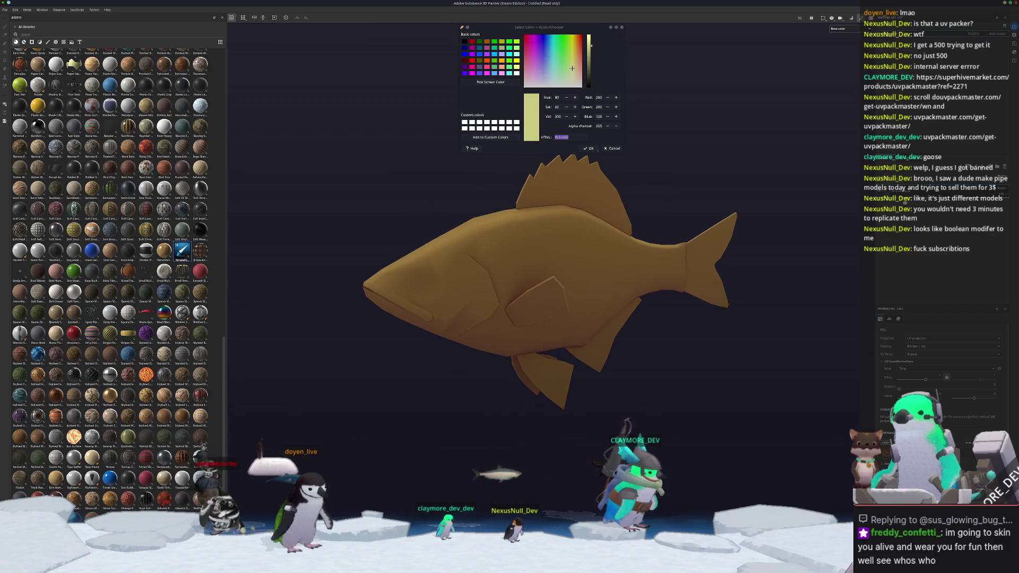
scroll(934, 371, "down", 3)
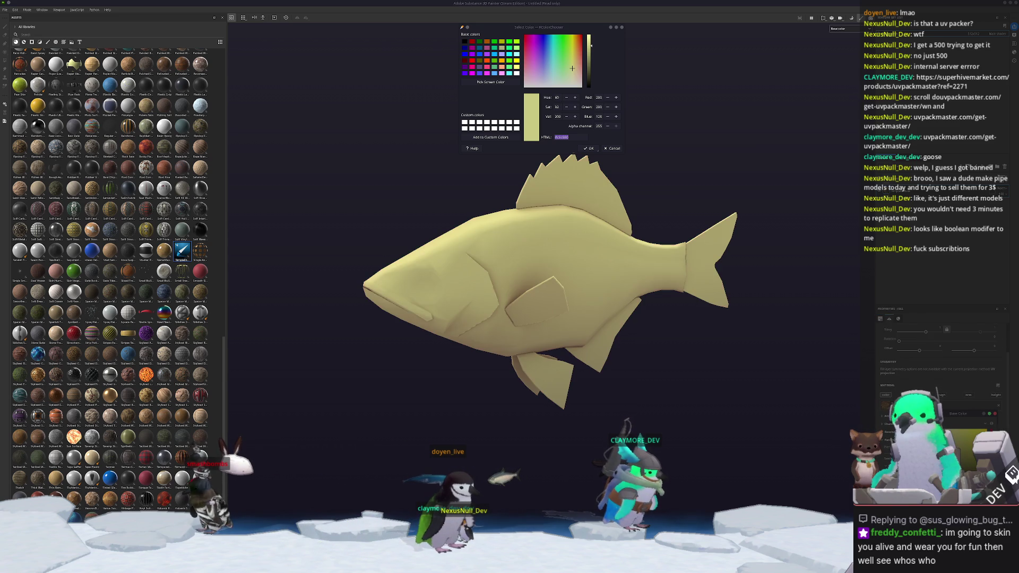
left_click(967, 419)
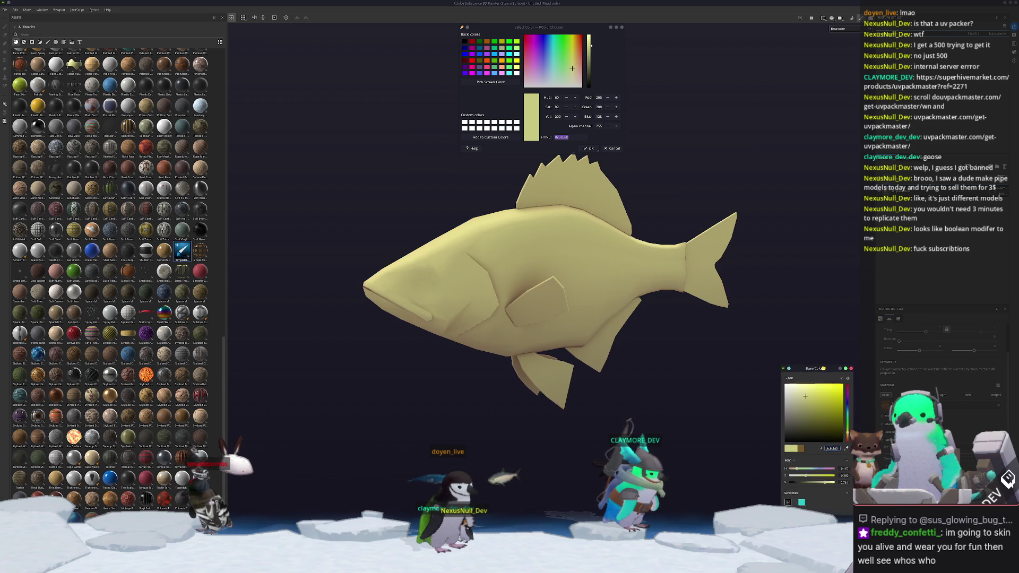
left_click(852, 370)
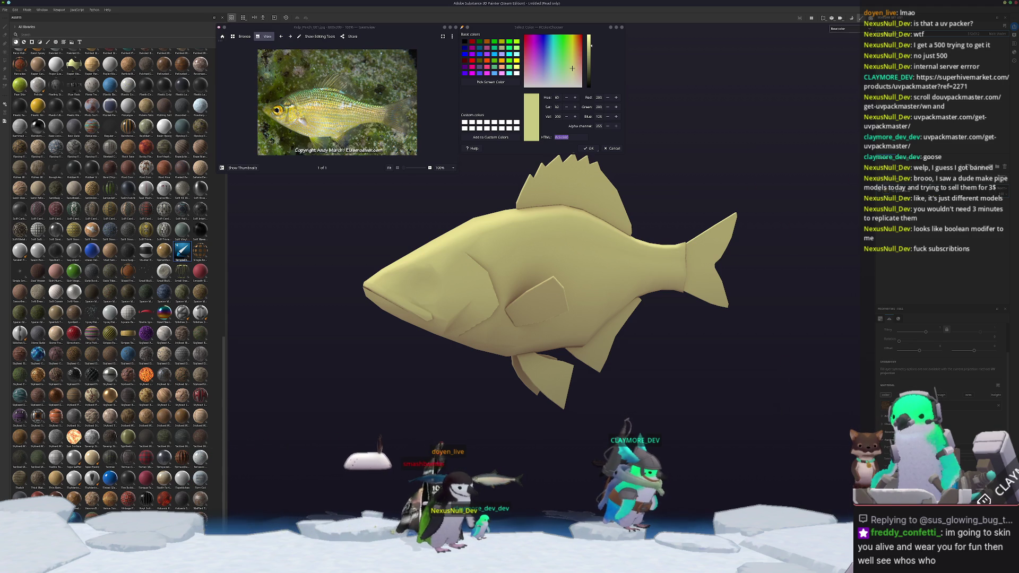
type("#c8c880")
key("Return")
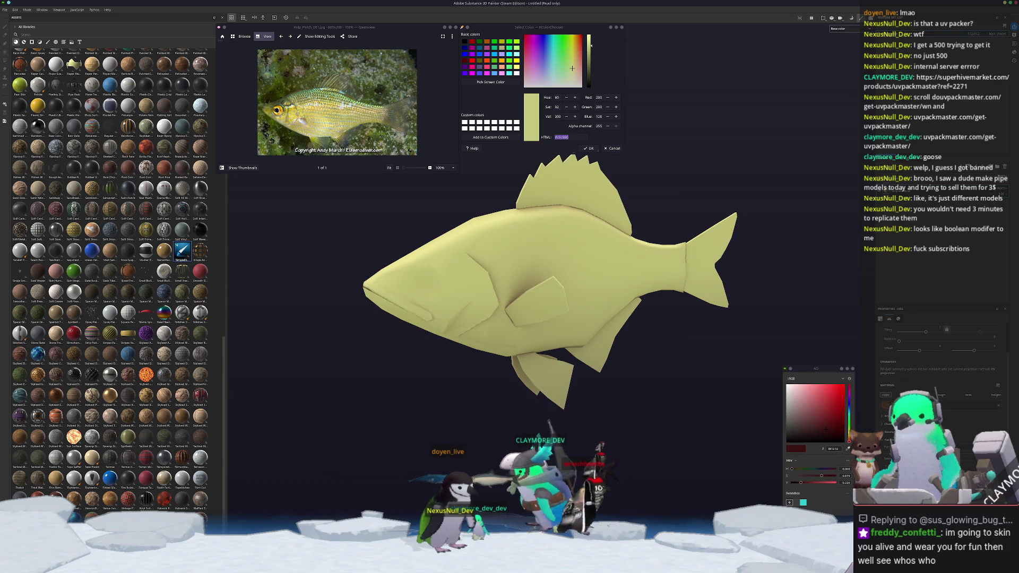
left_click(810, 406)
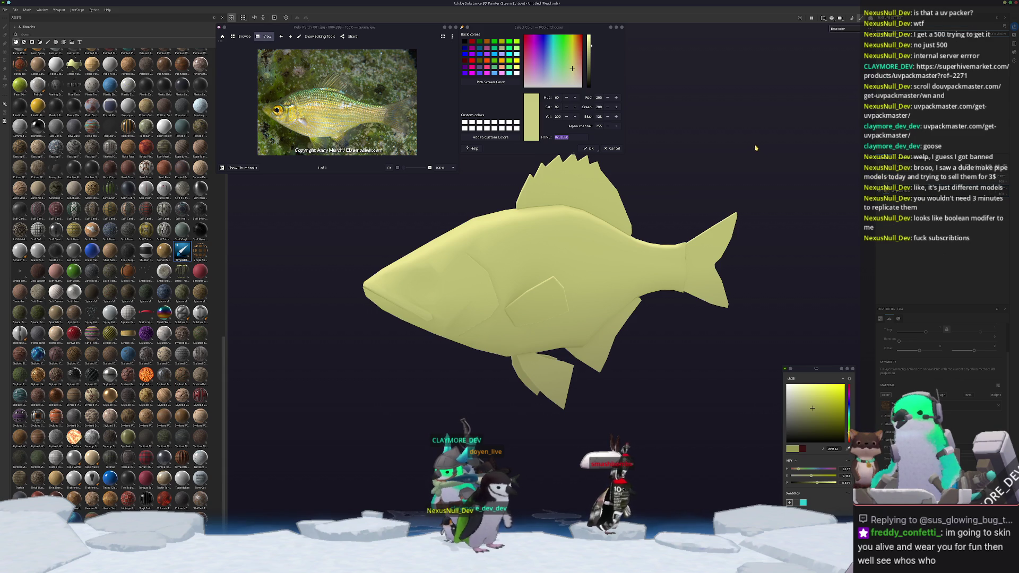
scroll(756, 148, "down", 3)
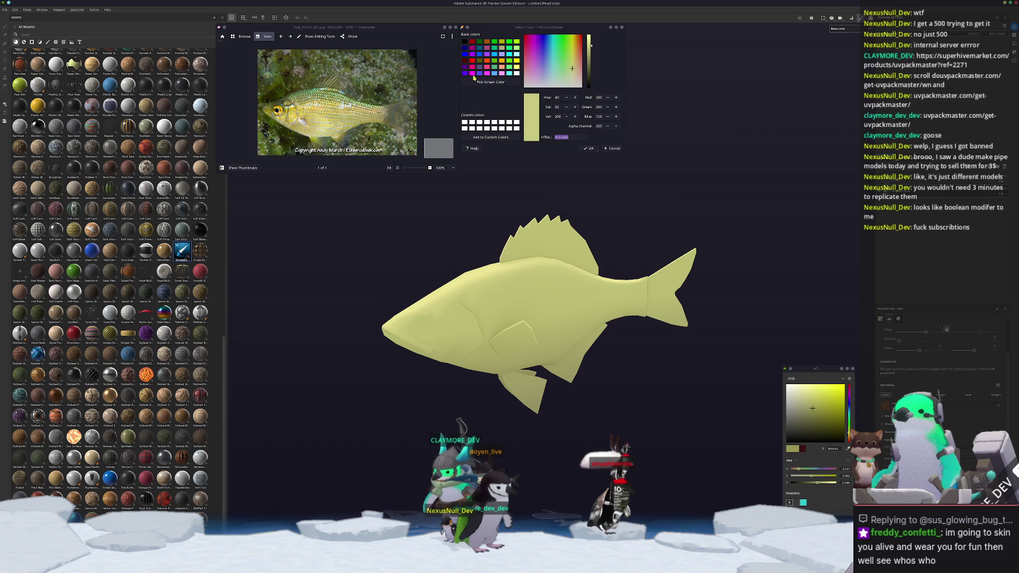
Sample a dark green, then the body yellow #f4d77f, from the perch photo.
left_click(490, 82)
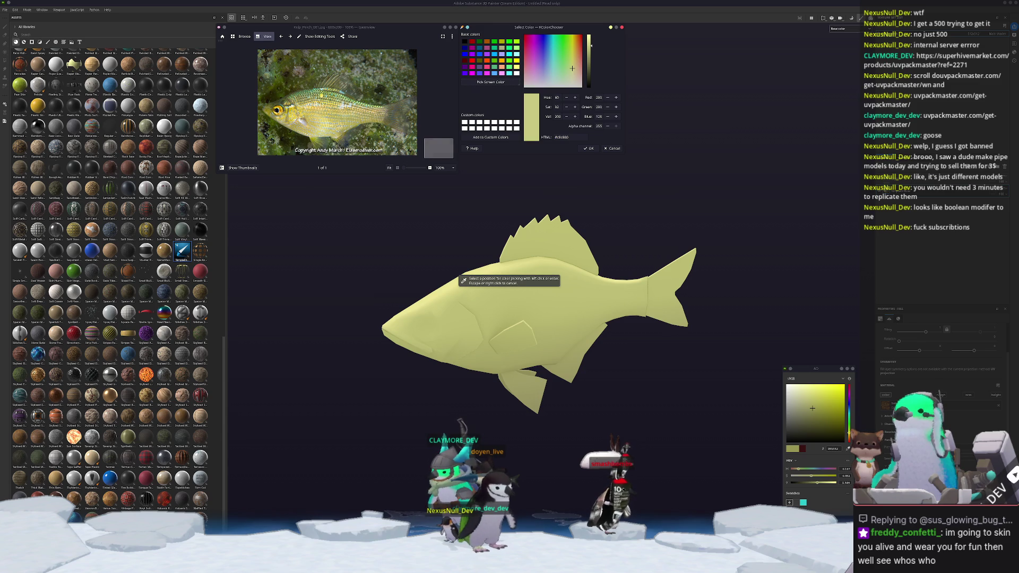
left_click(426, 83)
scroll(426, 83, "up", 5)
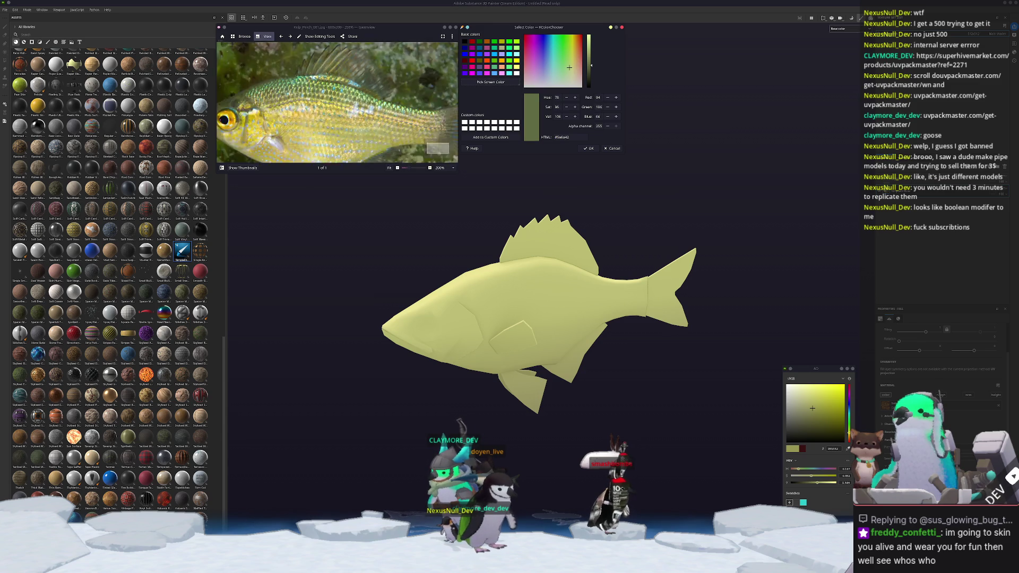
left_click(481, 84)
left_click(461, 283)
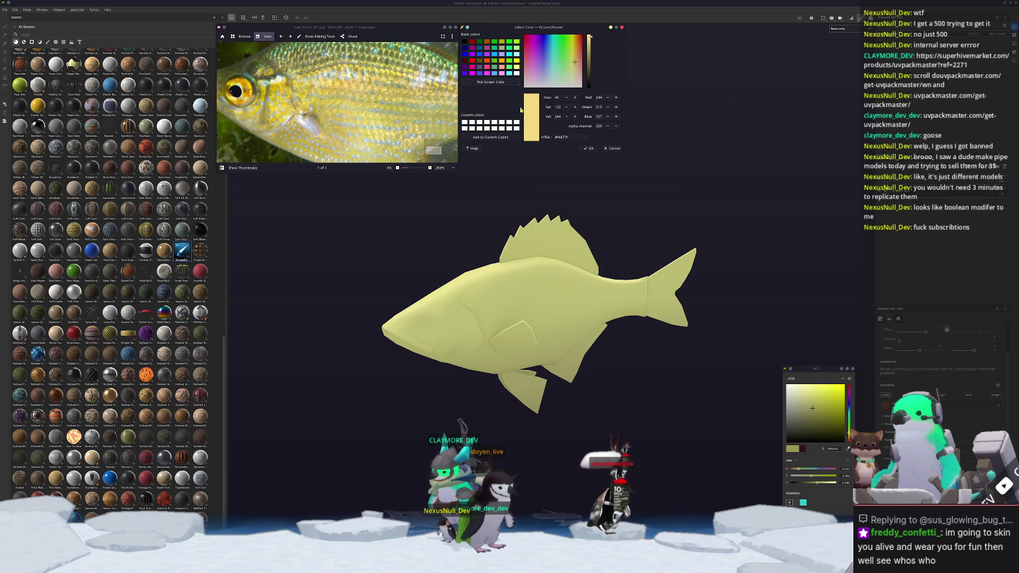
scroll(337, 102, "down", 3)
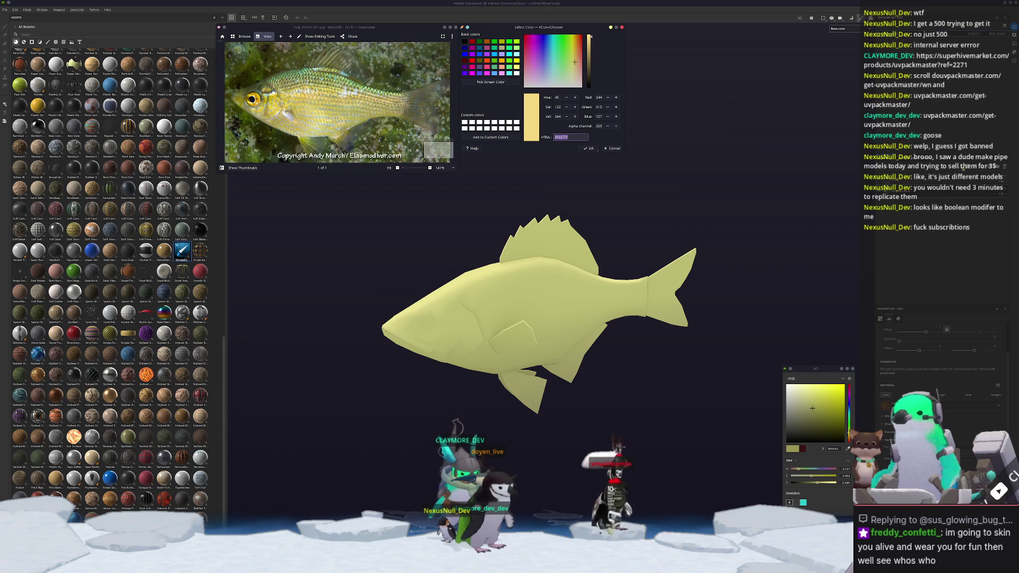
Retint the fill's Base Color to a pale saturated yellow and AO to a deeper yellow.
key("Escape")
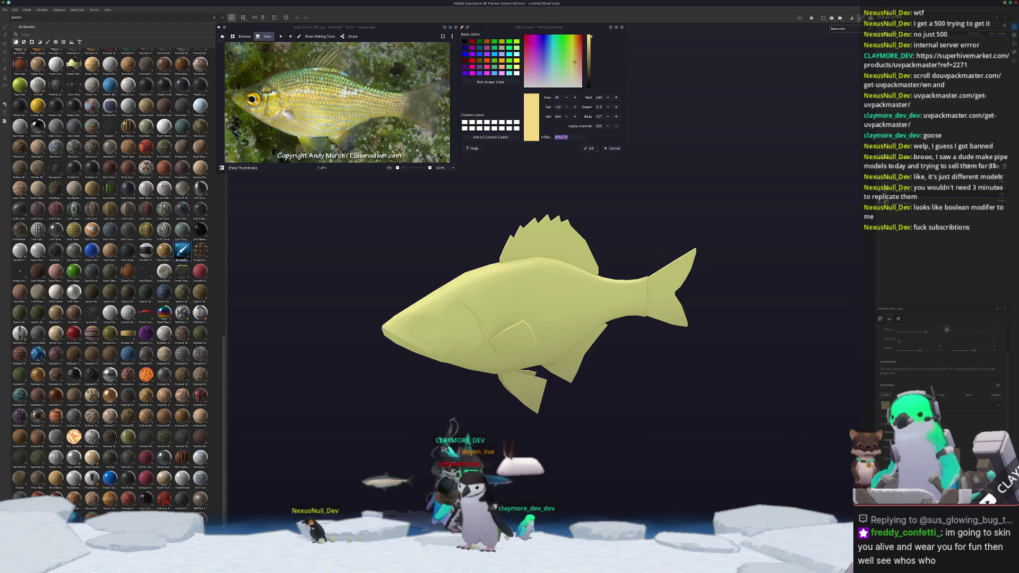
left_click(885, 405)
left_click(820, 397)
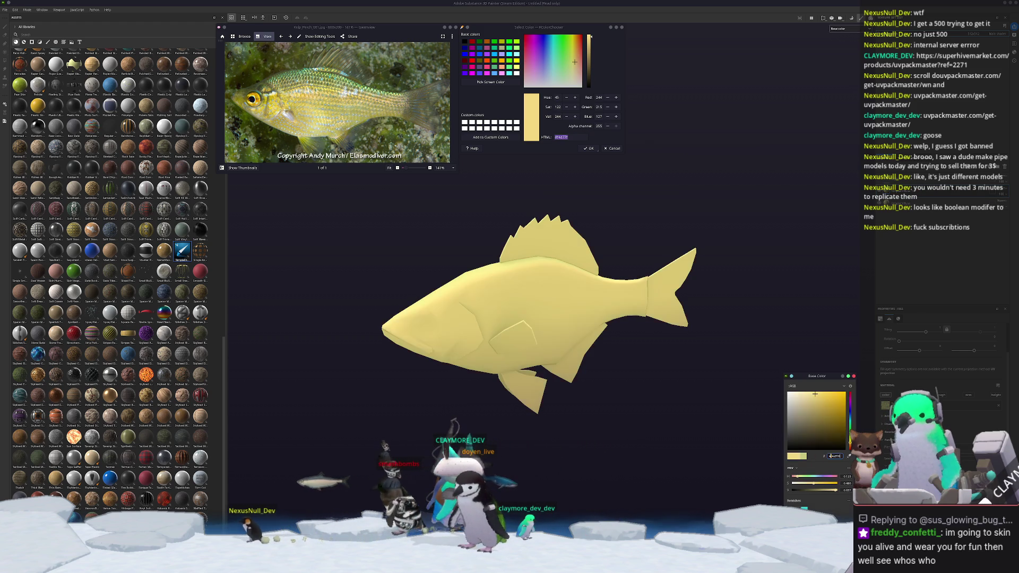
left_click(819, 400)
left_click_drag(819, 400, 819, 401)
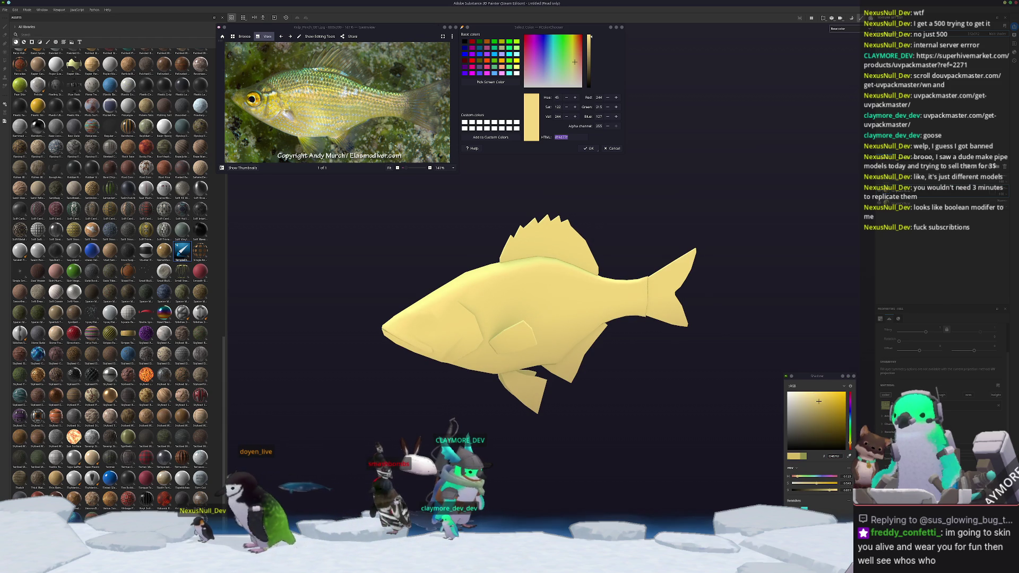
left_click(836, 456)
left_click(820, 411)
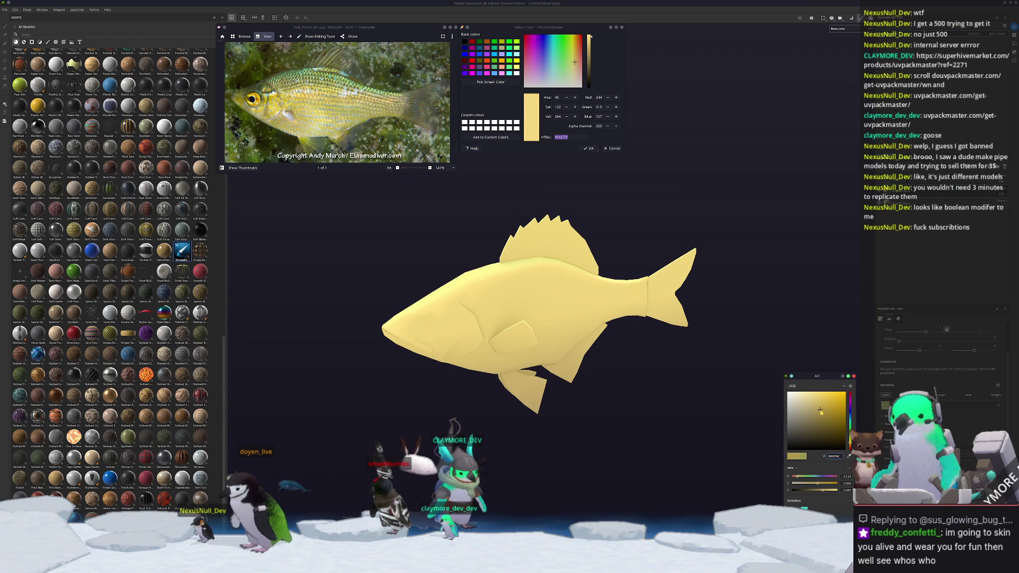
right_click(902, 190)
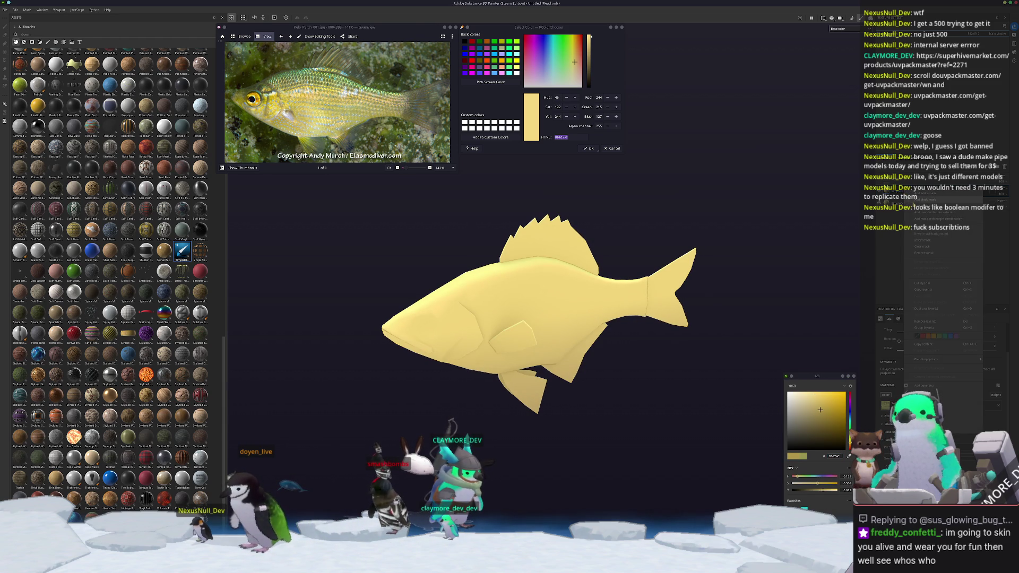
left_click(914, 290)
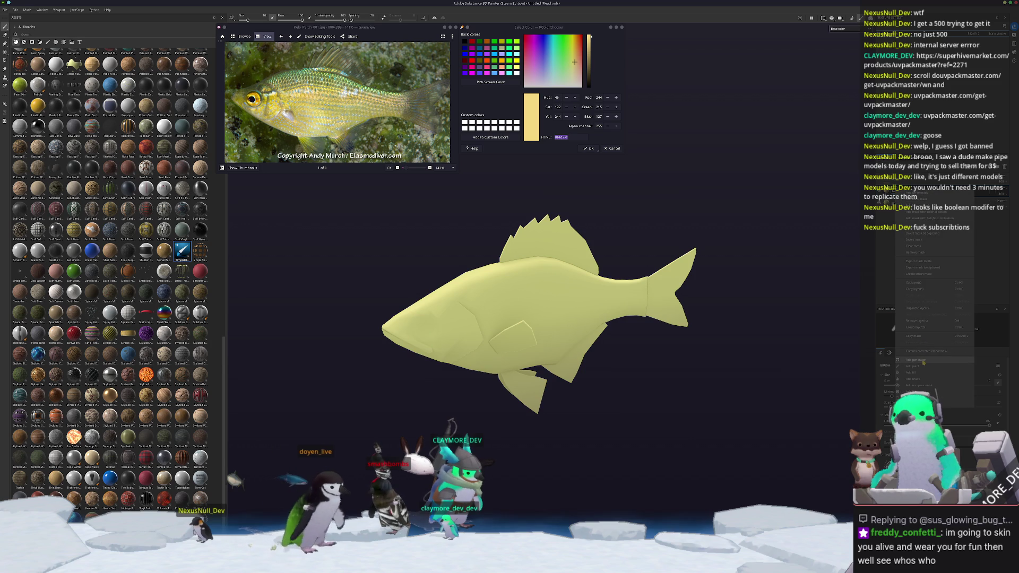
Relight the yellow fish from a new angle and switch to the Paint brush.
left_click(923, 361)
left_click(940, 336)
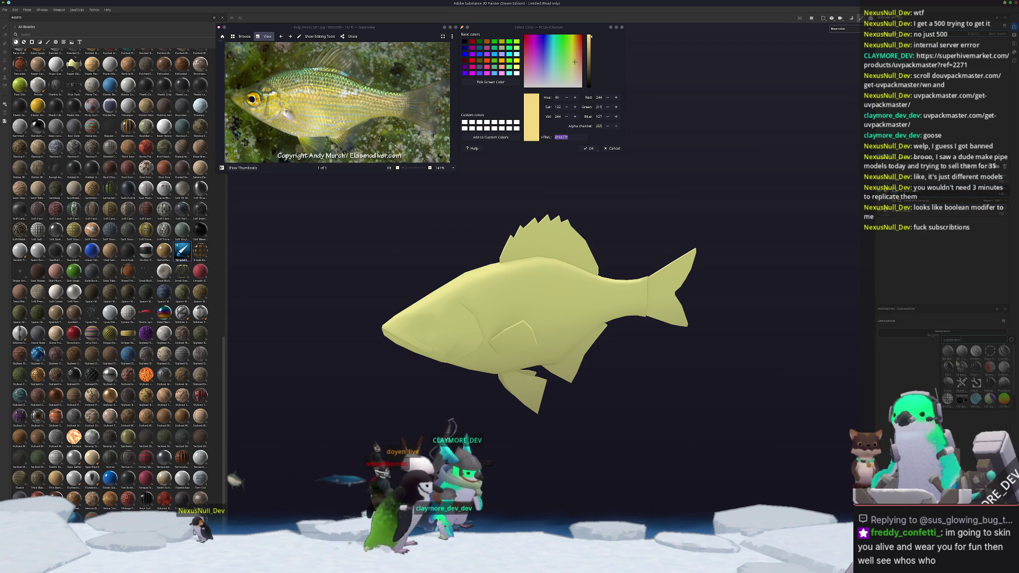
left_click(949, 386)
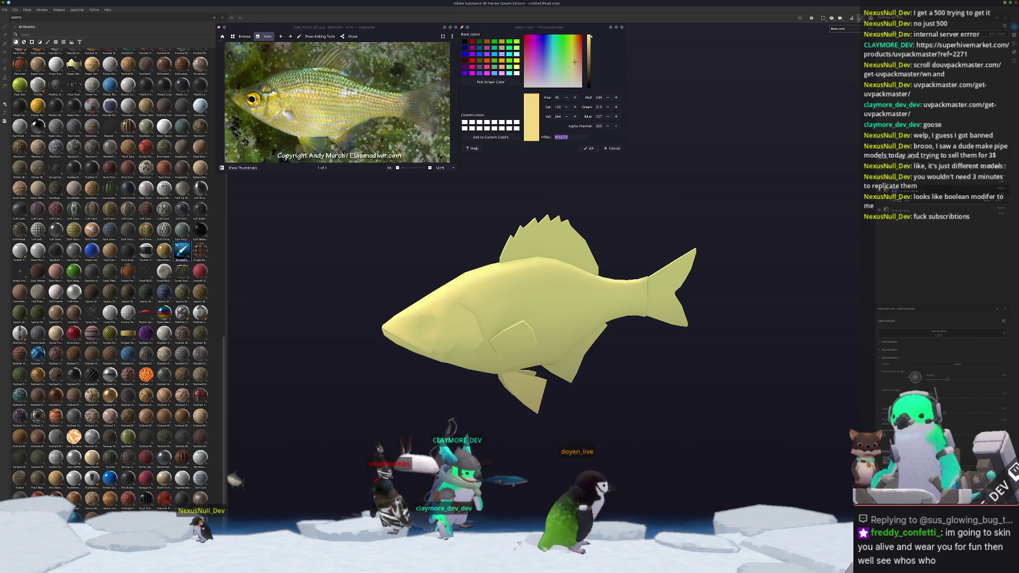
left_click_drag(944, 419, 950, 422)
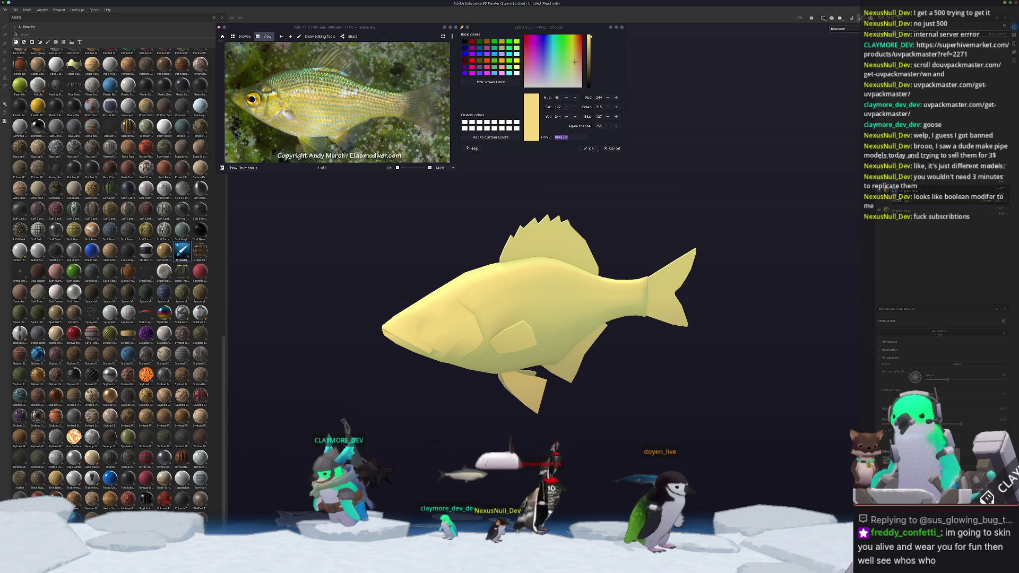
scroll(587, 359, "up", 5)
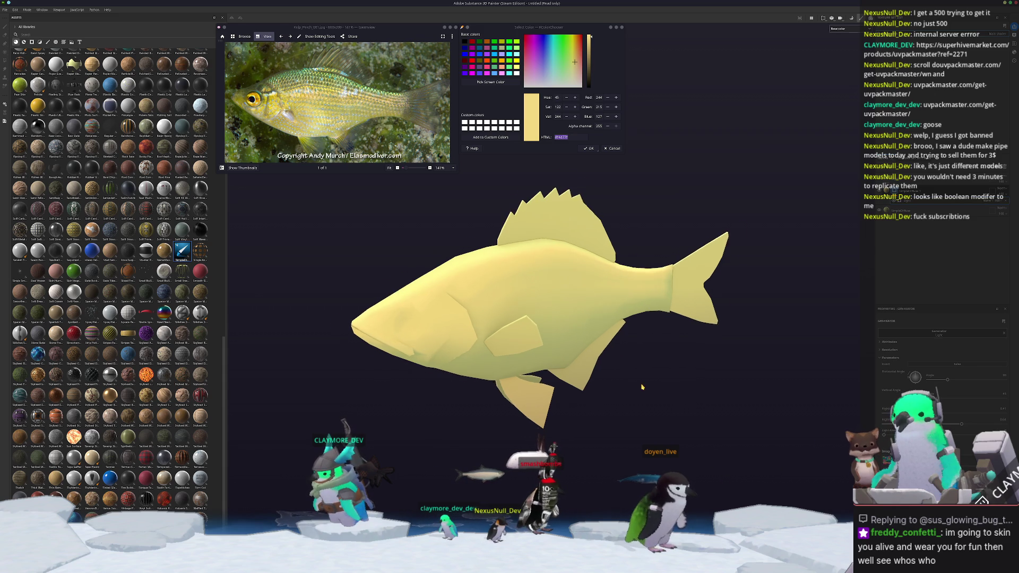
scroll(587, 358, "down", 2)
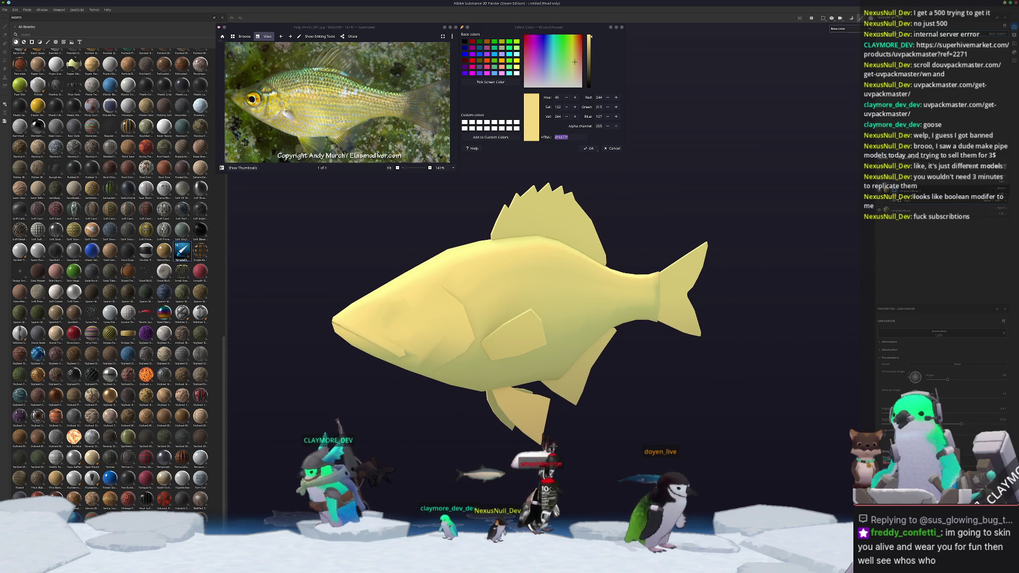
key("1")
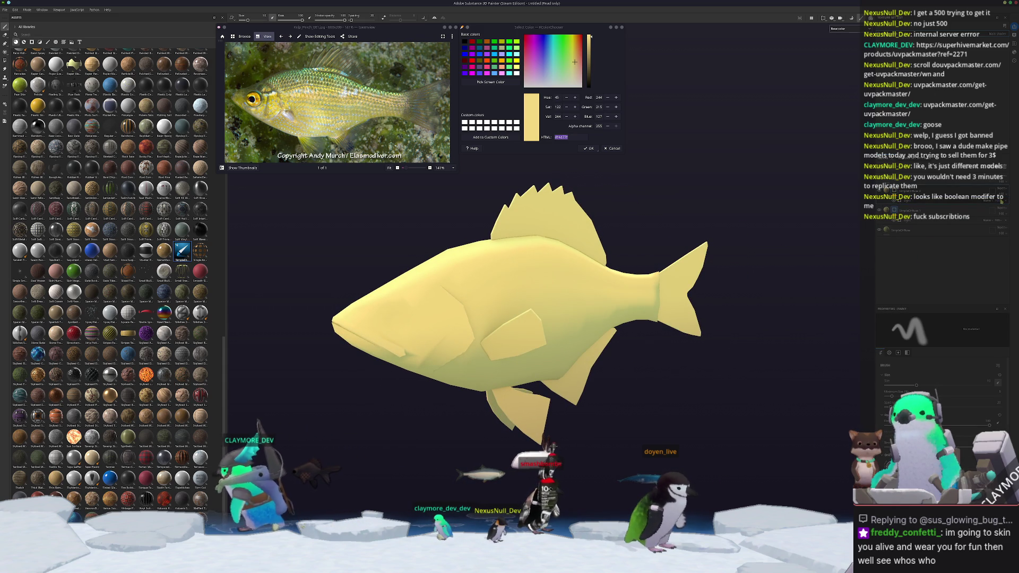
Sample the grey-green from the perch photo and use it as the Polygon Fill's base and shadow colours.
left_click(490, 83)
left_click(438, 150)
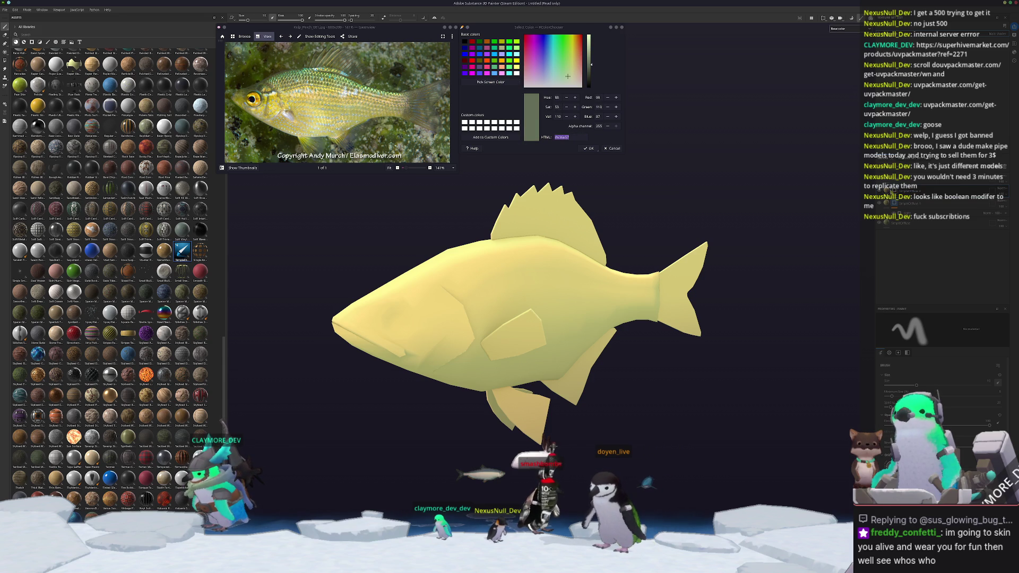
key("4")
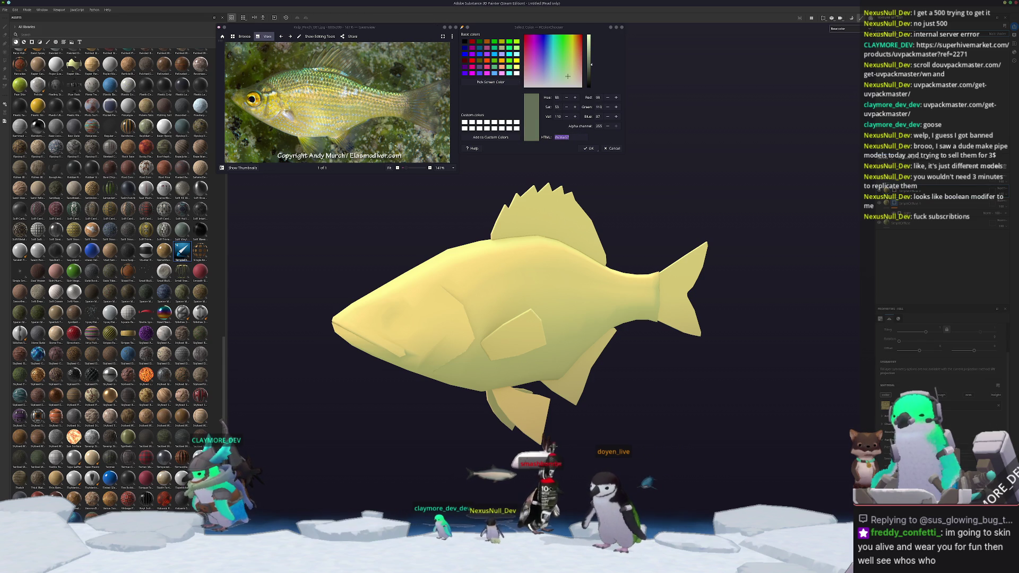
left_click(885, 405)
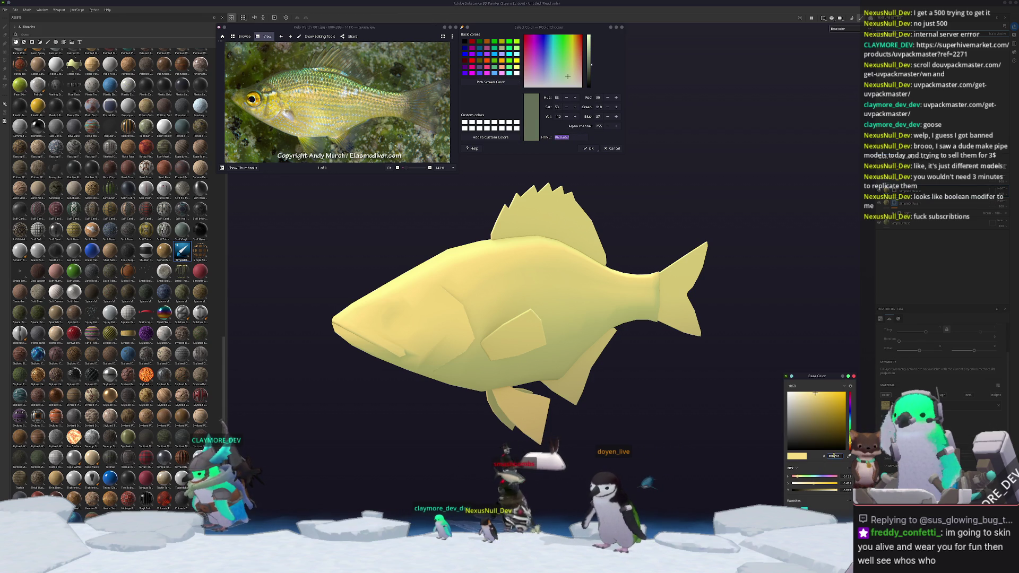
key("ctrl+v")
key("Return")
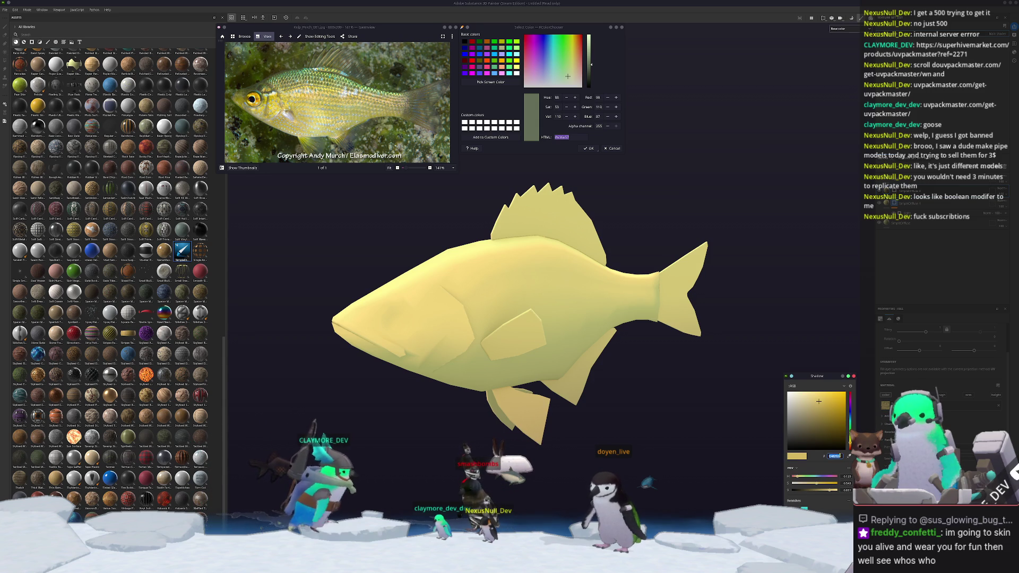
key("ctrl+v")
key("Return")
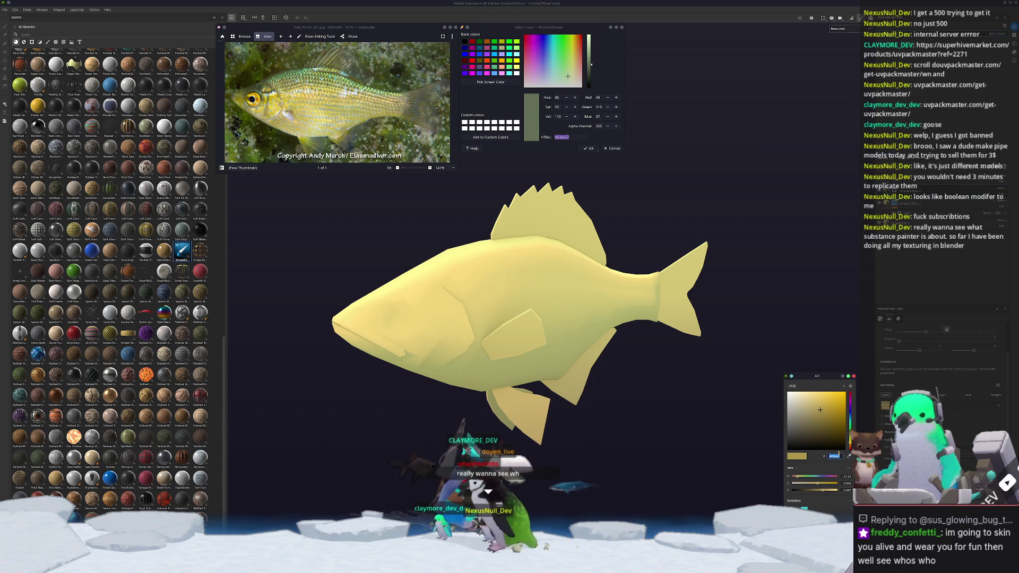
Darken the AO colour, then add a Light generator to the fish layer and tune its slider.
left_click(804, 434)
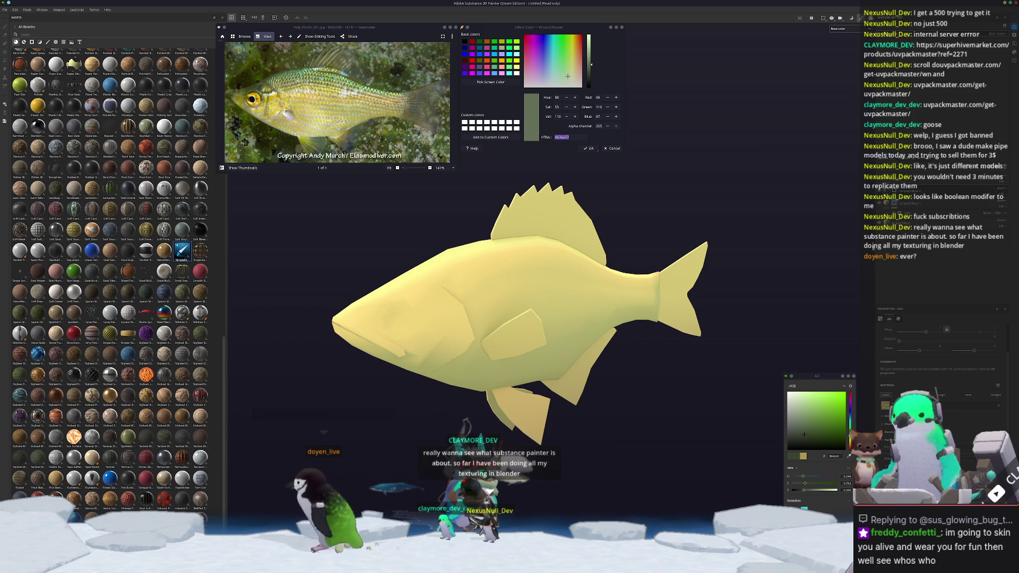
key("1")
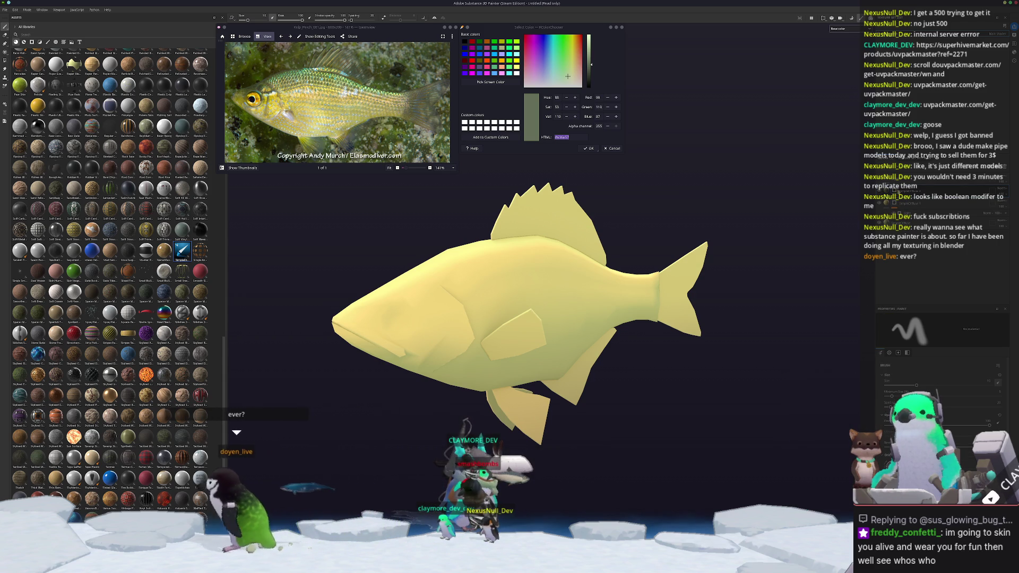
right_click(896, 192)
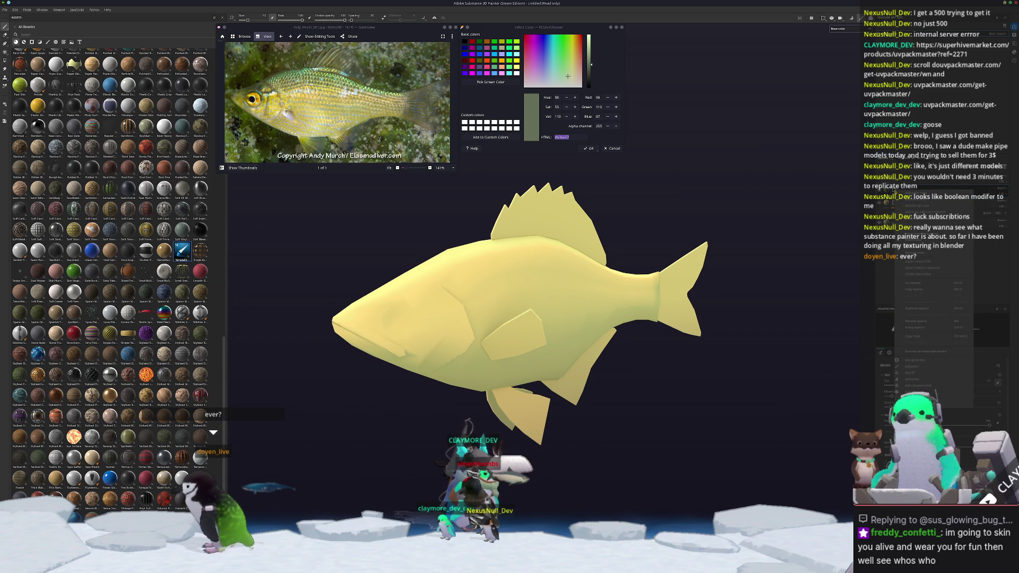
left_click(911, 360)
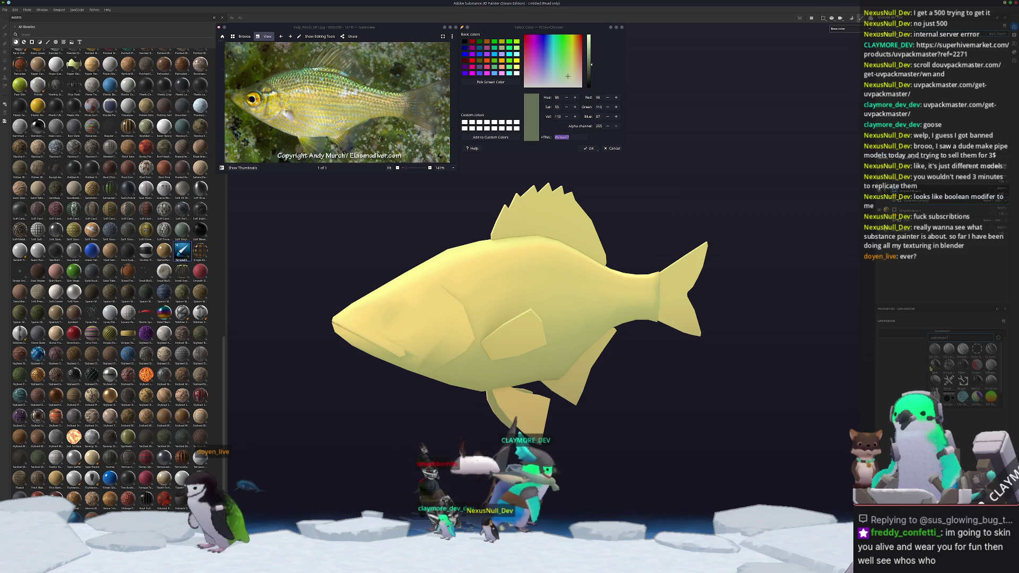
left_click(935, 380)
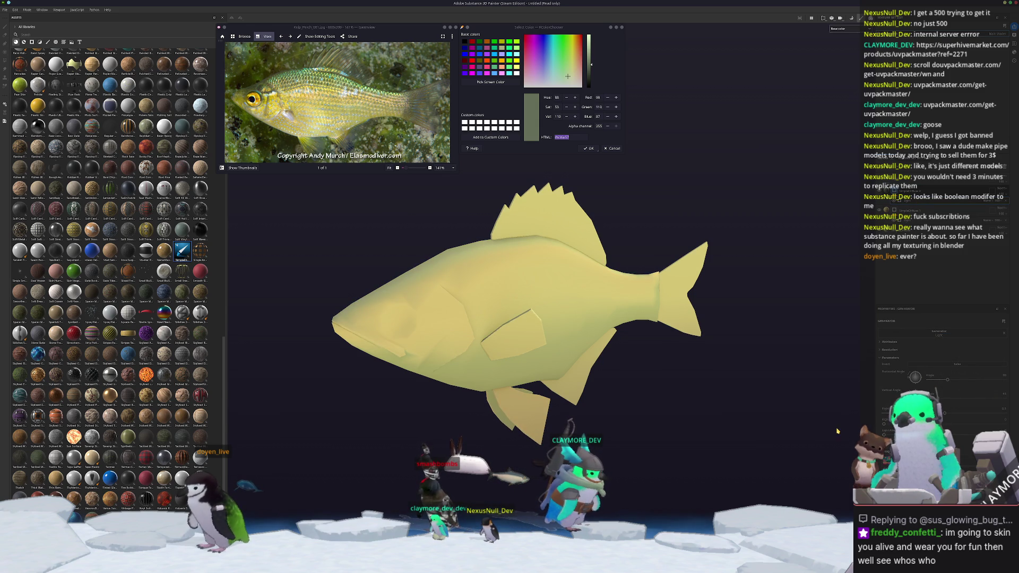
mouse_move(944, 419)
left_mouse_down()
mouse_move(977, 422)
mouse_move(947, 414)
left_mouse_up()
Sample mid green #6b8347 from the photo's scales and switch Painter to Polygon Fill.
left_click_drag(716, 351, 586, 331, "alt")
right_click_drag(587, 332, 571, 263, "alt")
middle_click_drag(572, 263, 569, 299, "alt")
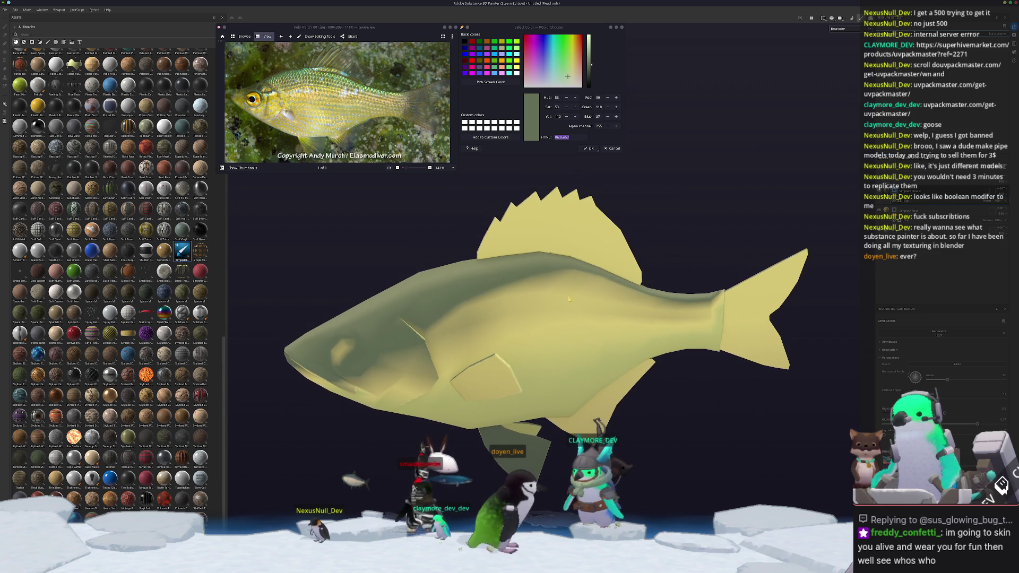
scroll(318, 85, "up", 6, "ctrl")
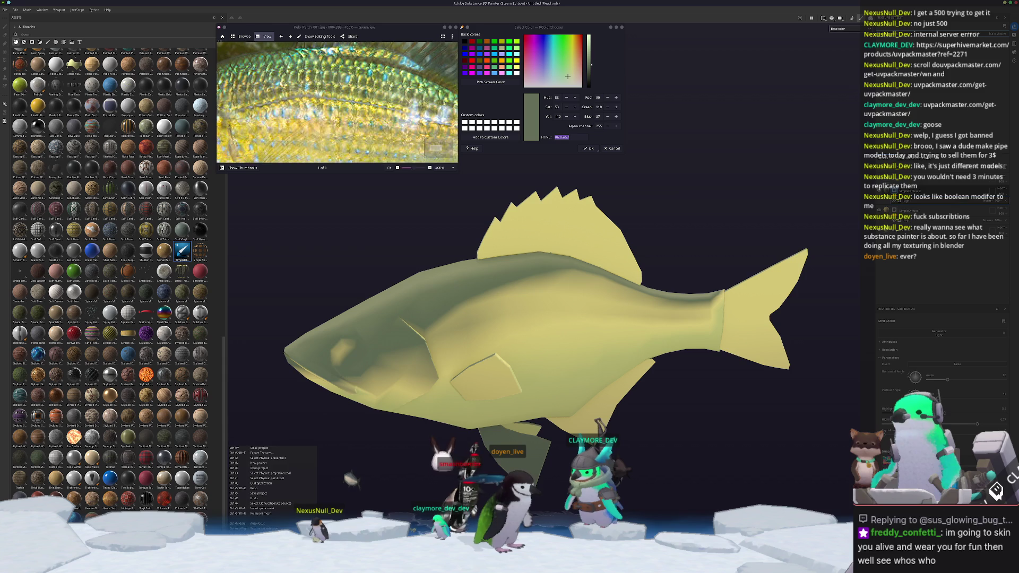
left_click(473, 83)
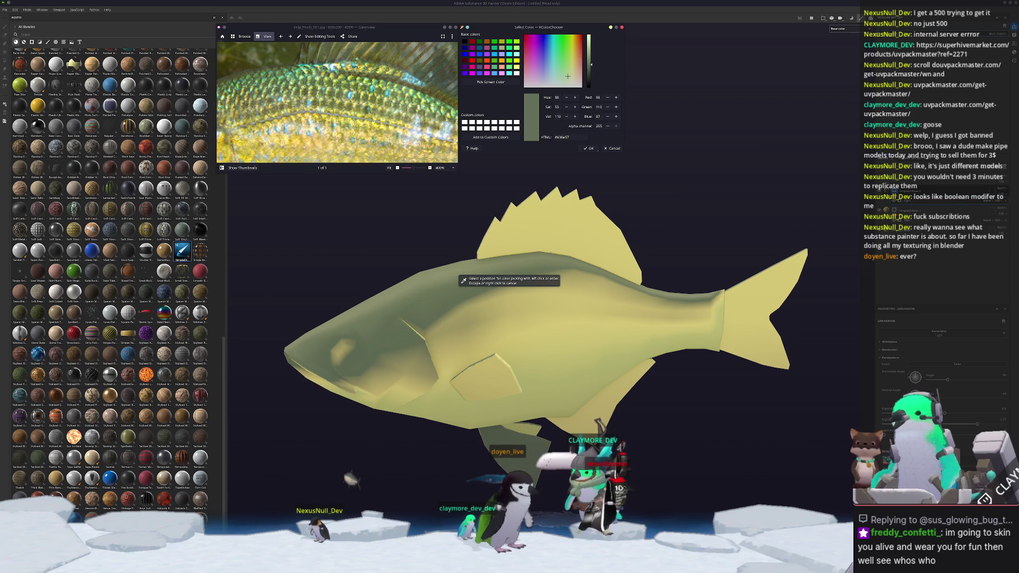
left_click(435, 148)
scroll(337, 100, "down", 4, "ctrl")
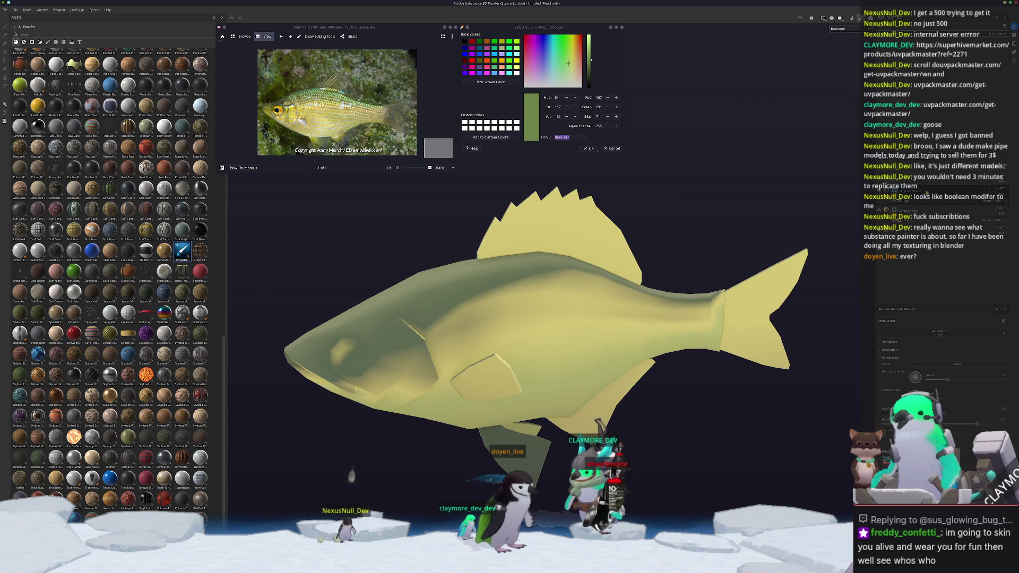
left_click(5, 27)
key("4")
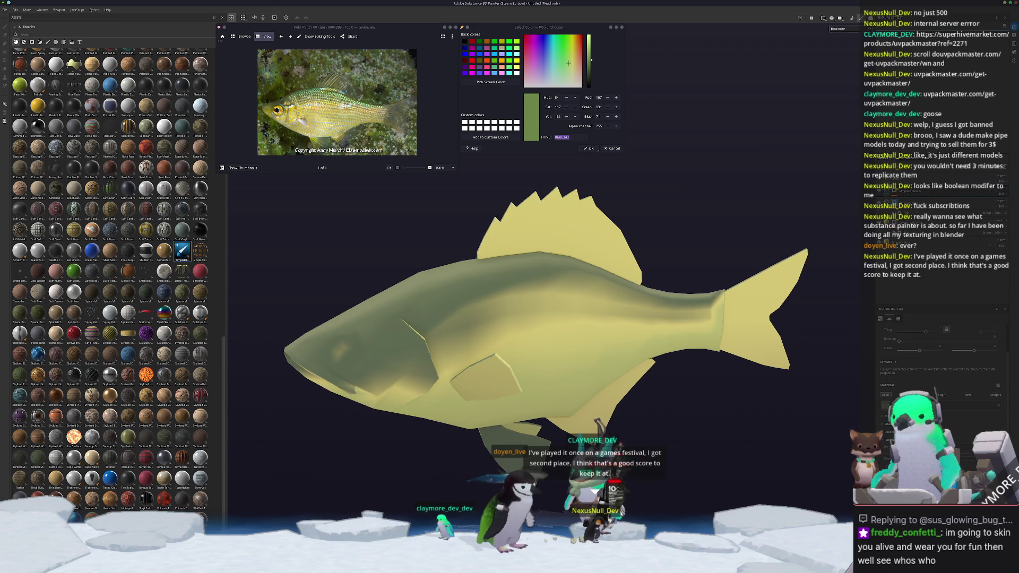
Fill the fish with the sampled green as base and shadow colours, with a darker AO.
left_click(886, 405)
key("Return")
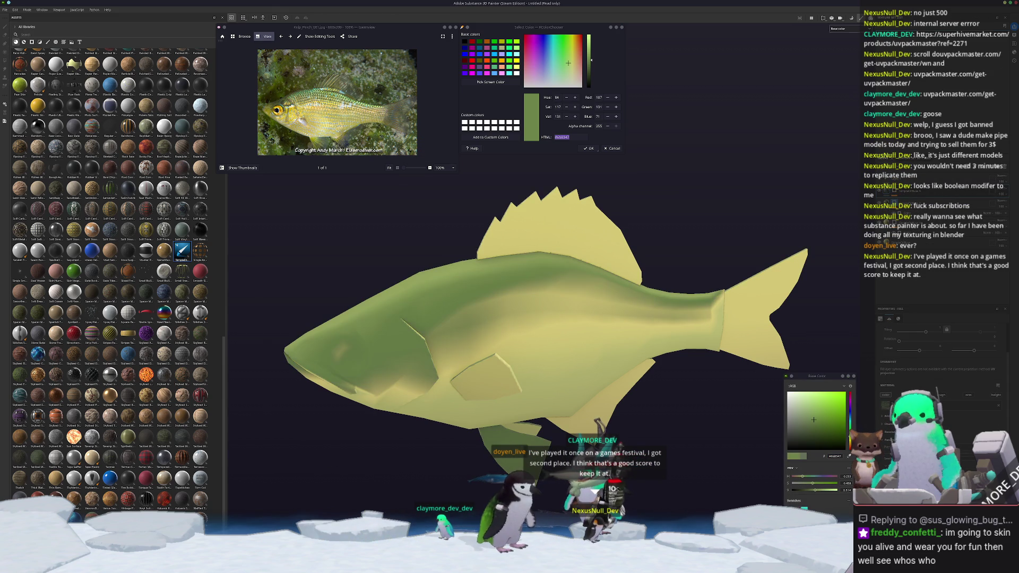
key("Return")
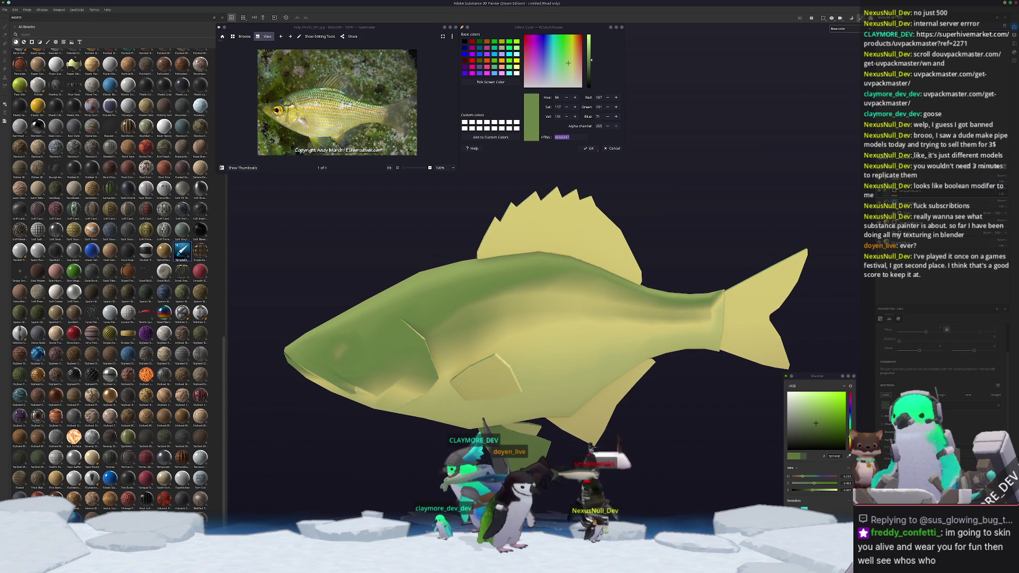
left_click(886, 425)
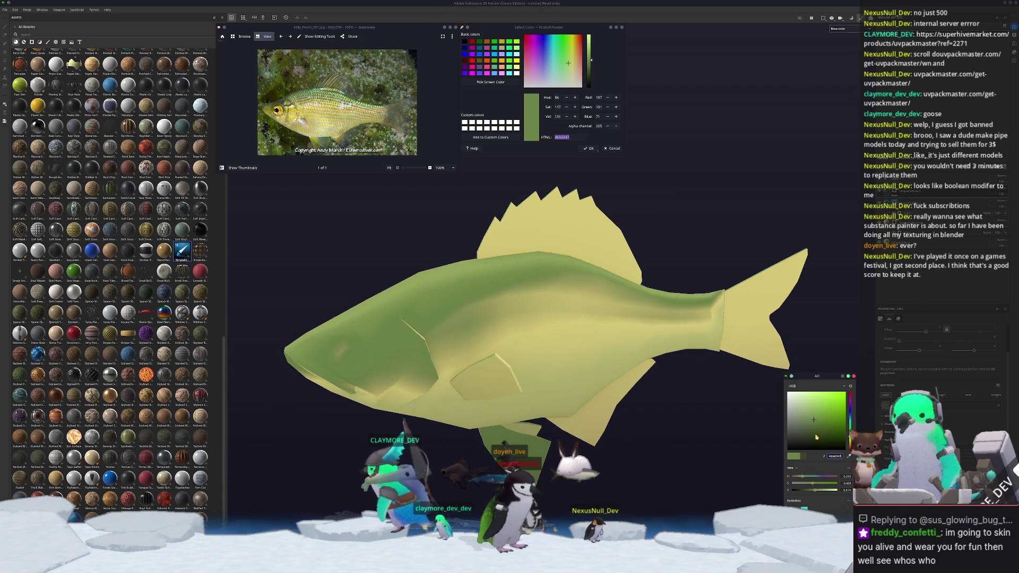
left_click(816, 427)
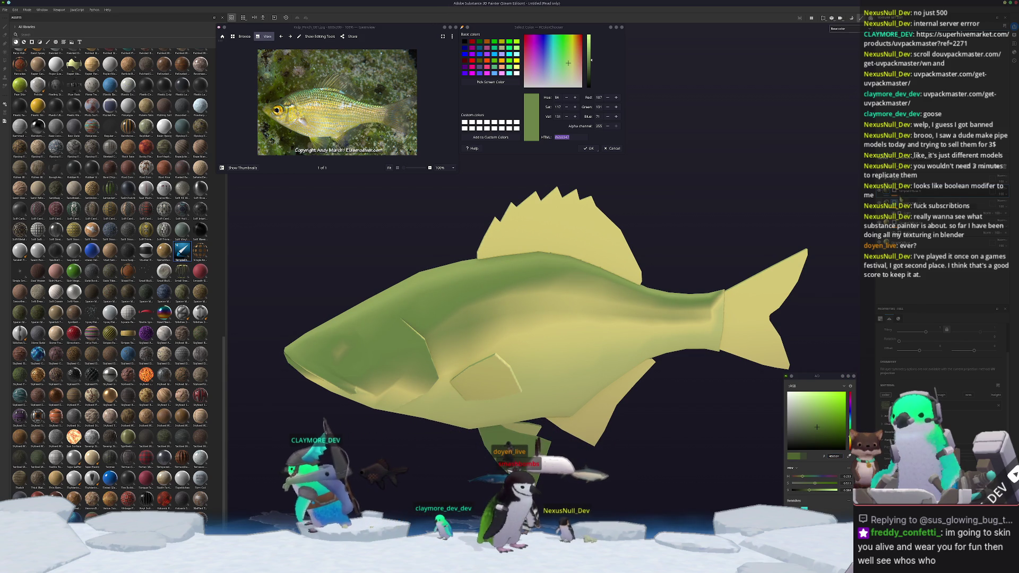
key("1")
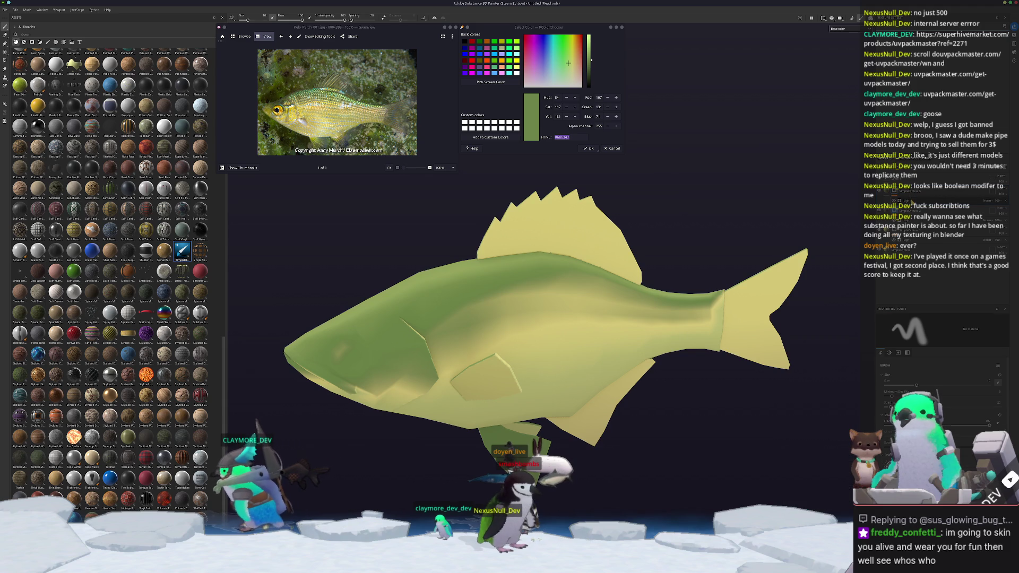
Add a generator to the fish's layer.
left_click_drag(732, 244, 787, 250, "alt")
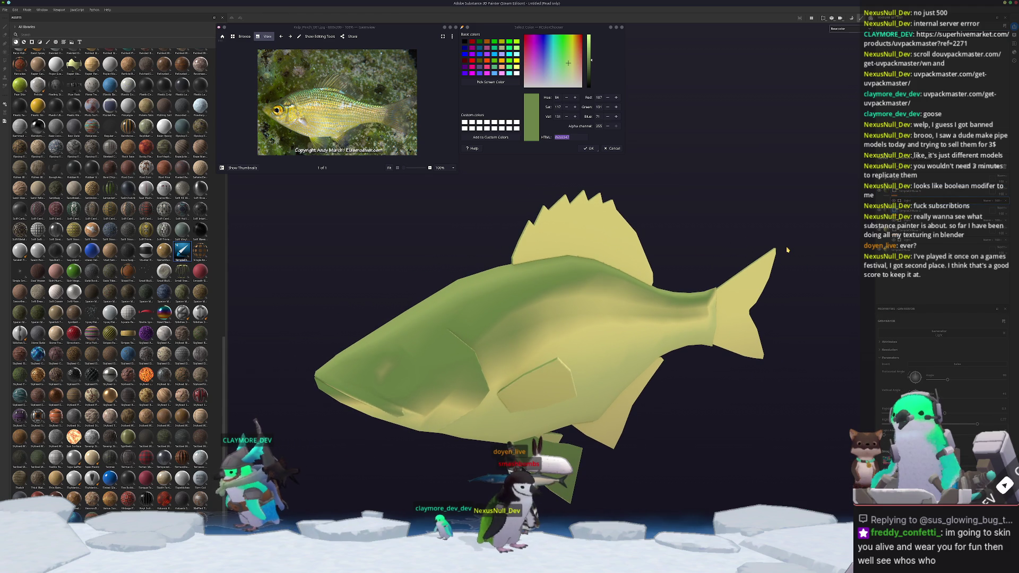
right_click(893, 190)
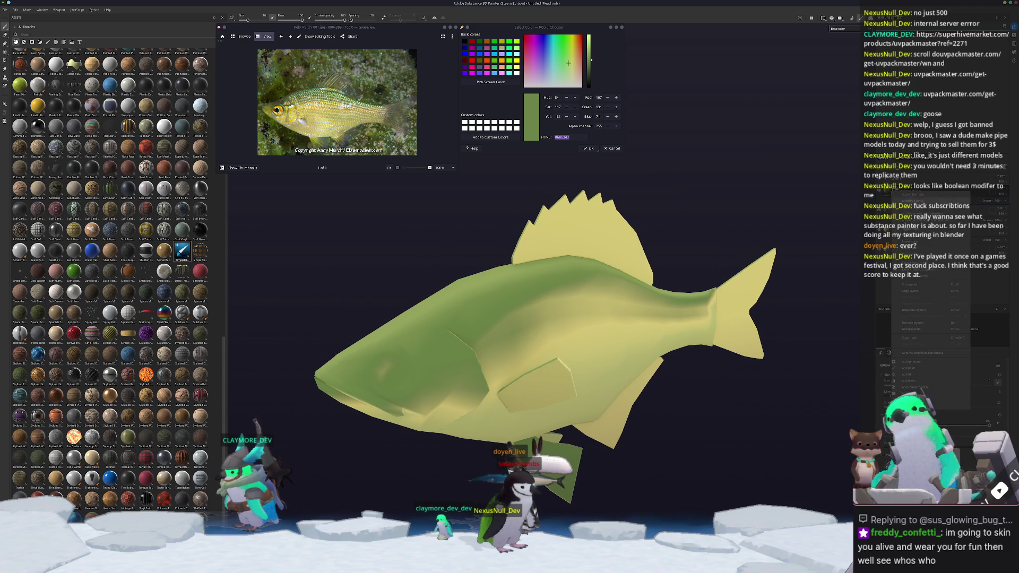
left_click(924, 364)
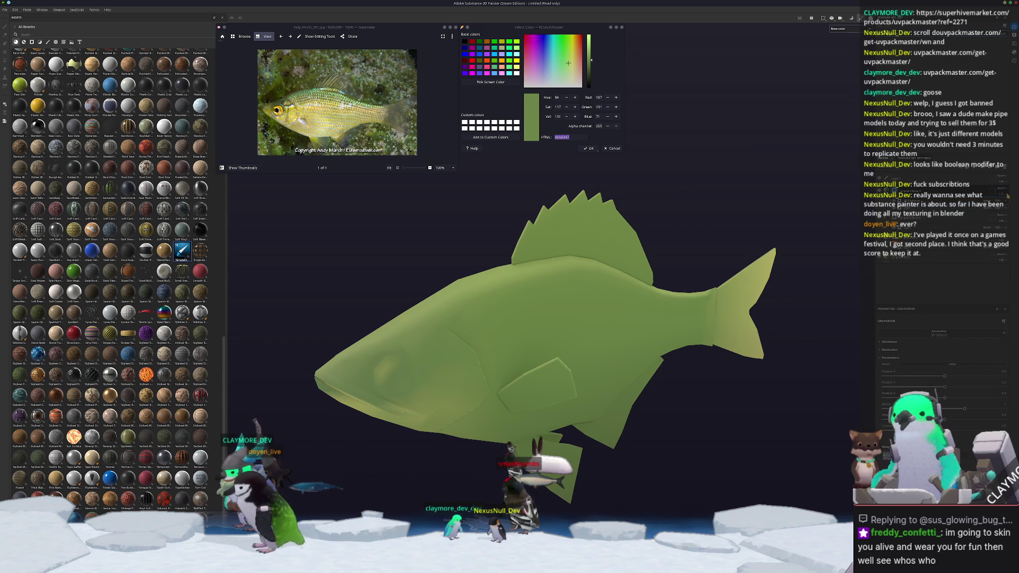
Change the generator's blend mode, invert its gradient and tune it for a greener body and lighter yellow head.
left_click(992, 208)
left_click(991, 229)
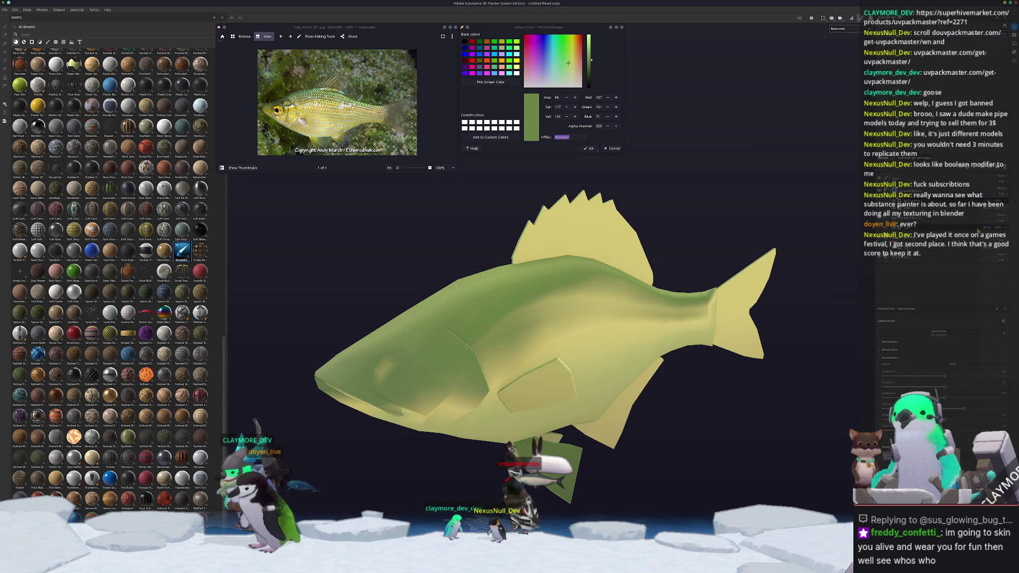
left_click(945, 365)
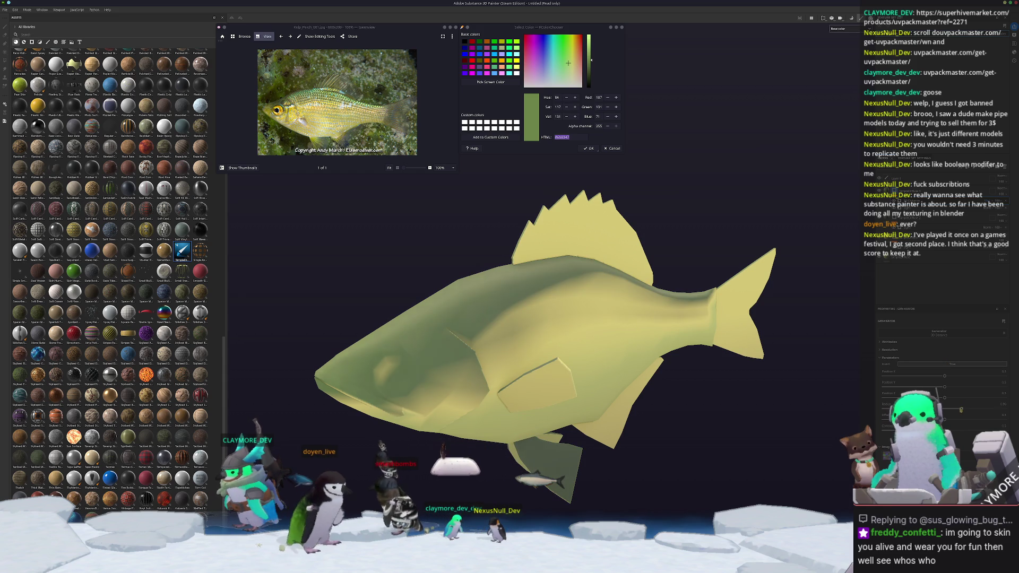
left_click_drag(960, 410, 936, 410)
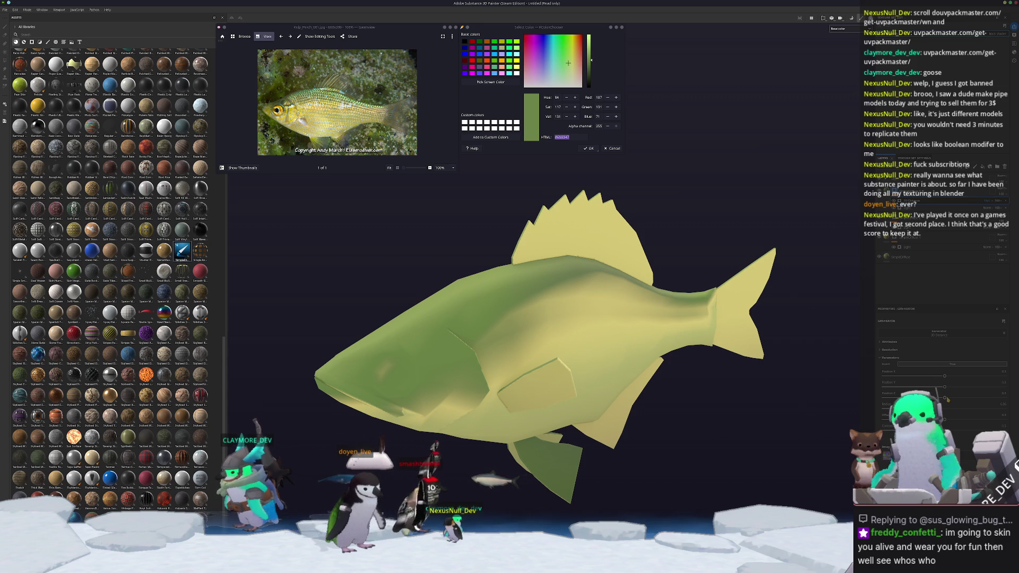
left_click_drag(947, 399, 1010, 400)
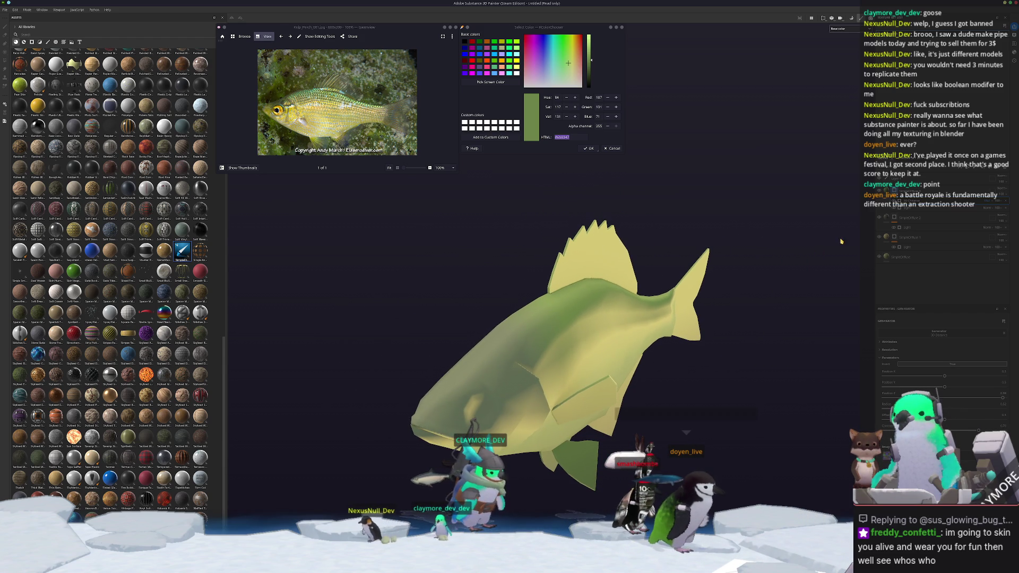
Return to the paint brush and switch over to Blender.
key("1")
key("ctrl")
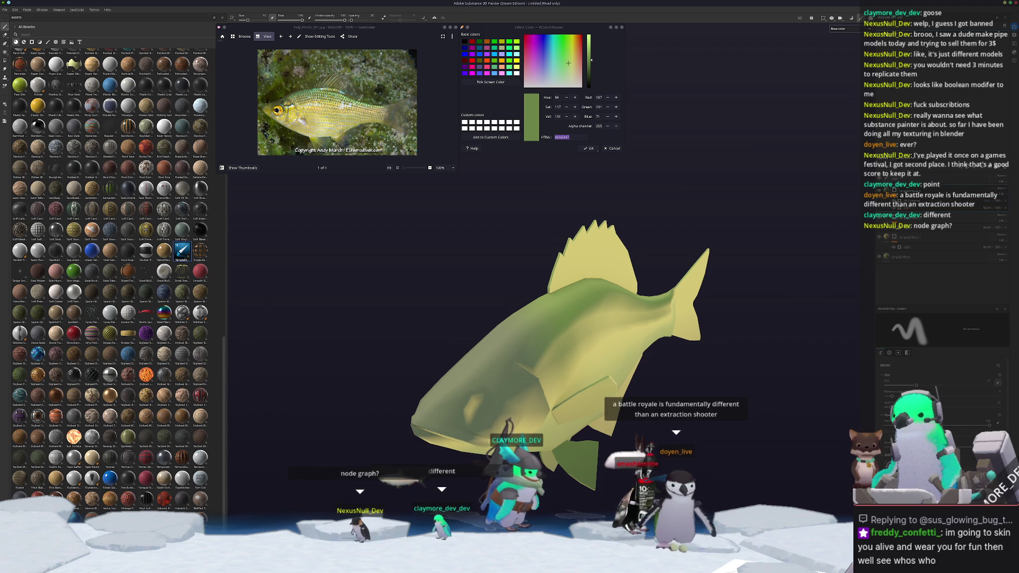
key("alt+Tab")
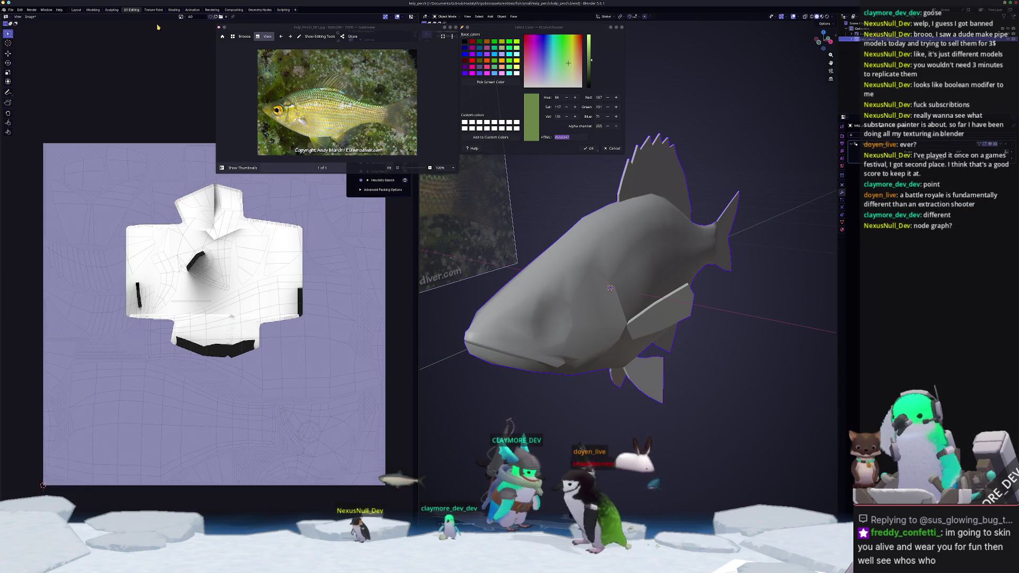
Switch to the Shading workspace and move the Texture Coordinate node aside.
left_click(175, 10)
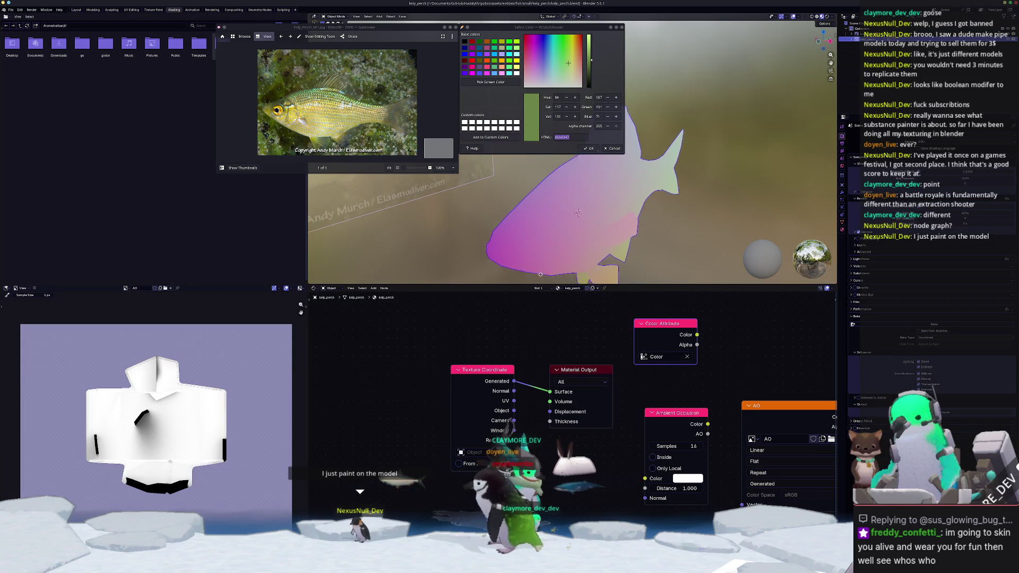
middle_click_drag(579, 259, 577, 250)
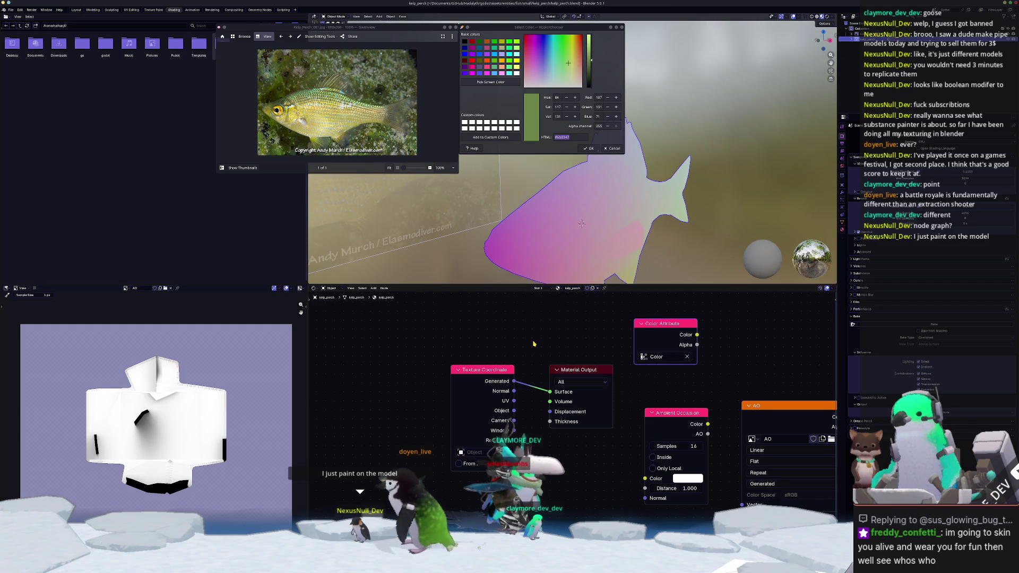
mouse_move(497, 371)
left_mouse_down()
mouse_move(554, 374)
mouse_move(444, 393)
mouse_move(418, 415)
left_mouse_up()
Add a Gradient Texture into the Material Output, with Mapping and Texture Coordinate via Ctrl+T.
key("shift+a")
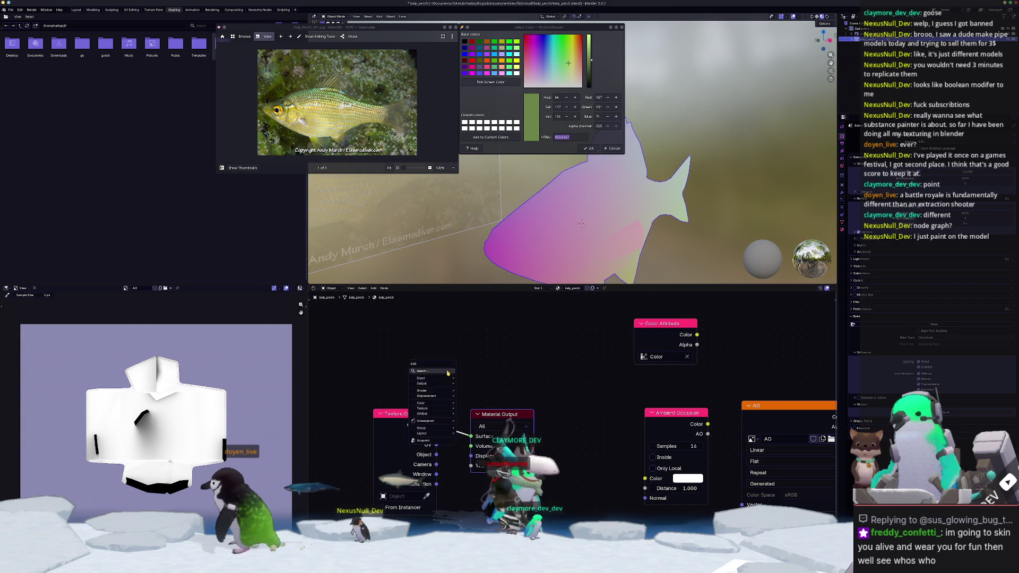
mouse_move(448, 373)
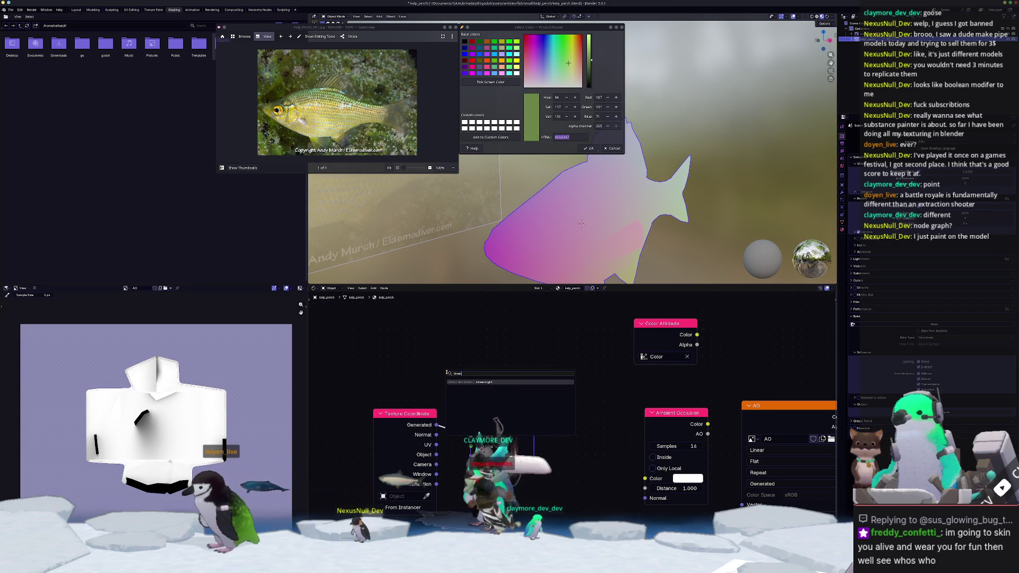
key("BackSpace")
key("BackSpace")
type("gradient")
key("Return")
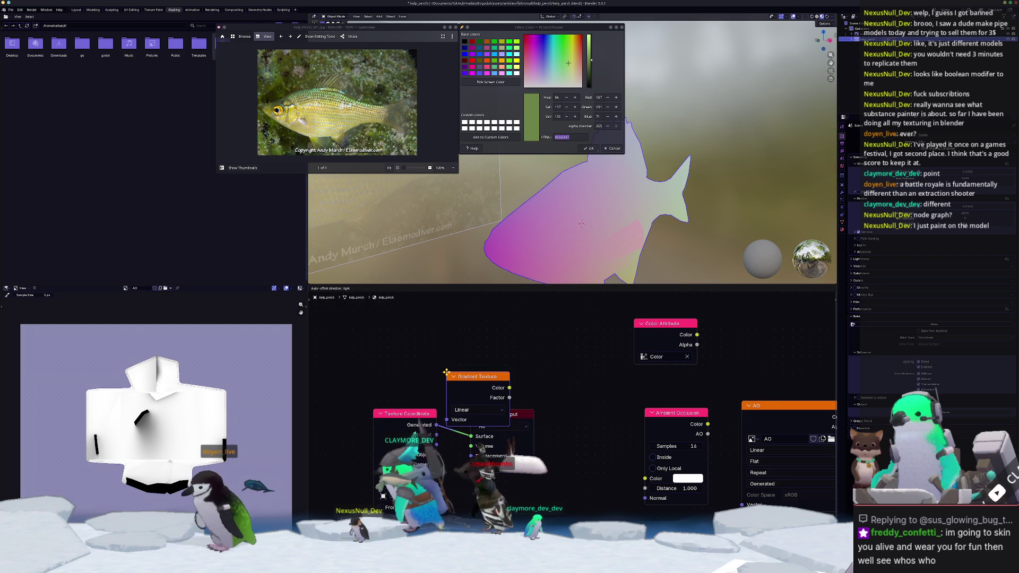
left_click(506, 336)
left_click(505, 336, "ctrl+shift")
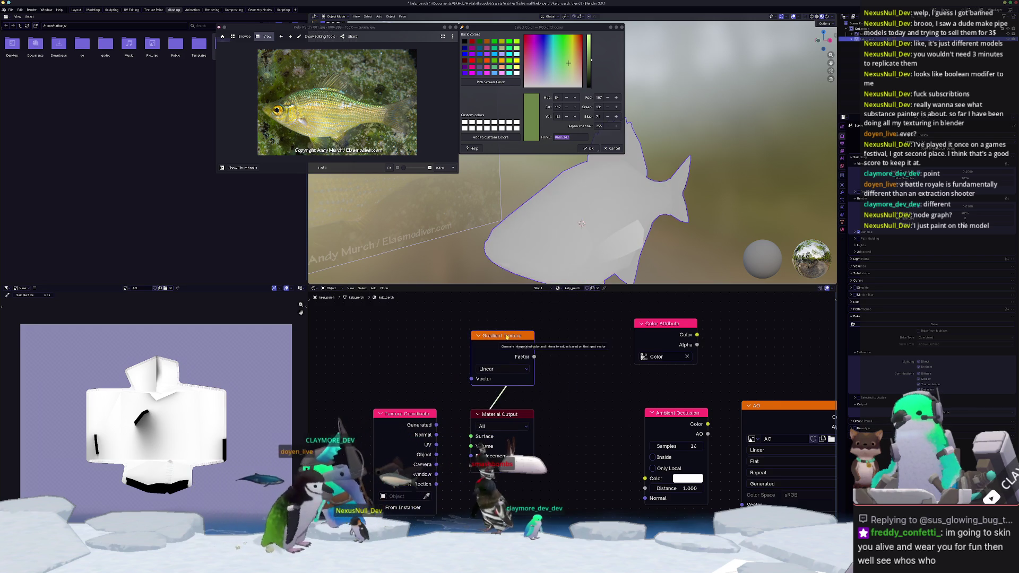
key("ctrl+t")
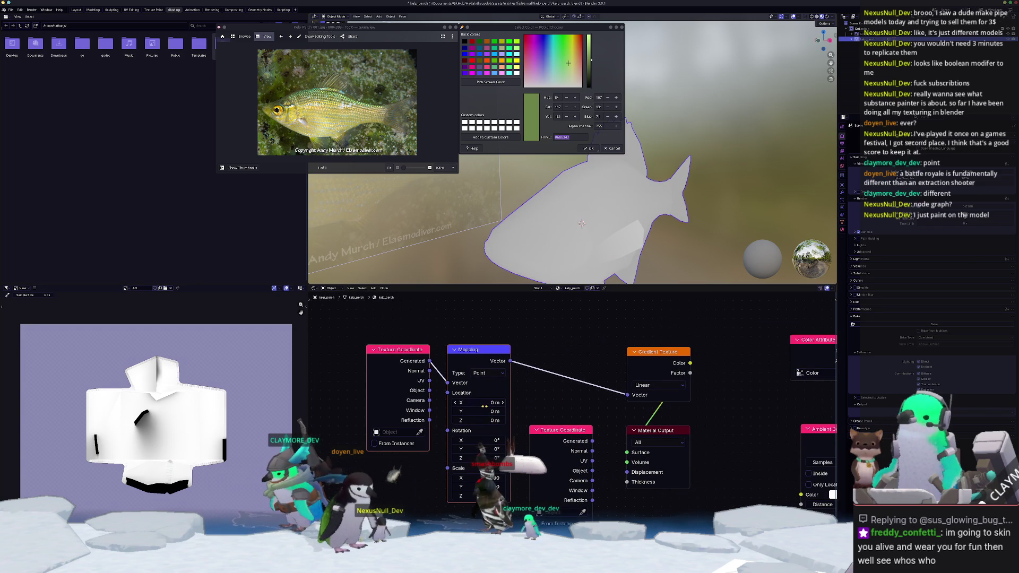
Add a Color Ramp after the Mapping node and slide its black stop to the middle.
left_click_drag(550, 335, 552, 336)
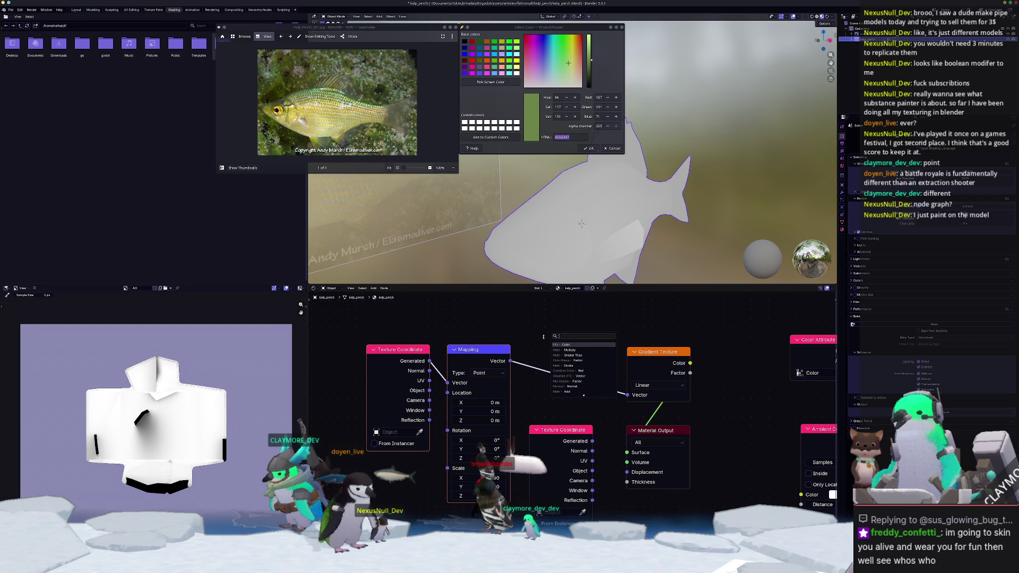
type("colorramp")
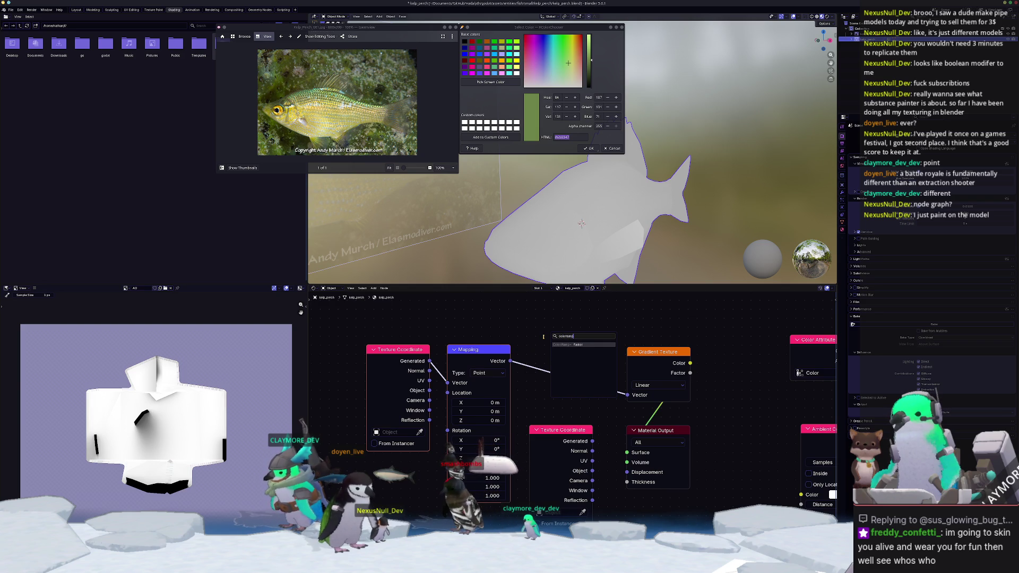
key("Return")
left_click(625, 366)
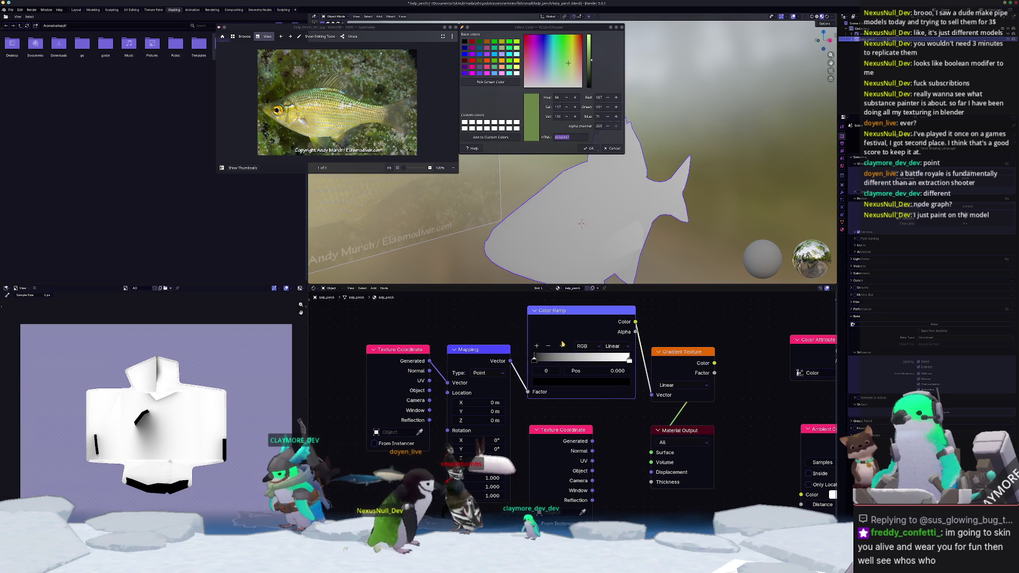
left_click_drag(579, 314, 588, 323)
middle_click_drag(532, 350, 511, 376)
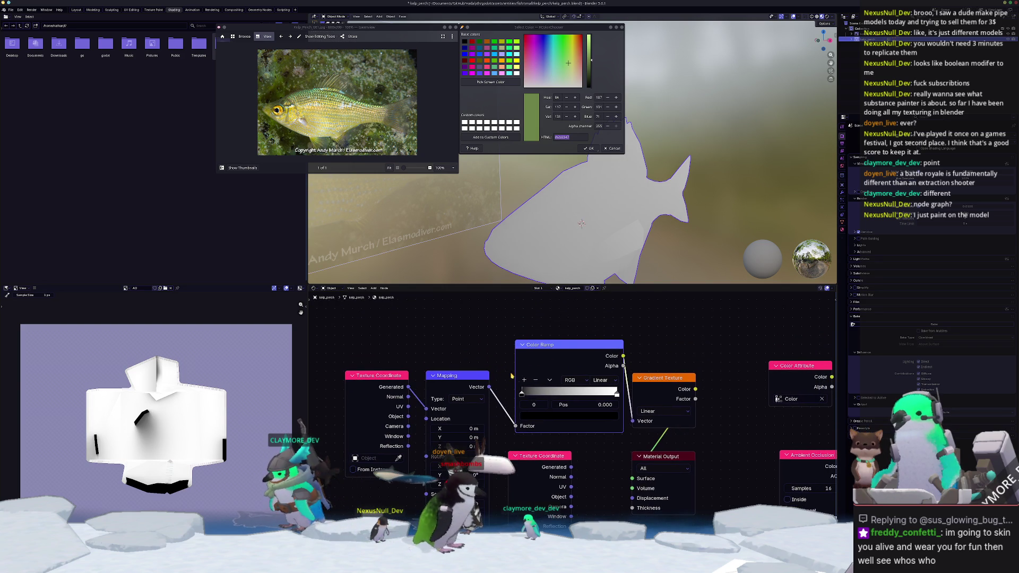
mouse_move(521, 395)
left_mouse_down()
mouse_move(589, 395)
mouse_move(571, 394)
left_mouse_up()
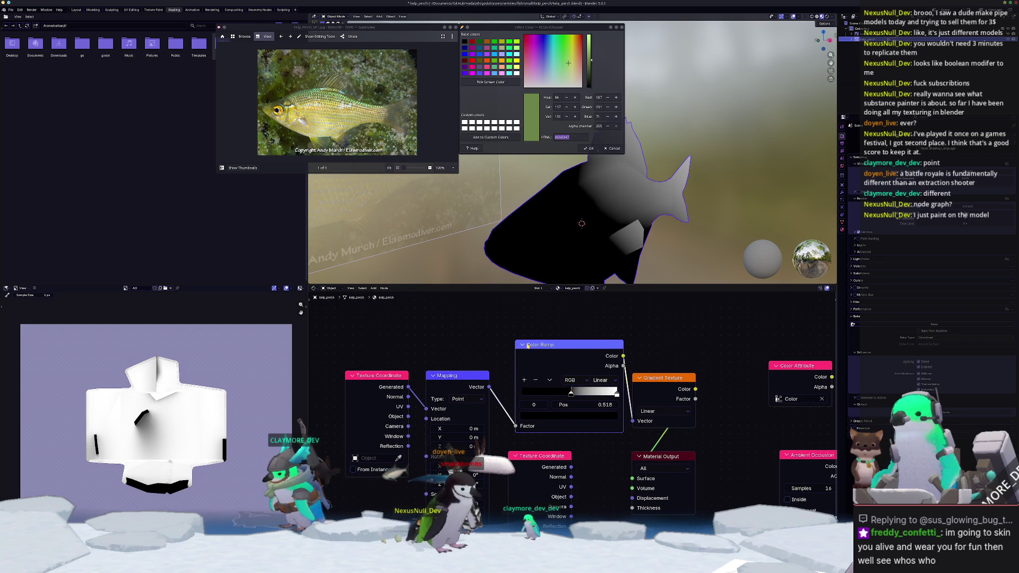
middle_click_drag(651, 240, 558, 295)
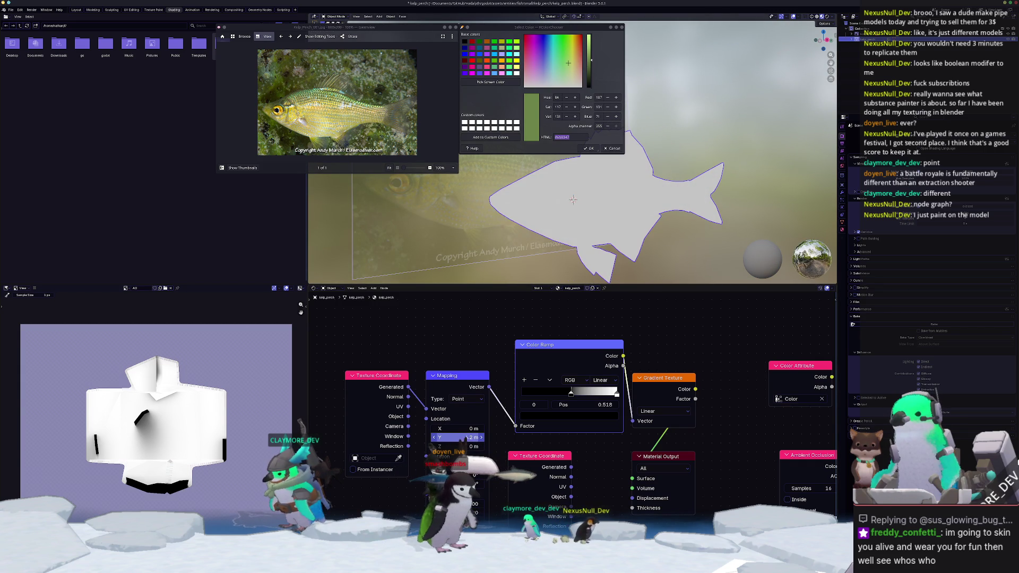
mouse_move(451, 439)
left_mouse_down()
mouse_move(470, 438)
mouse_move(451, 438)
mouse_move(470, 429)
mouse_move(448, 428)
mouse_move(466, 446)
mouse_move(456, 446)
left_mouse_up()
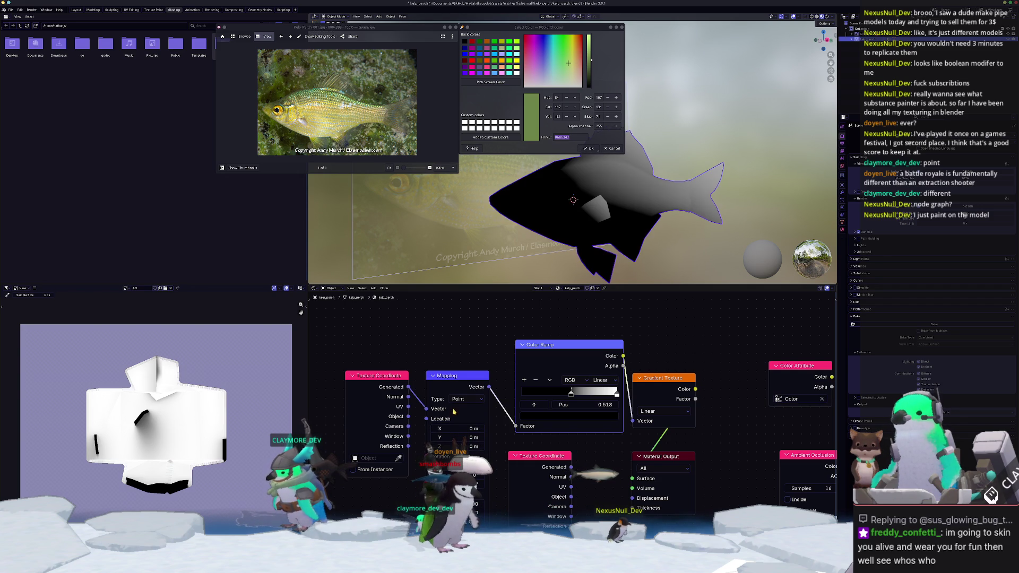
middle_click_drag(555, 440, 484, 440)
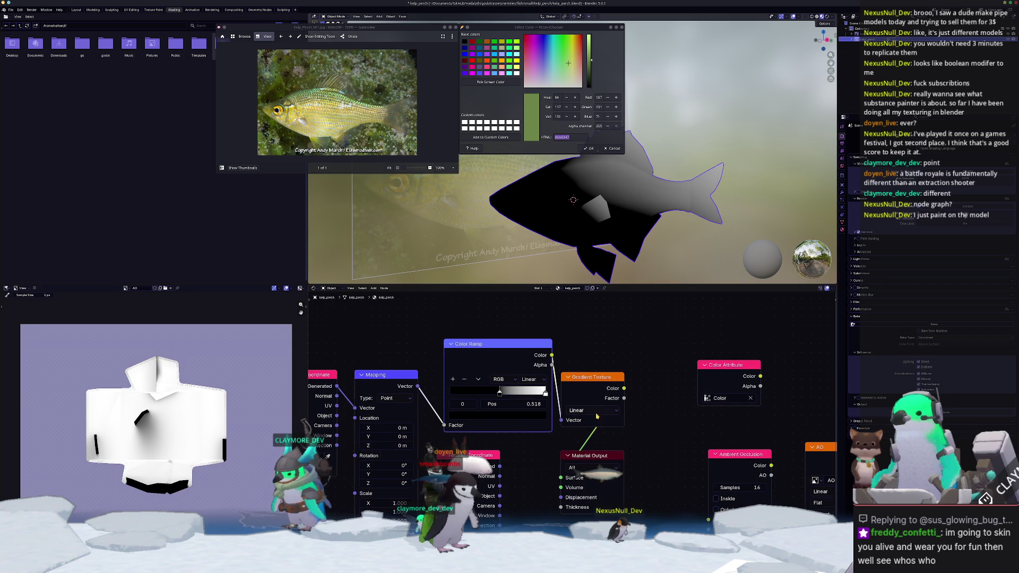
Set the gradient type to Spherical and move the dark ramp stop left.
left_click(592, 410)
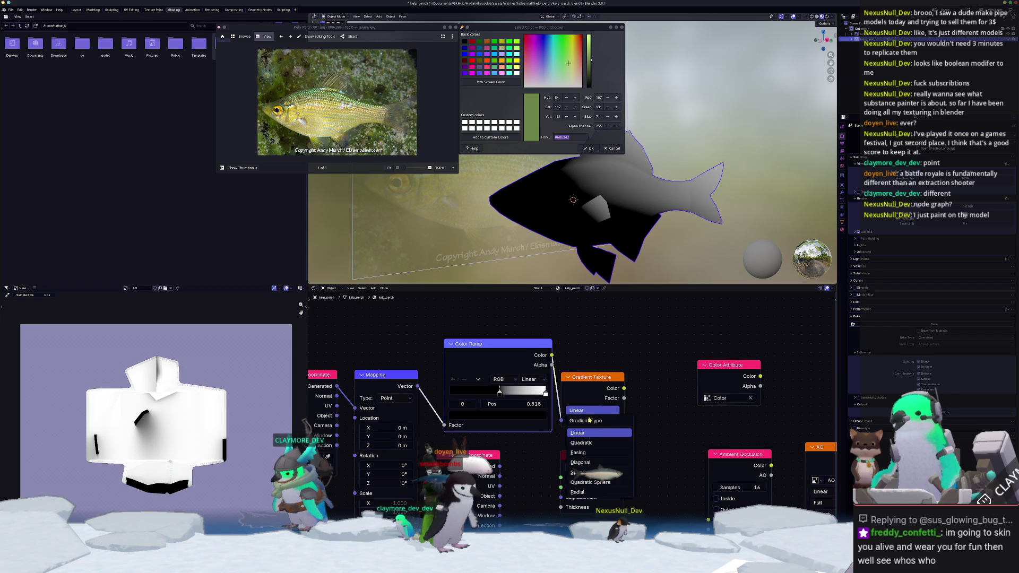
left_click(577, 472)
scroll(523, 452, "down", 1)
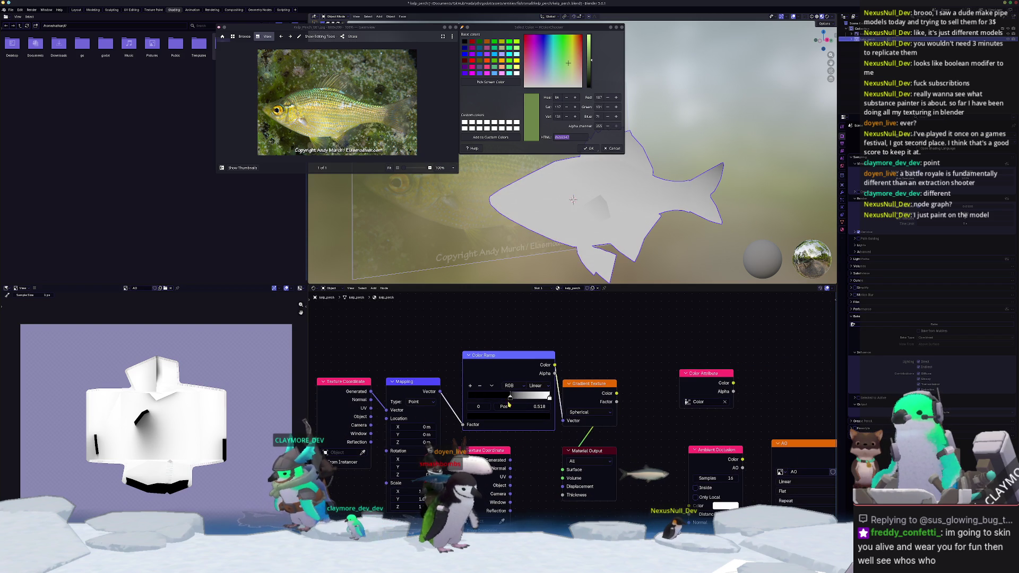
mouse_move(510, 399)
left_mouse_down()
mouse_move(544, 399)
mouse_move(466, 401)
mouse_move(435, 418)
left_mouse_up()
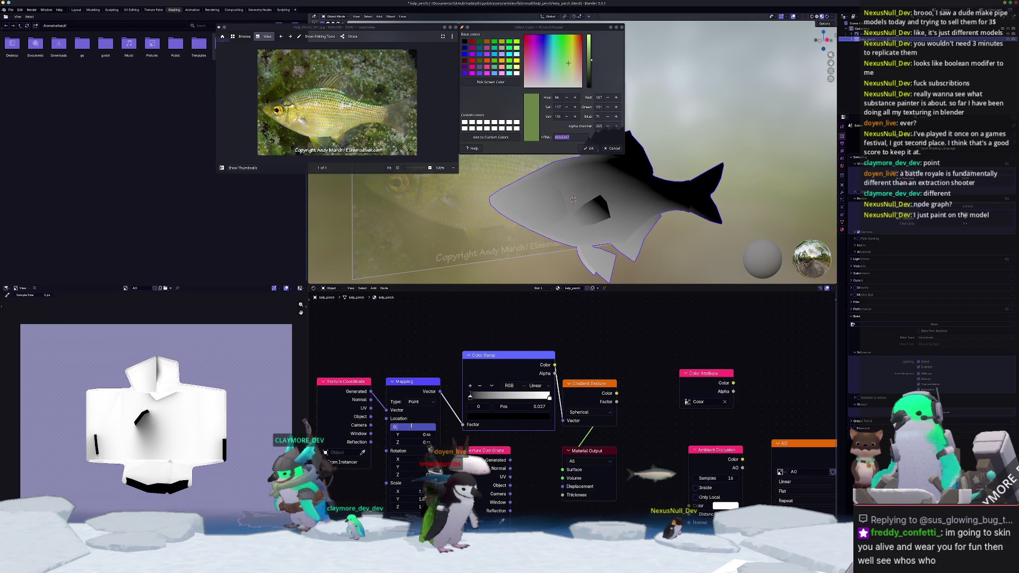
Offset the Mapping location to -0.5 m on both X and Y.
type("5")
key("Tab")
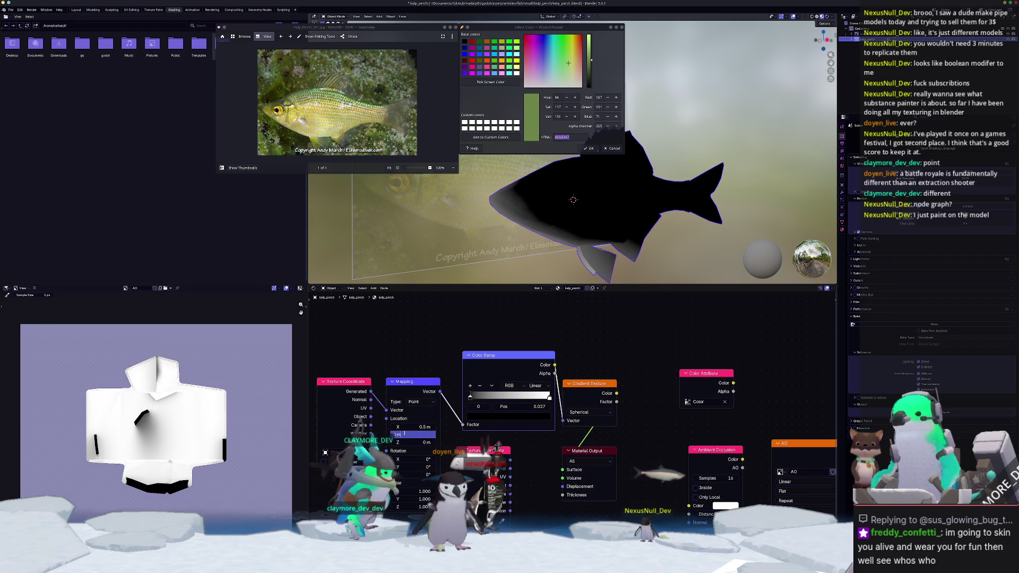
key("Return")
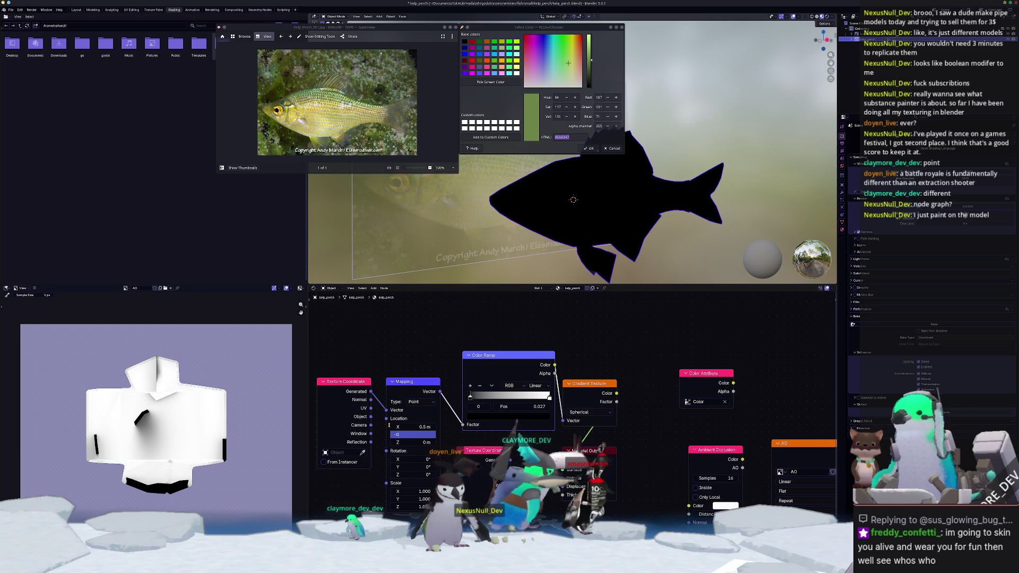
type(".5")
key("Return")
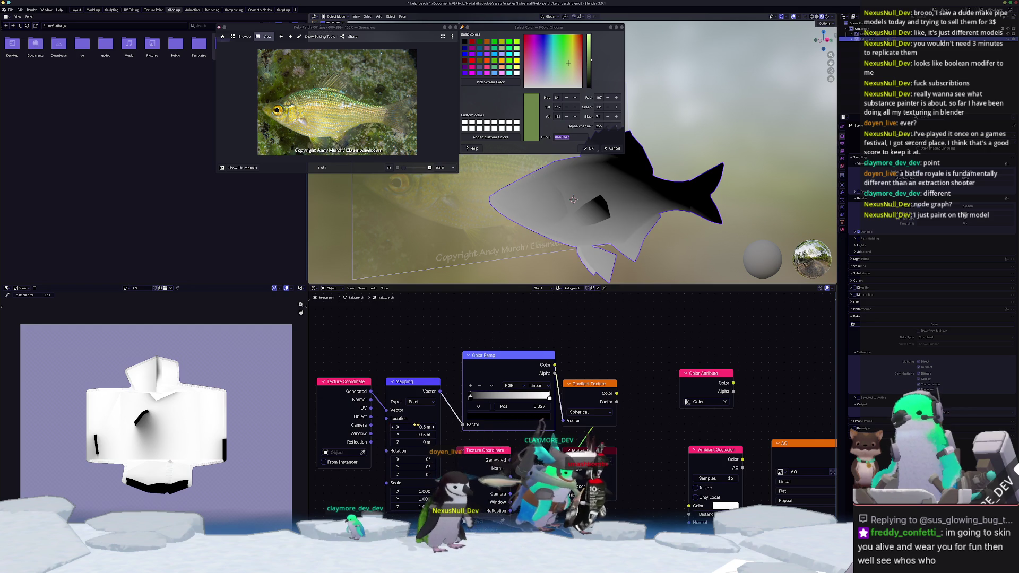
type("0.5")
key("Return")
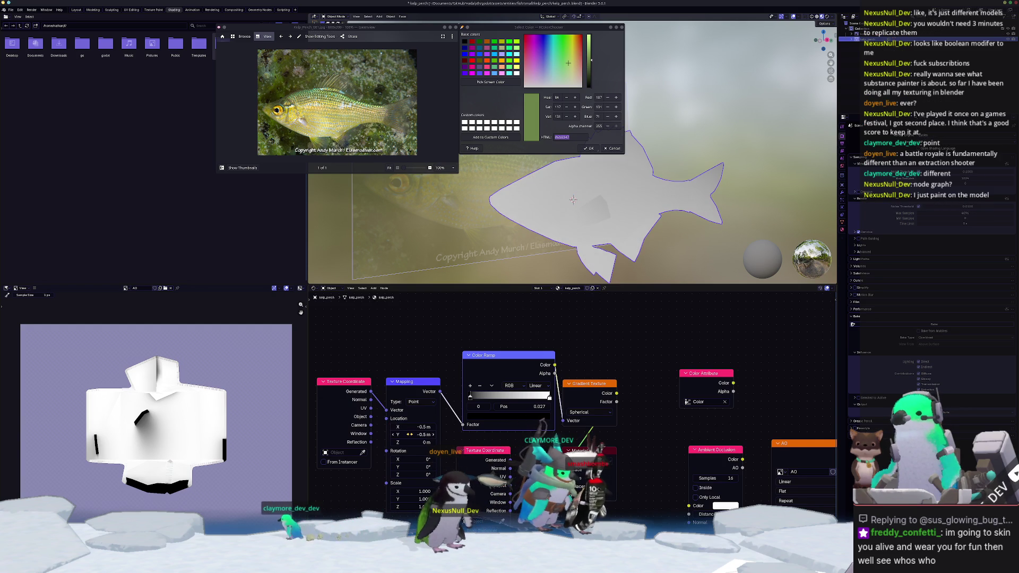
Fine-tune the dark ramp stop position, keeping the Y location at -0.5 m.
left_click_drag(470, 398, 497, 399)
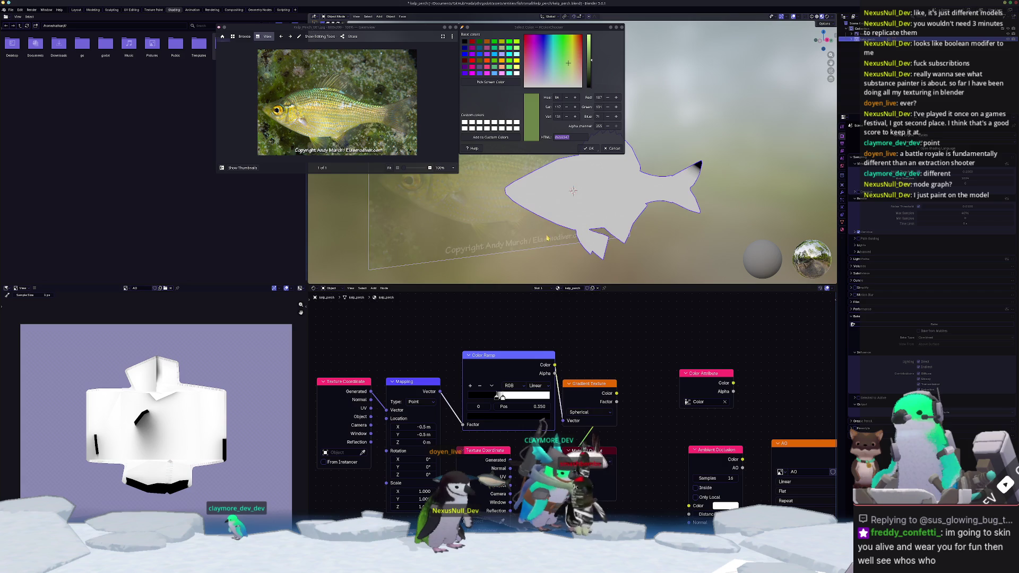
scroll(563, 239, "down", 4)
scroll(563, 239, "up", 3)
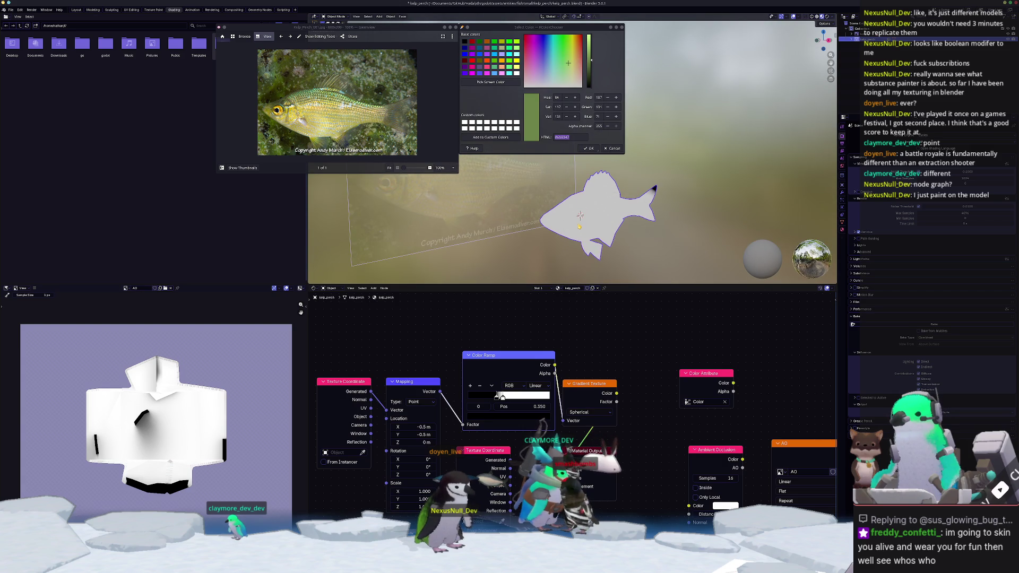
middle_click_drag(583, 232, 538, 225)
mouse_move(496, 397)
left_mouse_down()
mouse_move(459, 401)
mouse_move(414, 427)
mouse_move(380, 427)
mouse_move(409, 434)
mouse_move(399, 435)
left_mouse_up()
key("Escape")
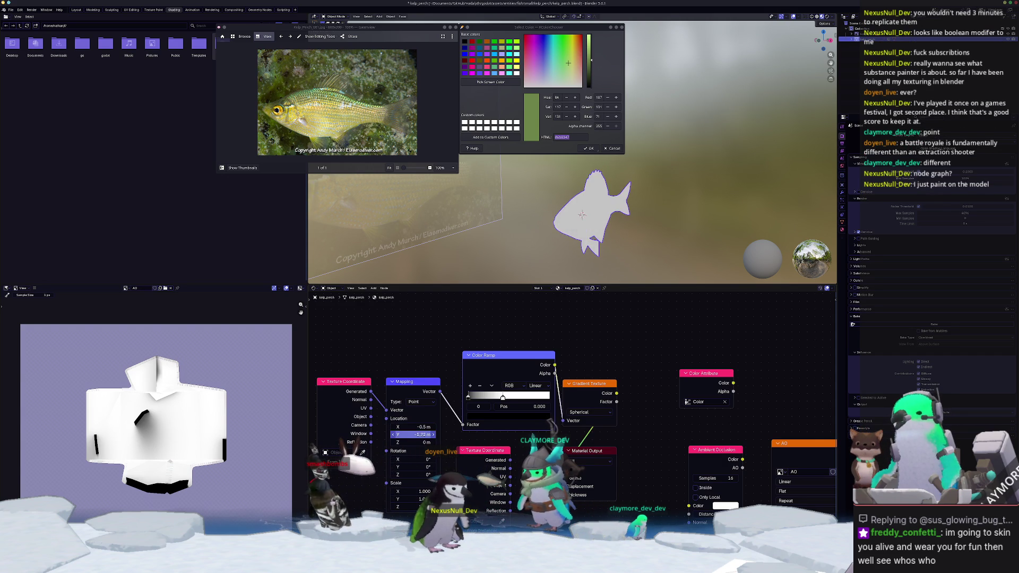
key("Escape")
middle_click_drag(594, 223, 638, 257)
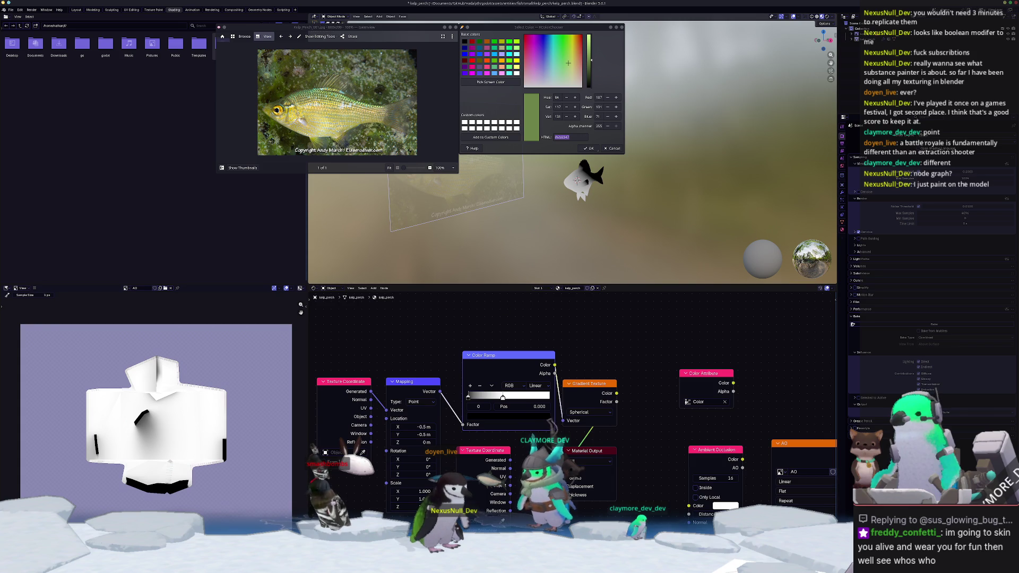
key("alt+Tab")
Add a trial SimpleDiffuse fill layer to the stack, then undo it.
left_click(917, 199)
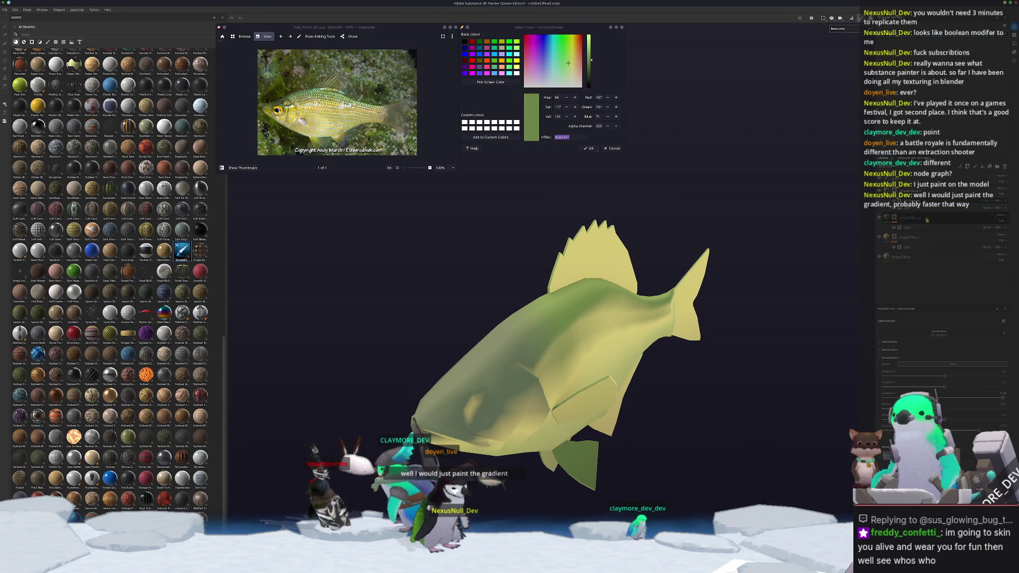
mouse_move(706, 318)
left_mouse_down("alt")
mouse_move(750, 426)
mouse_move(801, 419)
left_mouse_up("alt")
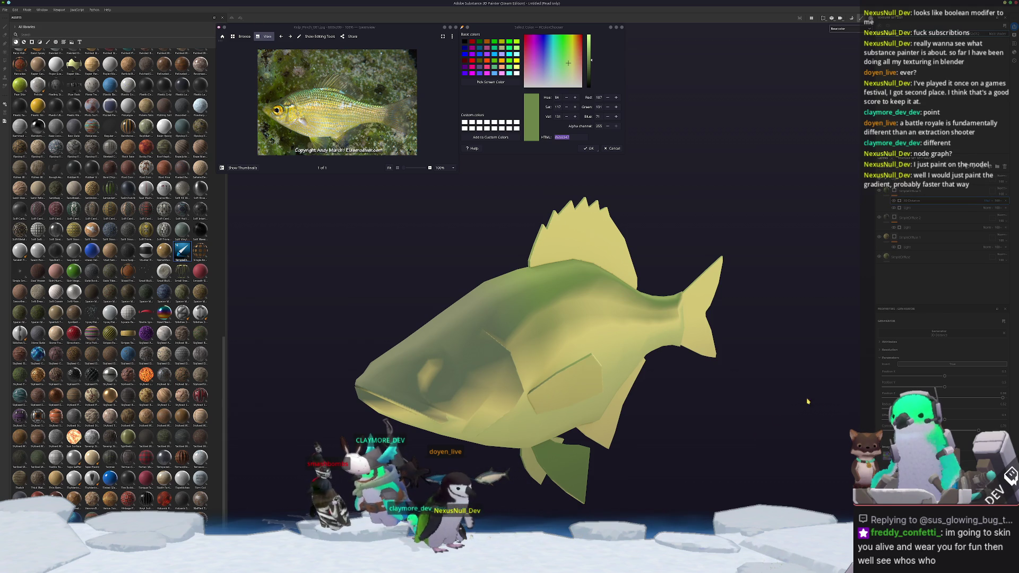
left_click_drag(807, 401, 828, 393, "alt")
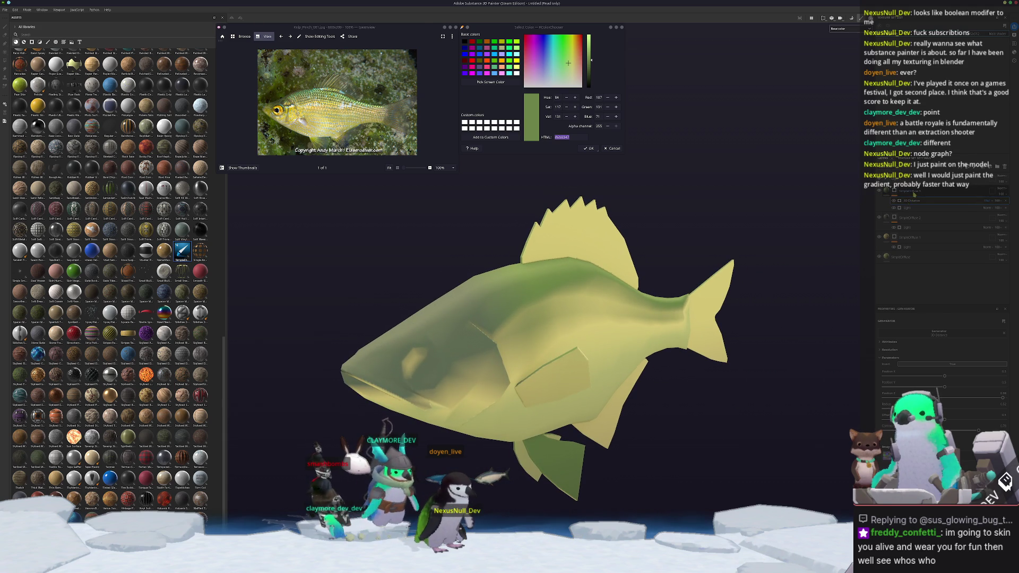
left_click(913, 194)
scroll(914, 194, "down", 1)
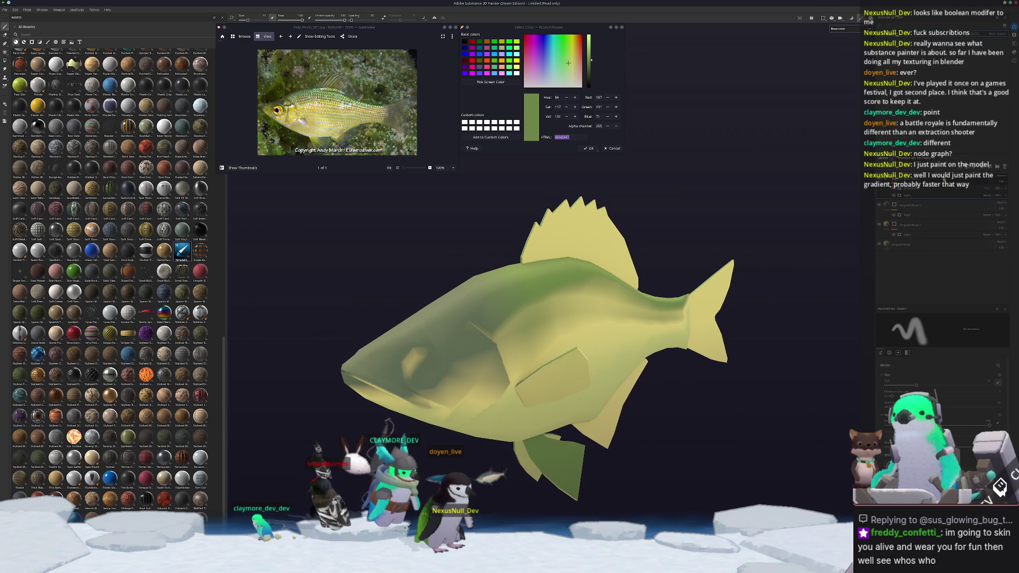
left_click_drag(913, 194, 906, 250)
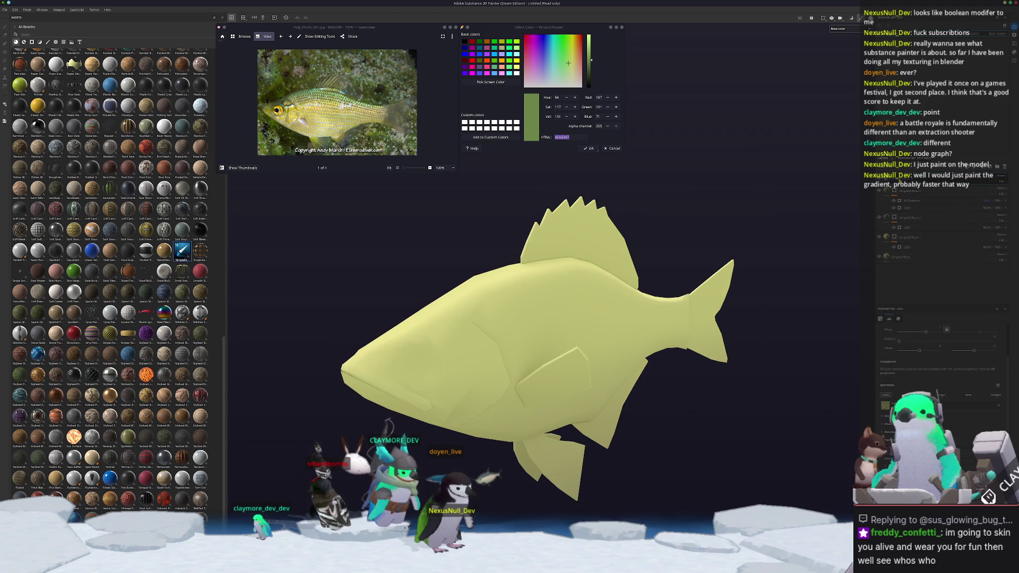
right_click(899, 180)
key("ctrl+z")
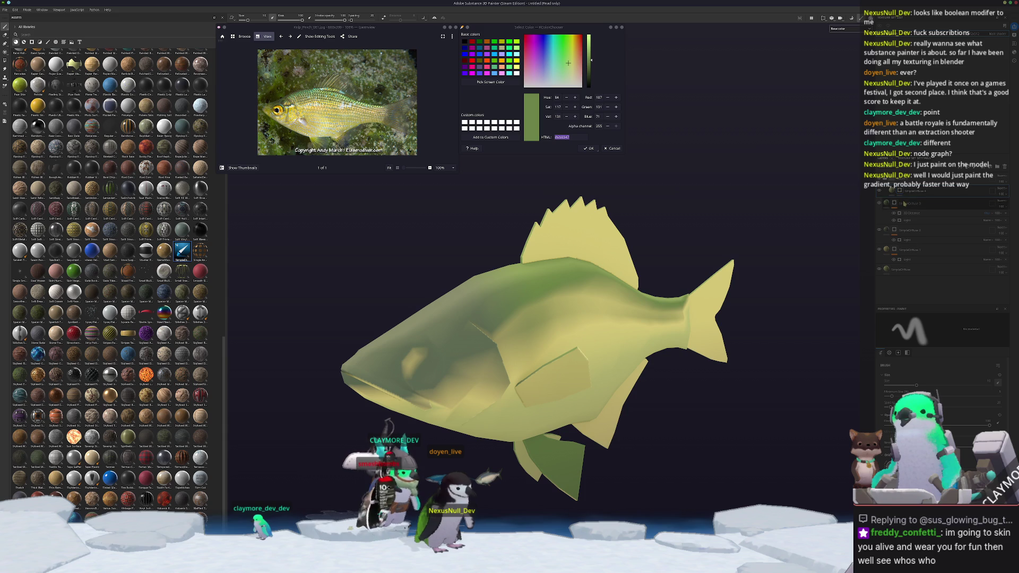
Reselect the paint layer and zoom in on the reference photo's scales.
left_click(906, 192)
left_click(914, 191)
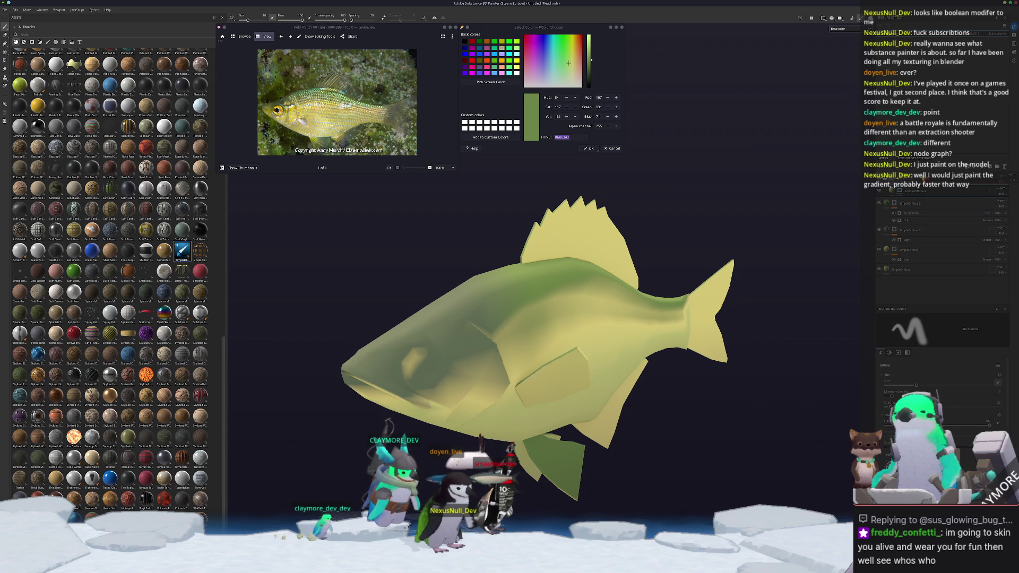
left_click(913, 191)
right_click(910, 192)
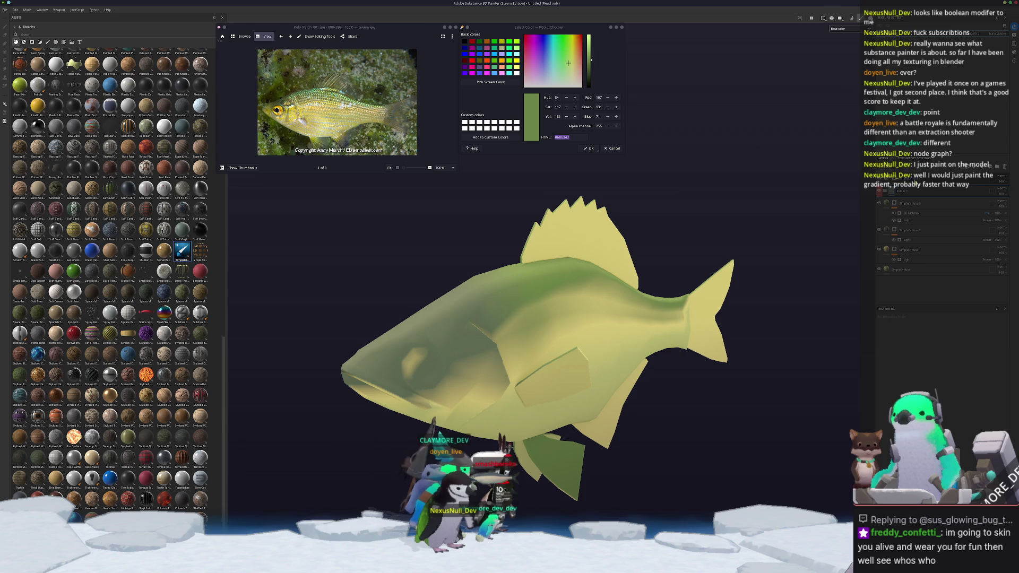
left_click(914, 192)
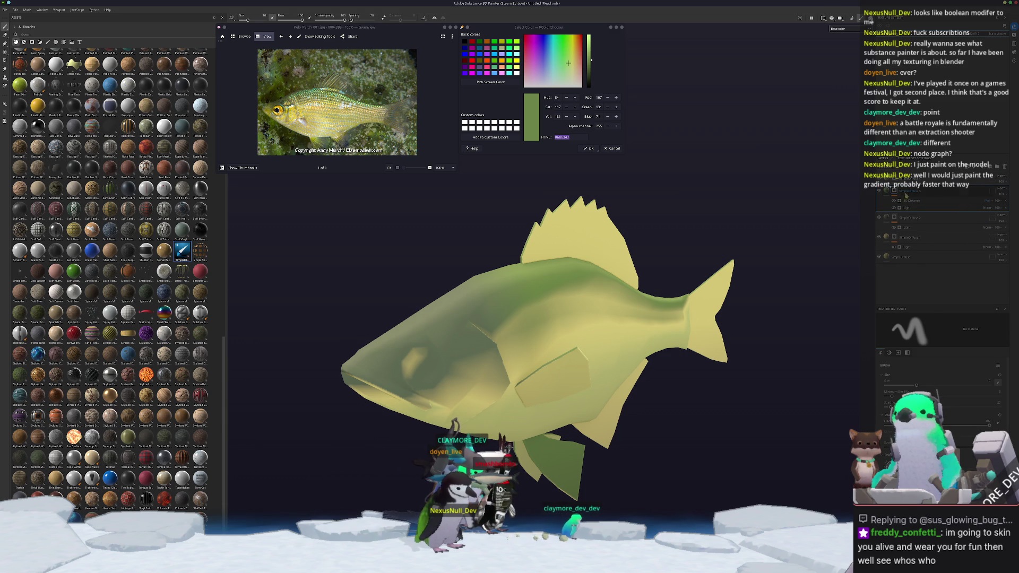
scroll(537, 351, "up", 1)
scroll(537, 350, "up", 3)
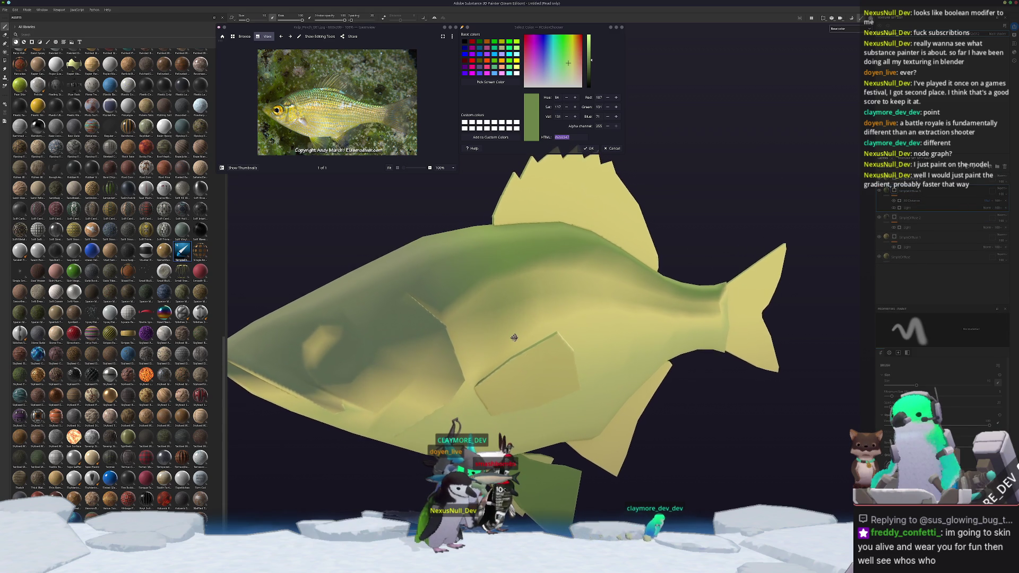
scroll(531, 327, "down", 4)
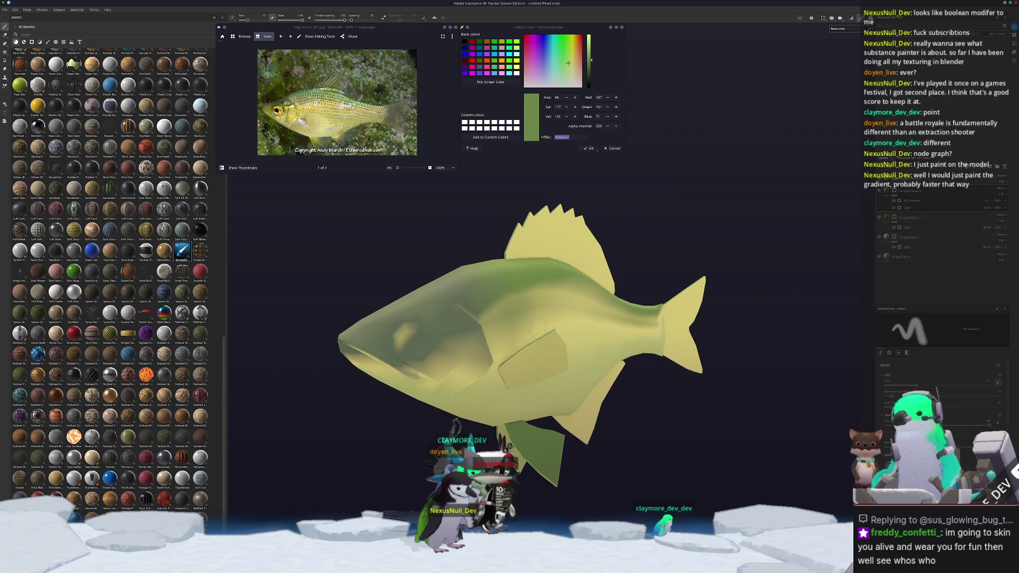
scroll(371, 85, "up", 4, "ctrl")
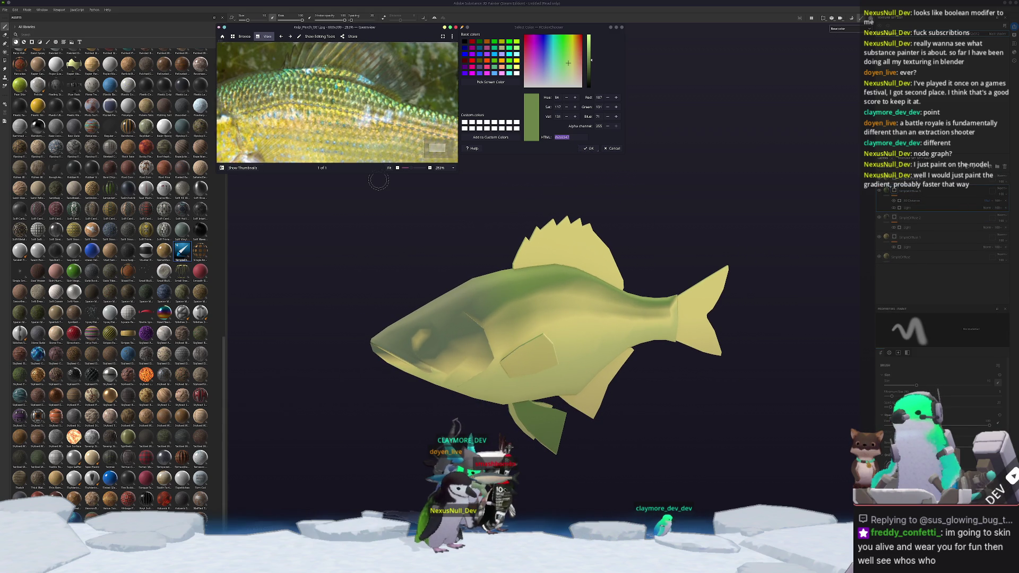
Sample the cyan scale colour #4fd7d7 from the reference photo.
left_click(496, 81)
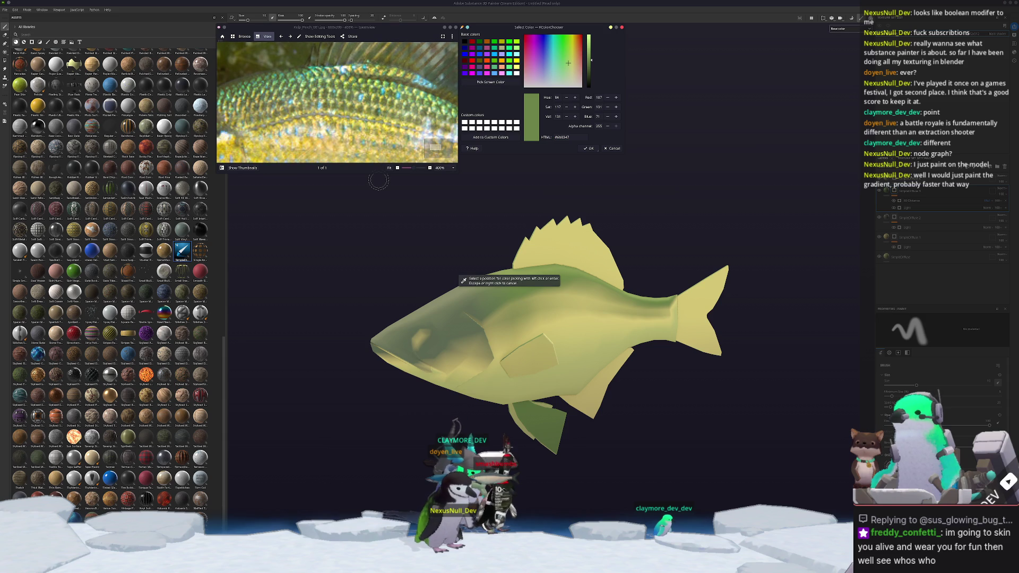
left_click(572, 146)
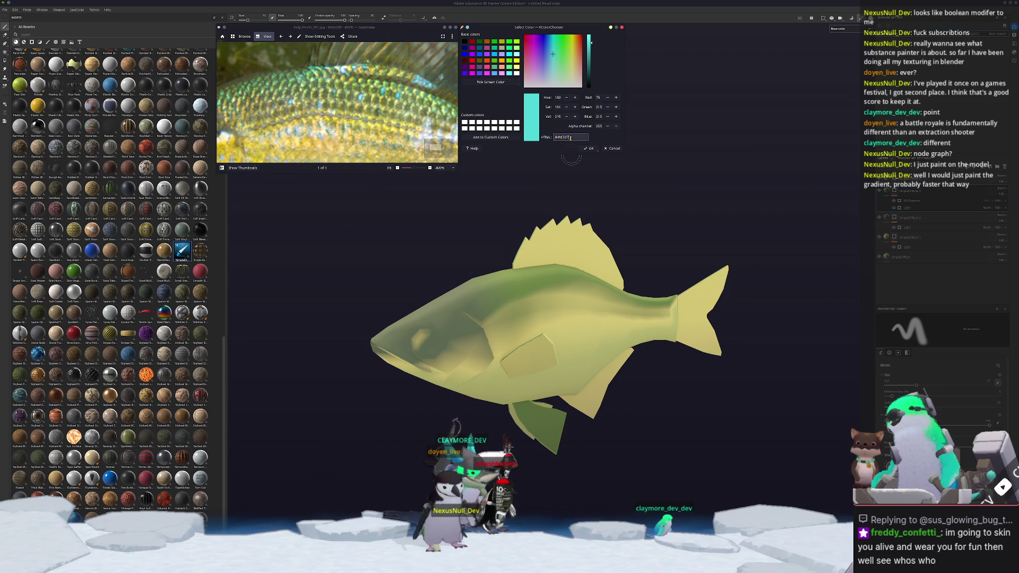
key("ctrl+0")
left_click_drag(589, 245, 727, 246, "alt")
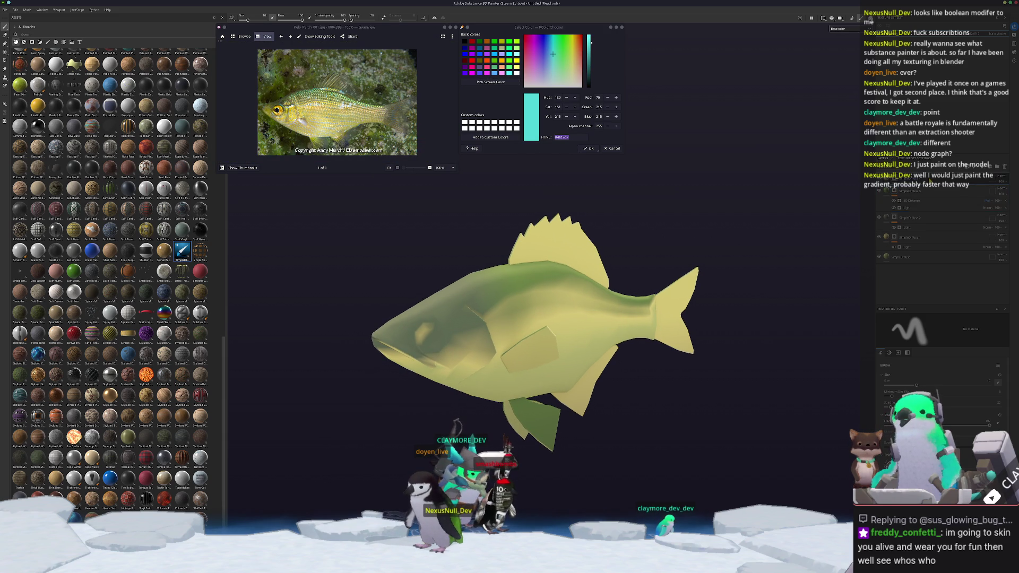
Add a SimpleDiffuse 3 fill layer with Shadow and AO colours set to cyan #4fd7d7.
key("ctrl+d")
left_click(888, 181)
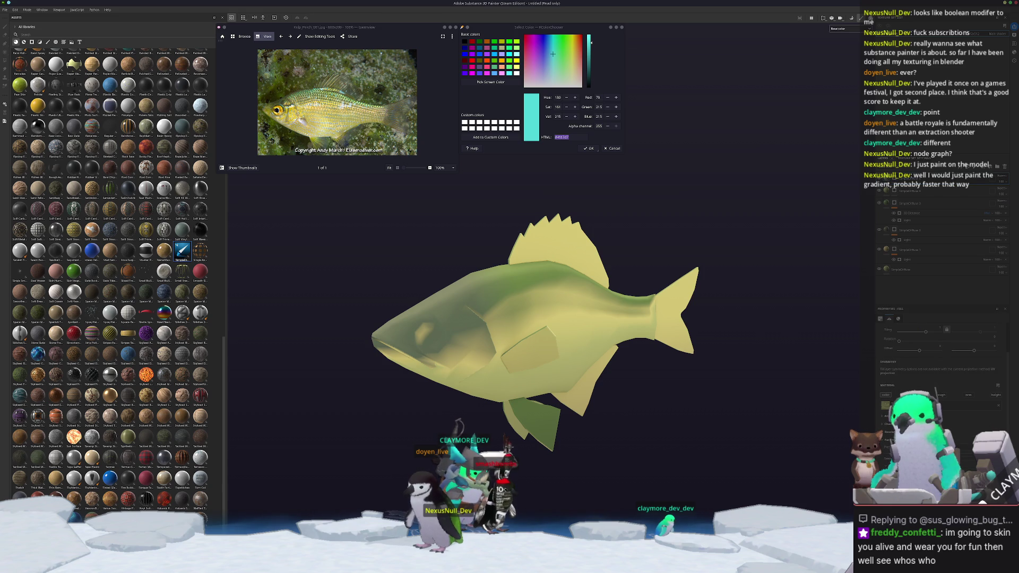
left_click(886, 404)
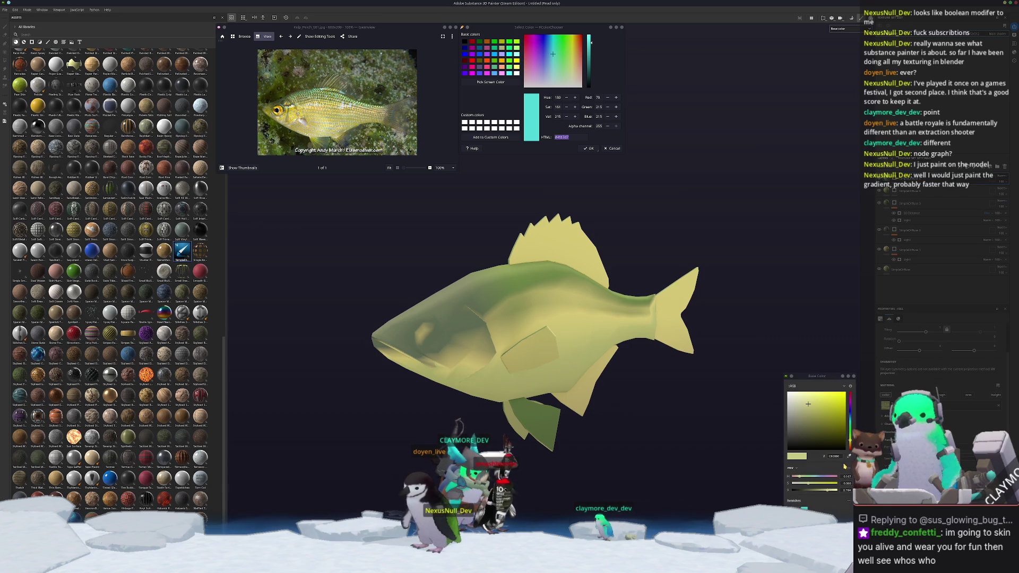
left_click(848, 456)
left_click(849, 467)
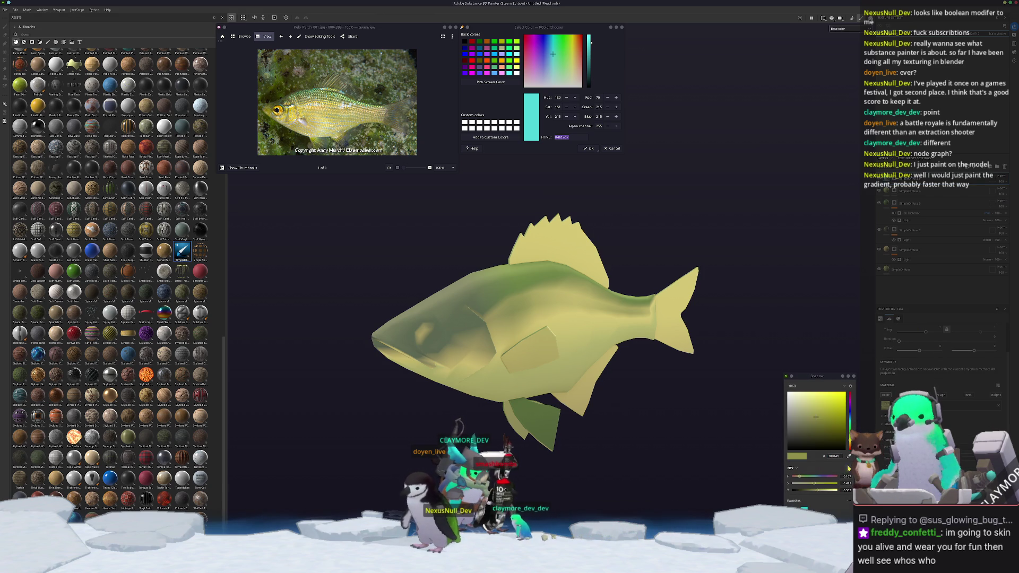
key("ctrl+v")
key("Return")
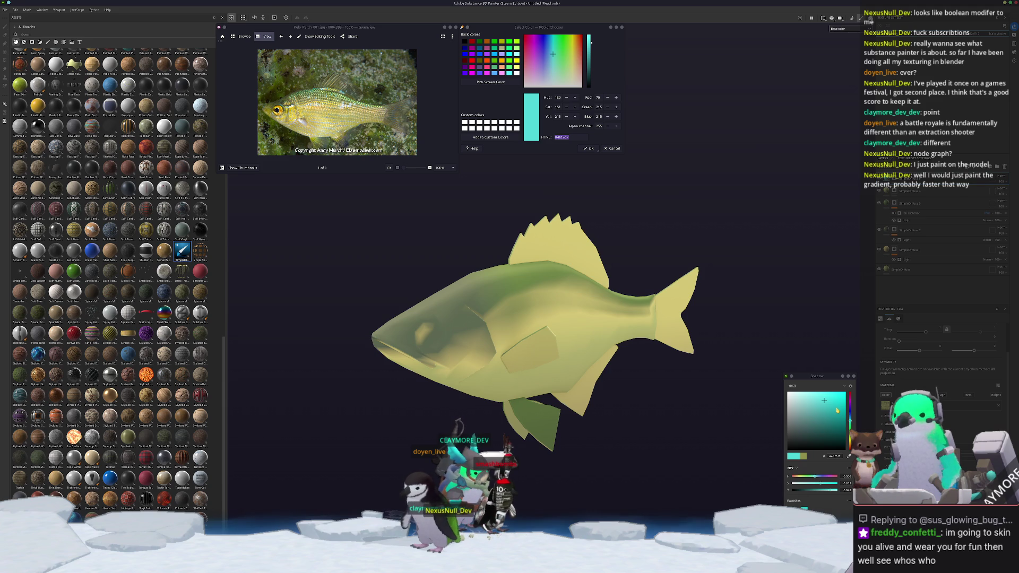
left_click(833, 410)
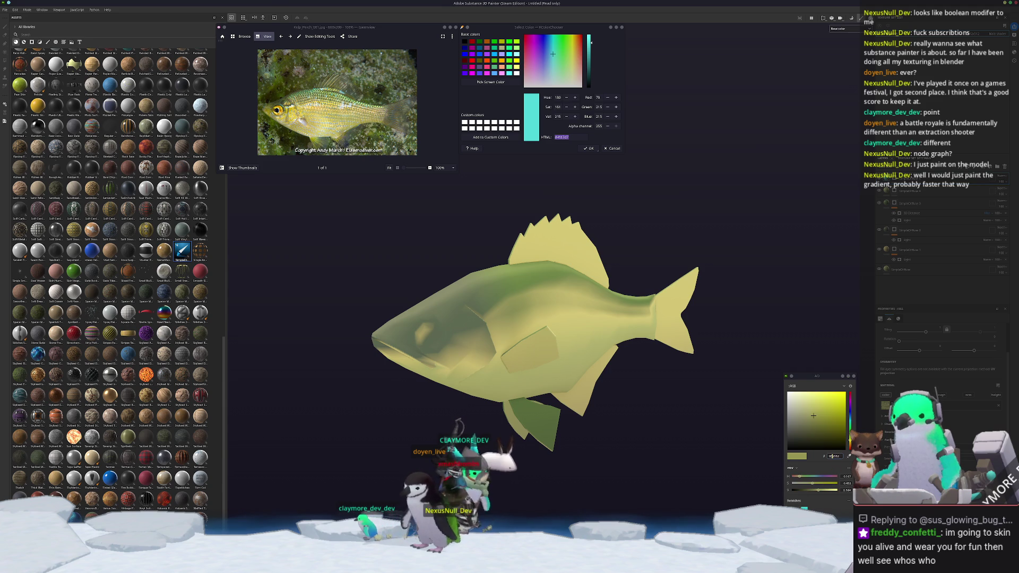
key("ctrl+v")
key("Return")
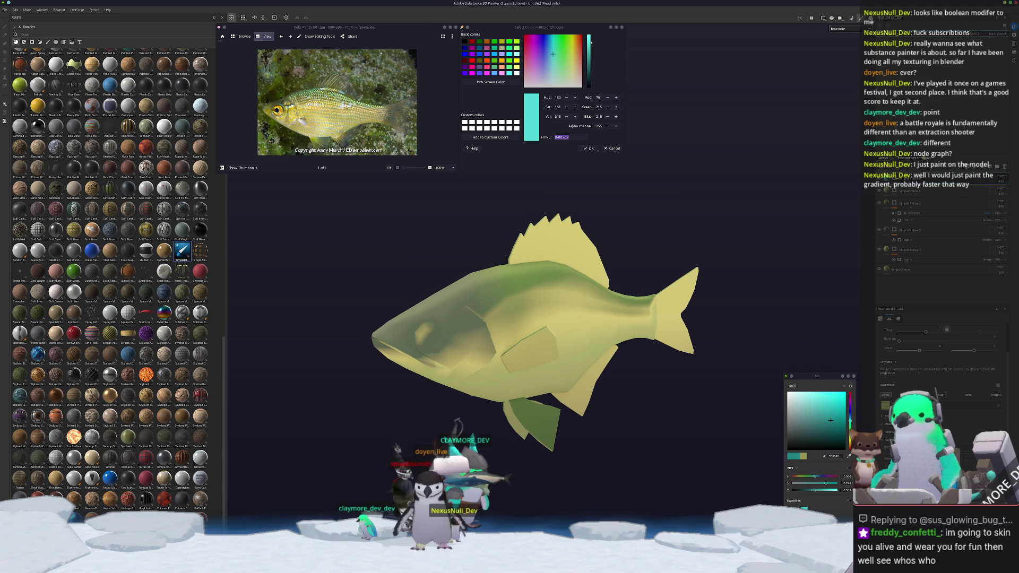
Browse the generator options for the layer, then close the list without choosing one.
left_click(895, 188)
right_click(894, 187)
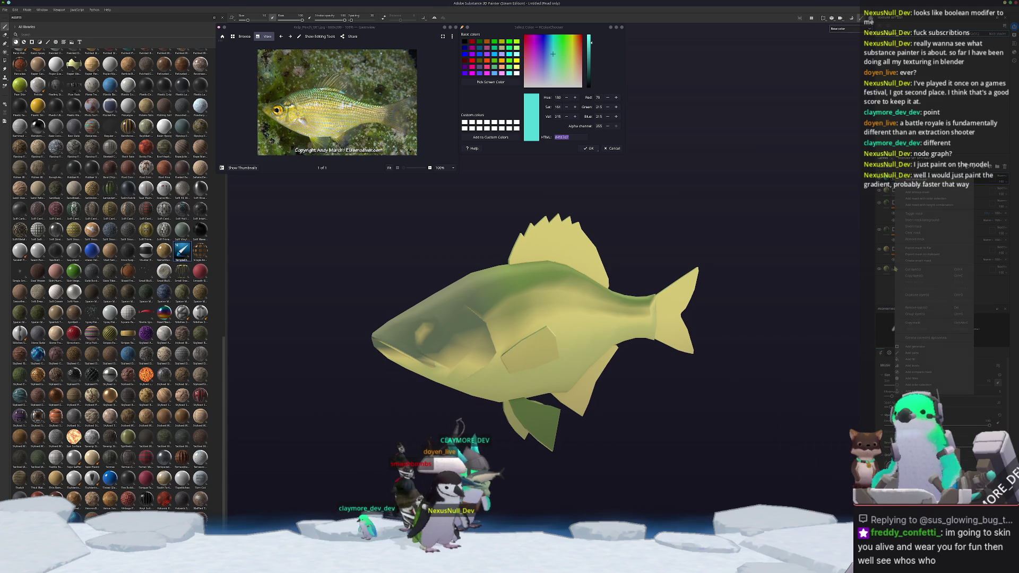
left_click(918, 346)
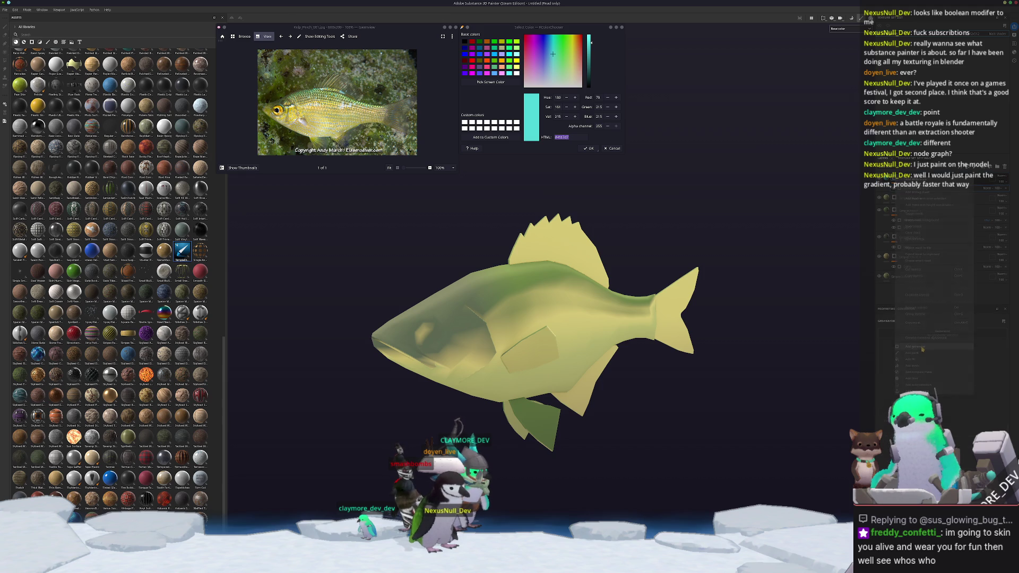
scroll(348, 104, "up", 5, "ctrl")
left_click_drag(347, 104, 424, 64)
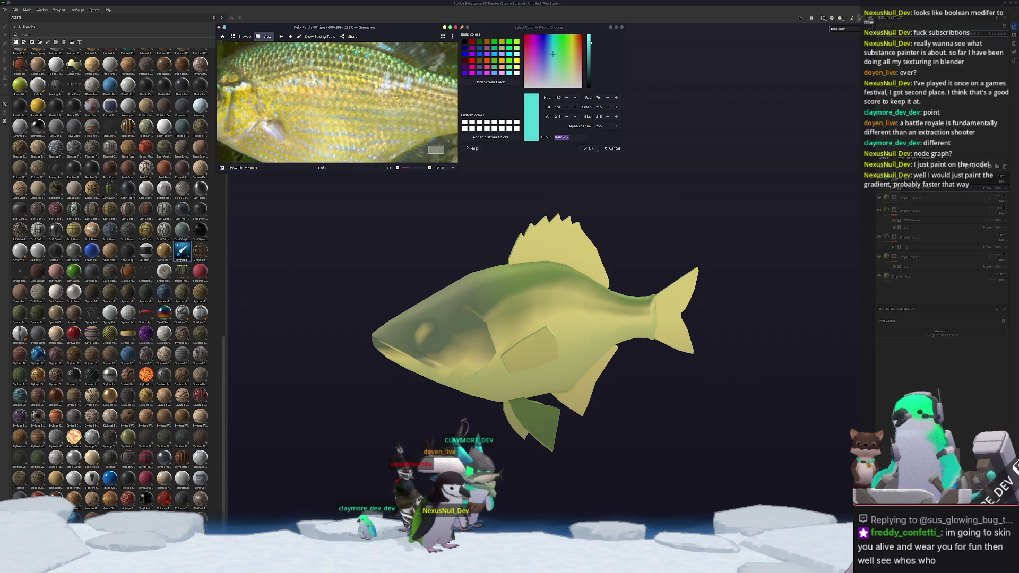
left_click(928, 334)
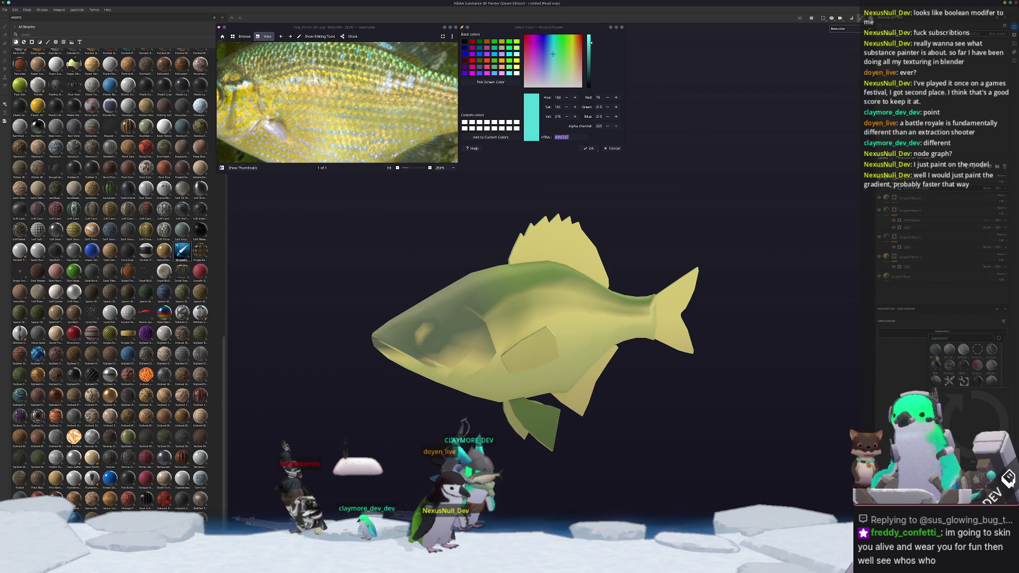
mouse_move(935, 355)
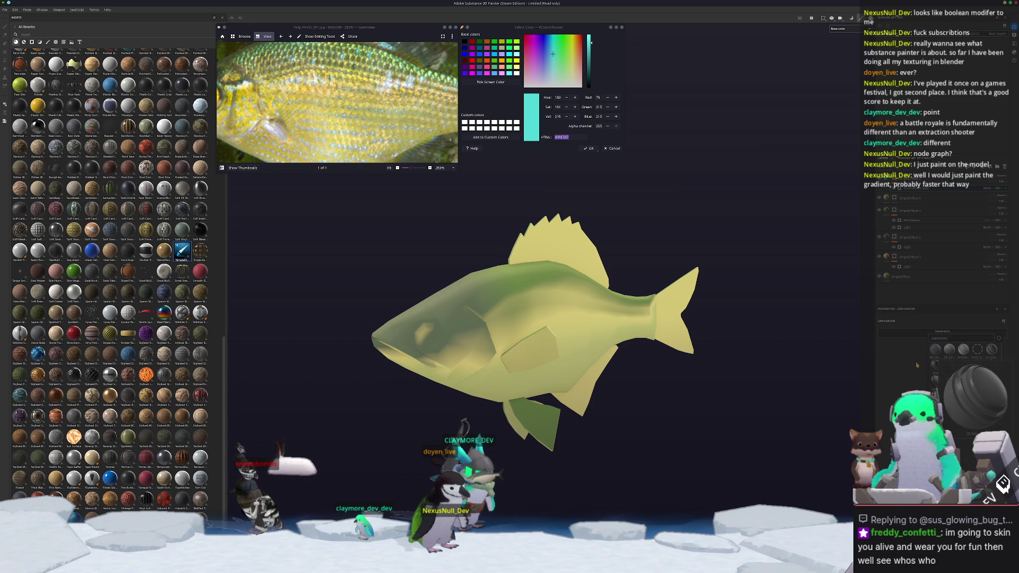
key("1")
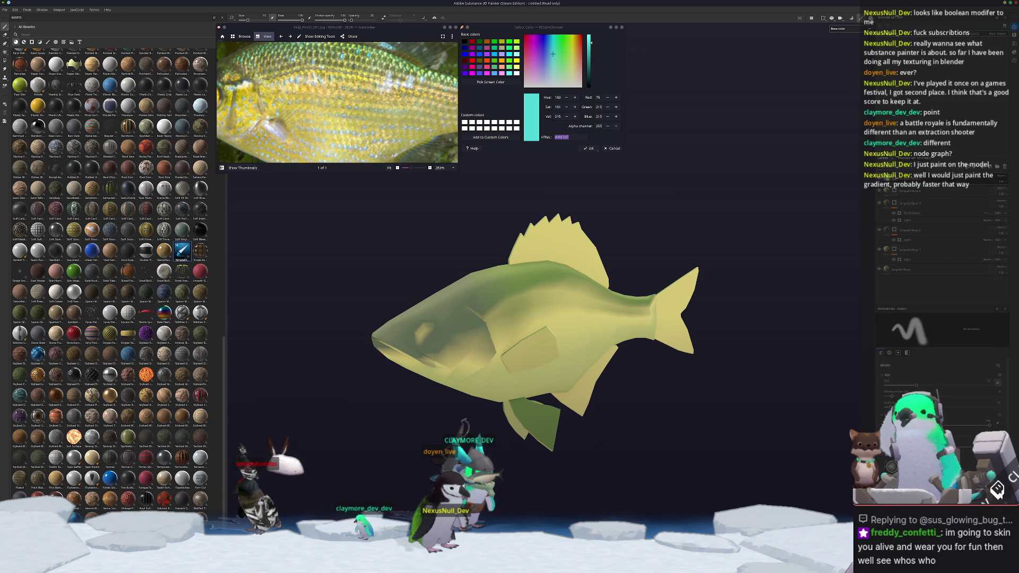
Add a teal fill layer over the fish with a spotted procedural pattern.
right_click(903, 358)
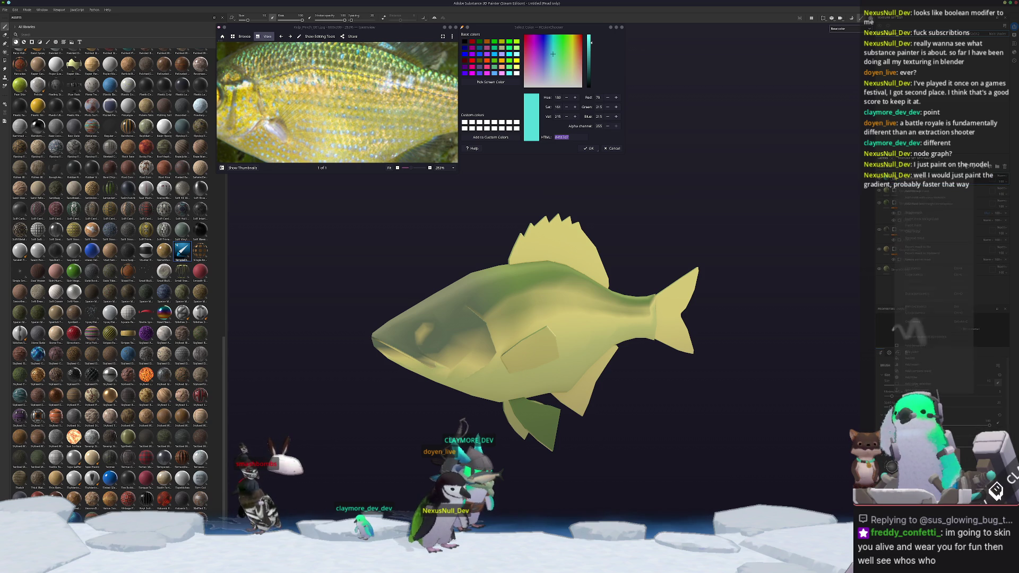
left_click(909, 358)
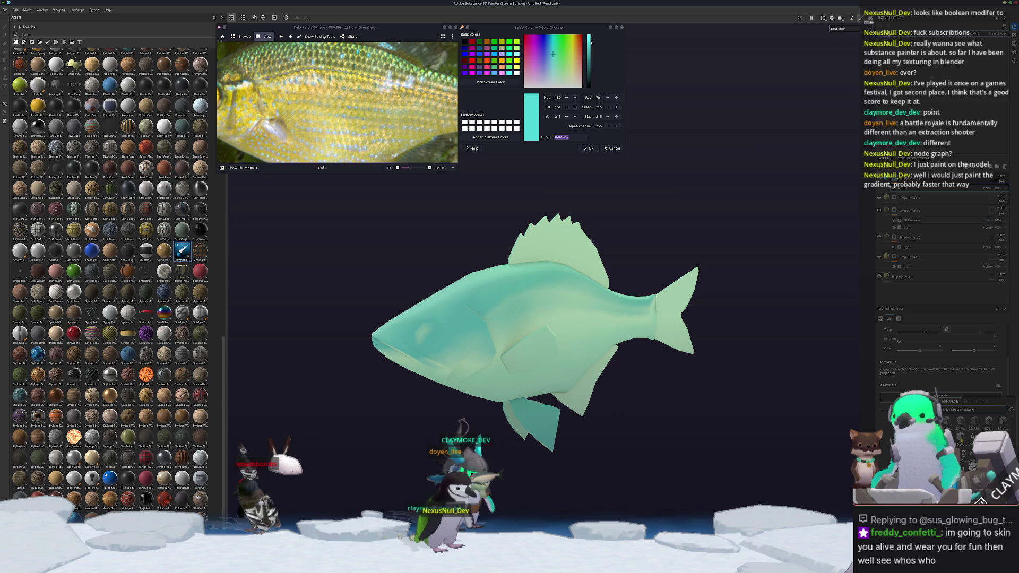
left_click(961, 439)
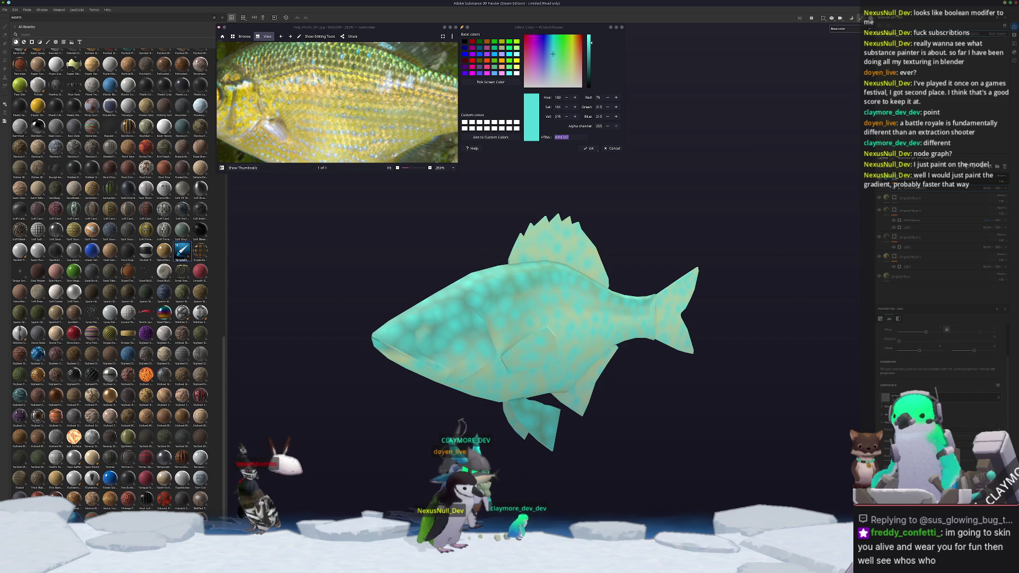
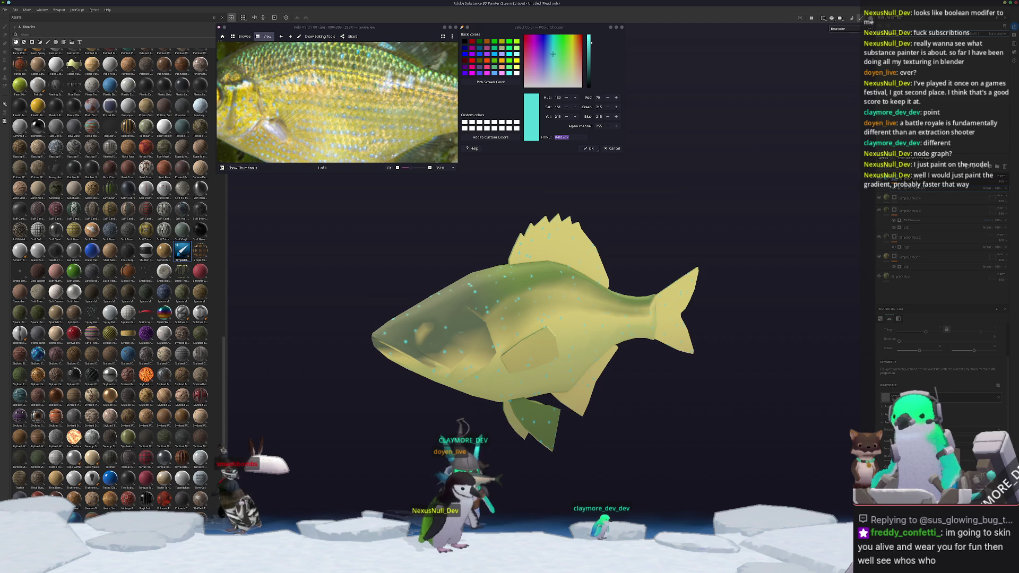
Add a paint layer and a fill layer, changing the fill's blend mode to tint the fish yellow-green.
right_click(897, 188)
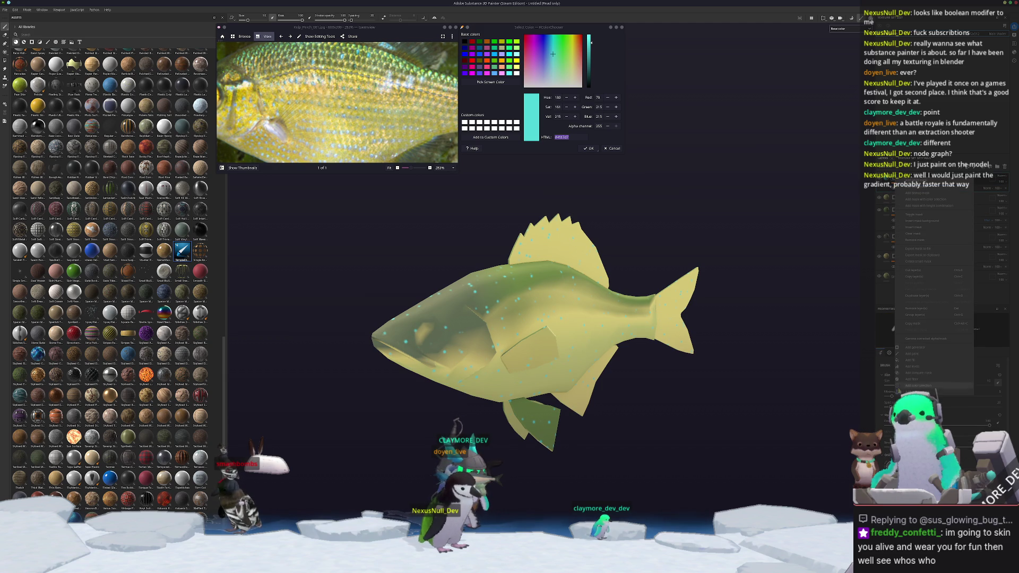
left_click(919, 354)
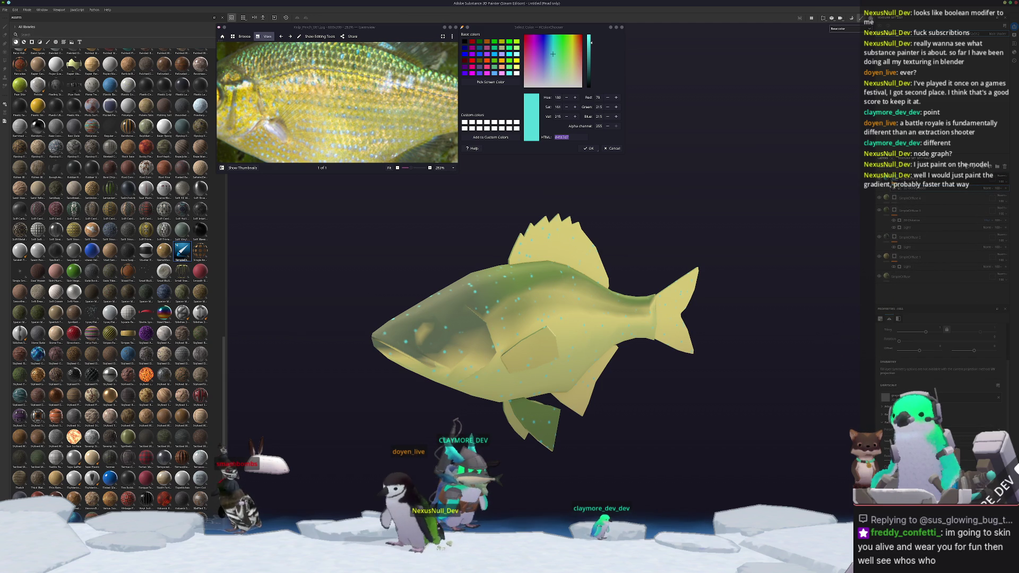
right_click(895, 178)
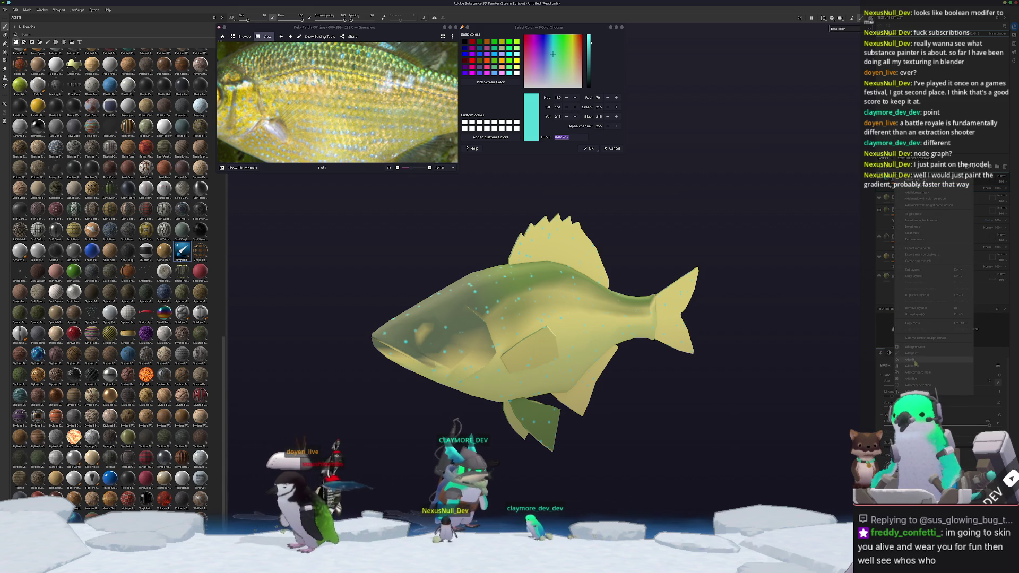
left_click(912, 360)
left_click(988, 194)
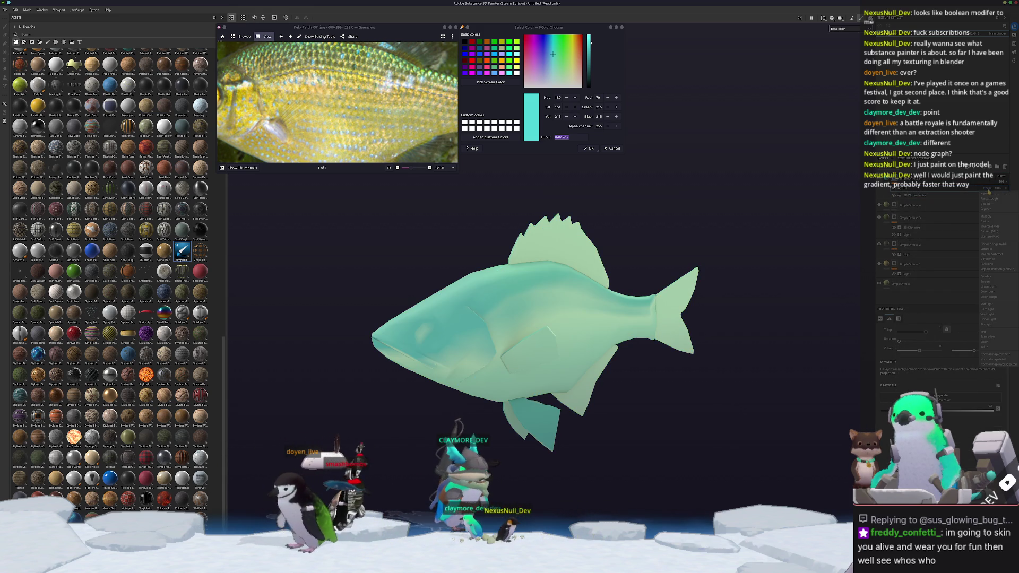
left_click(992, 244)
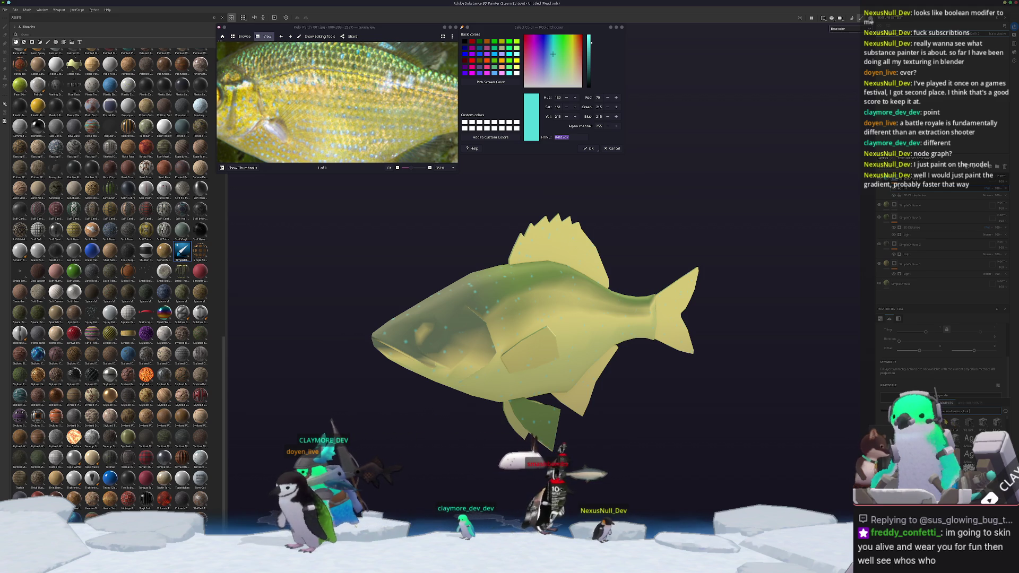
mouse_move(785, 378)
left_mouse_down("alt")
mouse_move(810, 376)
mouse_move(793, 378)
left_mouse_up("alt")
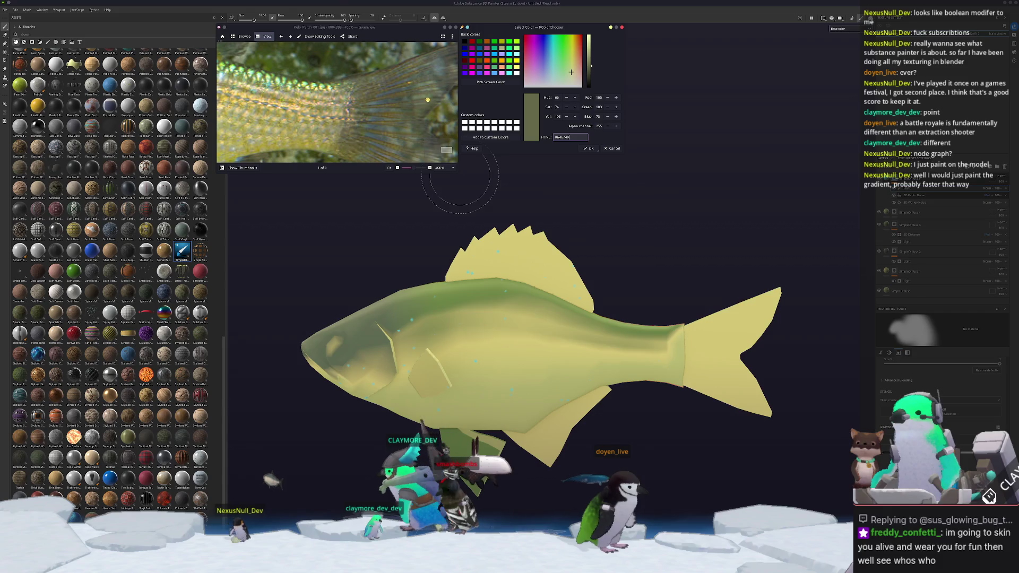
Brighten the picked colour to #a6ab79 and add another paint layer.
left_click_drag(590, 63, 591, 53)
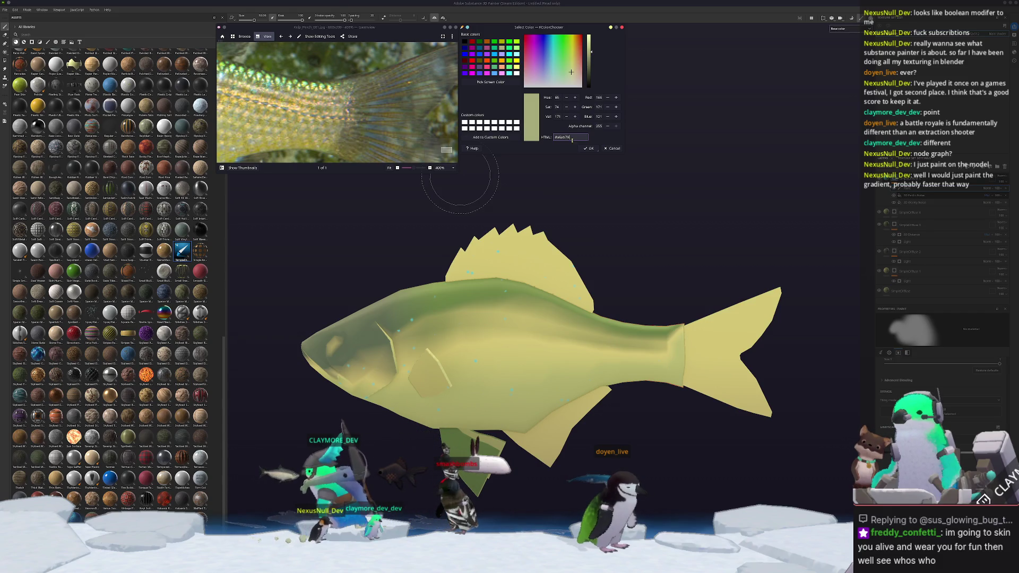
left_click(895, 212)
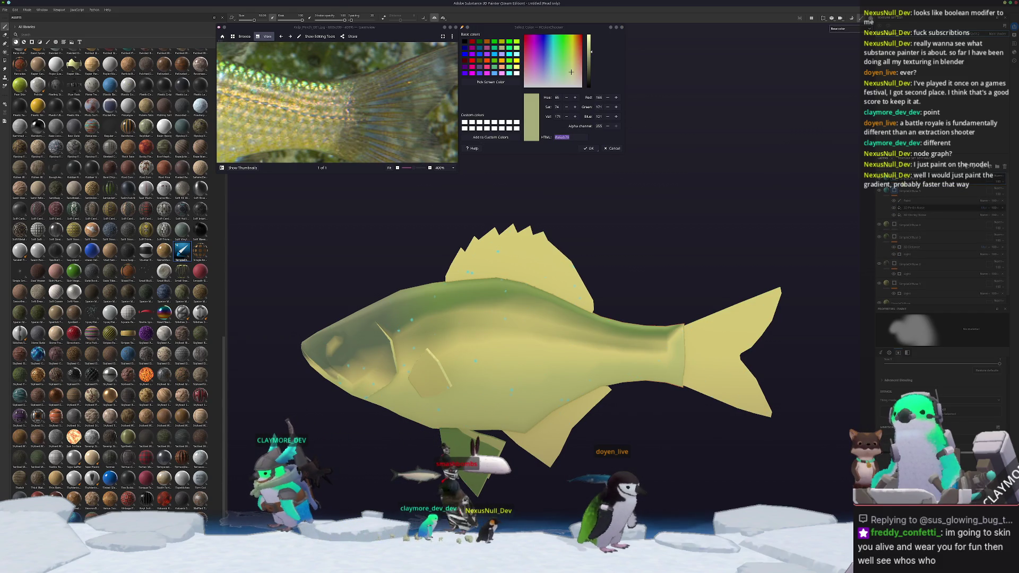
right_click(894, 188)
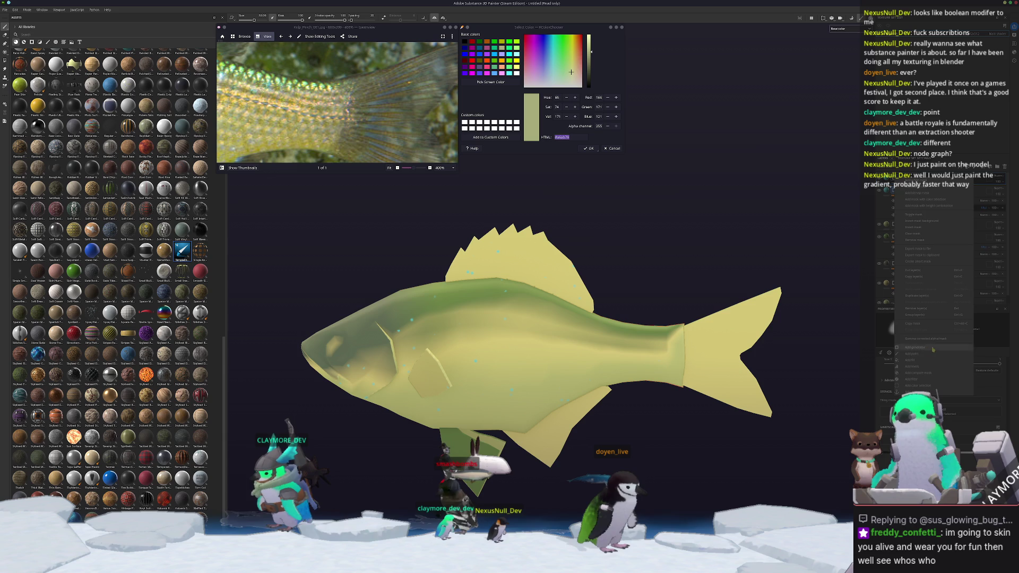
left_click(915, 353)
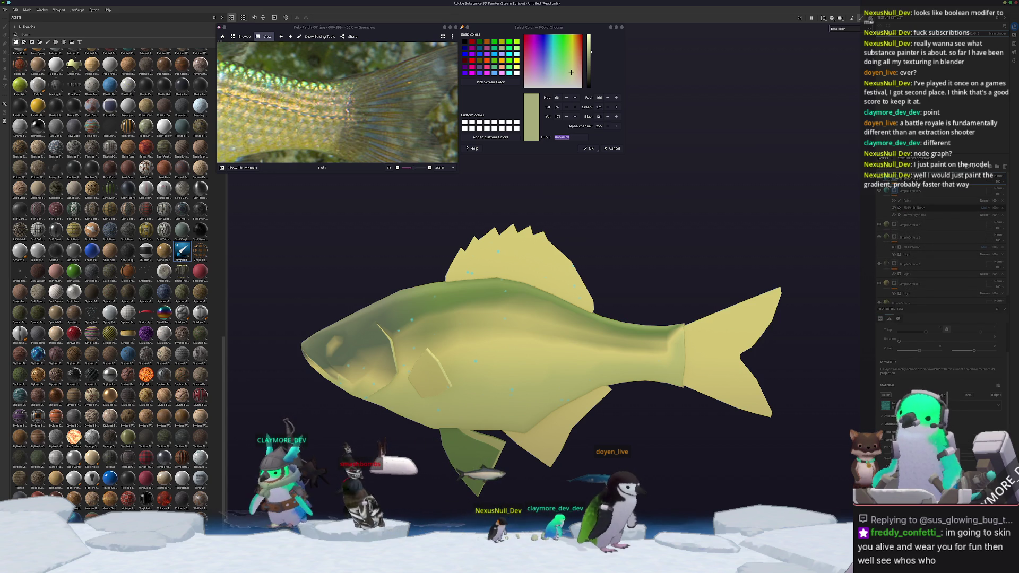
Set the new layer's Base Color and Shadow to #a6ab79 and AO to about #7f854c.
left_click(885, 405)
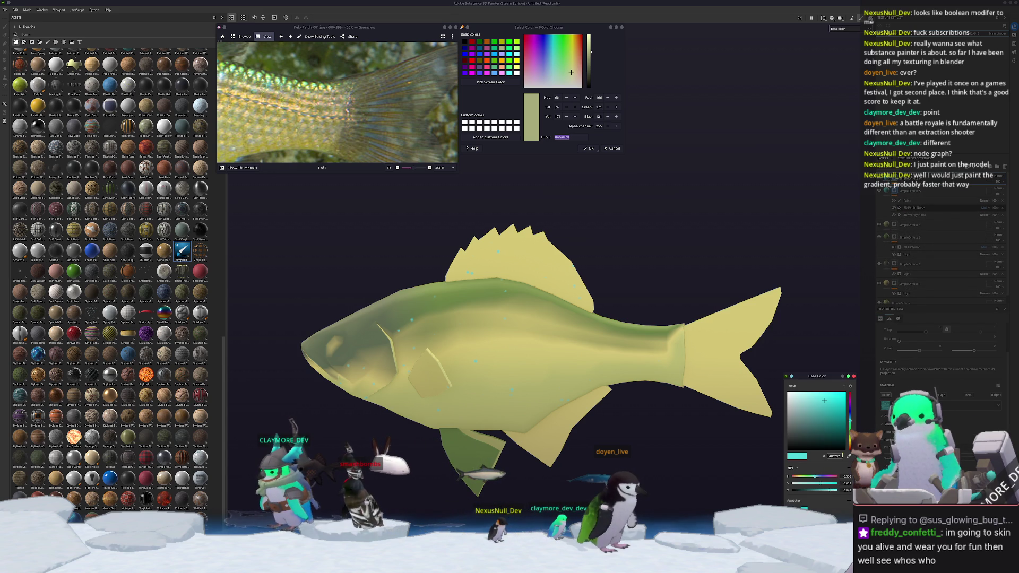
type("#a6ab79")
key("ctrl+z")
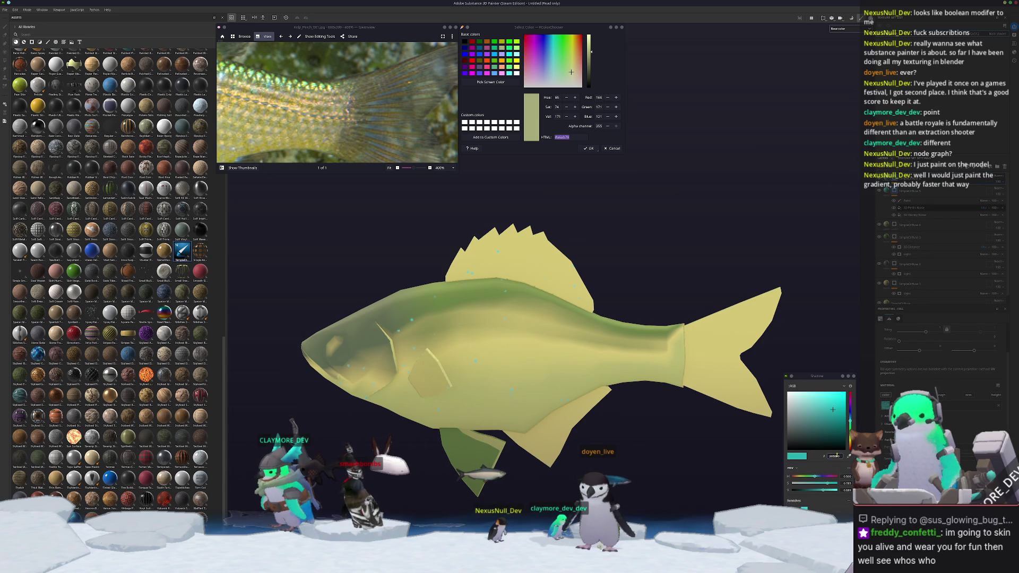
key("ctrl+v")
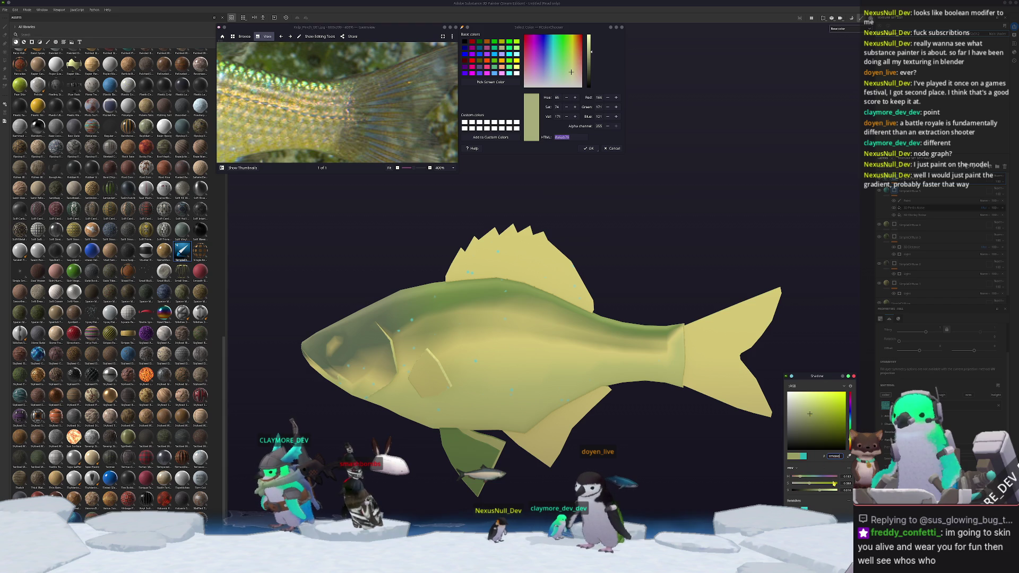
key("ctrl+z")
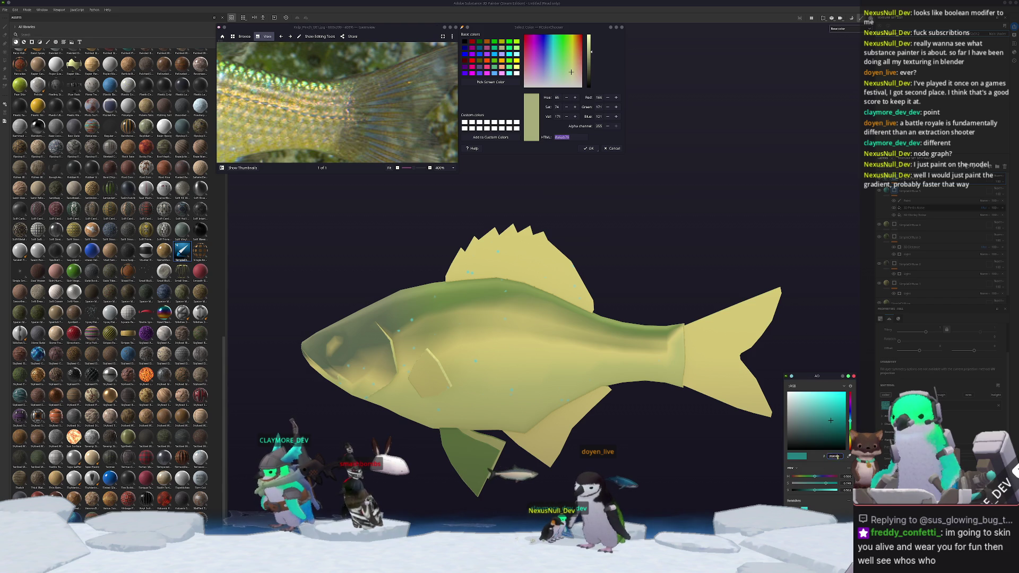
type("#a6ab79")
key("Return")
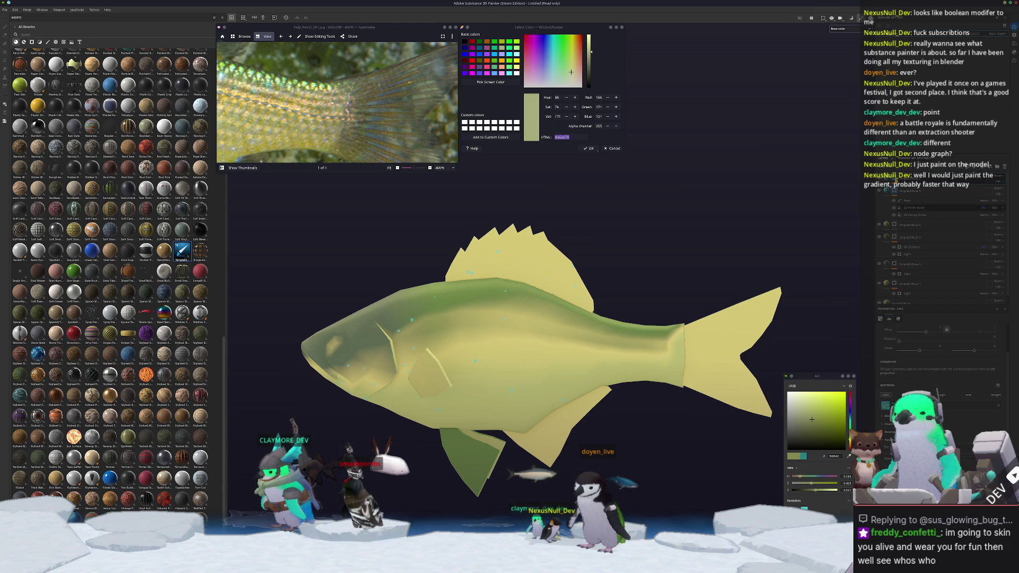
key("1")
scroll(616, 363, "up", 5)
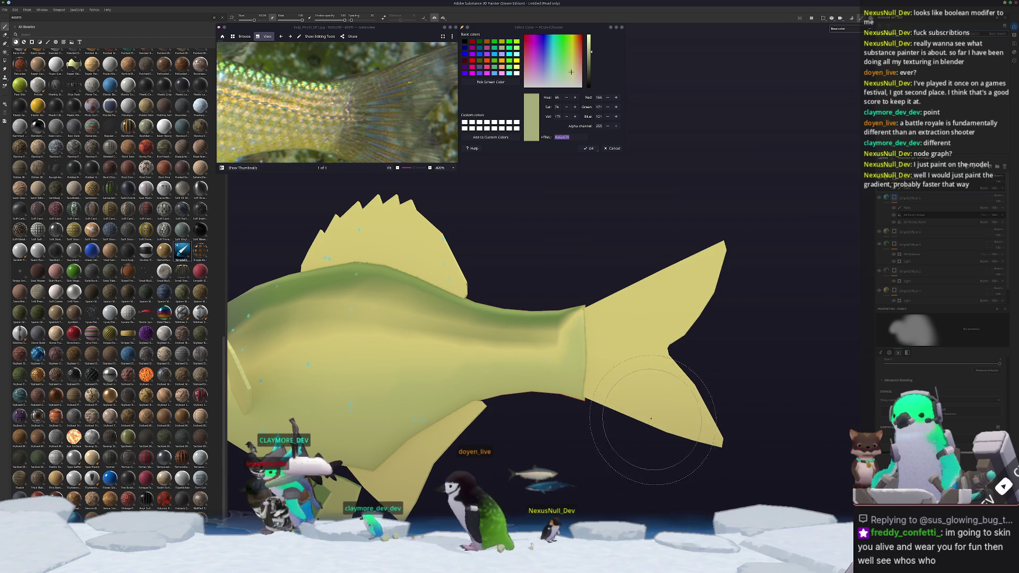
Polygon-fill the dorsal, lower and ventral fins and the tail with the paint colour.
scroll(651, 420, "down", 5)
left_click_drag(722, 432, 658, 432, "alt")
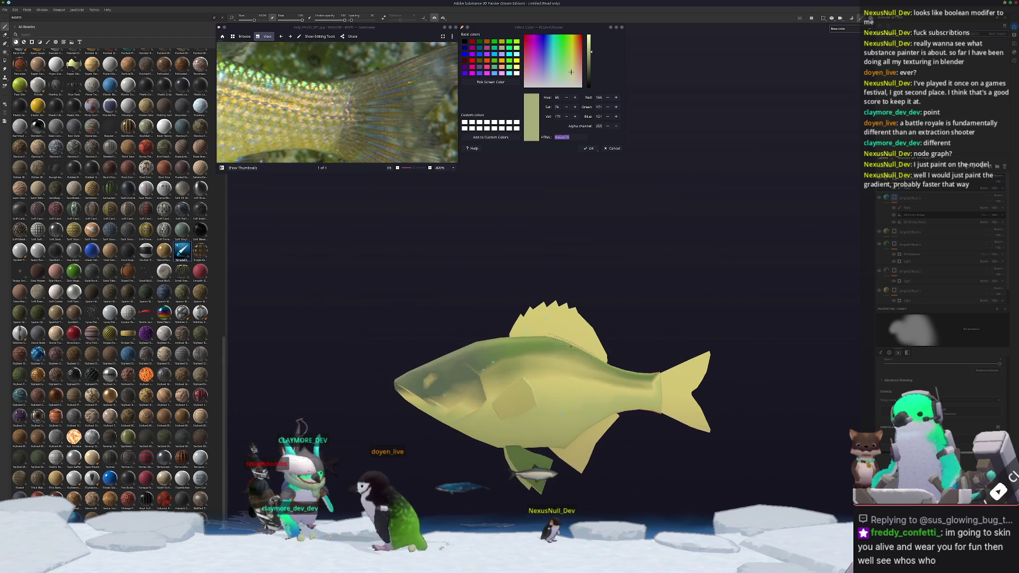
left_click_drag(499, 339, 525, 315, "alt")
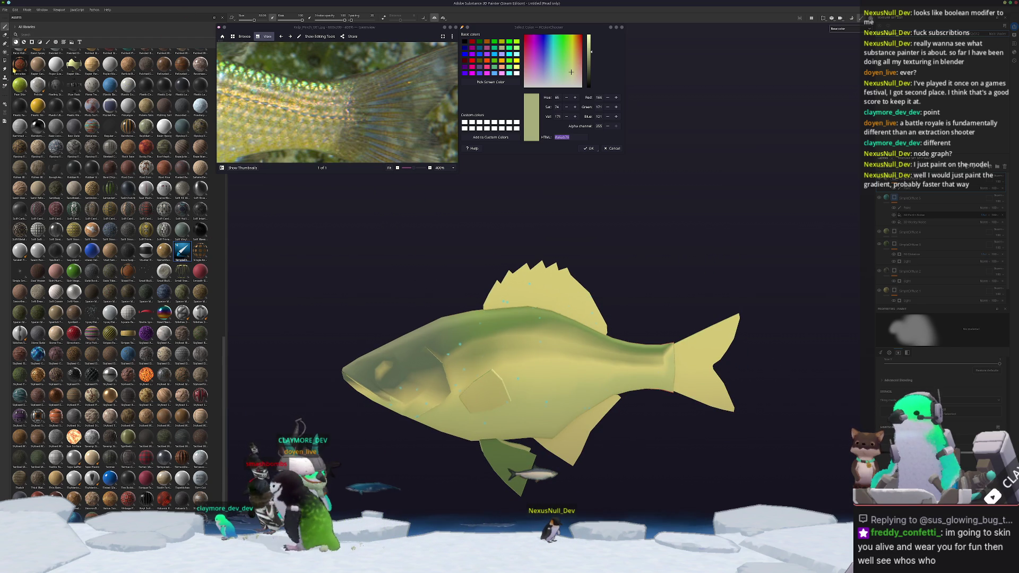
left_click(5, 61)
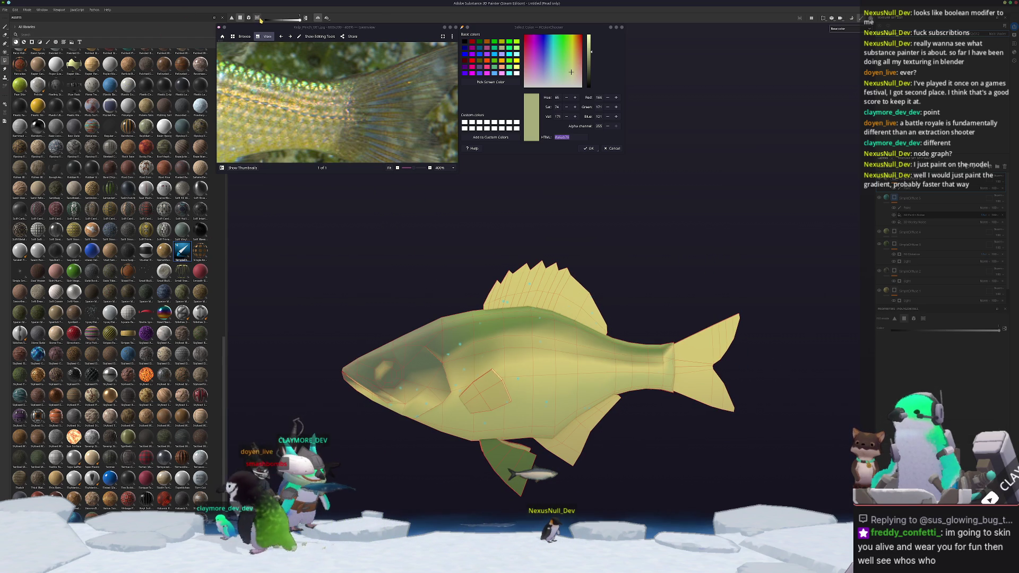
left_click(523, 293)
left_click(569, 448)
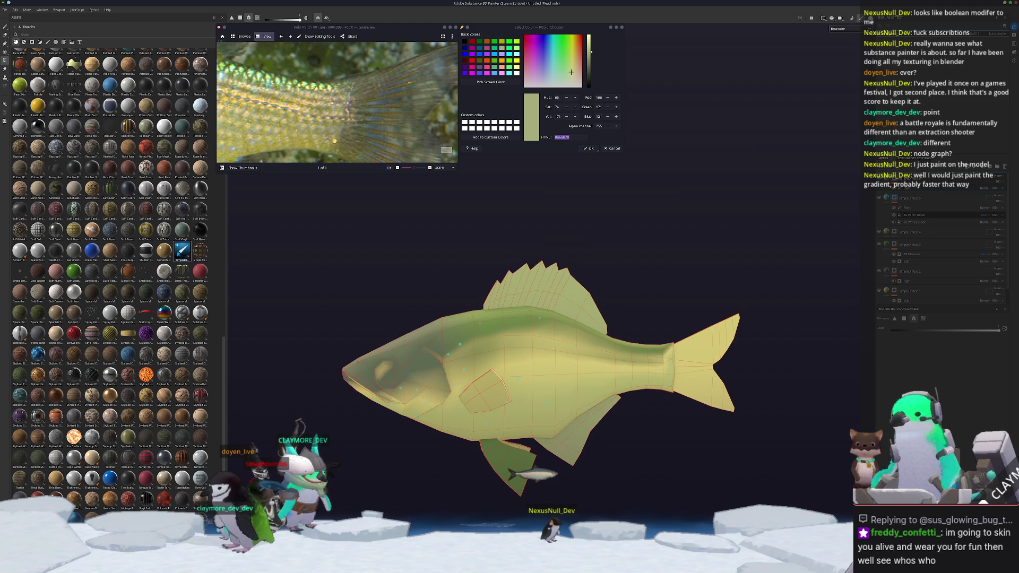
left_click(335, 141)
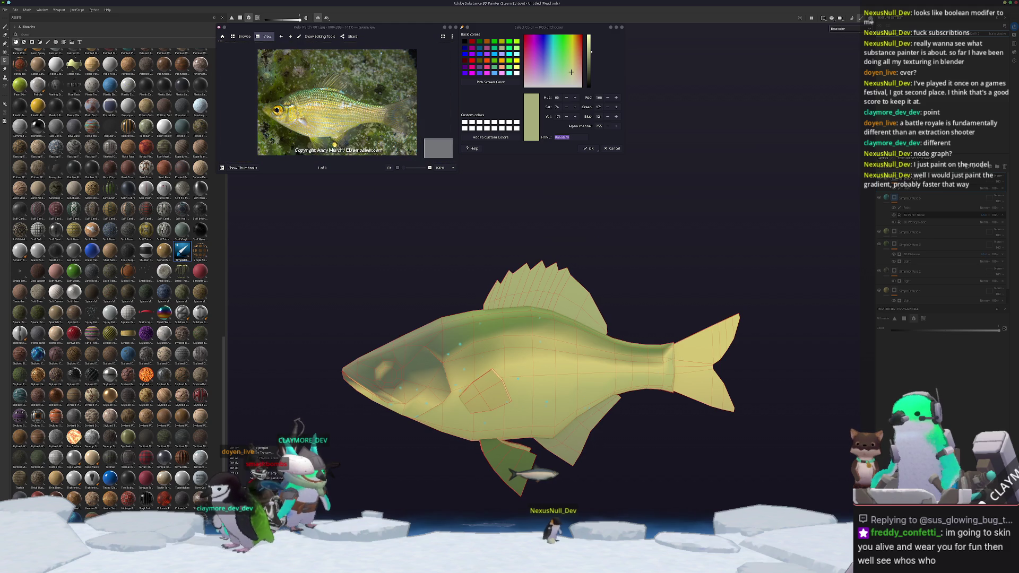
left_click(502, 461)
left_click(703, 366)
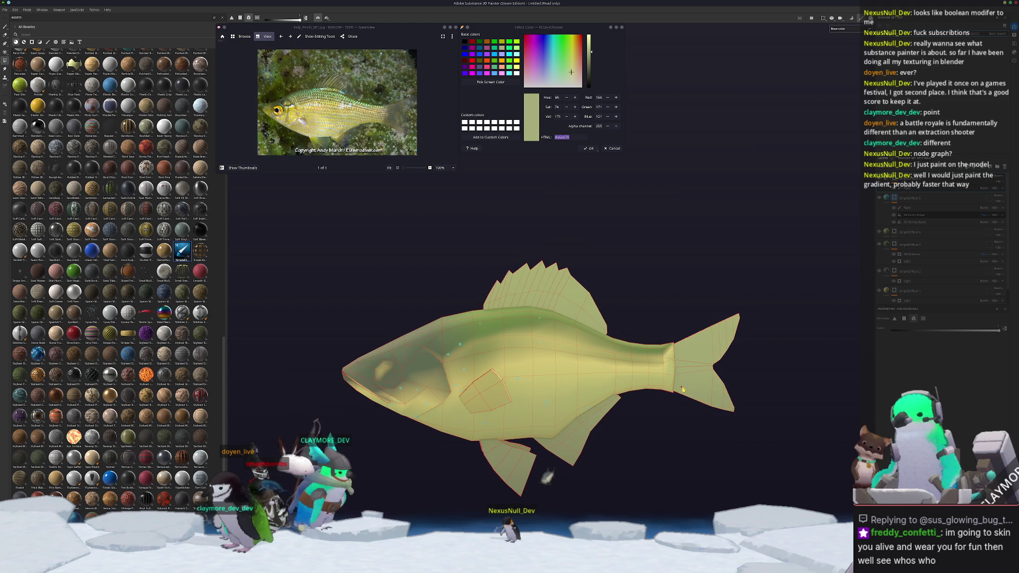
Sample teal #4c9480 from the reference photo's magnified scales with Pick Screen Color.
scroll(451, 425, "up", 3)
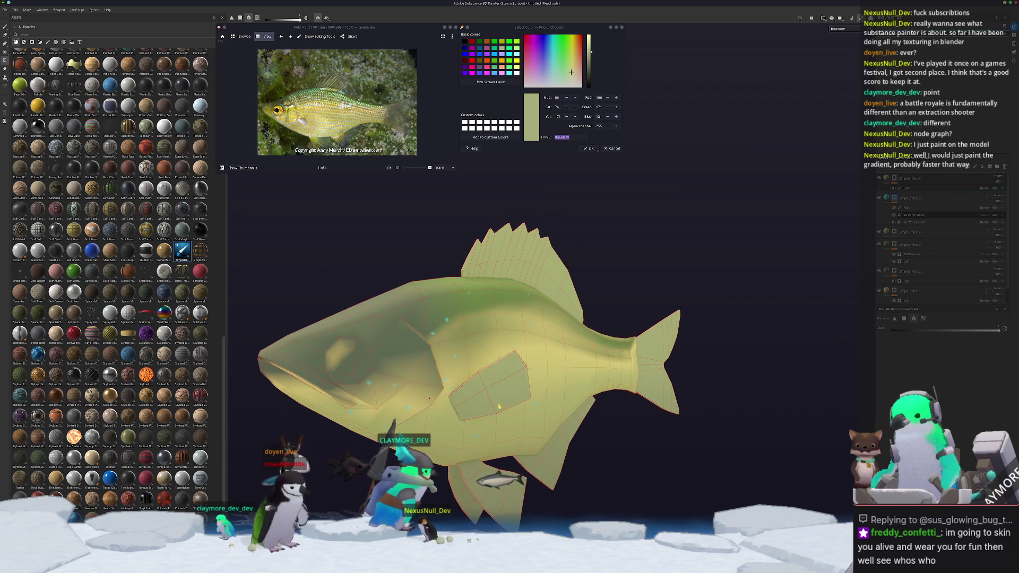
mouse_move(452, 425)
left_mouse_down("alt")
mouse_move(610, 412)
mouse_move(471, 416)
mouse_move(504, 386)
left_mouse_up("alt")
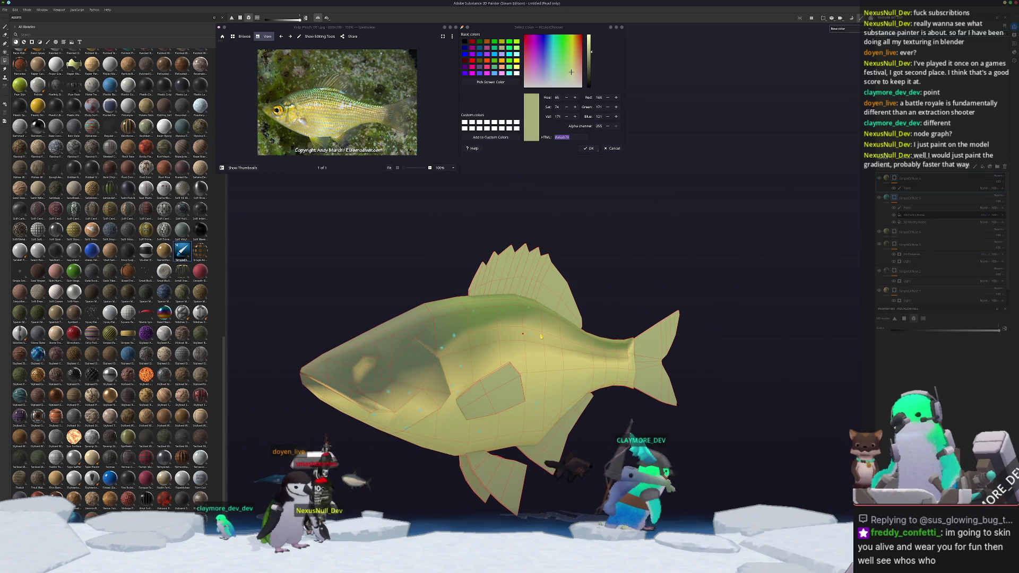
scroll(295, 92, "up", 4, "ctrl")
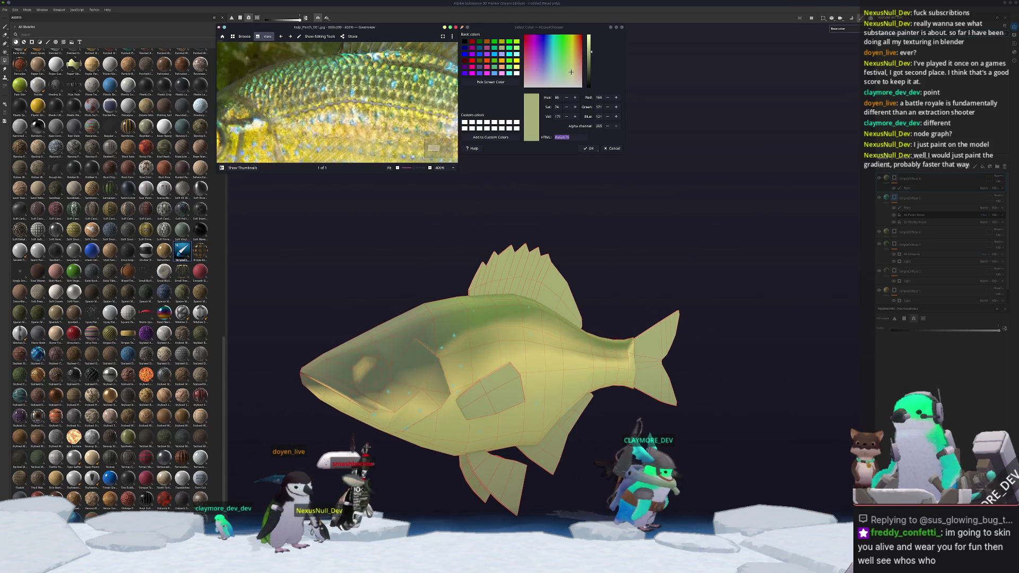
left_click(492, 83)
left_click(467, 310)
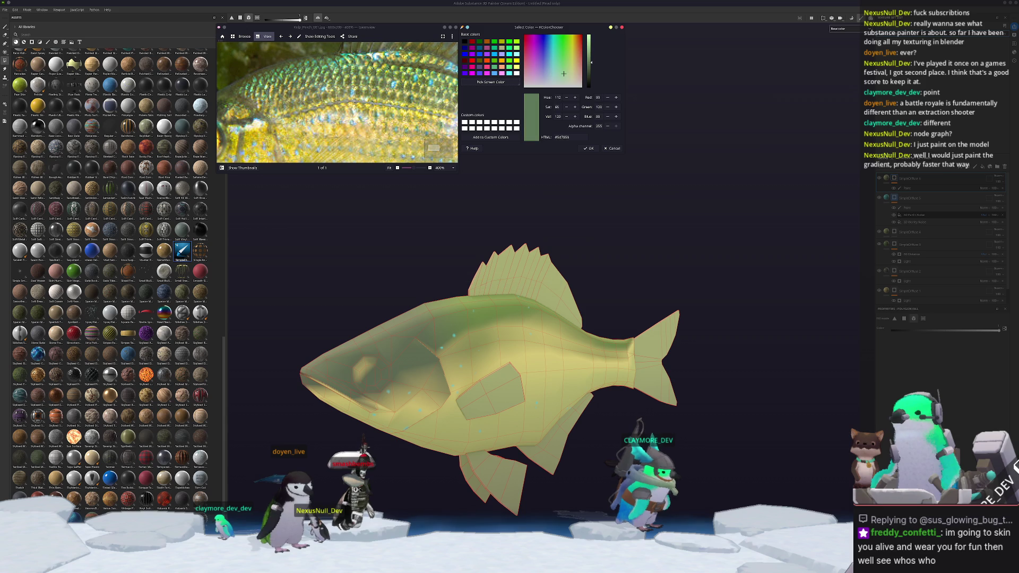
scroll(414, 106, "up", 4, "ctrl")
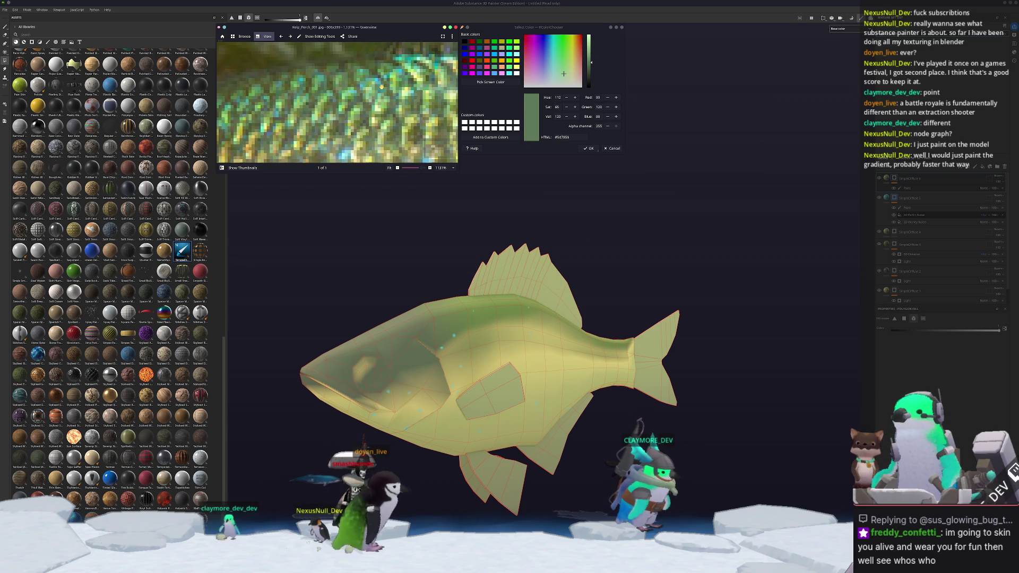
left_click(468, 82)
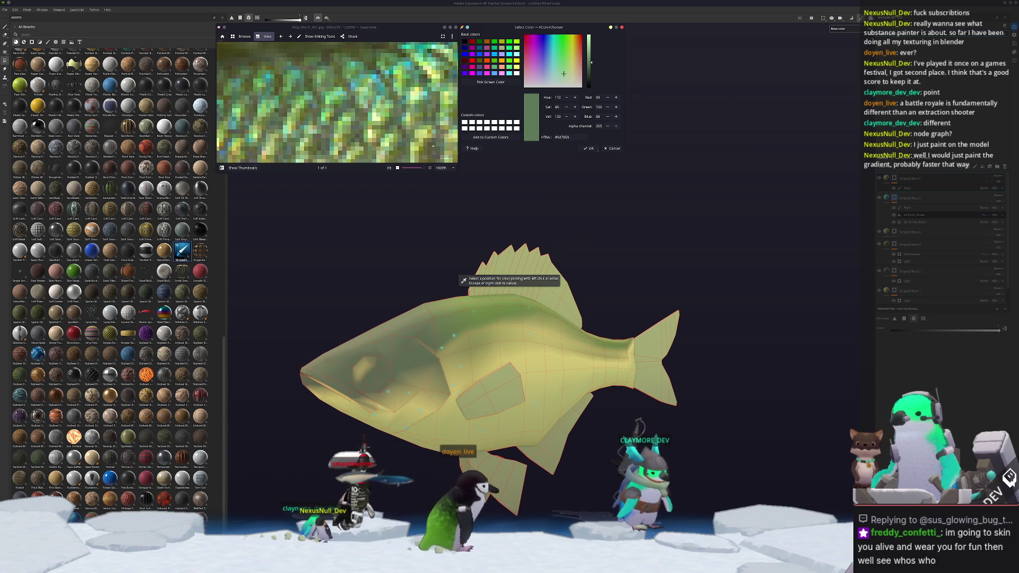
left_click(463, 280)
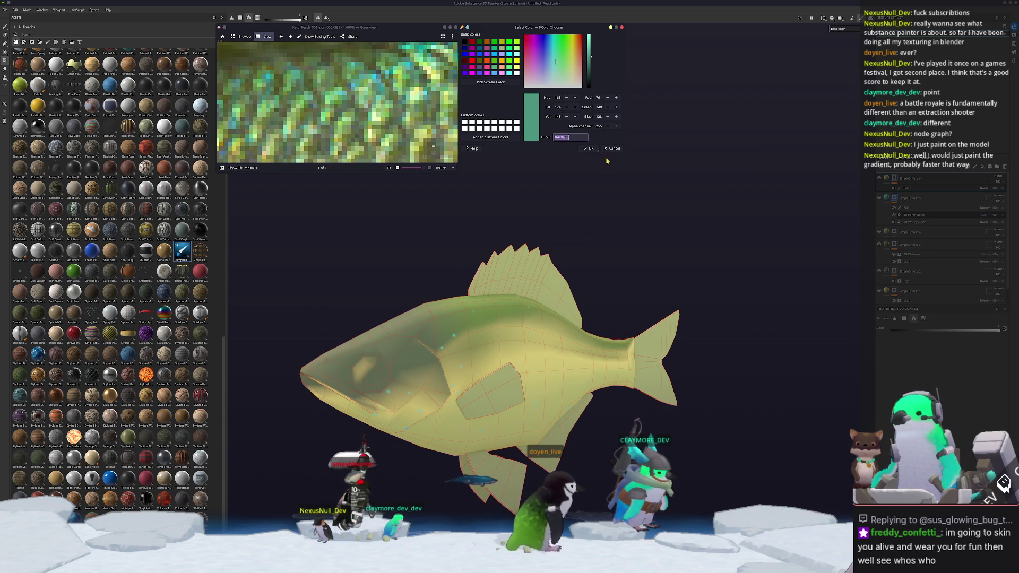
left_click(580, 227)
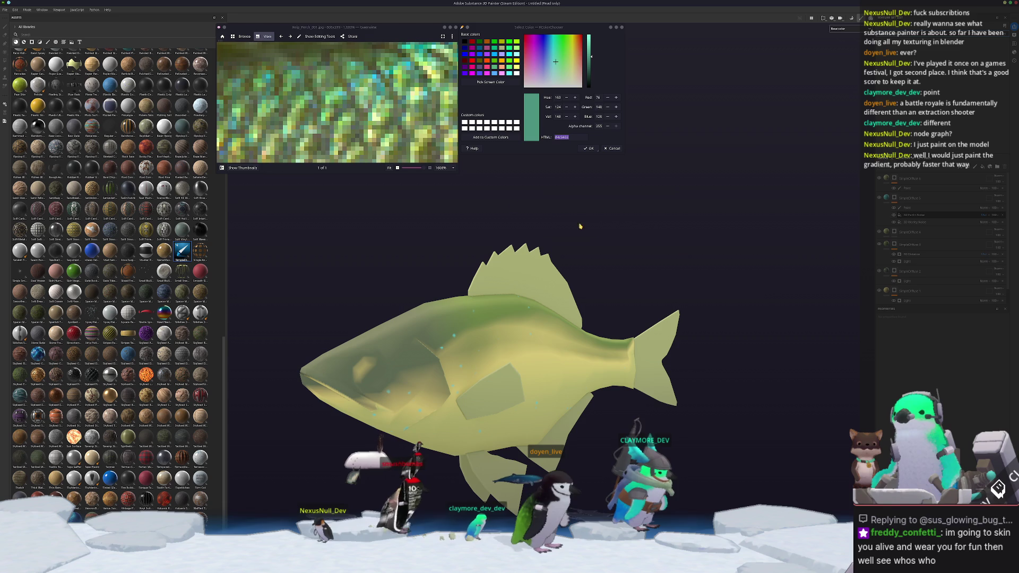
left_click(924, 184)
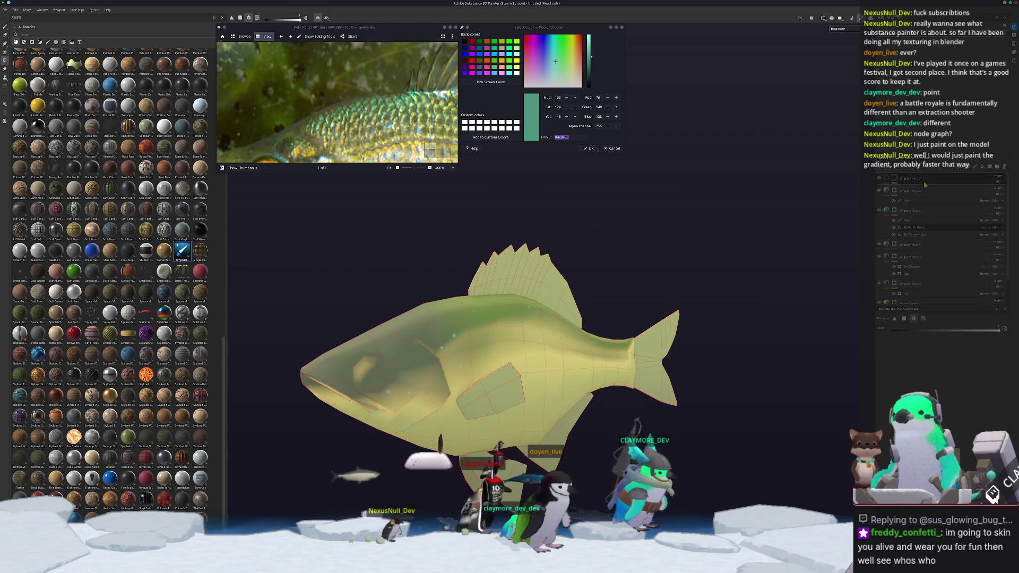
Set the fins fill's Base Color, Shadow and AO to teal #44a480, with a darker shadow green.
left_click(887, 181)
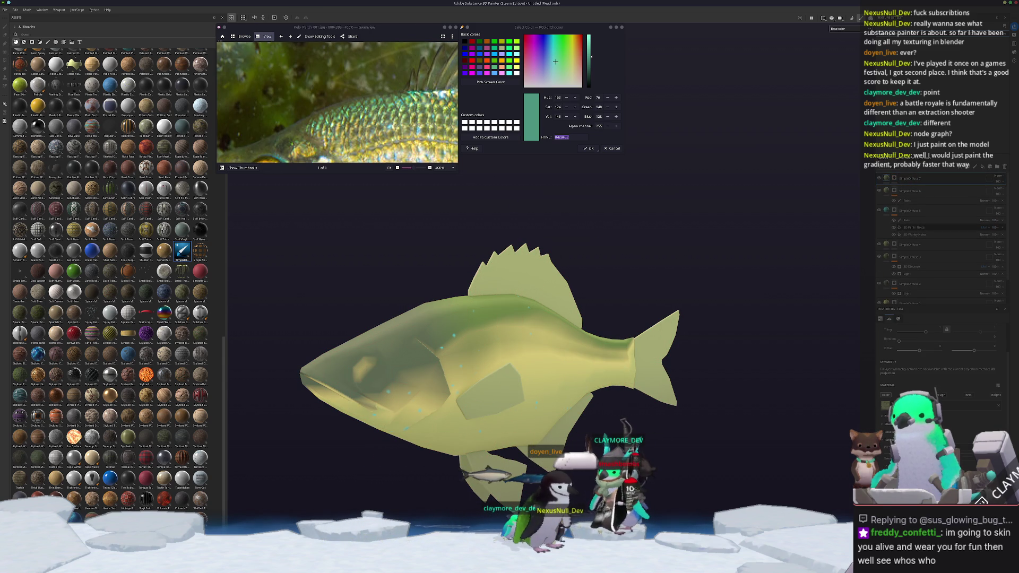
left_click(885, 405)
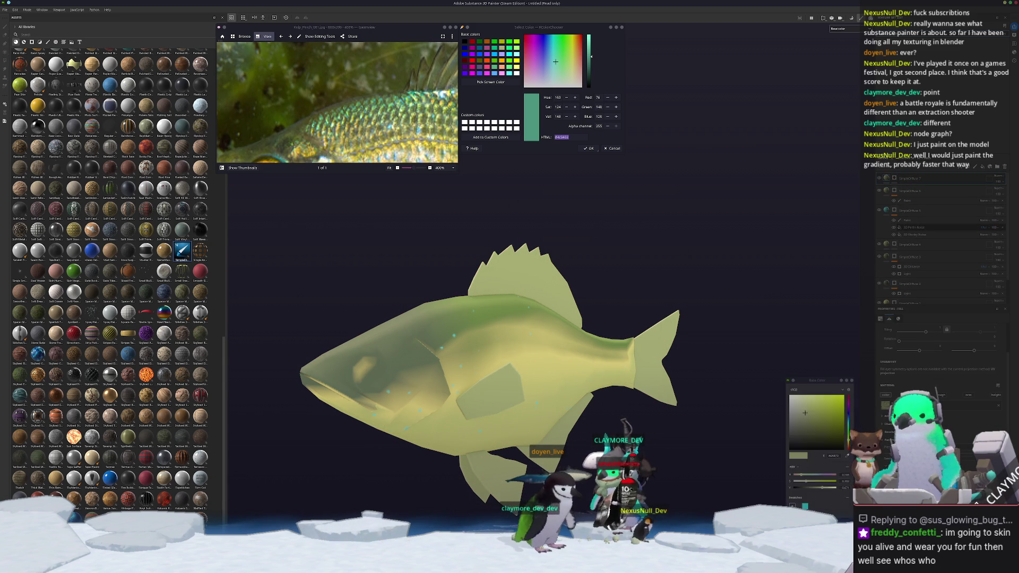
key("ctrl+v")
key("Return")
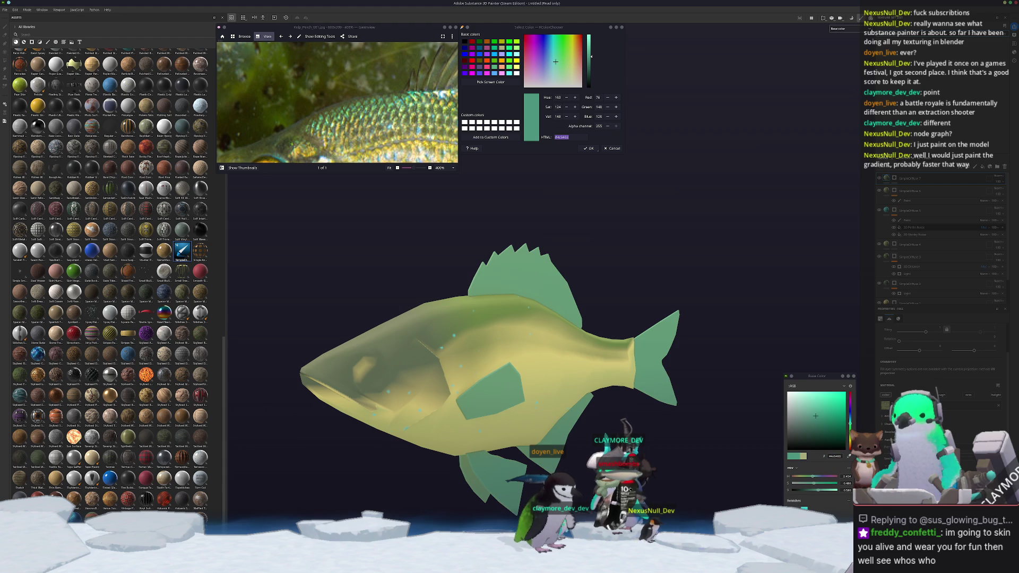
key("ctrl+v")
key("Return")
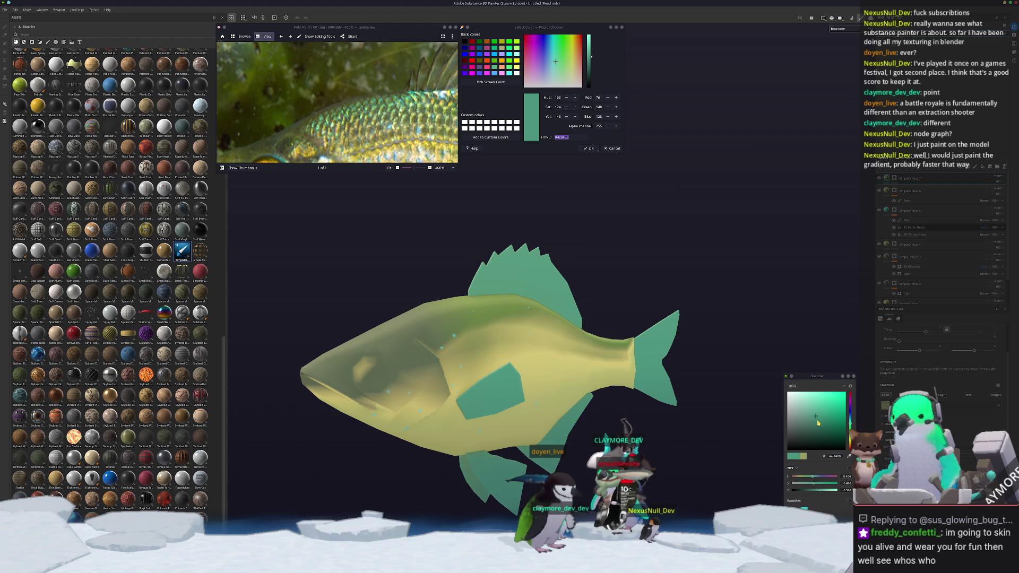
left_click(818, 423)
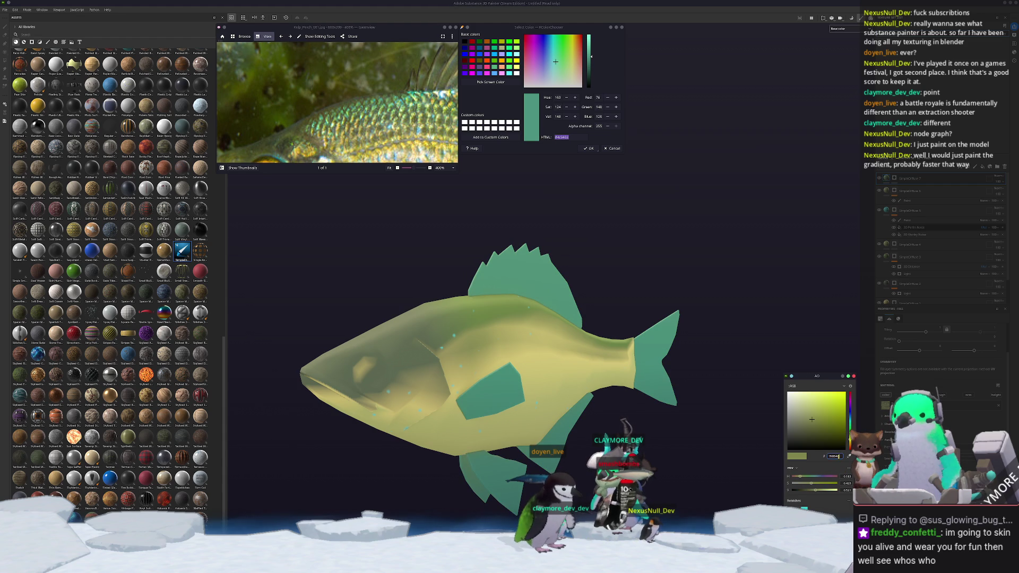
key("ctrl+v")
key("Return")
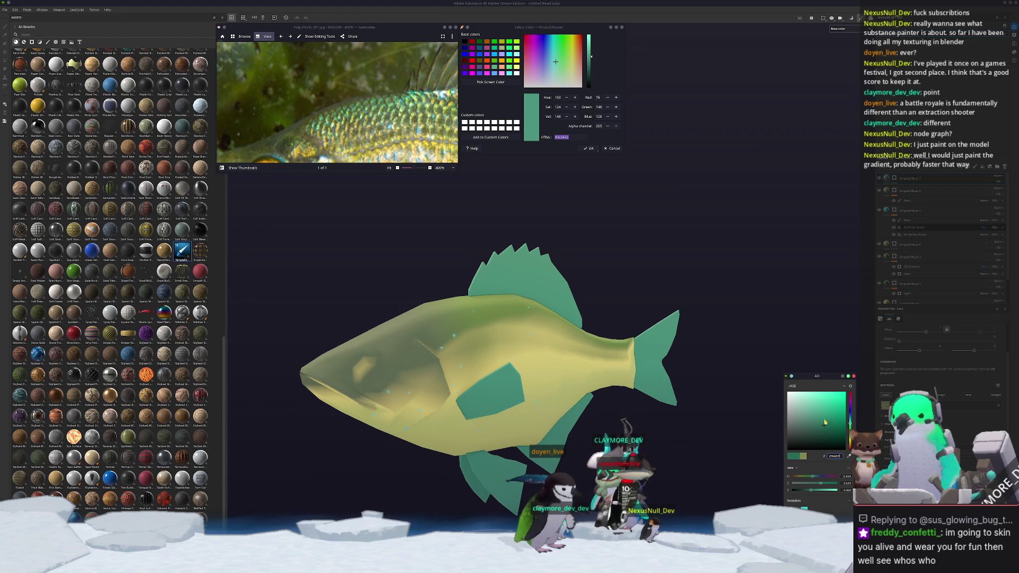
right_click(894, 180)
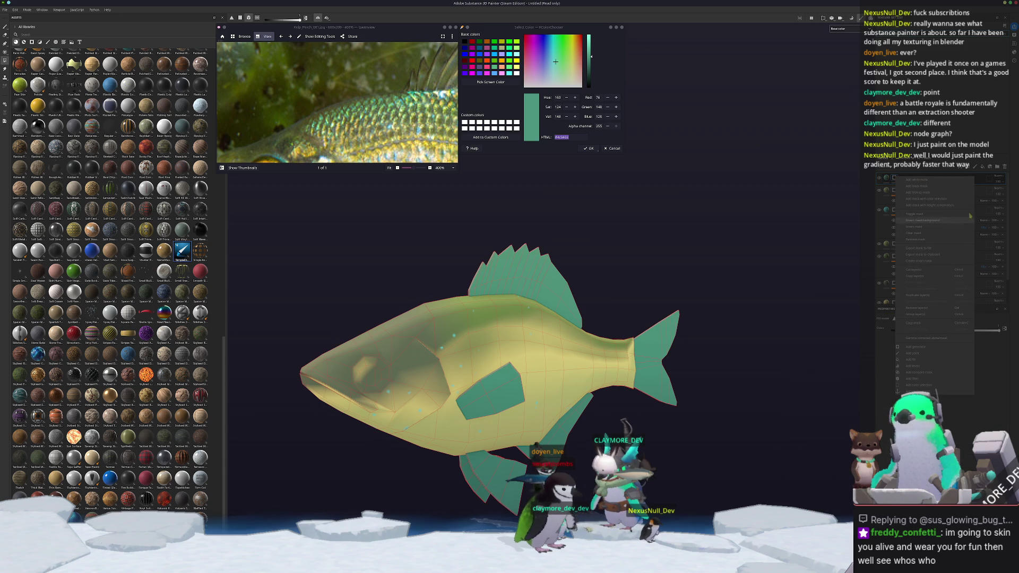
Add a generator to the layer and shift its gradient shading toward teal on the upper body.
left_click(916, 346)
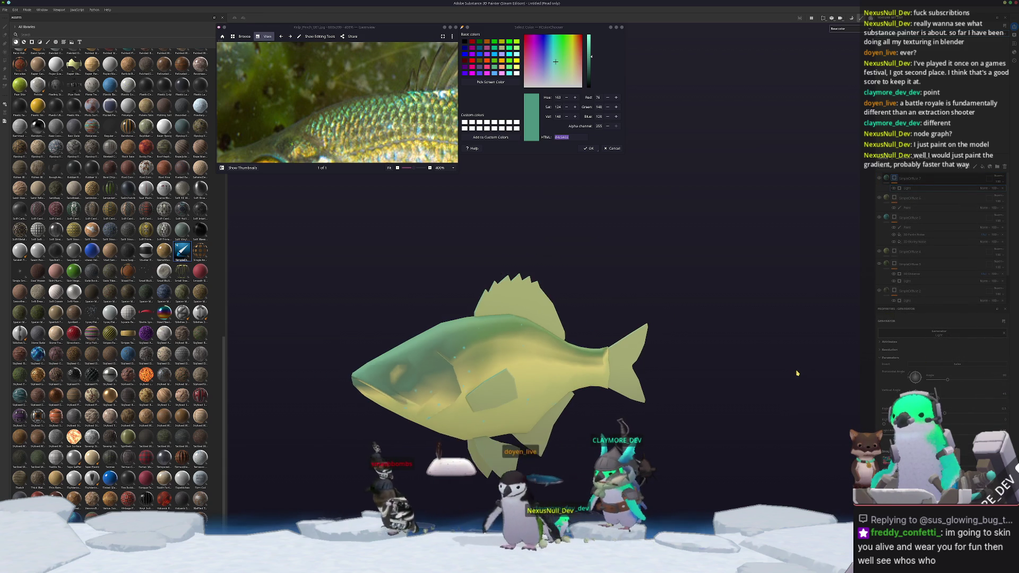
mouse_move(950, 425)
left_mouse_down()
mouse_move(968, 425)
mouse_move(956, 424)
left_mouse_up()
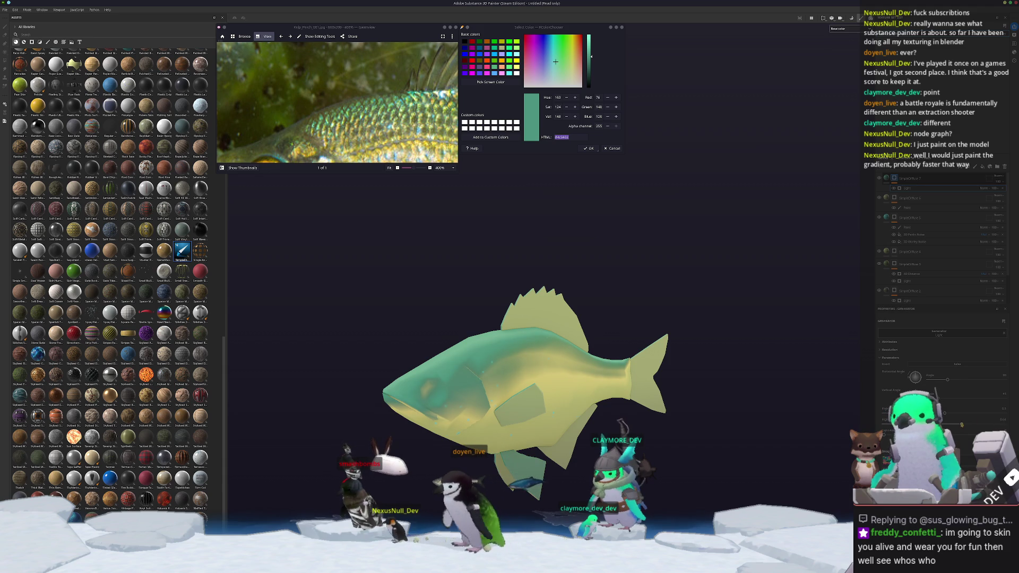
left_click_drag(766, 406, 723, 402, "alt")
Add a paint effect to another layer and switch to the Paint brush.
left_click(912, 199)
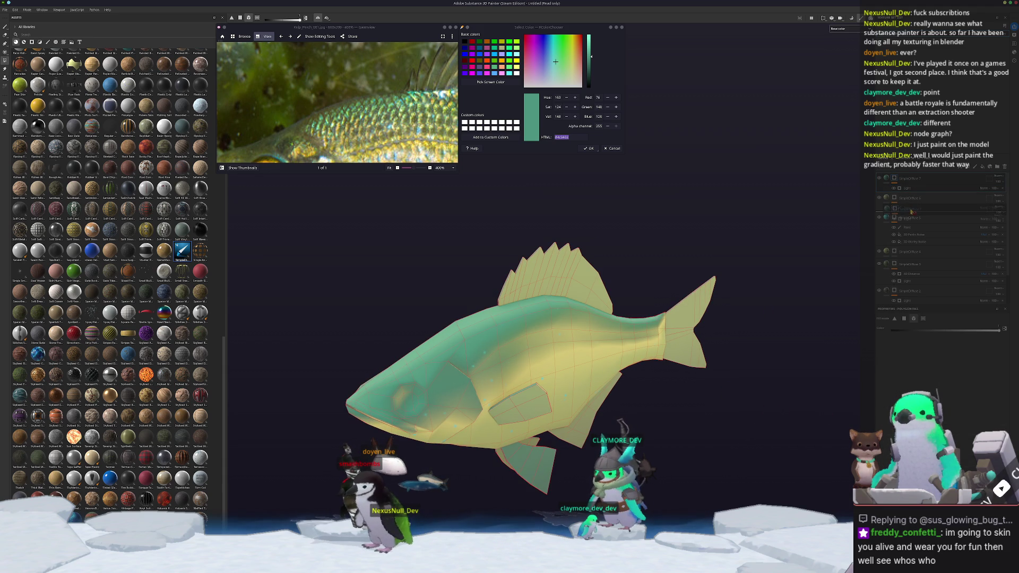
left_click_drag(770, 217, 882, 209, "alt")
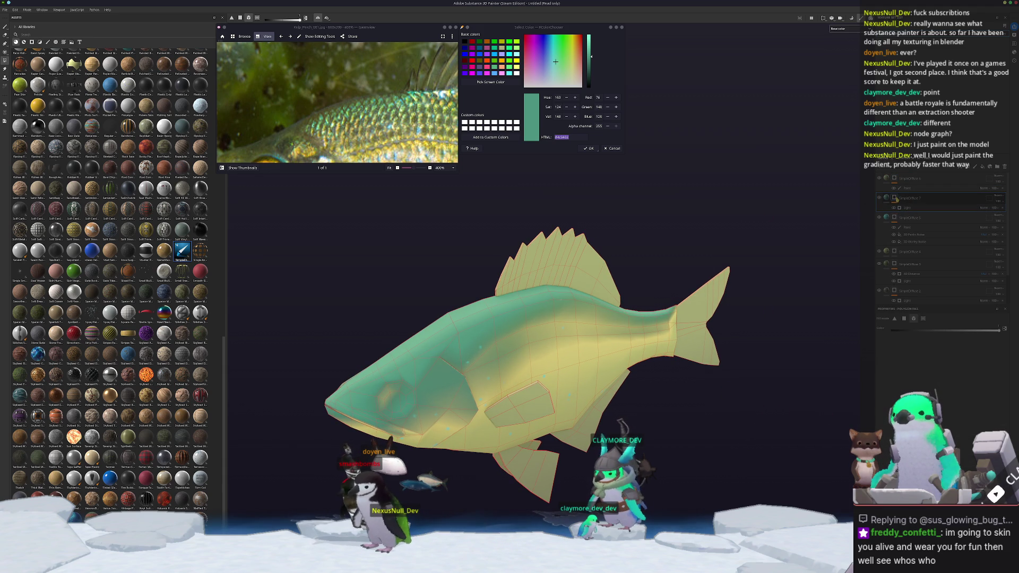
right_click(898, 198)
left_click(923, 378)
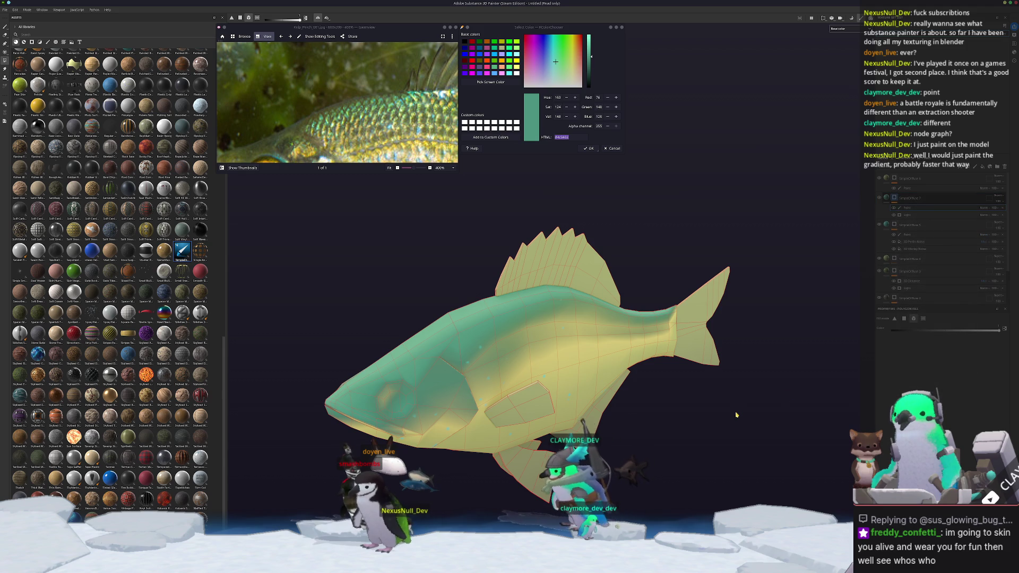
mouse_move(611, 371)
left_mouse_down("alt")
mouse_move(534, 382)
mouse_move(415, 349)
left_mouse_up("alt")
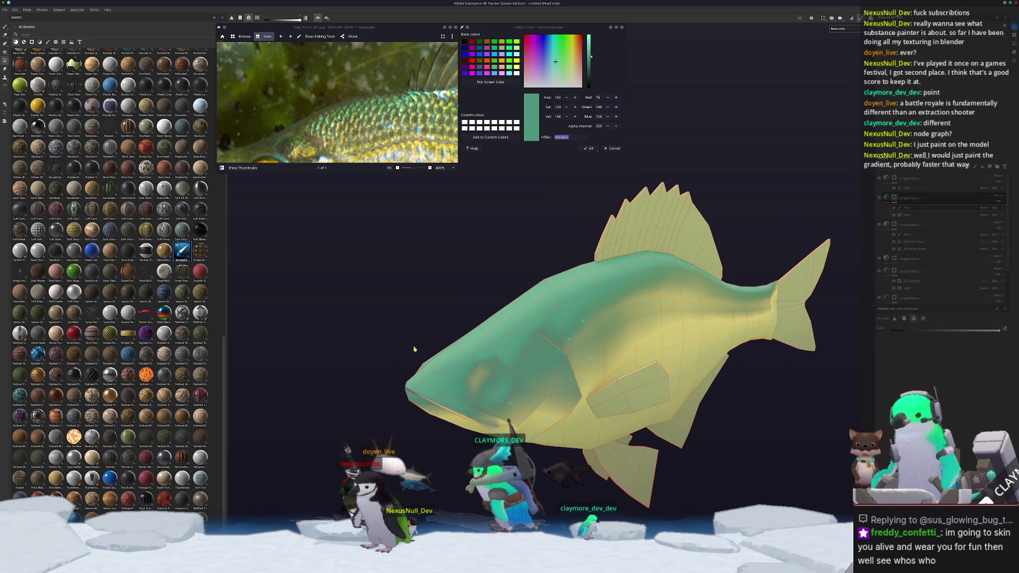
left_click(4, 27)
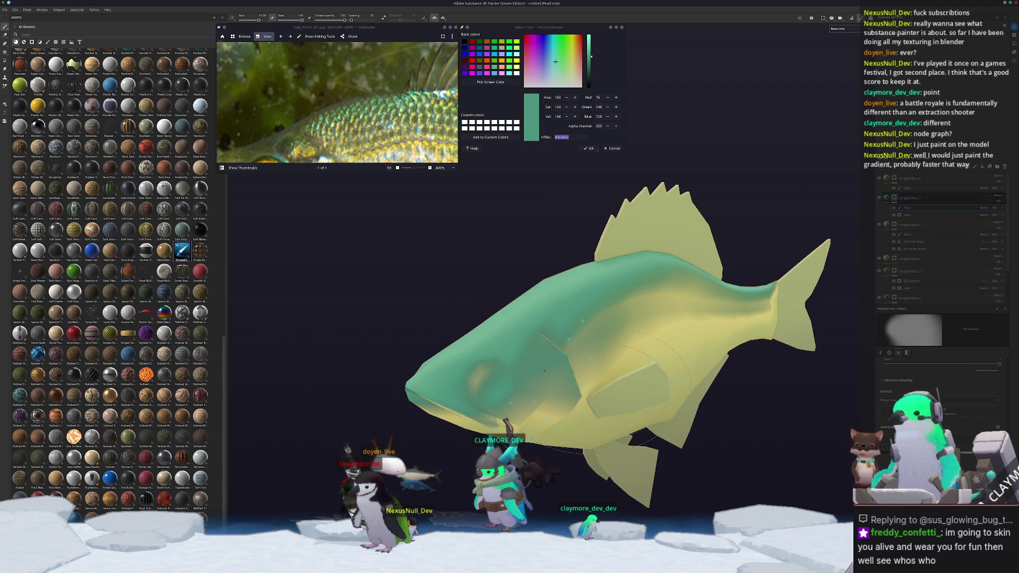
scroll(435, 388, "up", 2)
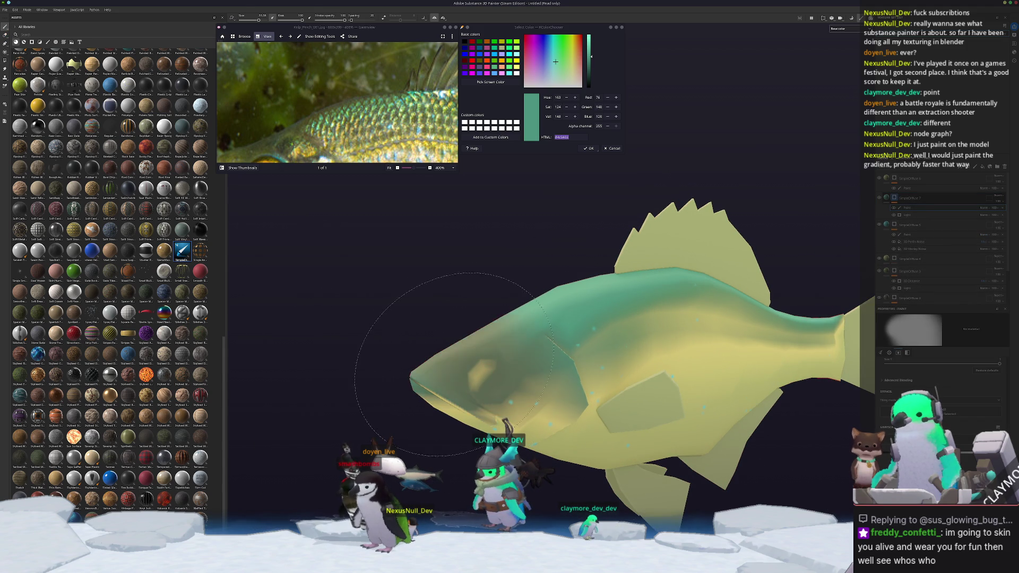
left_click_drag(459, 402, 571, 400, "alt")
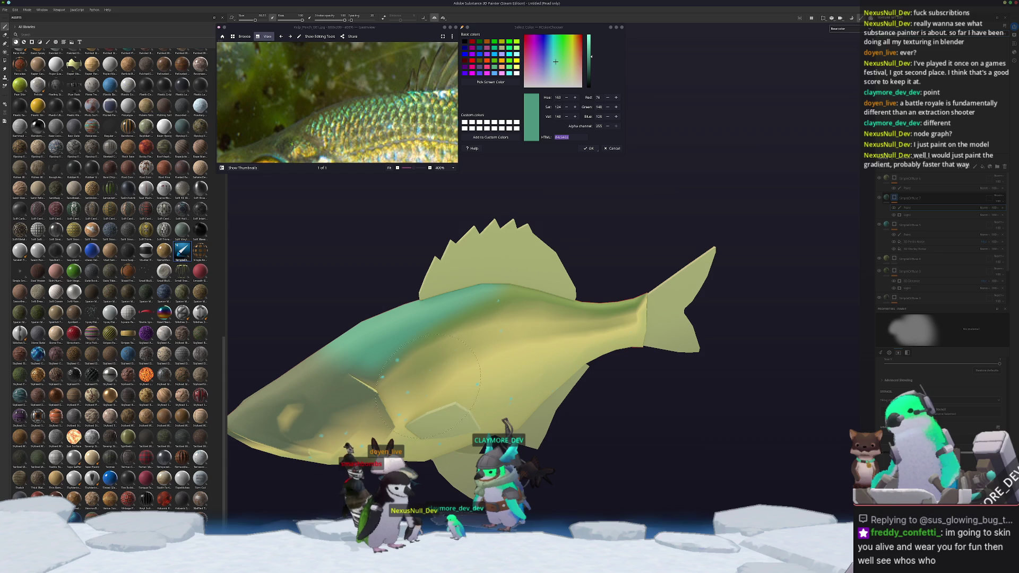
scroll(353, 433, "down", 5)
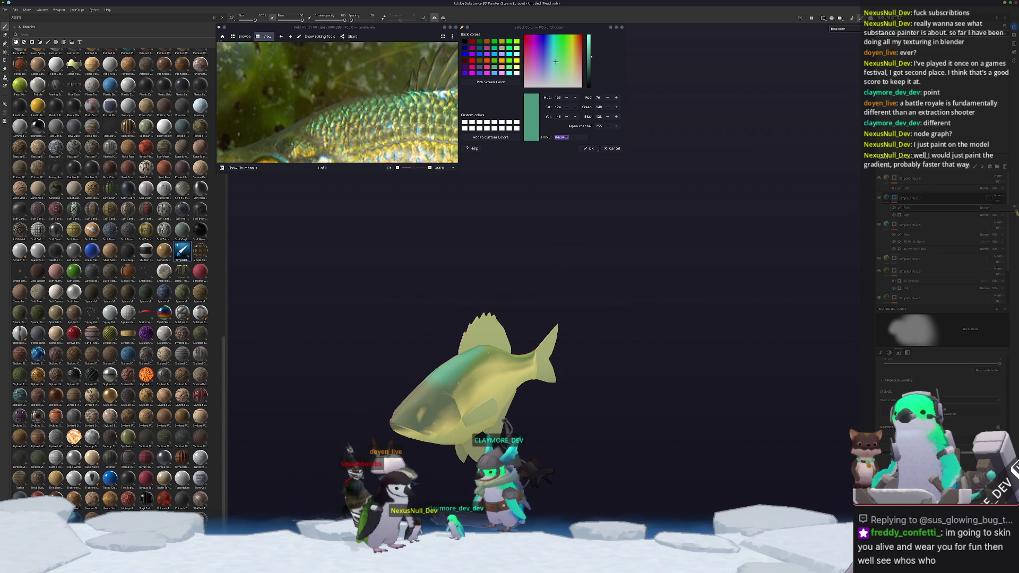
Add a tri-planar fill layer and set its Grunge Map blending to a lighter mode.
right_click(897, 199)
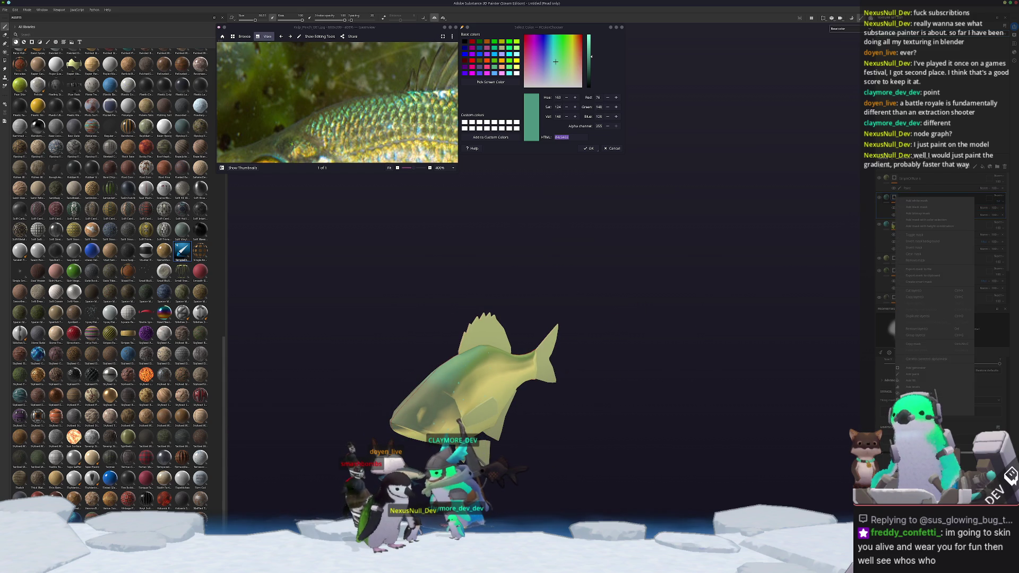
left_click(914, 381)
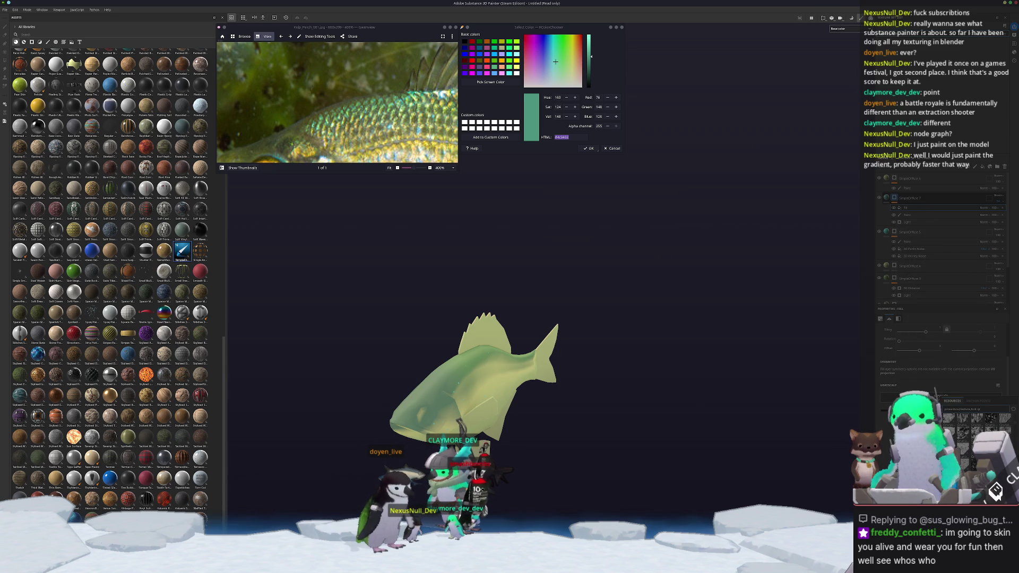
scroll(425, 324, "up", 3)
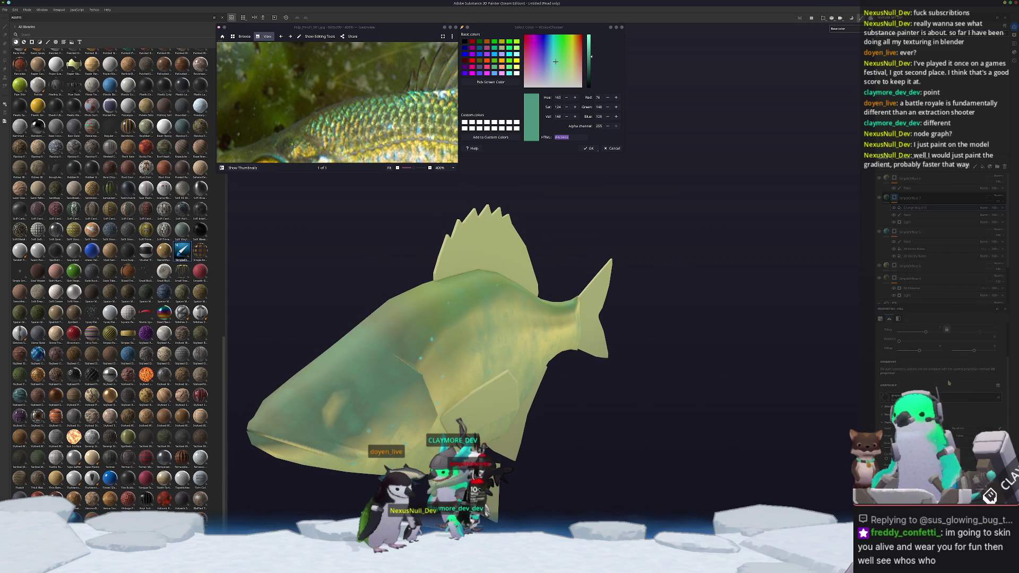
left_click(922, 356)
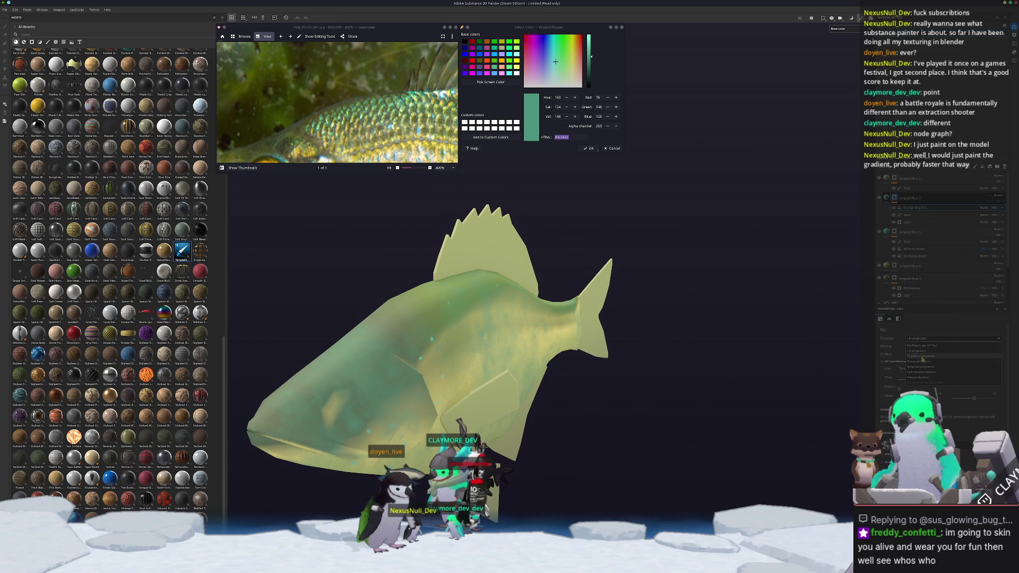
left_click(981, 208)
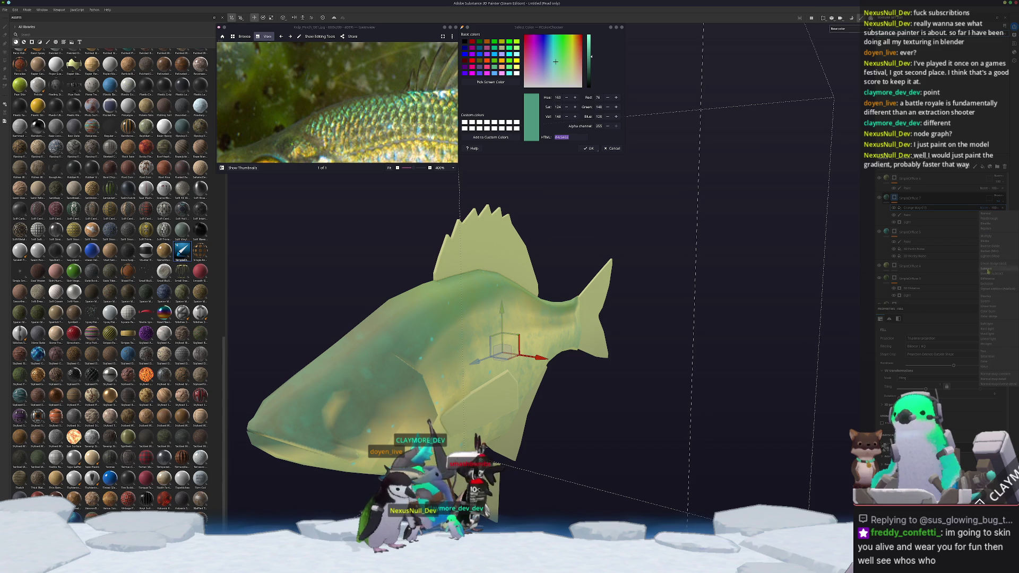
left_click(990, 237)
scroll(939, 366, "up", 5)
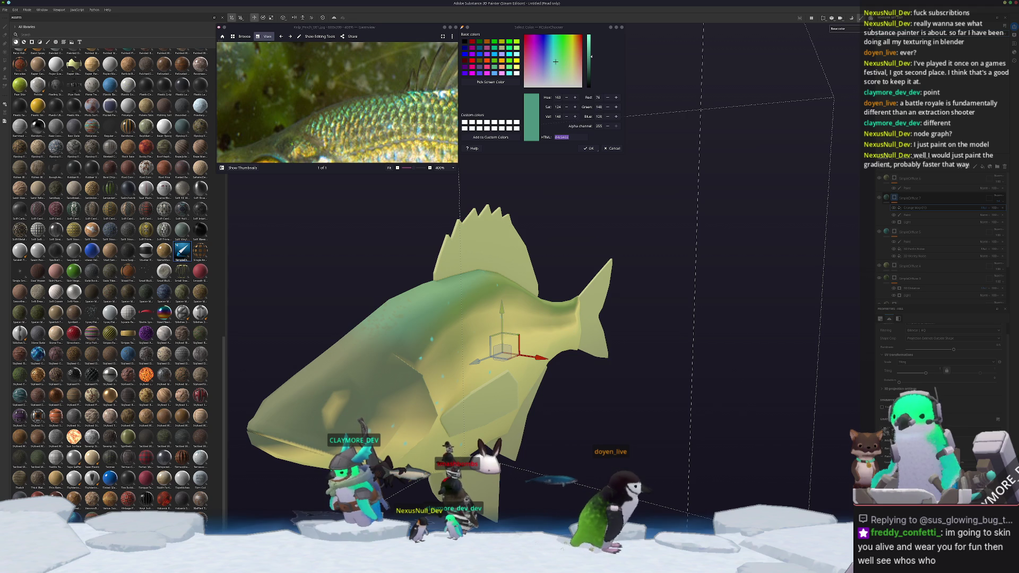
Orbit the fish to a side-on view and select the paint layer.
mouse_move(775, 433)
left_mouse_down("alt")
mouse_move(852, 427)
mouse_move(546, 427)
left_mouse_up("alt")
scroll(337, 102, "down", 5)
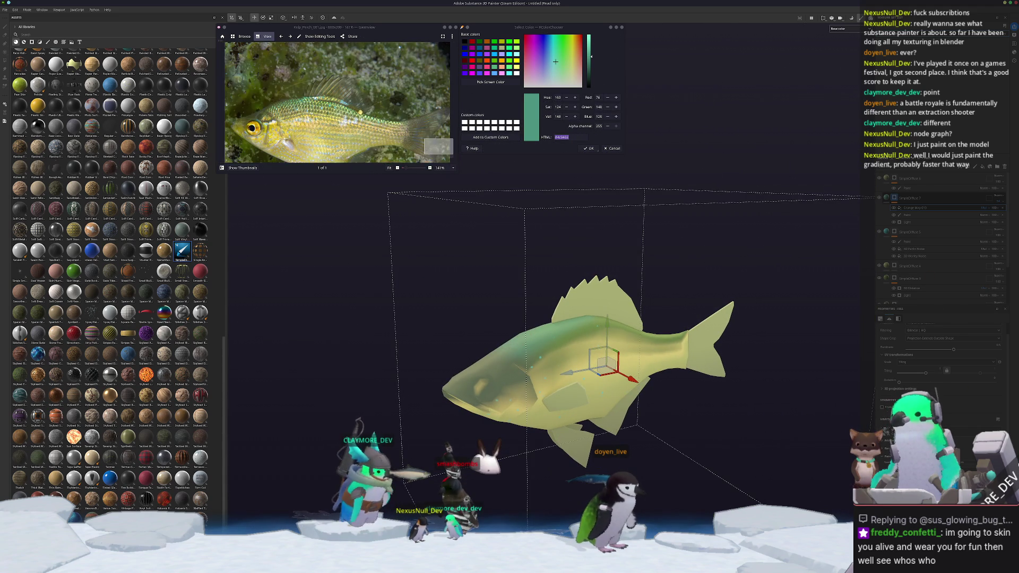
scroll(374, 131, "up", 1)
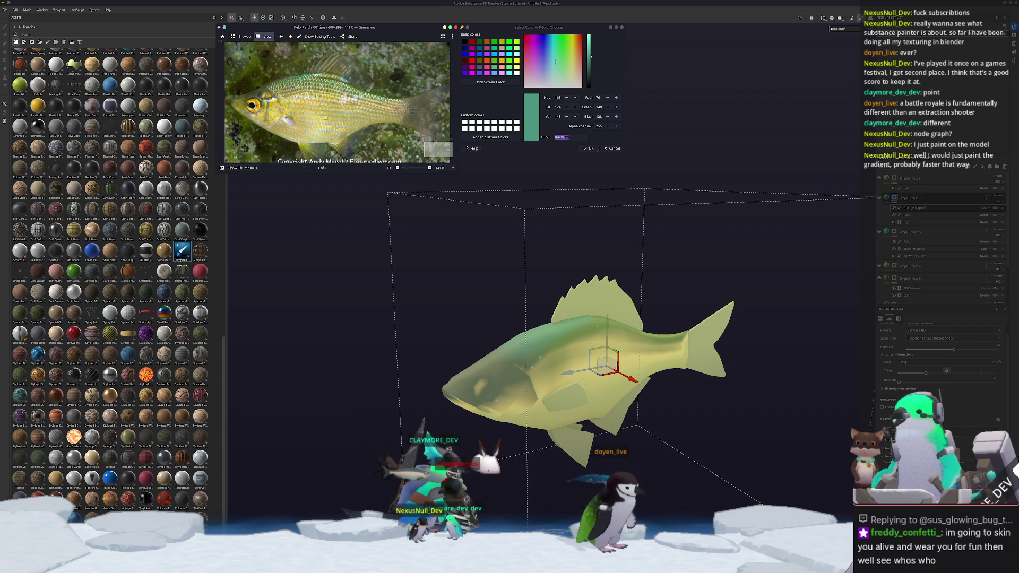
left_click_drag(493, 349, 488, 212, "alt")
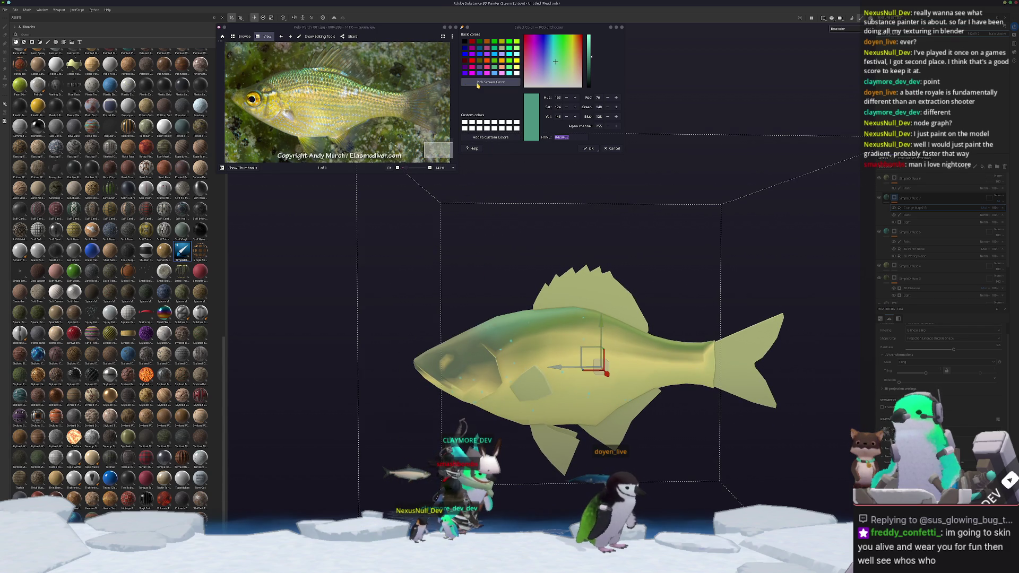
middle_click_drag(597, 261, 771, 309, "alt")
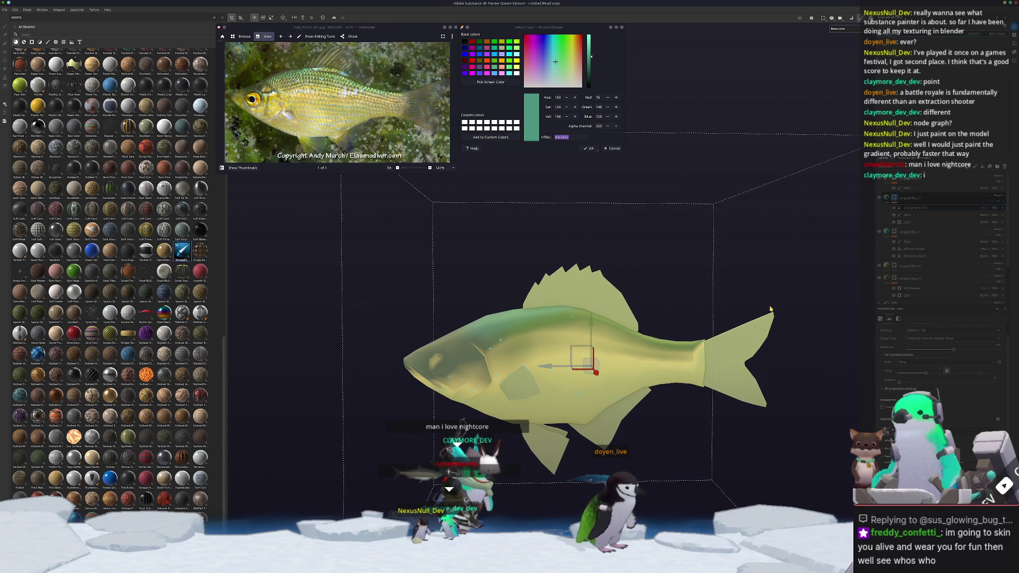
left_click(980, 188)
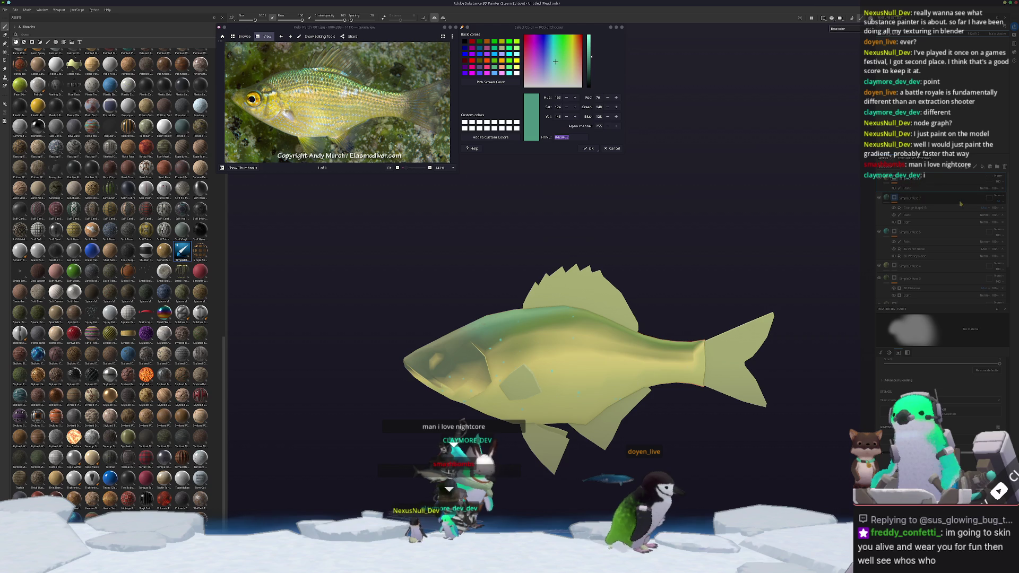
Select the bottom noise fill layer and scroll through the layer stack checking layers.
scroll(934, 183, "down", 1)
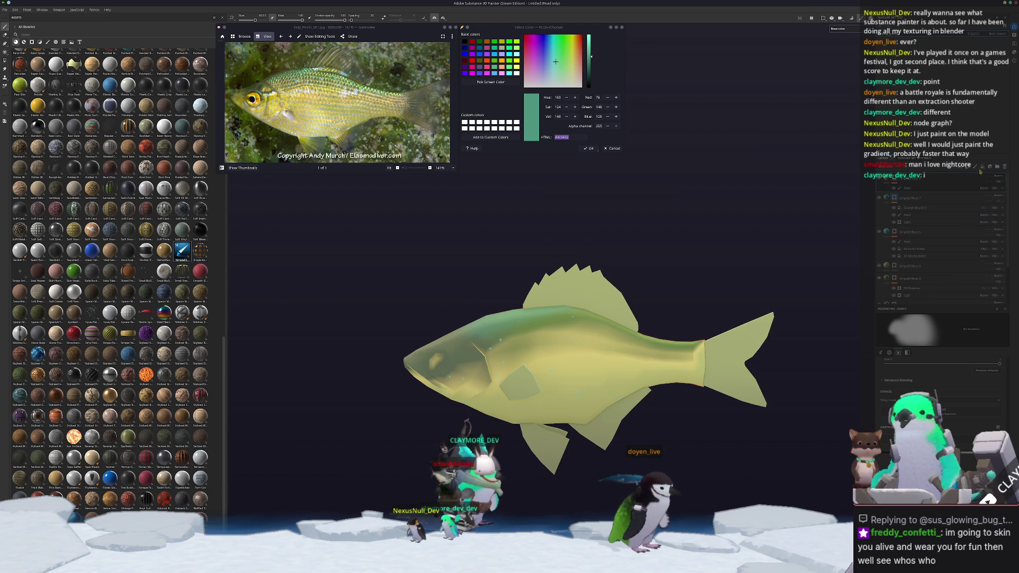
scroll(895, 296, "down", 5)
left_click(895, 295)
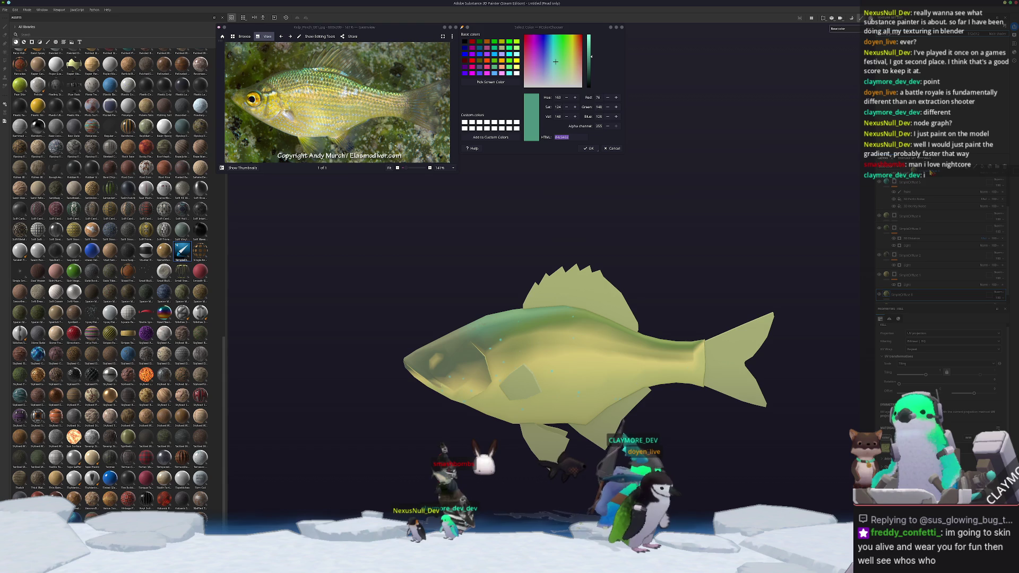
scroll(931, 212, "up", 4)
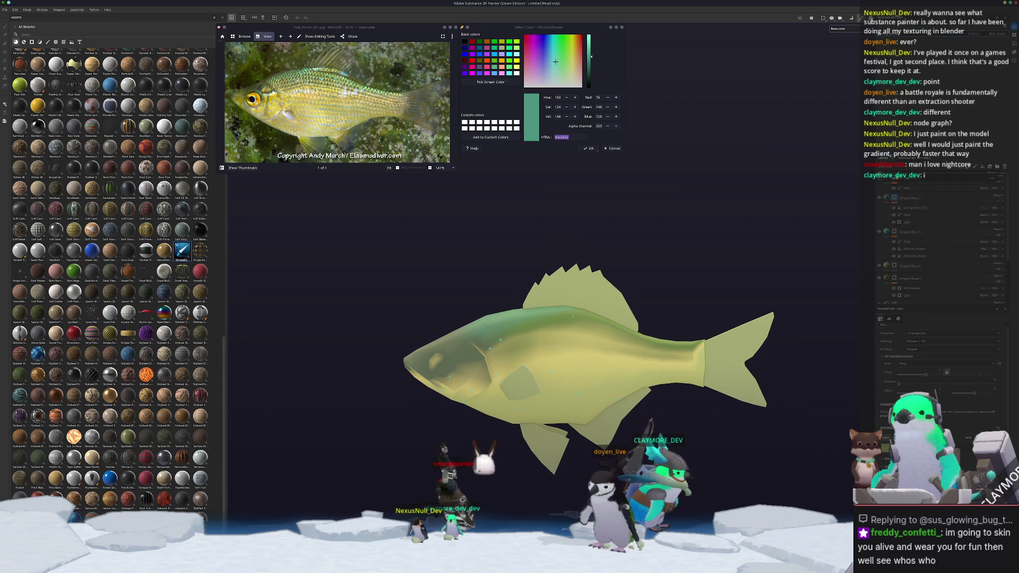
scroll(931, 213, "up", 1)
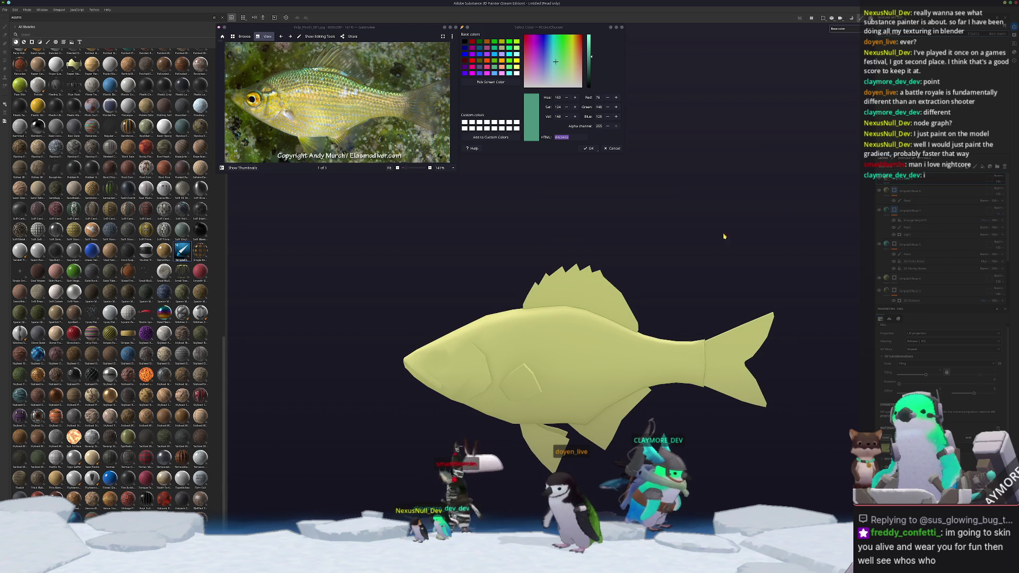
left_click_drag(654, 273, 552, 255, "alt")
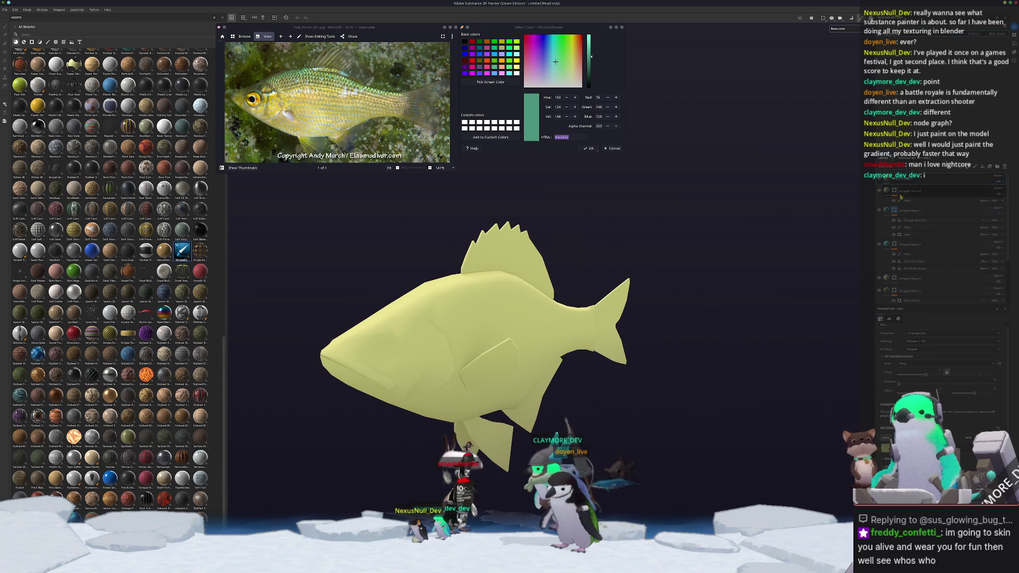
scroll(929, 181, "down", 1)
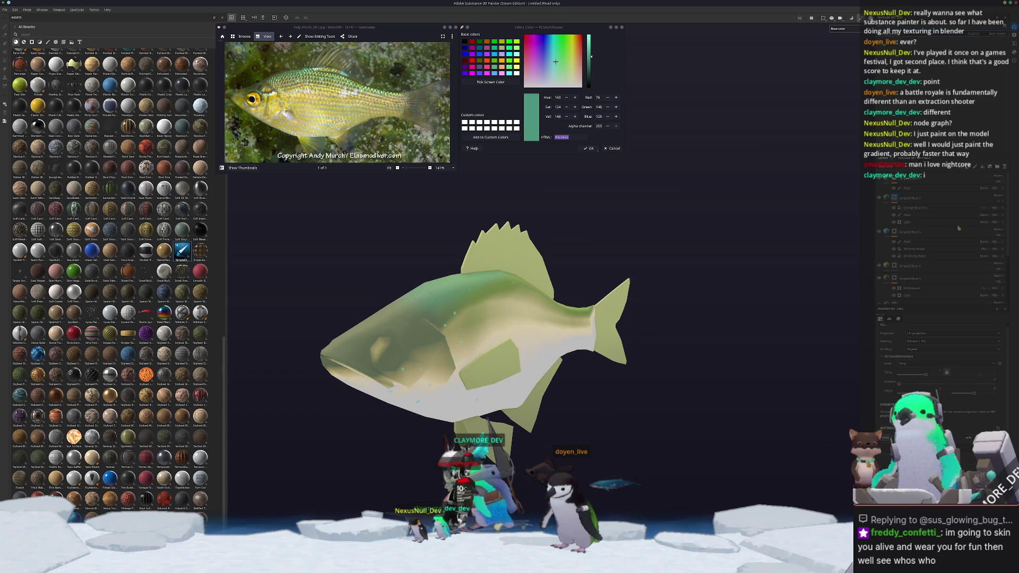
scroll(934, 223, "down", 3)
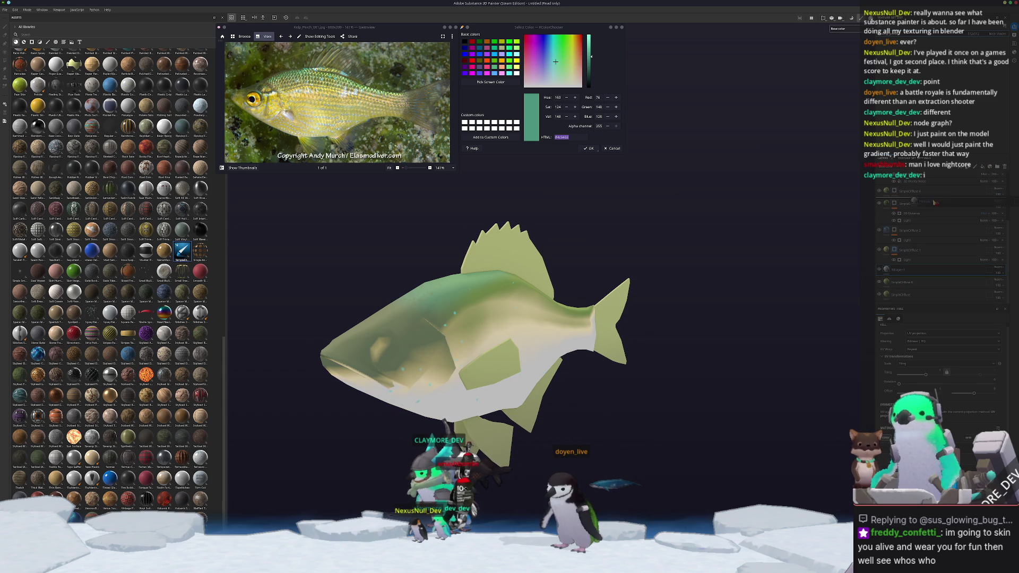
scroll(923, 186, "up", 4)
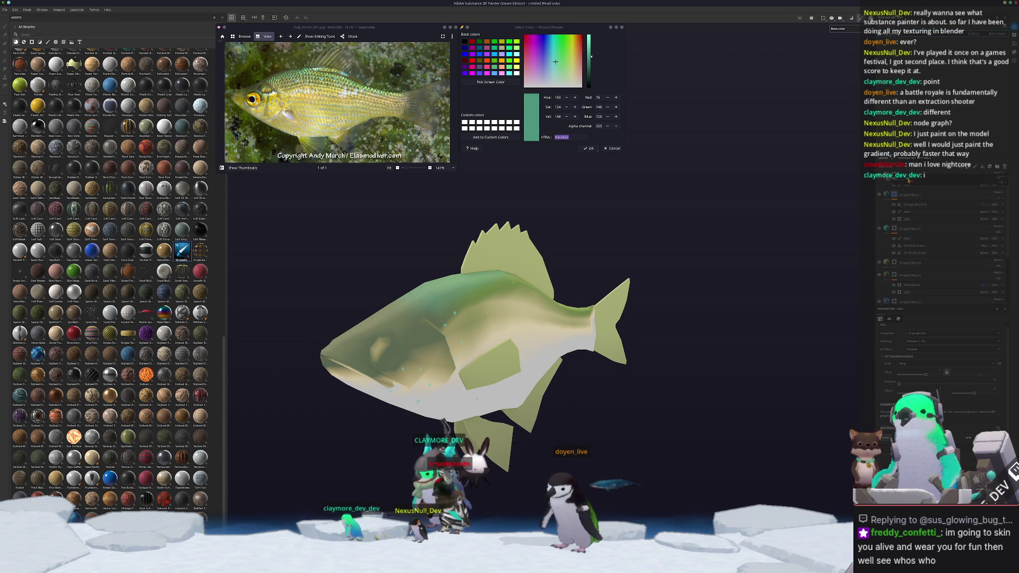
scroll(908, 184, "up", 1)
scroll(909, 186, "up", 2)
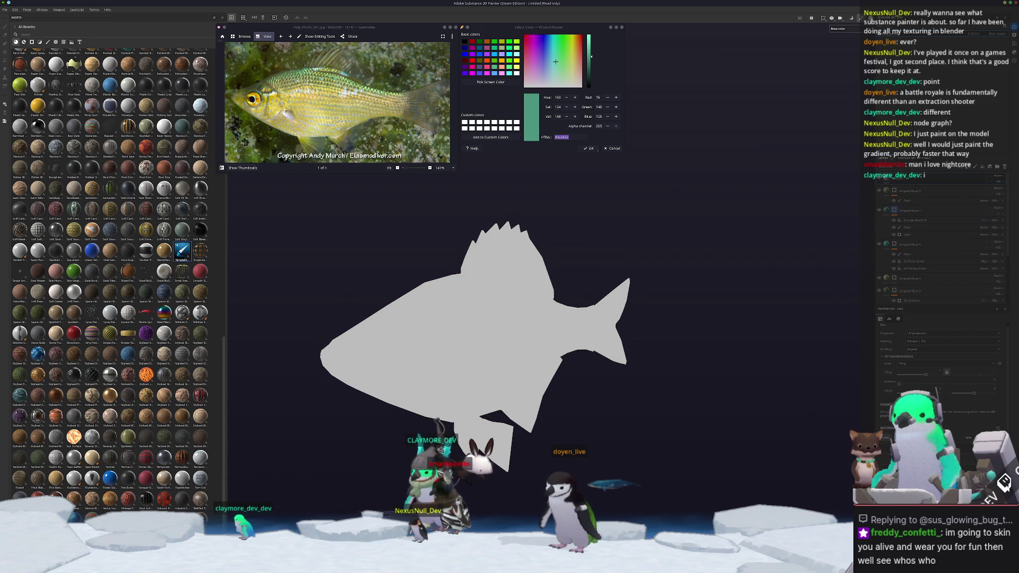
Add a Tri-planar fill layer carrying the diamond scale pattern and change its blend mode.
right_click(908, 182)
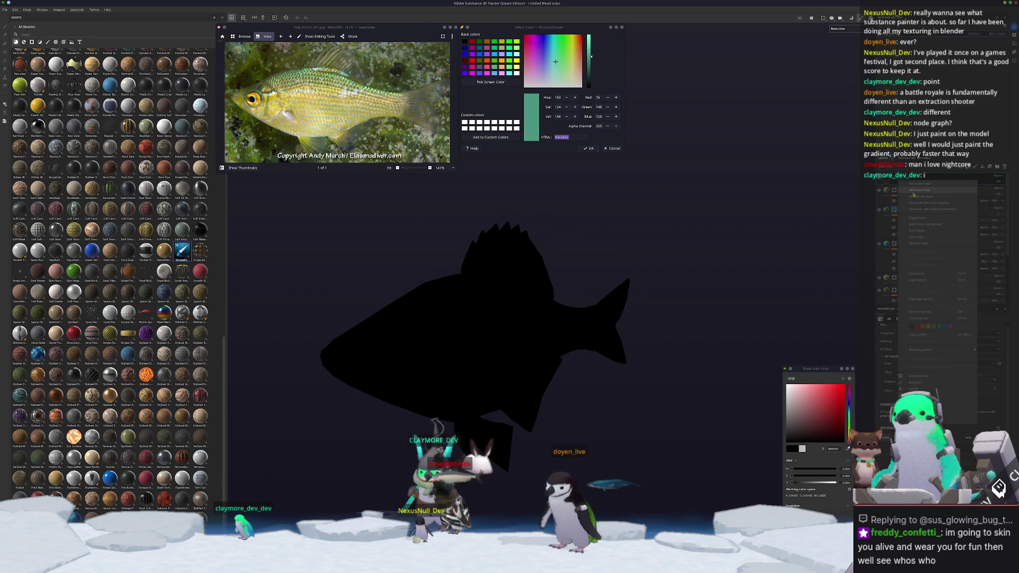
left_click(914, 190)
right_click(895, 280)
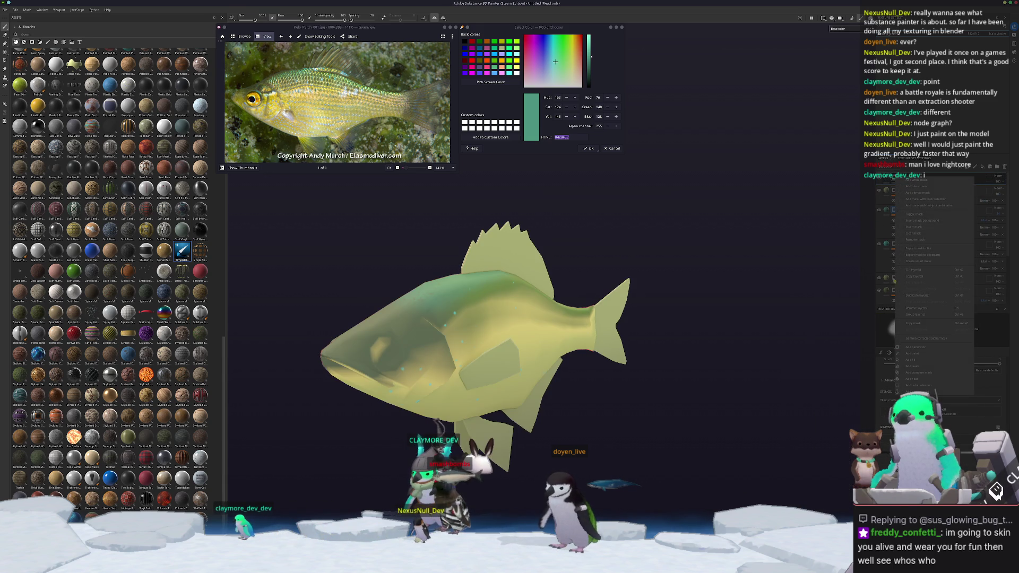
left_click(911, 361)
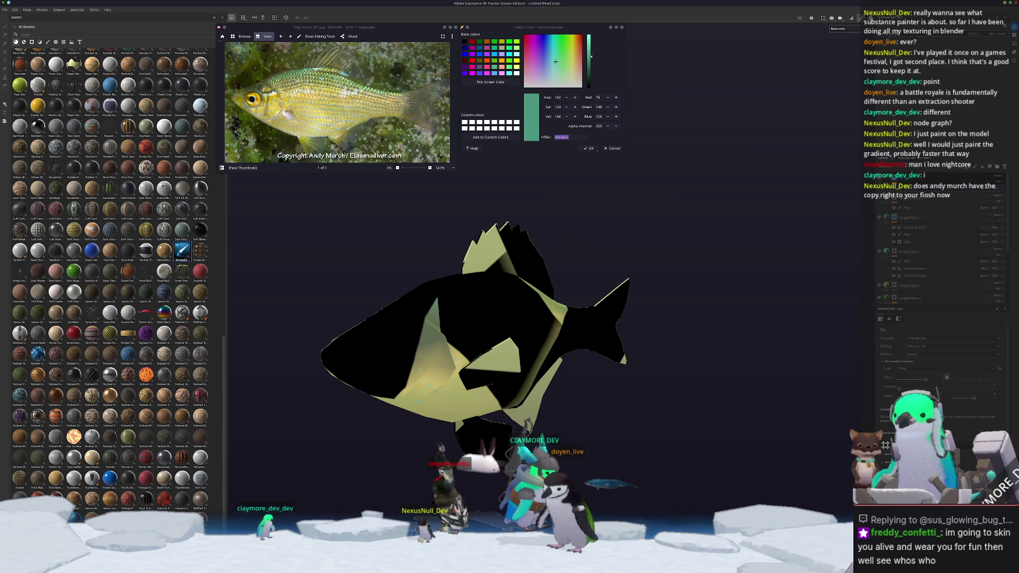
left_click(924, 339)
left_click(916, 352)
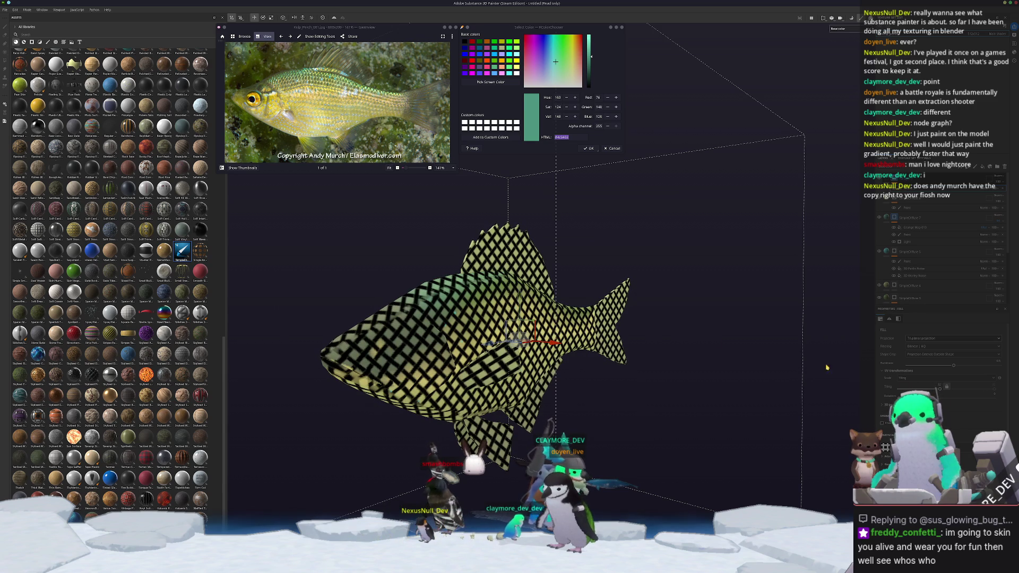
left_click_drag(674, 365, 709, 358, "alt")
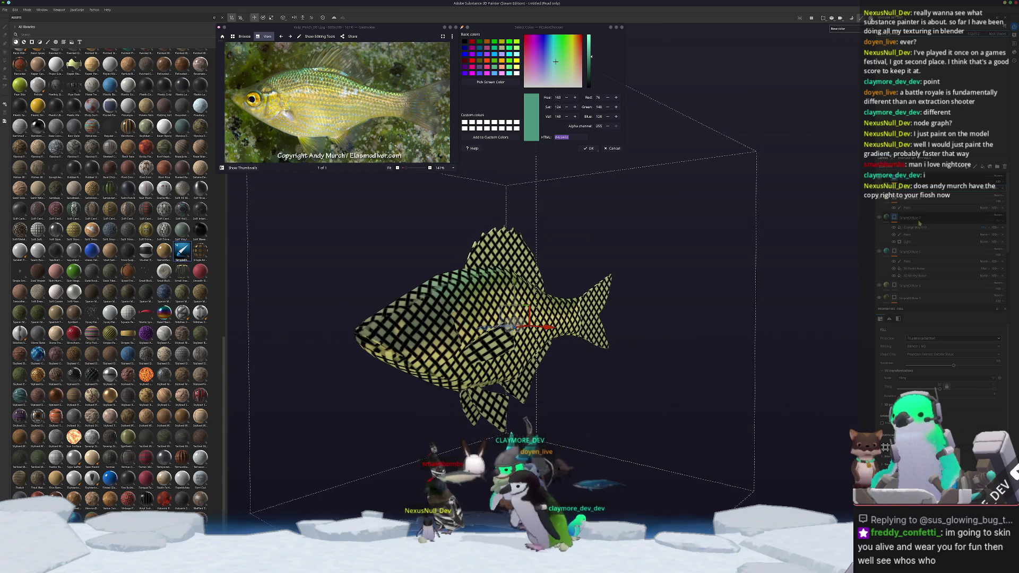
left_click(1000, 176)
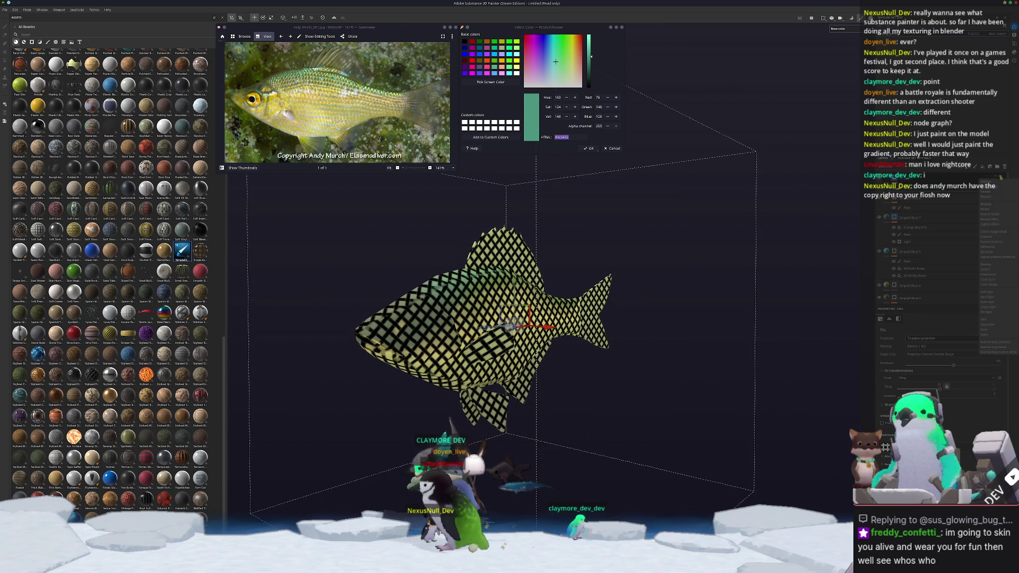
left_click(993, 269)
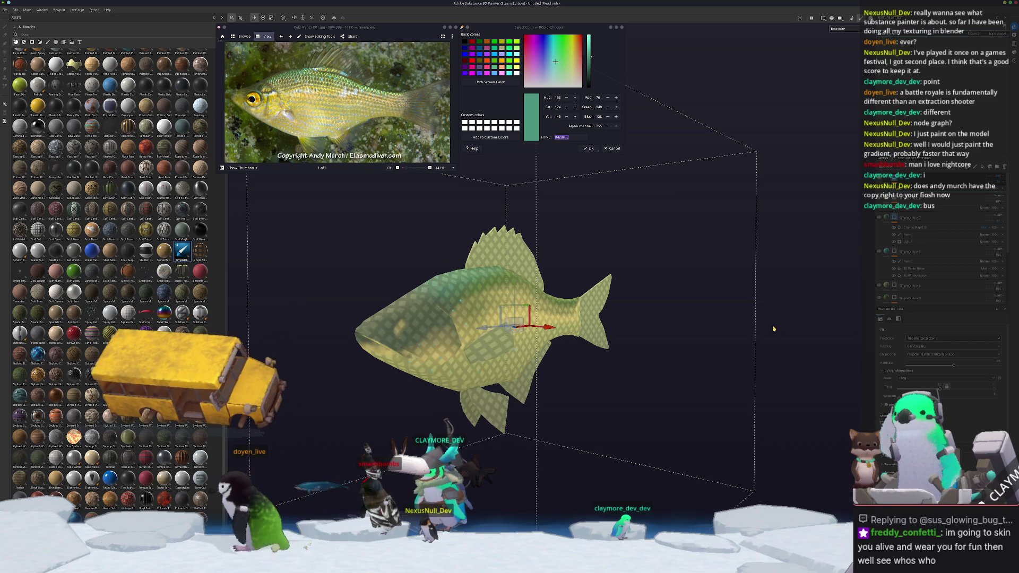
Reframe the fish and add a new empty paint layer.
key("f")
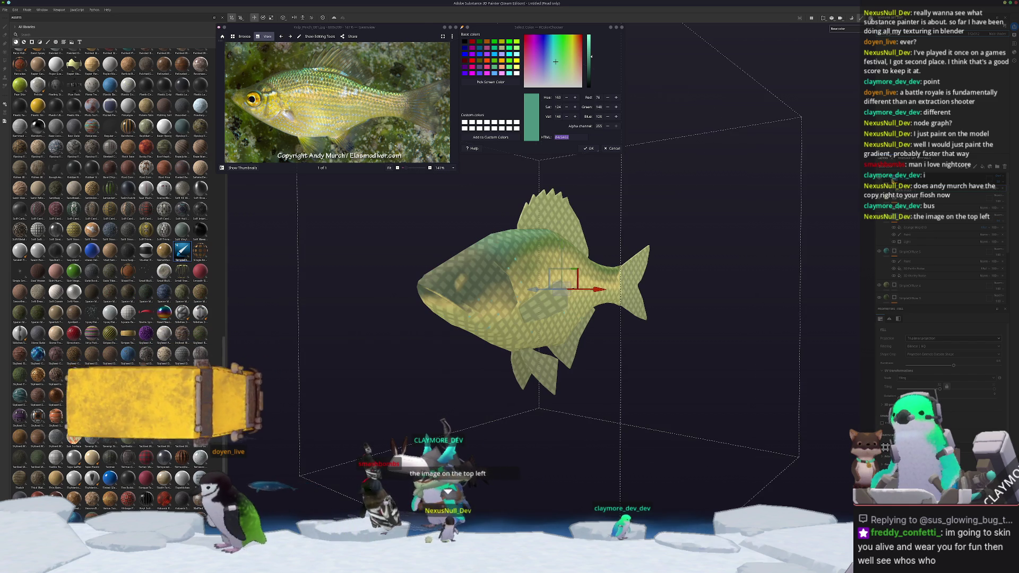
right_click(893, 180)
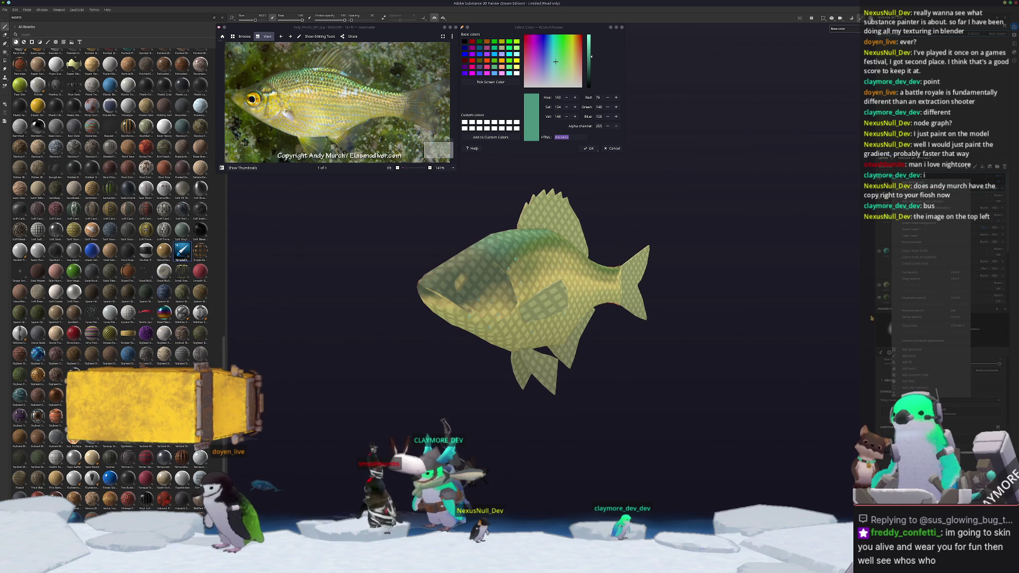
left_click(913, 356)
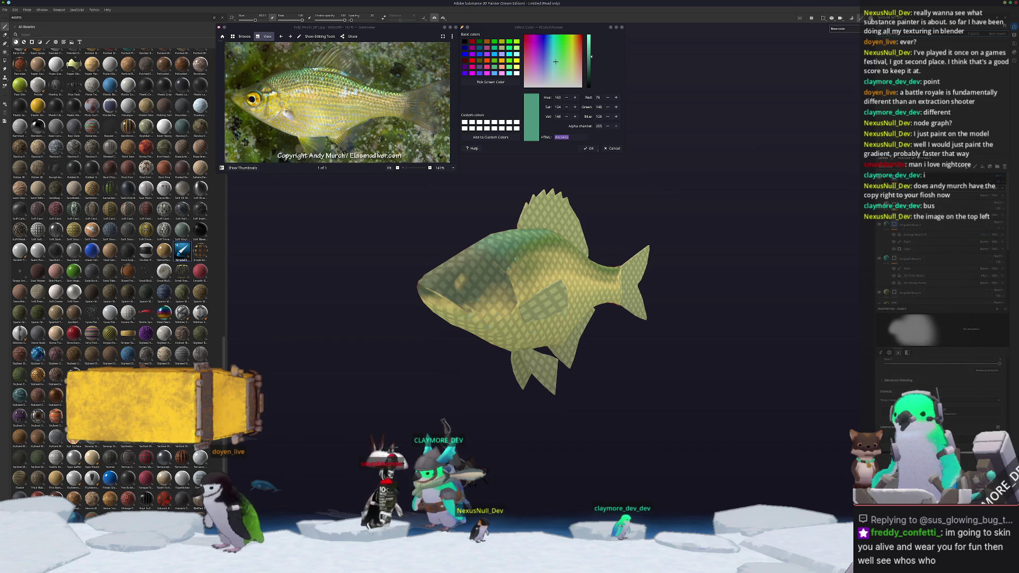
Zoom in close on the fish's side and shrink the brush size to 17.5.
left_click_drag(638, 431, 494, 421, "alt")
scroll(538, 406, "up", 3)
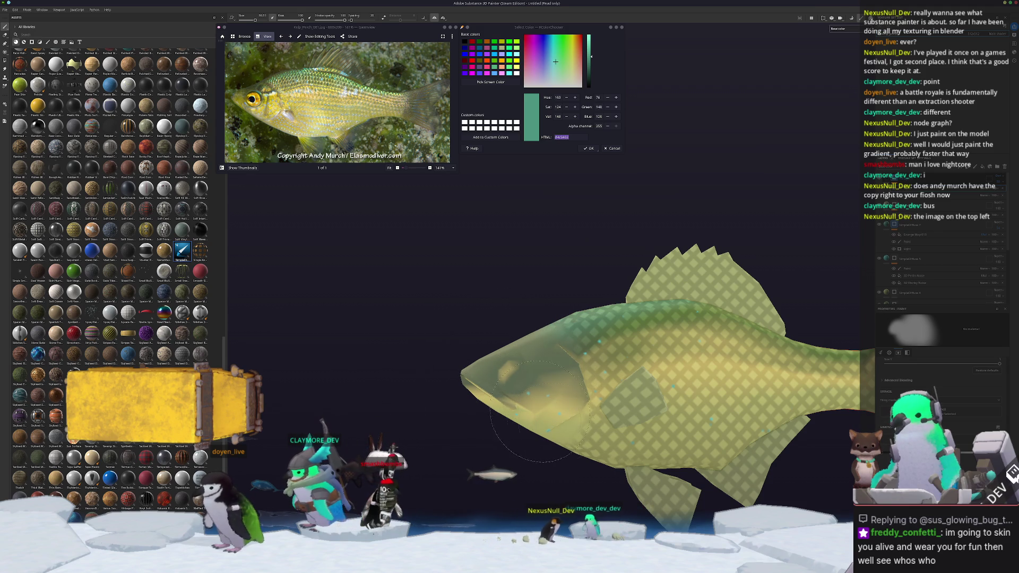
middle_click_drag(548, 425, 515, 426, "alt")
scroll(515, 426, "up", 3)
key("bracketleft")
key("bracketleft")
key("bracketleft")
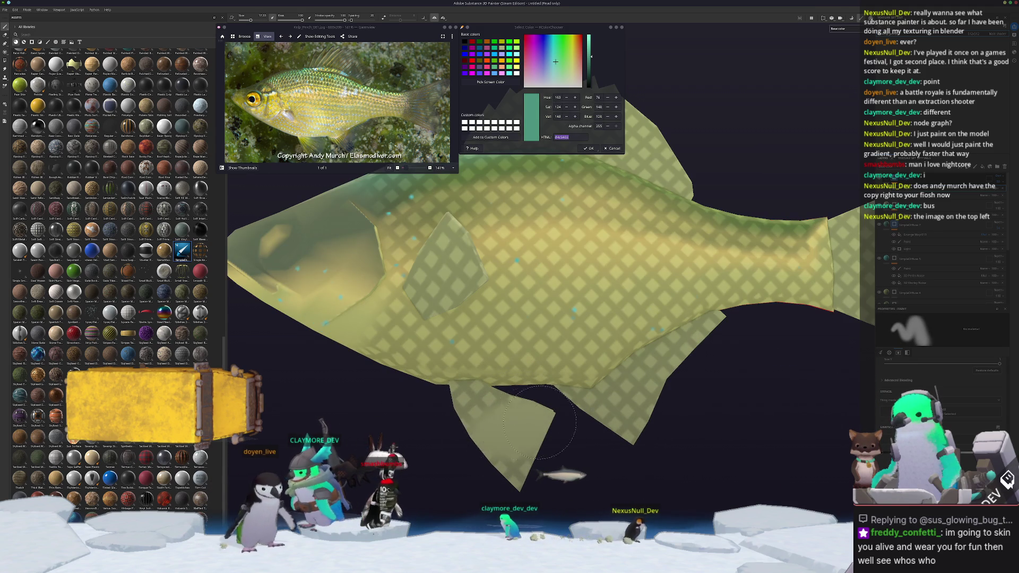
Orbit around the fish to inspect the top fins, tail, dorsal fin and scale pattern.
left_click_drag(531, 402, 450, 386, "alt")
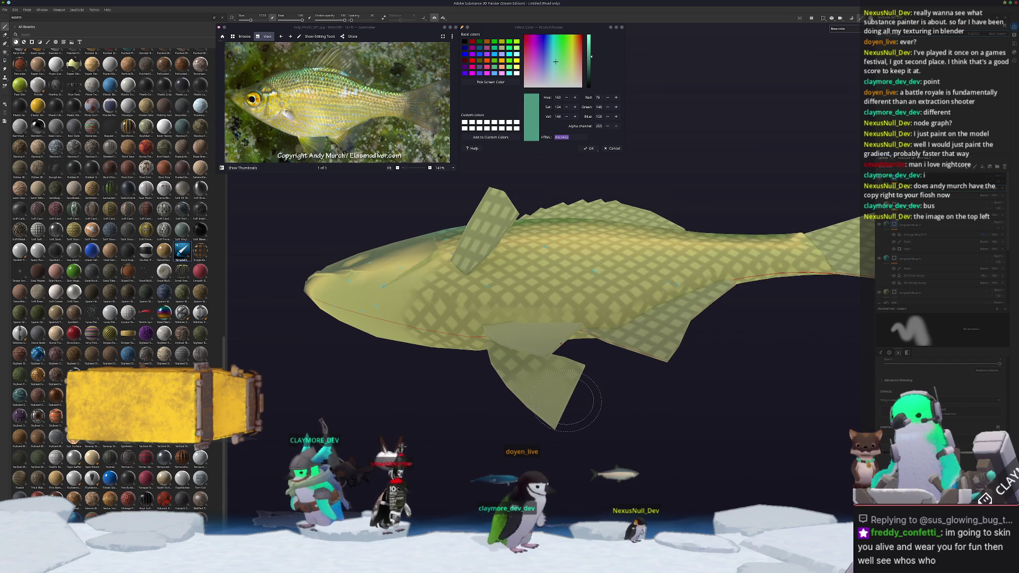
scroll(567, 400, "up", 1)
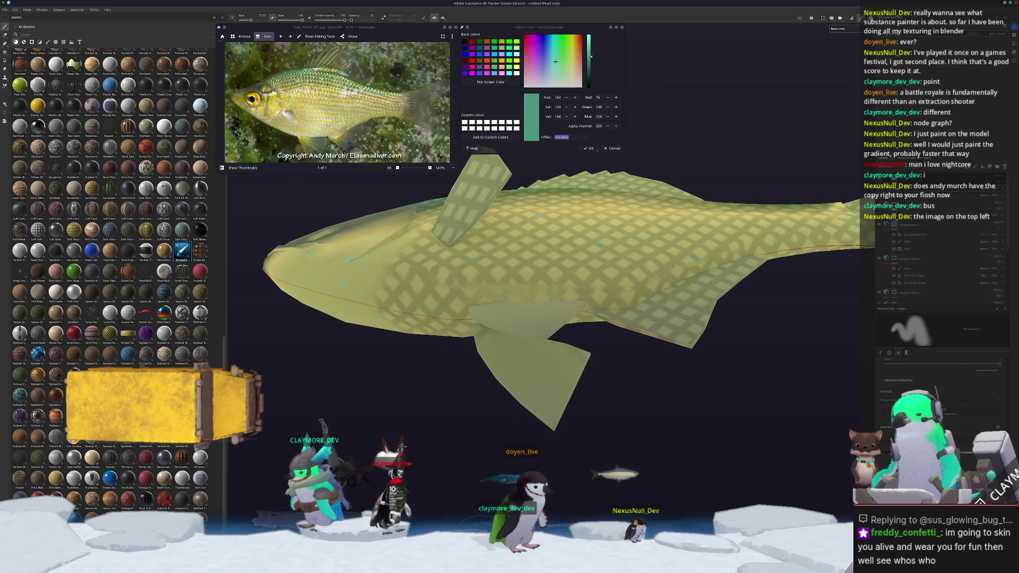
mouse_move(609, 497)
left_mouse_down("alt")
mouse_move(467, 461)
mouse_move(442, 396)
mouse_move(527, 370)
mouse_move(441, 424)
left_mouse_up("alt")
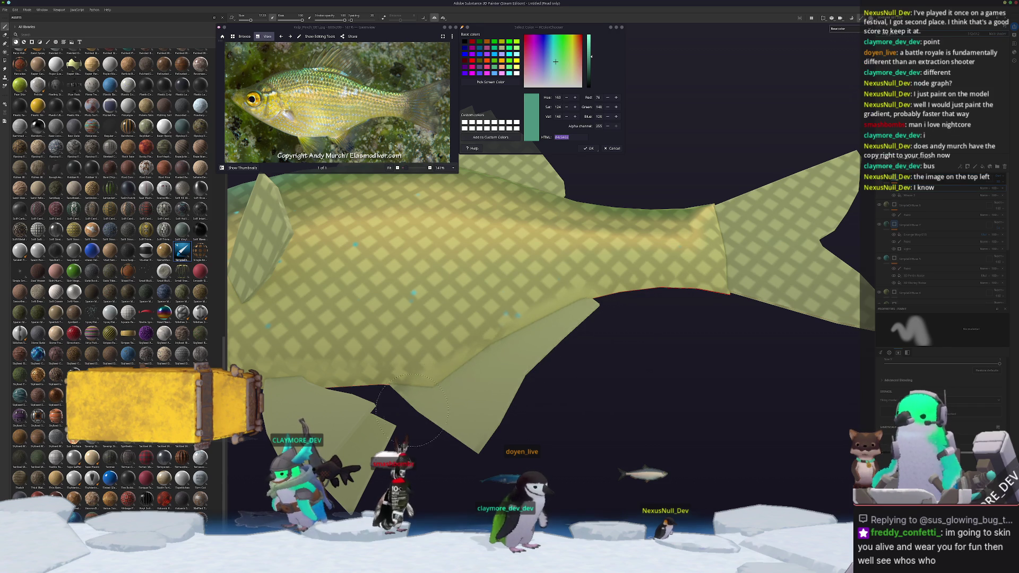
mouse_move(432, 401)
left_mouse_down("alt")
mouse_move(601, 370)
mouse_move(618, 318)
mouse_move(645, 329)
mouse_move(666, 318)
mouse_move(681, 348)
left_mouse_up("alt")
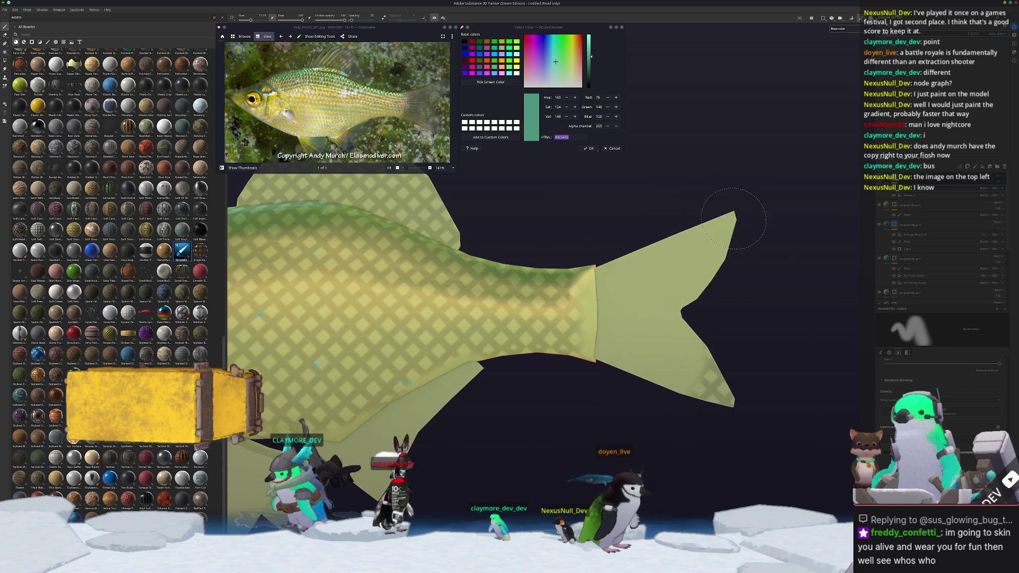
mouse_move(702, 430)
left_mouse_down("alt")
mouse_move(561, 316)
mouse_move(526, 335)
mouse_move(650, 427)
mouse_move(573, 413)
mouse_move(575, 329)
left_mouse_up("alt")
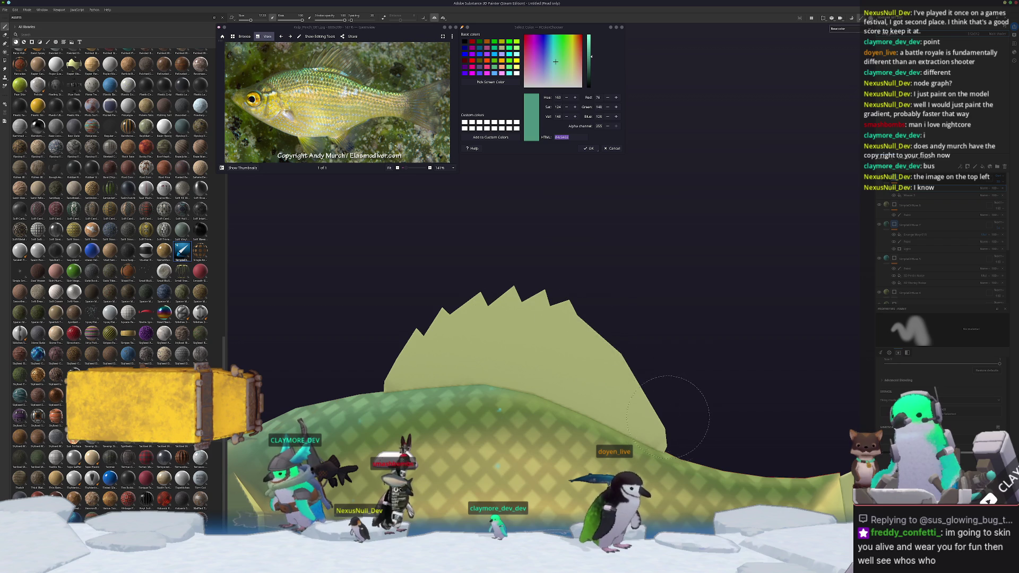
scroll(658, 406, "down", 5)
mouse_move(658, 406)
left_mouse_down("alt")
mouse_move(851, 355)
mouse_move(743, 358)
left_mouse_up("alt")
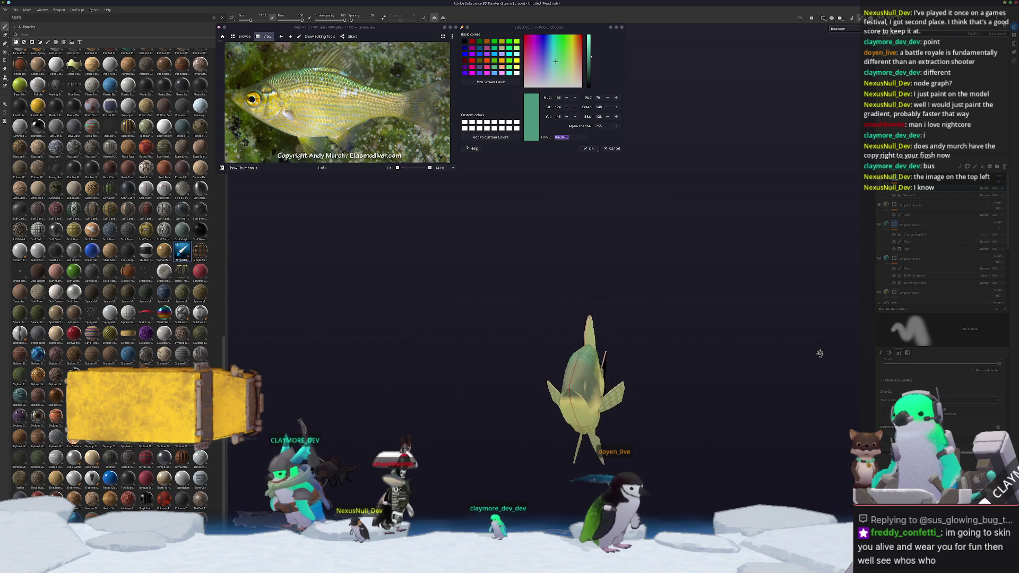
scroll(743, 358, "up", 5)
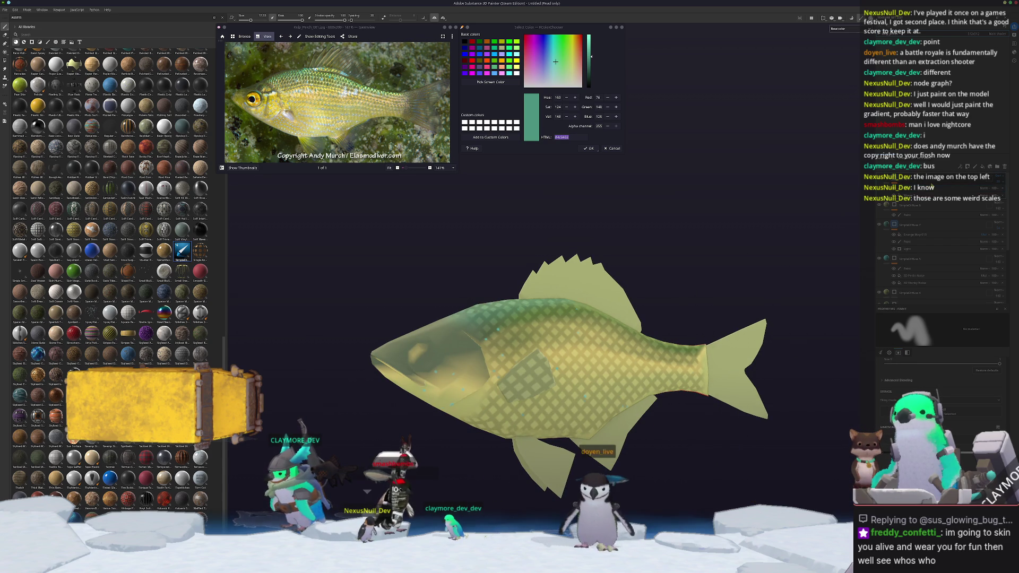
Try and undo an extra darkening fill, enlarge the brush to about 22.74, and turn to the head.
key("ctrl+z")
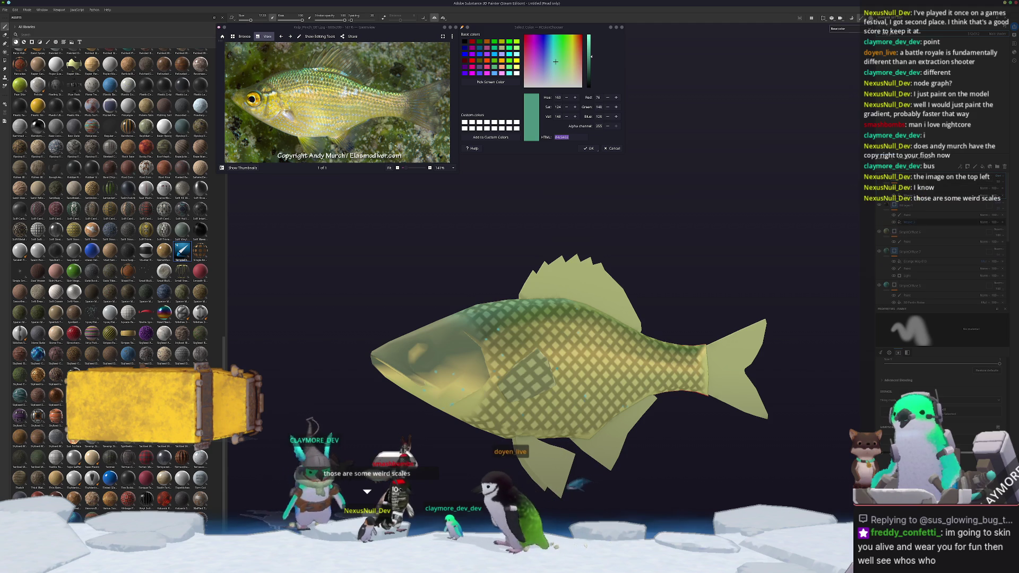
key("ctrl+z")
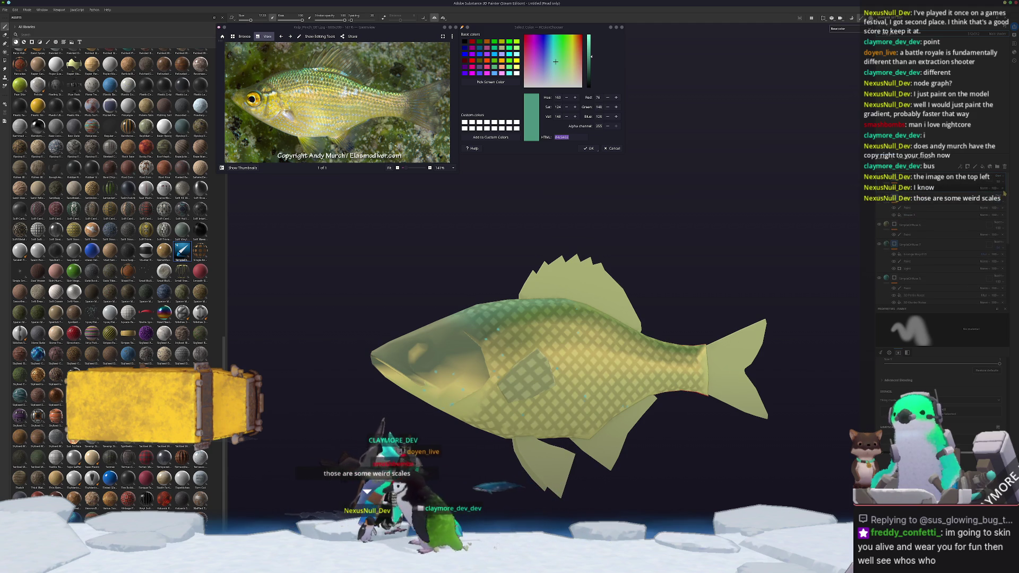
scroll(1002, 191, "down", 1)
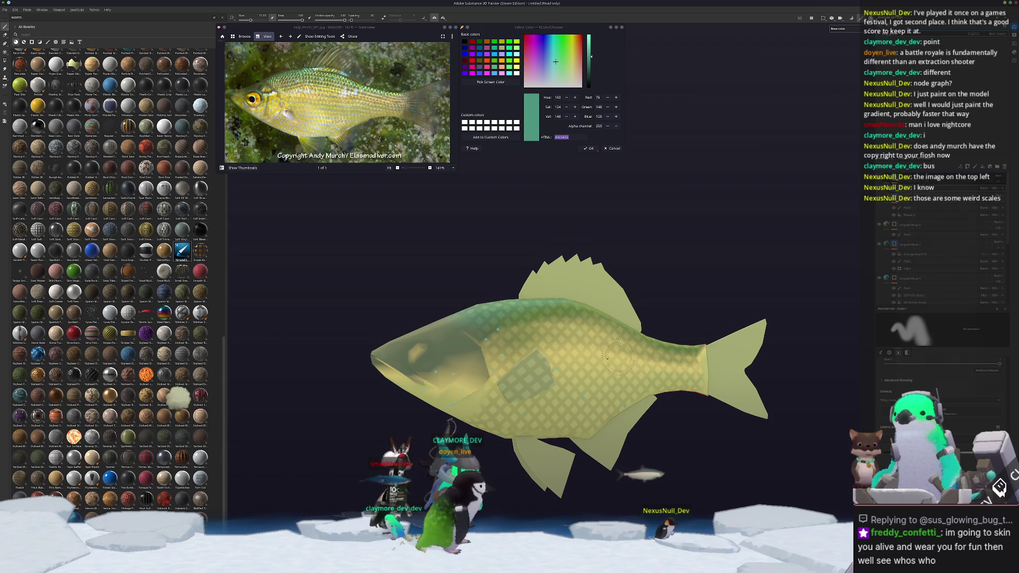
scroll(607, 359, "up", 5)
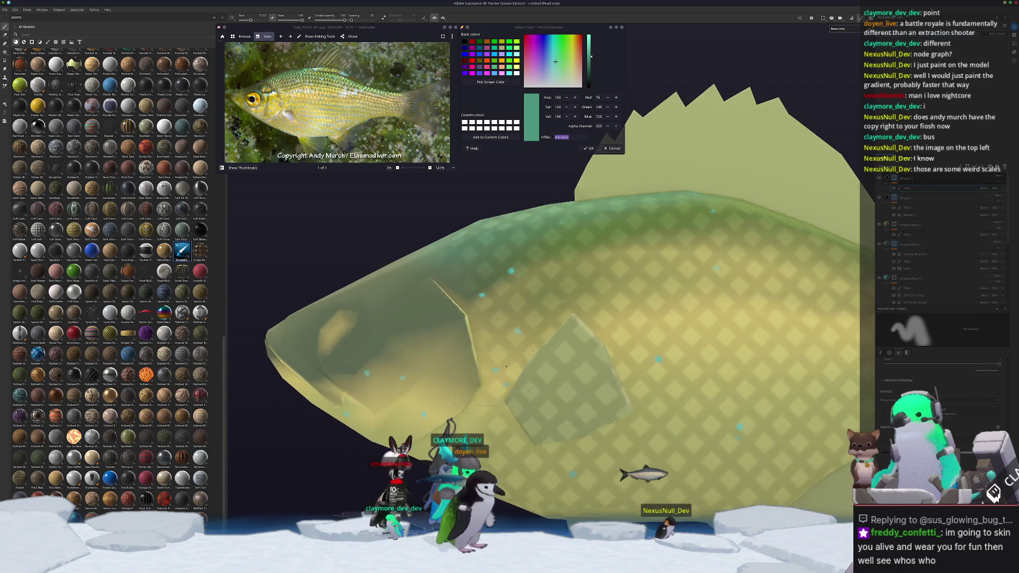
scroll(519, 356, "down", 3)
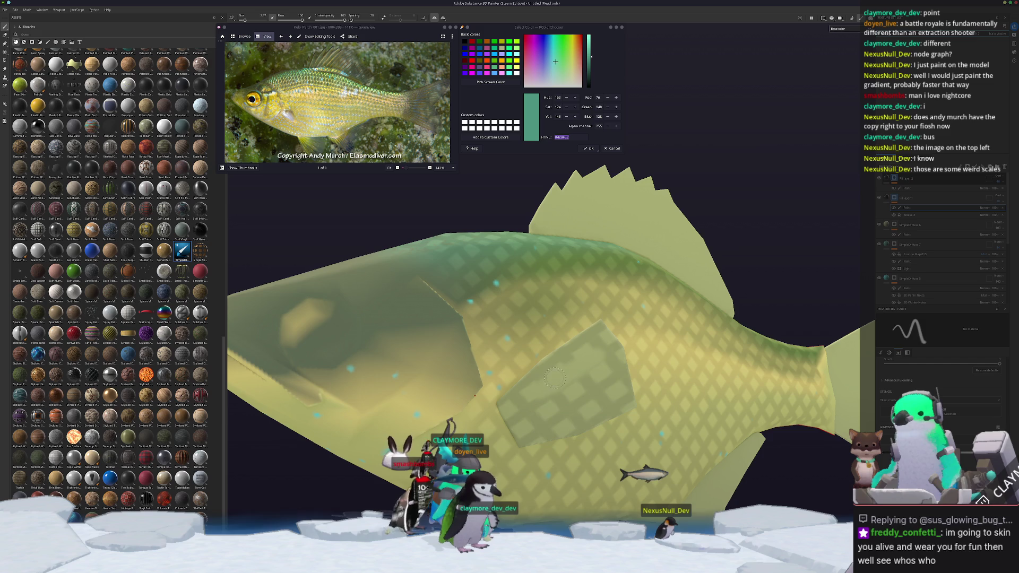
mouse_move(555, 378)
right_mouse_down("ctrl")
mouse_move(589, 377)
mouse_move(557, 383)
right_mouse_up("ctrl")
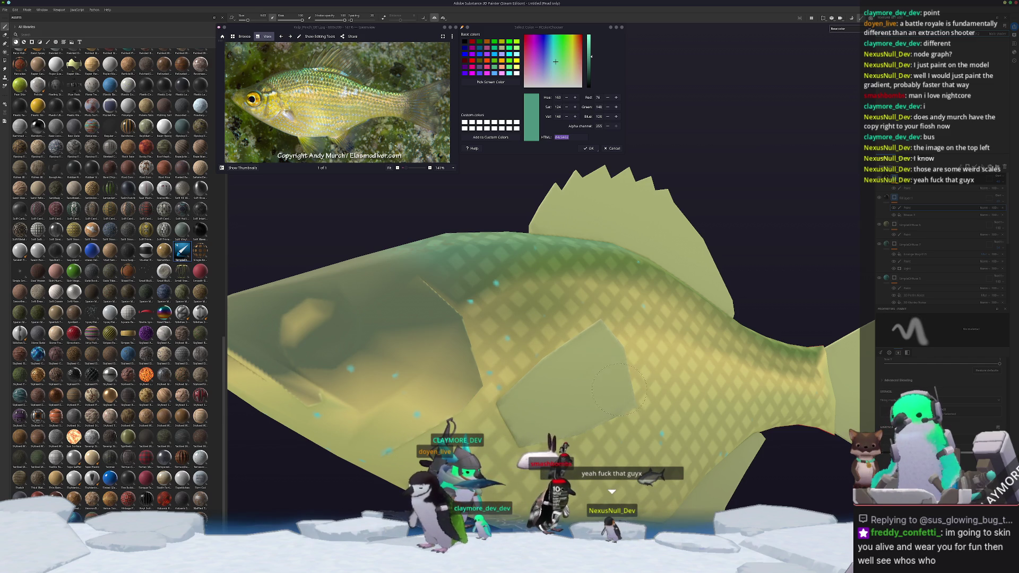
left_click_drag(532, 416, 563, 410, "alt")
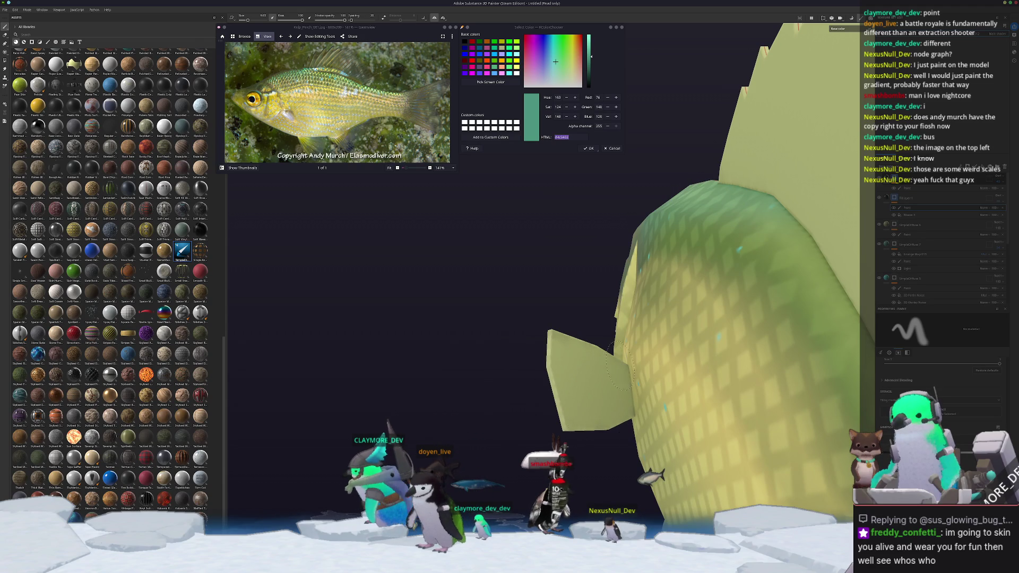
left_click_drag(575, 380, 750, 351, "alt")
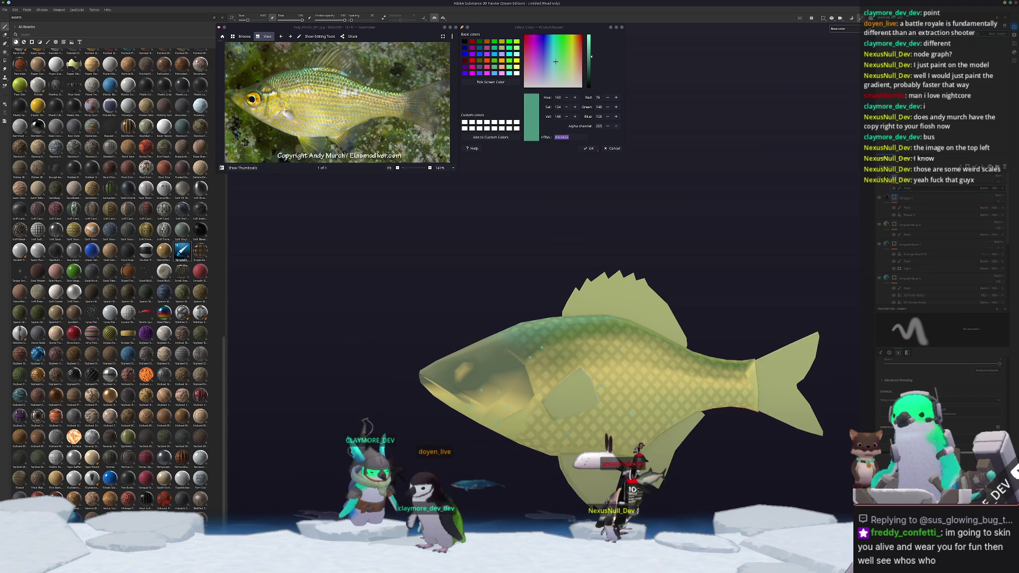
scroll(488, 406, "up", 5)
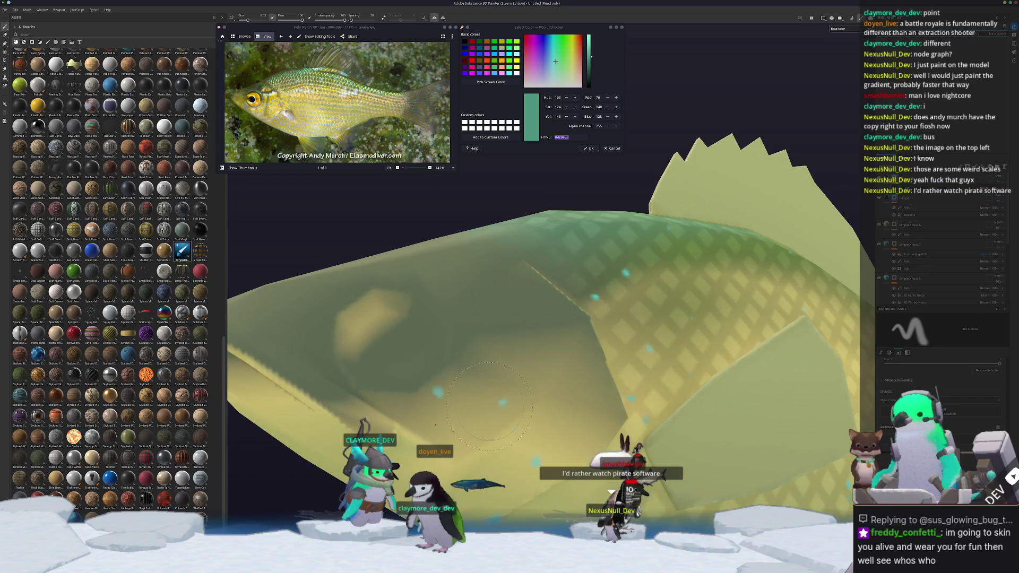
mouse_move(484, 407)
left_mouse_down("alt")
mouse_move(498, 339)
mouse_move(517, 328)
left_mouse_up("alt")
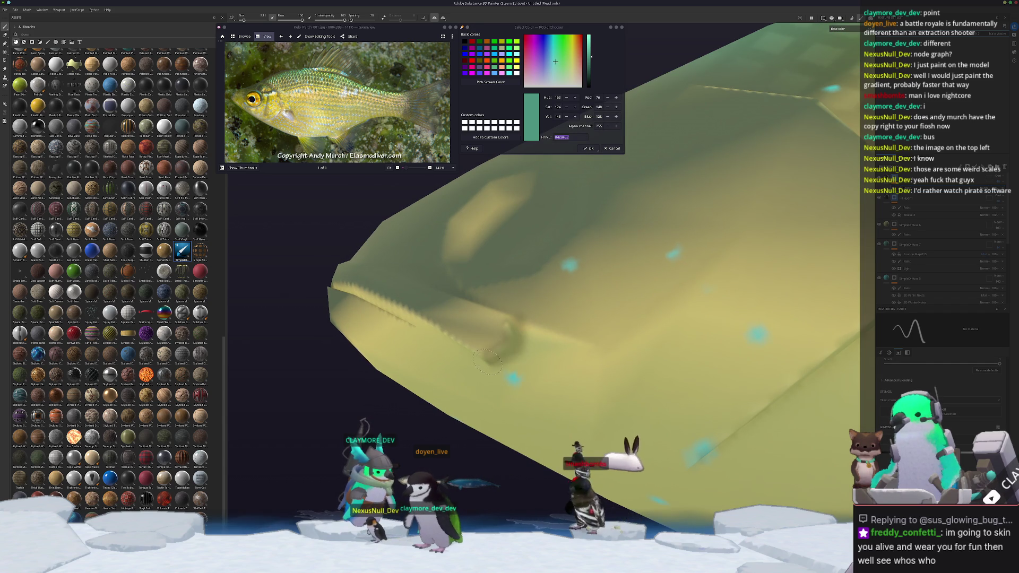
mouse_move(493, 361)
left_mouse_down("alt")
mouse_move(627, 360)
mouse_move(636, 402)
left_mouse_up("alt")
Paint a straight dark mouth line along the jaw ridge in connected segments.
left_click(566, 327, "shift")
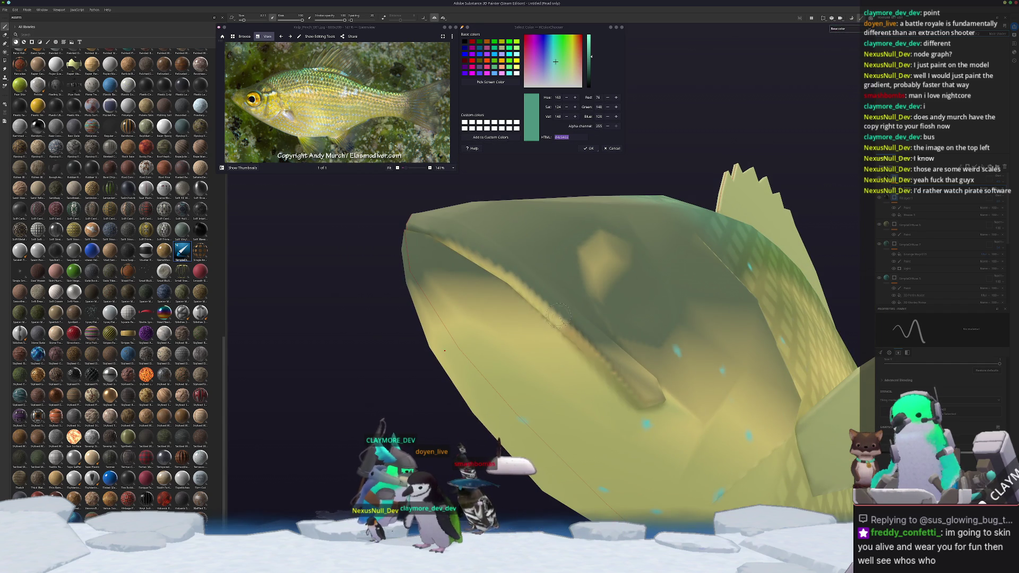
left_click(489, 267, "shift")
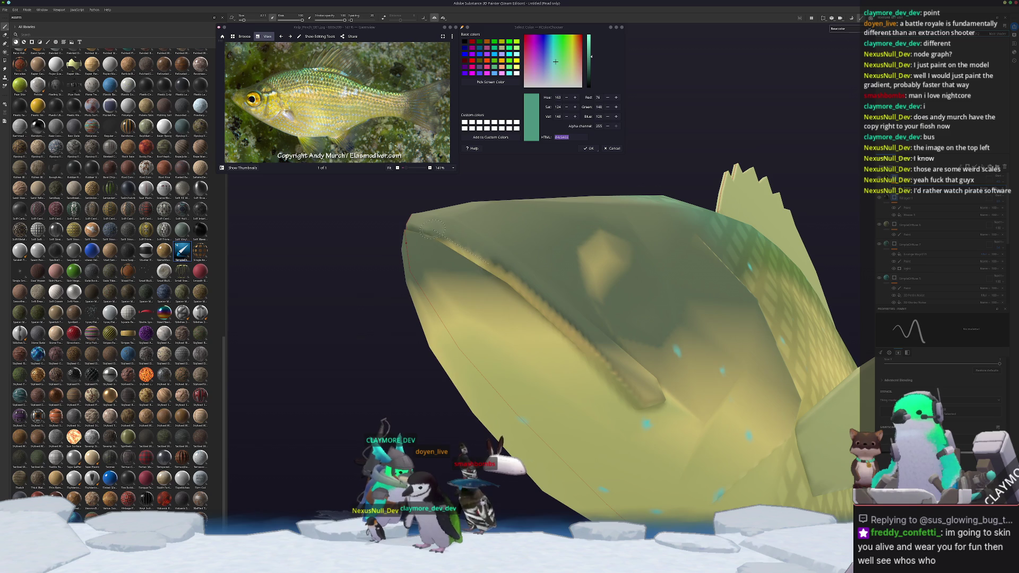
left_click(433, 229, "shift")
mouse_move(433, 229)
left_mouse_down("alt")
mouse_move(478, 244)
mouse_move(442, 267)
left_mouse_up("alt")
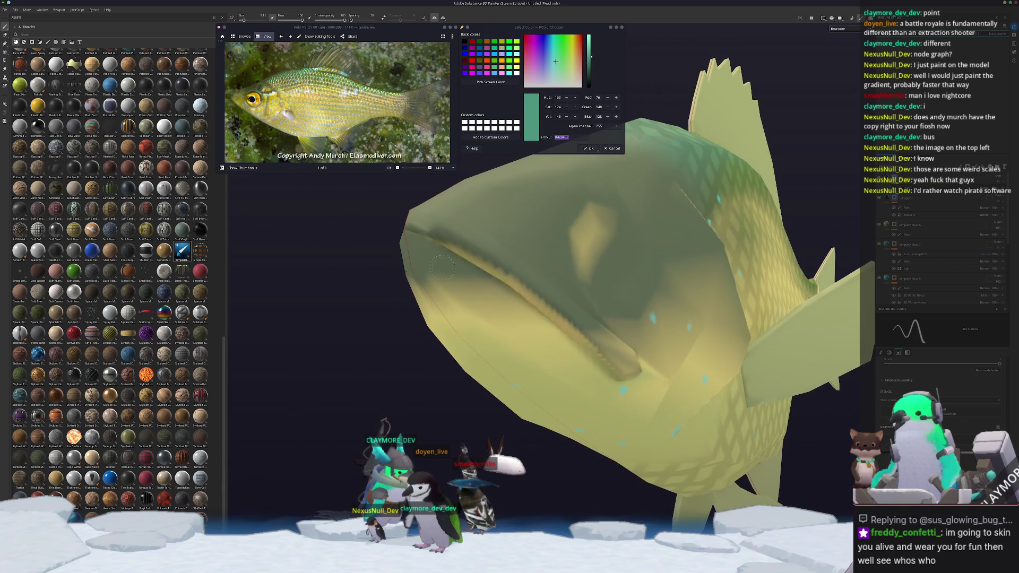
left_click(440, 235, "shift")
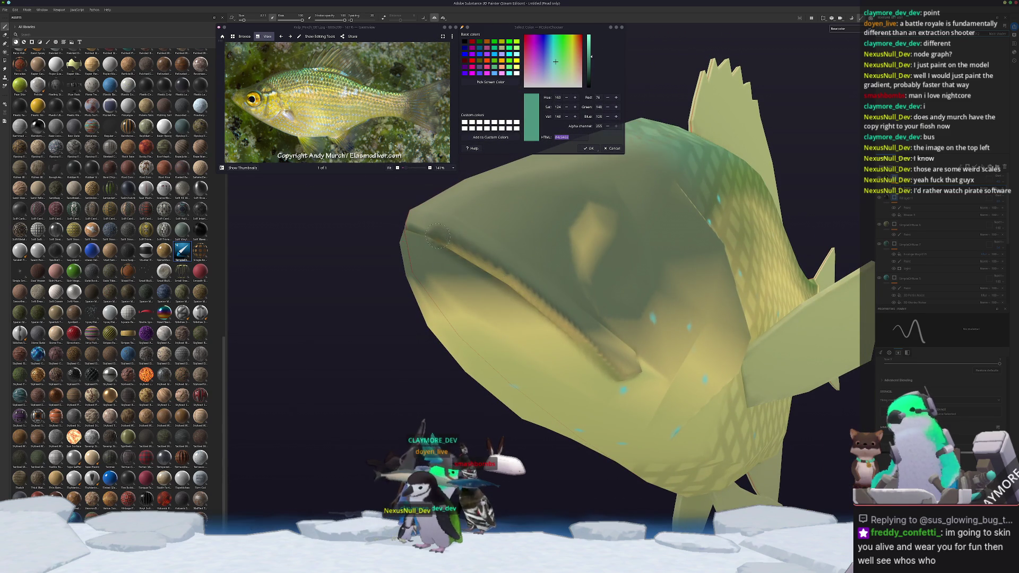
mouse_move(413, 233)
left_mouse_down("alt")
mouse_move(438, 317)
mouse_move(410, 351)
mouse_move(411, 388)
mouse_move(456, 410)
mouse_move(504, 411)
mouse_move(542, 391)
mouse_move(549, 351)
mouse_move(526, 309)
left_mouse_up("alt")
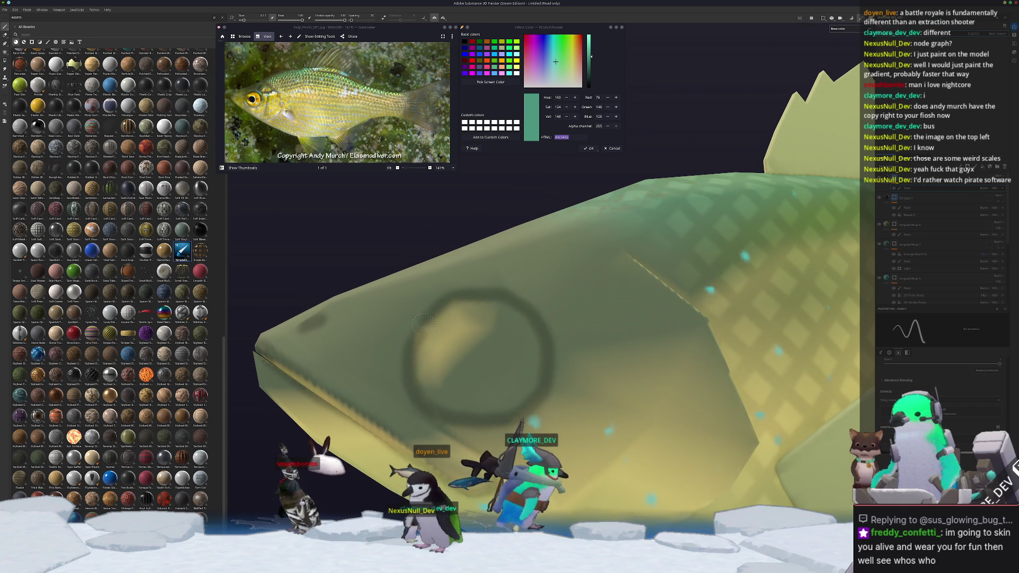
Paint a short dark stroke on the head, then orbit and zoom in on the cheek.
left_click_drag(423, 323, 415, 393, "alt")
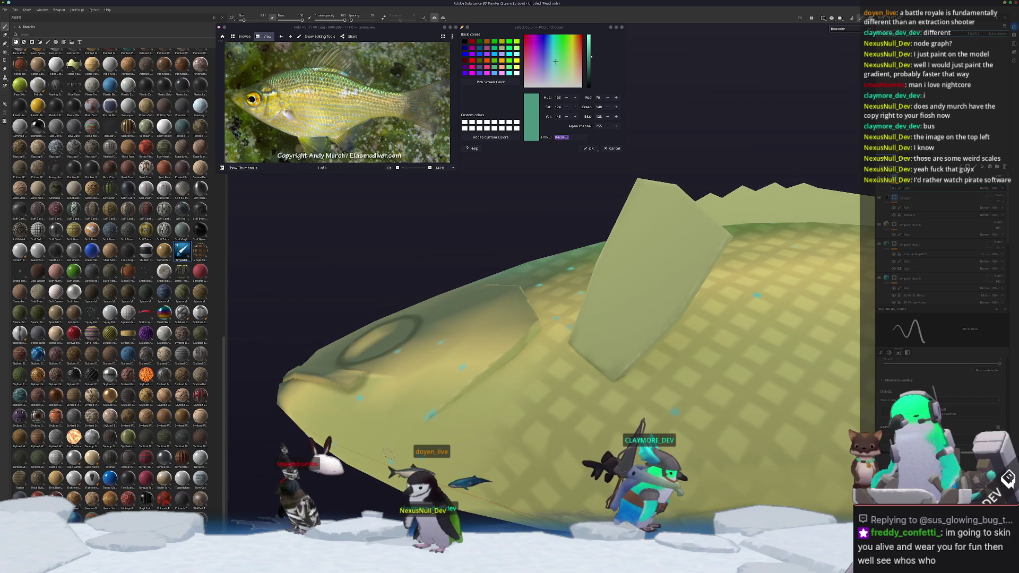
left_click(436, 409, "shift")
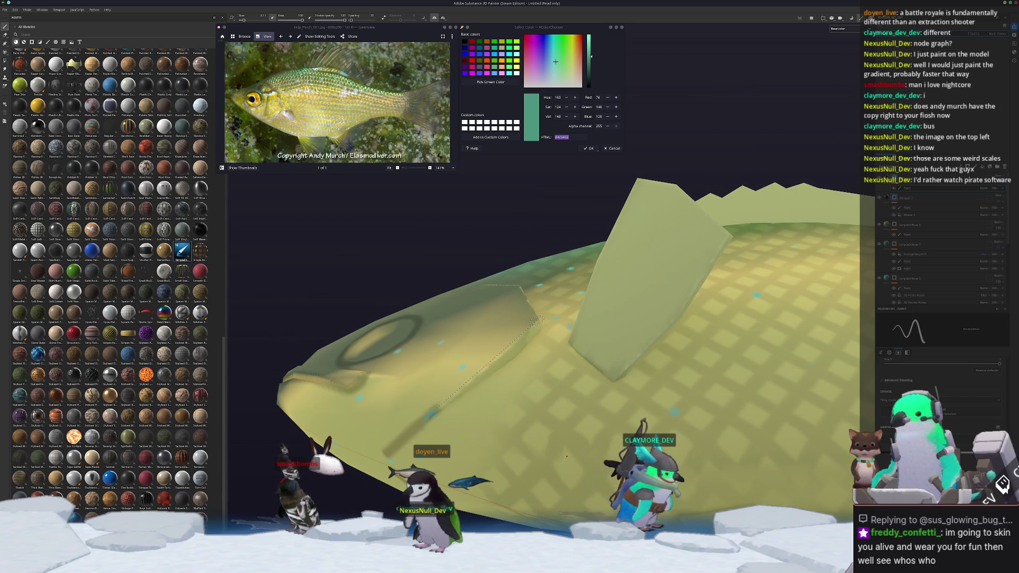
left_click_drag(536, 321, 538, 491, "alt")
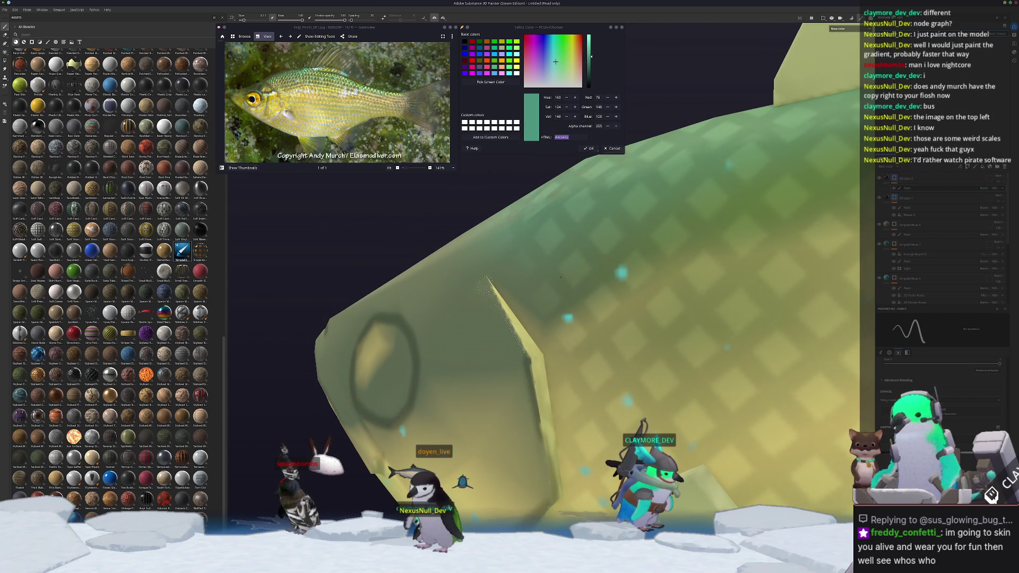
mouse_move(611, 324)
left_mouse_down("alt")
mouse_move(500, 327)
mouse_move(529, 358)
mouse_move(543, 339)
left_mouse_up("alt")
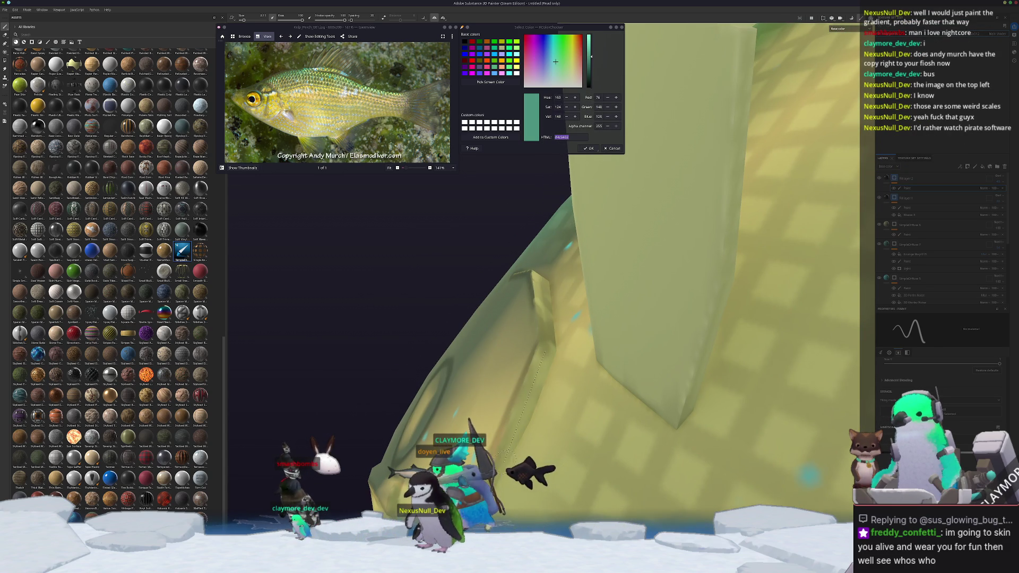
left_click_drag(536, 382, 522, 434, "alt")
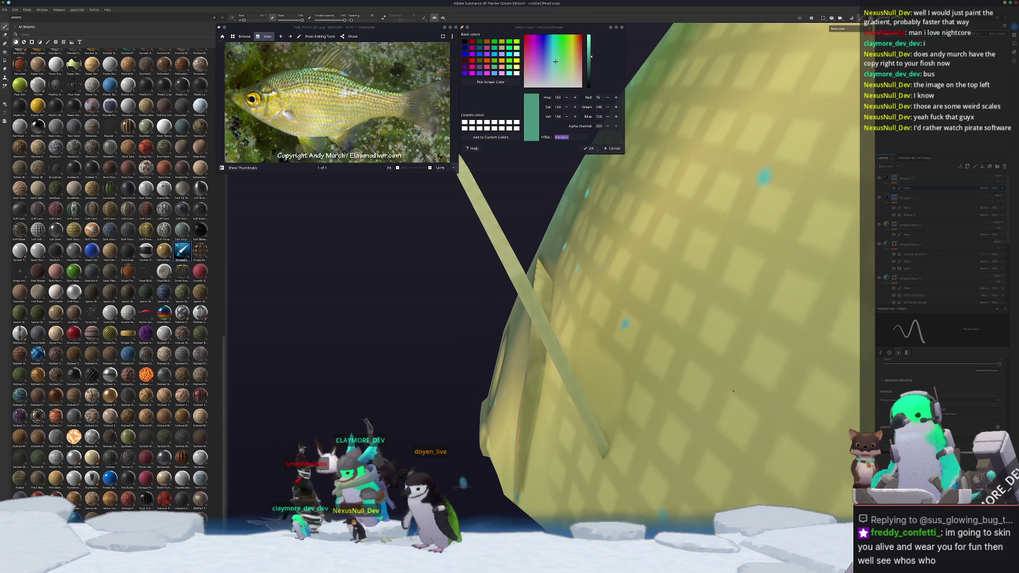
mouse_move(534, 362)
left_mouse_down("alt")
mouse_move(536, 329)
mouse_move(540, 431)
left_mouse_up("alt")
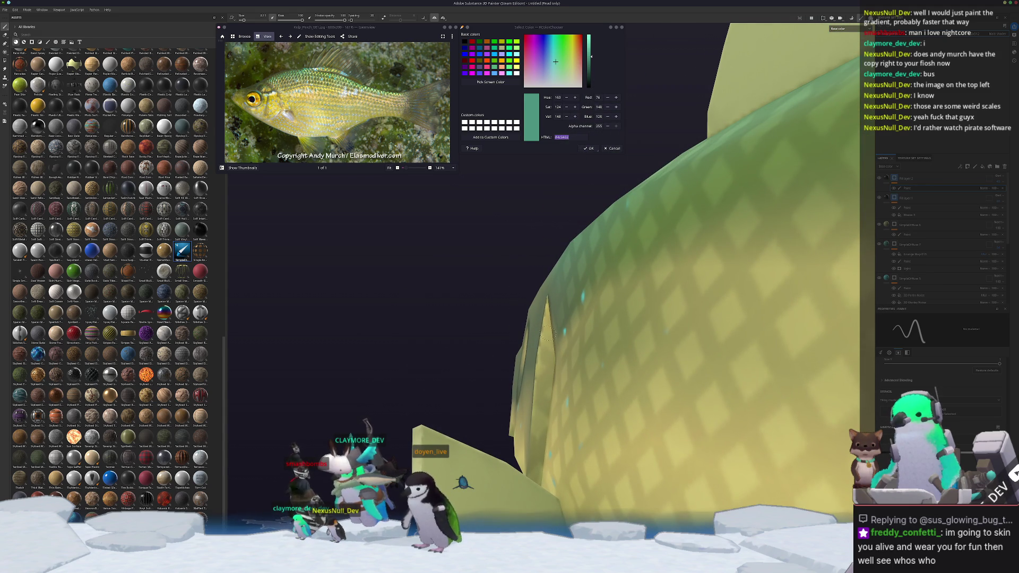
scroll(547, 317, "down", 6)
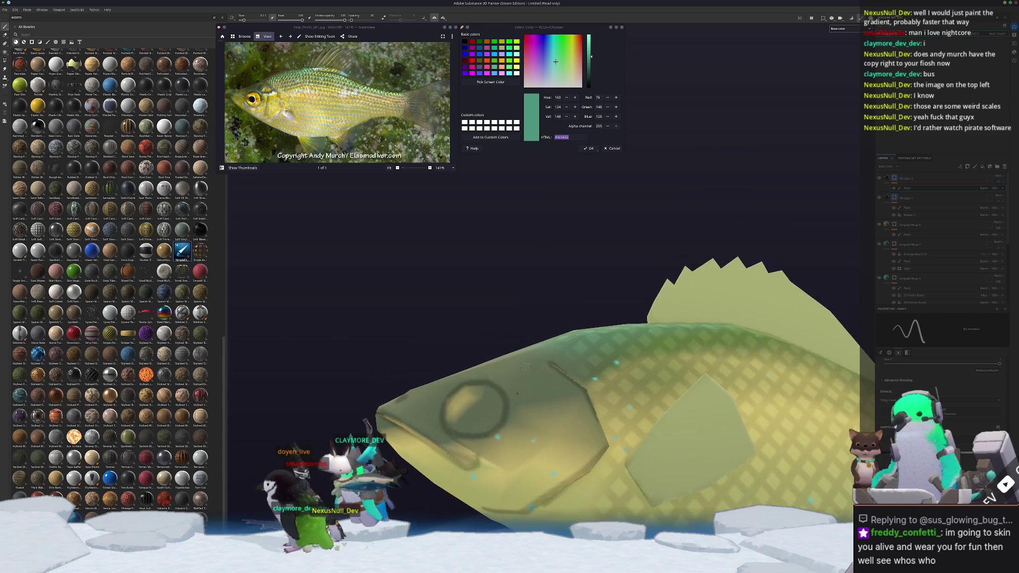
scroll(545, 339, "up", 5)
left_click_drag(545, 339, 520, 457, "alt")
Paint a curved dark gill line with a short hook down the cheek.
mouse_move(519, 492)
left_mouse_down()
mouse_move(555, 480)
mouse_move(556, 375)
left_mouse_up()
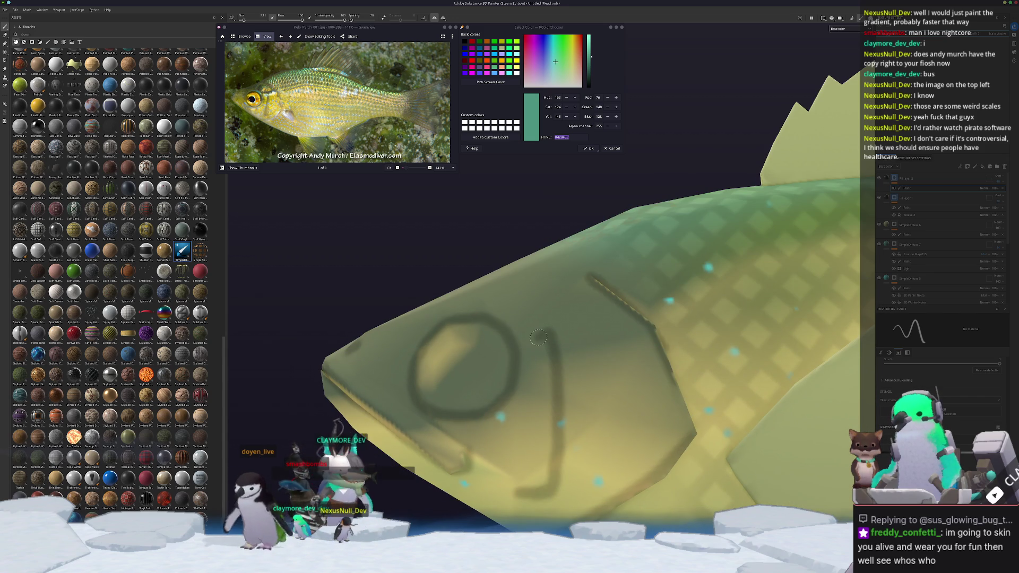
left_click_drag(536, 340, 563, 332)
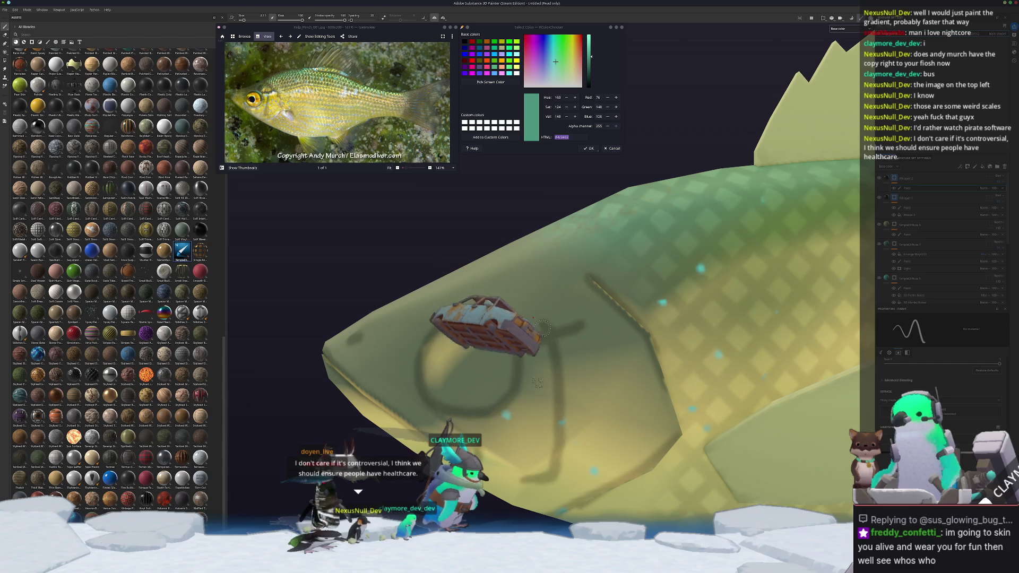
mouse_move(552, 340)
left_mouse_down("alt")
mouse_move(633, 387)
mouse_move(473, 353)
mouse_move(552, 293)
left_mouse_up("alt")
Paint the first straight dark stripes on the fin, orbiting around it between strokes.
left_click_drag(530, 374, 514, 407, "alt")
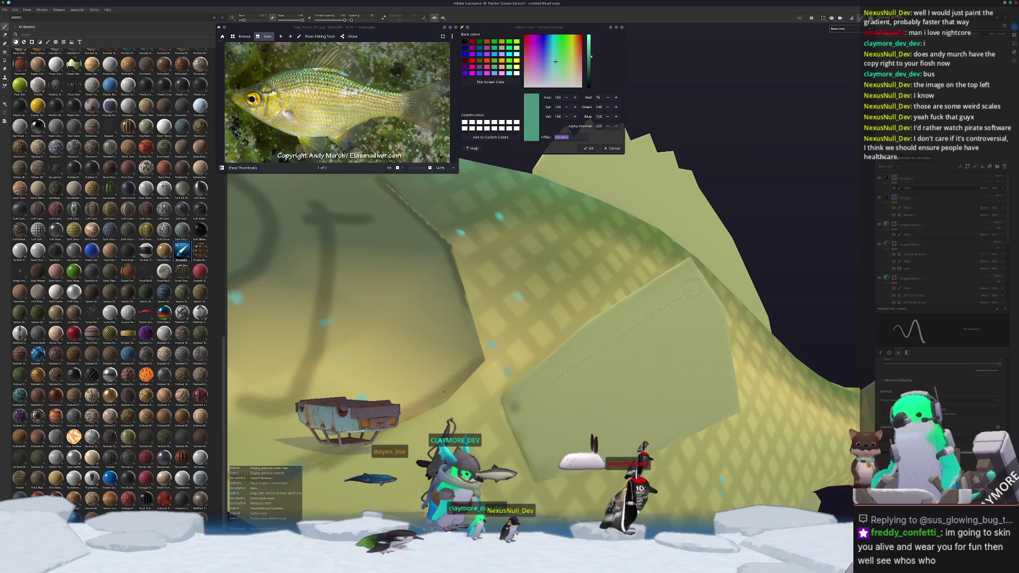
left_click(700, 281, "shift")
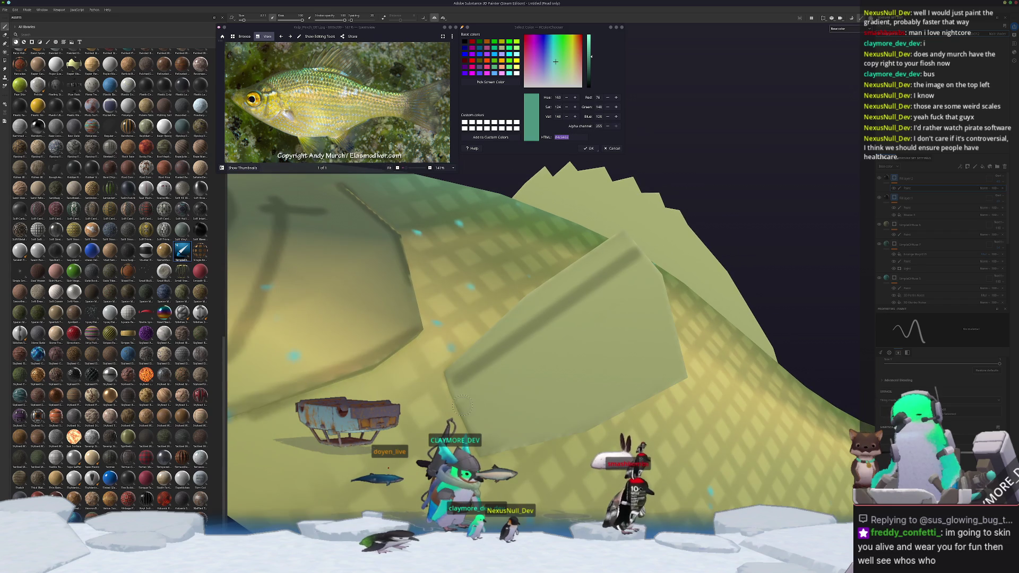
left_click(663, 300, "shift")
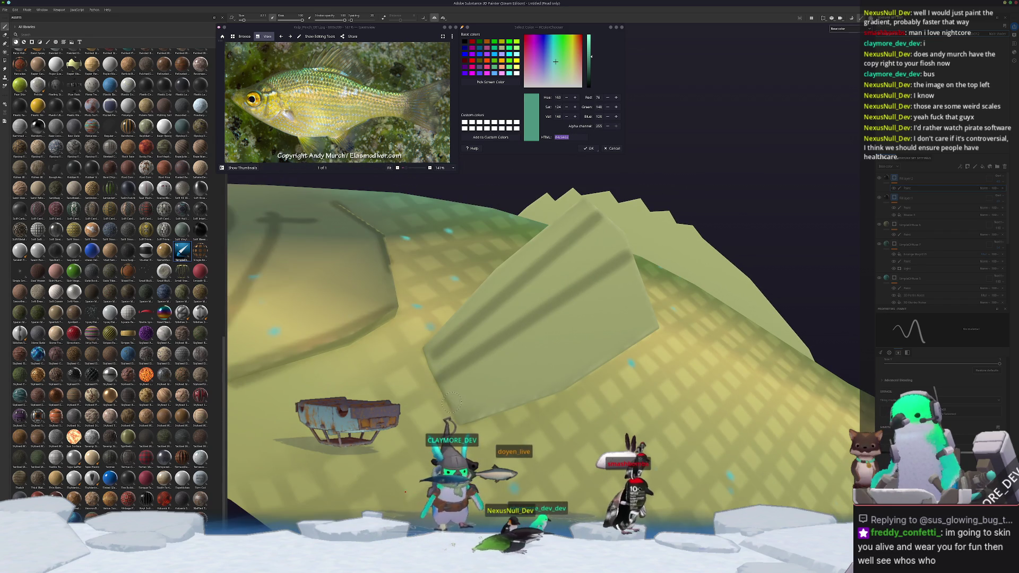
mouse_move(558, 347)
left_mouse_down("alt")
mouse_move(622, 285)
mouse_move(664, 380)
mouse_move(659, 371)
left_mouse_up("alt")
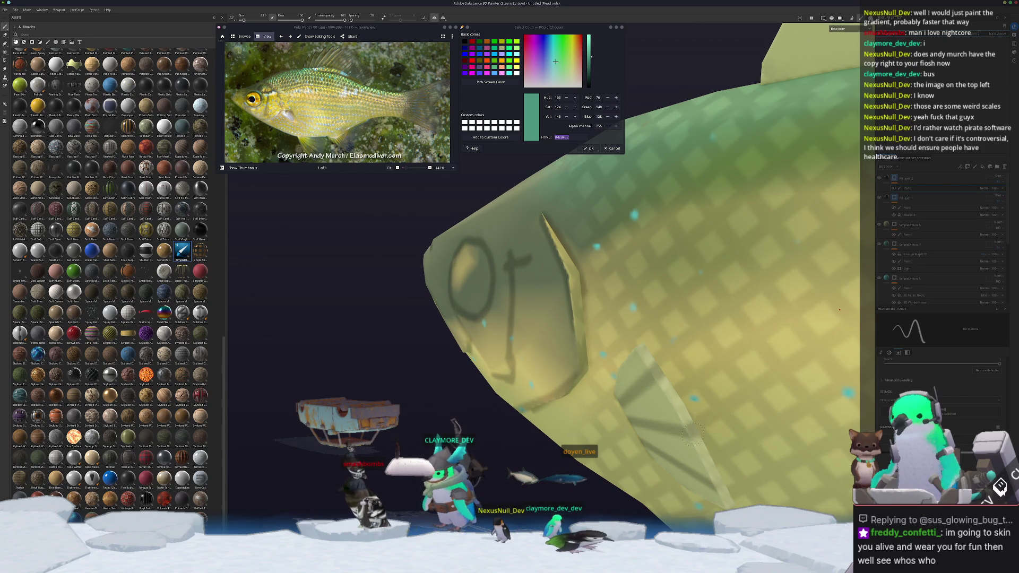
mouse_move(691, 434)
left_mouse_down("alt")
mouse_move(621, 411)
mouse_move(492, 419)
left_mouse_up("alt")
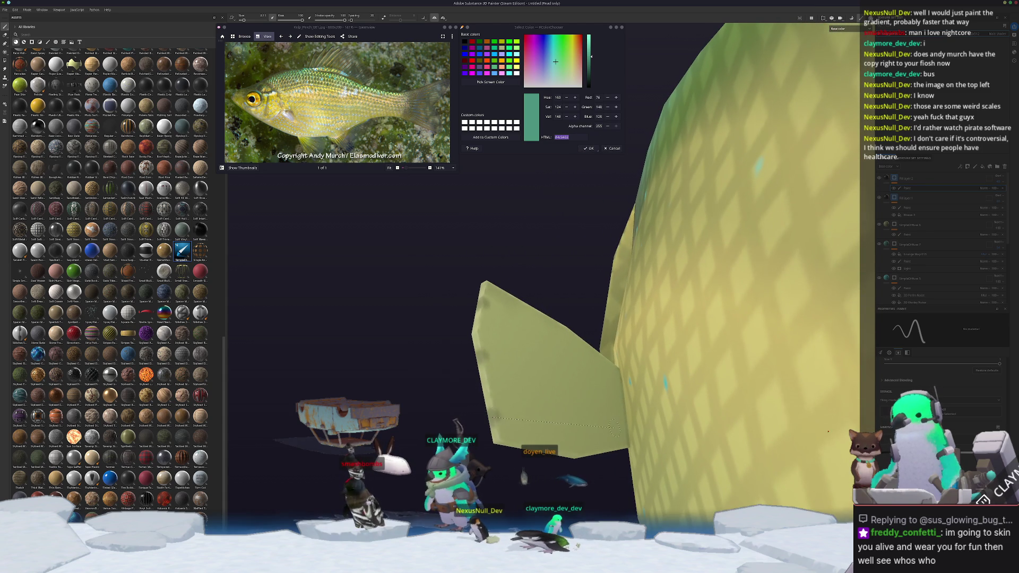
left_click(616, 428, "shift")
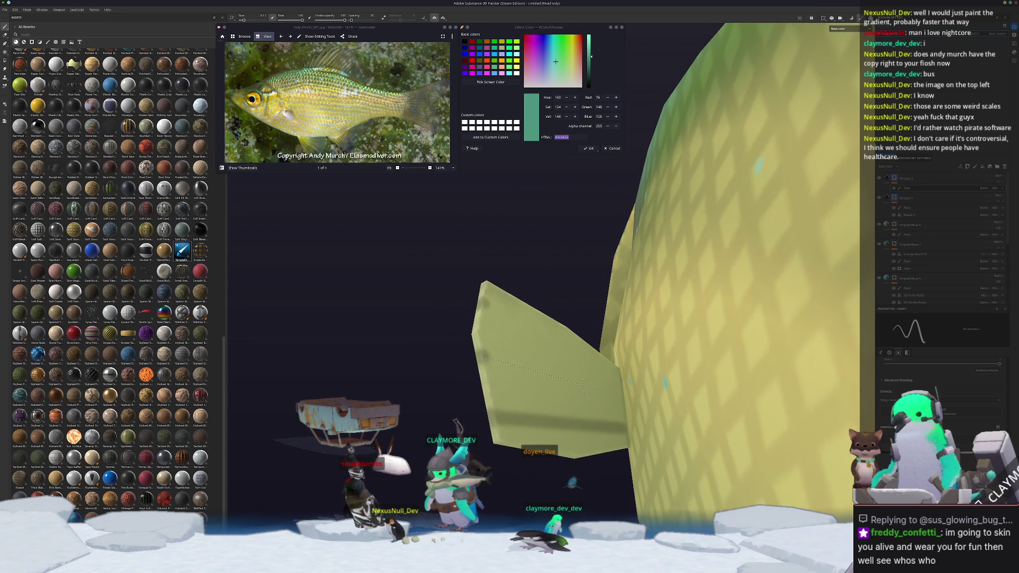
left_click_drag(621, 408, 508, 393, "alt")
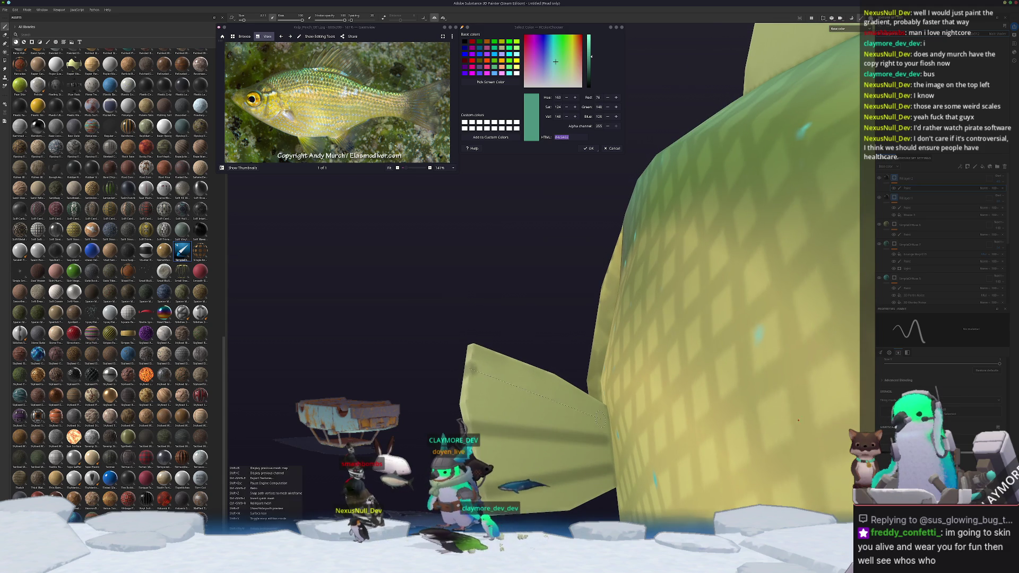
left_click(605, 420, "shift")
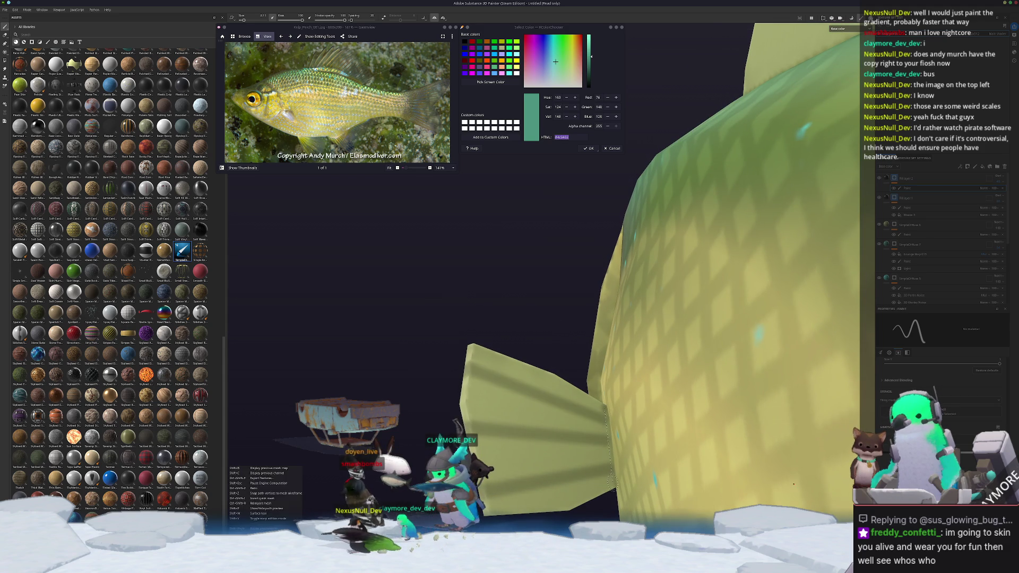
Add seven more dark ray lines running up the dorsal fin to its spike tips.
mouse_move(607, 419)
left_mouse_down("alt")
mouse_move(624, 413)
mouse_move(481, 439)
left_mouse_up("alt")
right_click_drag(480, 440, 546, 362, "alt")
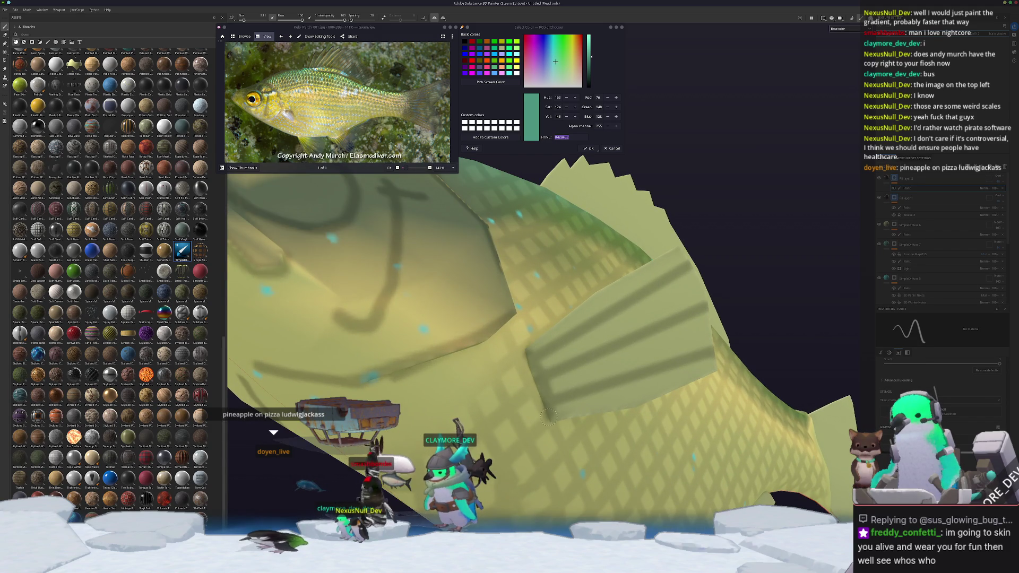
mouse_move(549, 417)
left_mouse_down("alt")
mouse_move(391, 361)
mouse_move(471, 335)
left_mouse_up("alt")
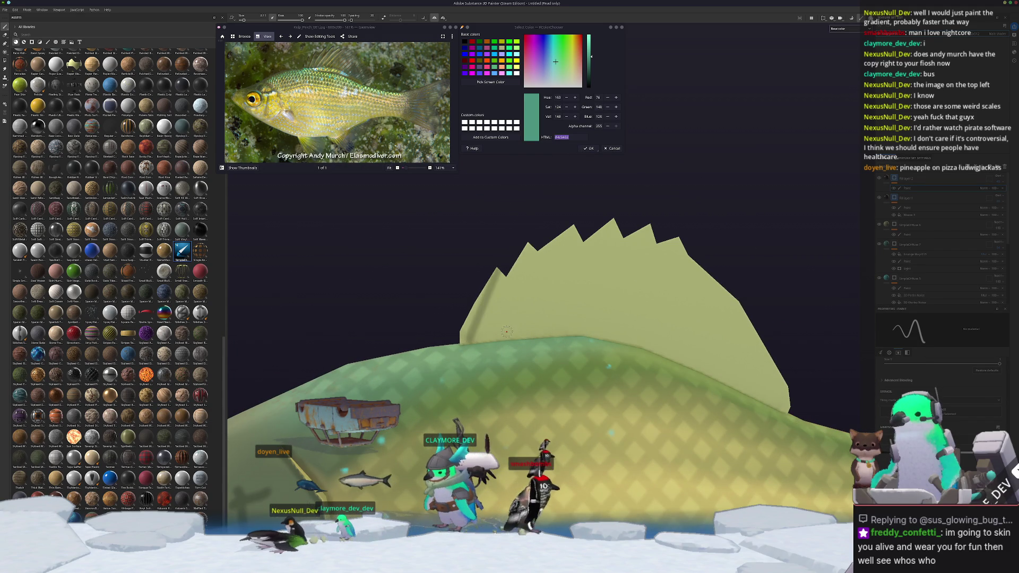
left_click(530, 248, "shift")
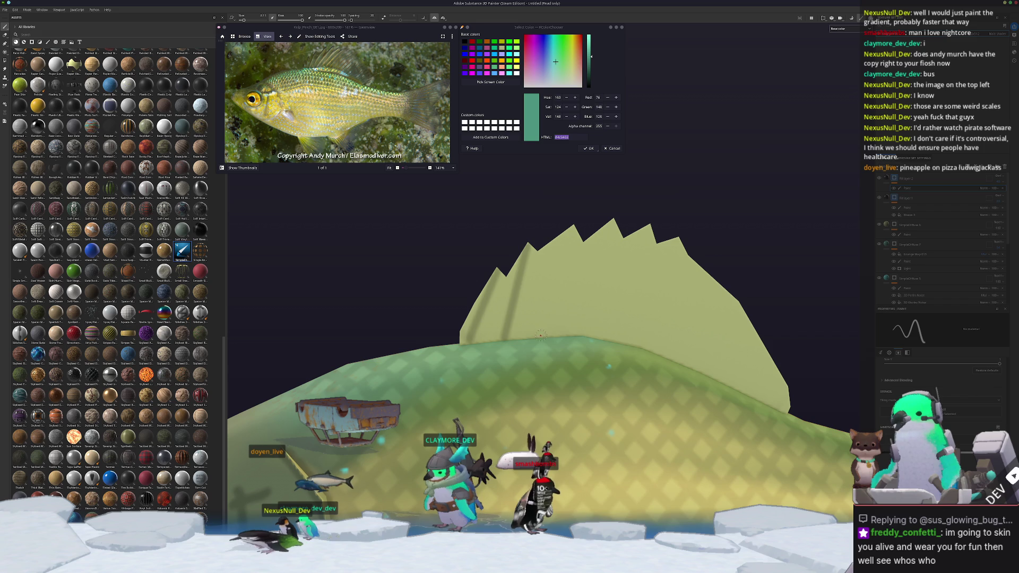
left_click(575, 219, "shift")
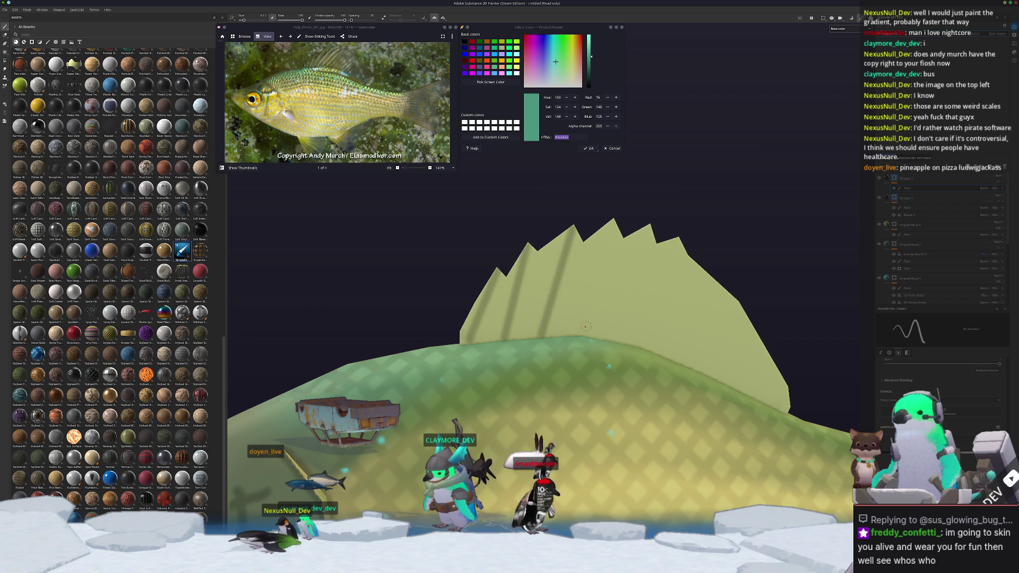
left_click(613, 205, "shift")
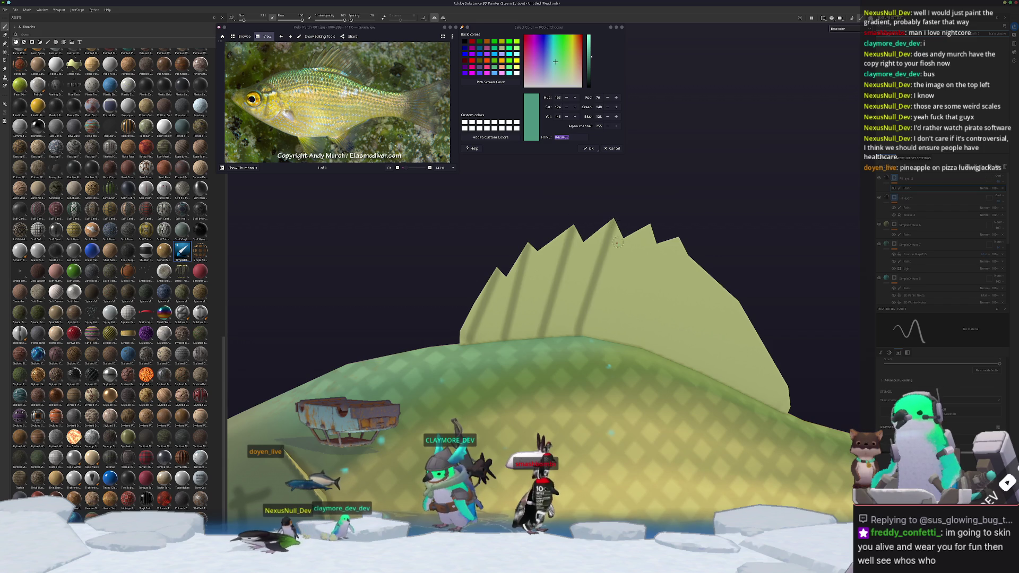
left_click(654, 214, "shift")
middle_click_drag(654, 214, 547, 331, "alt")
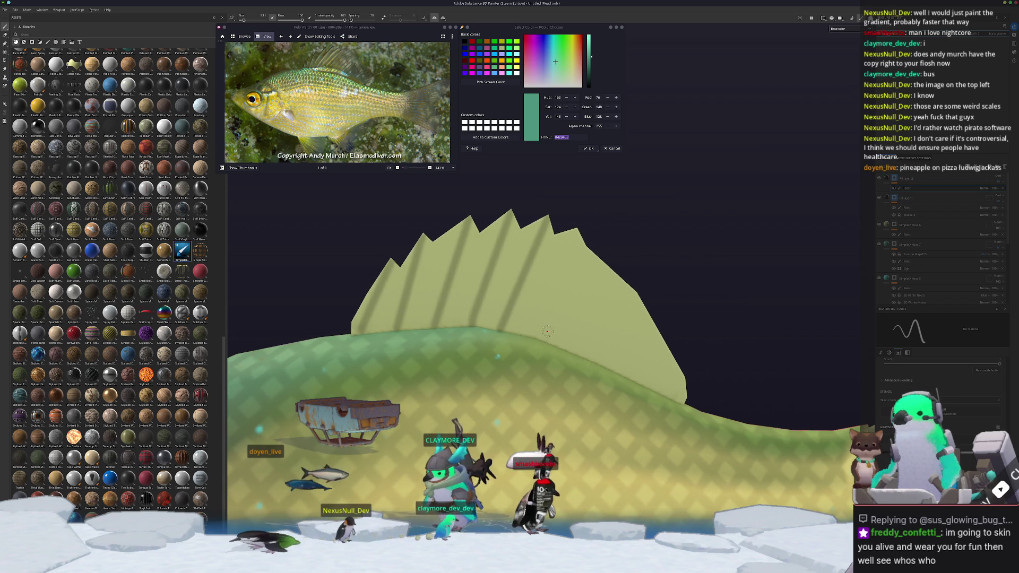
left_click(578, 225, "shift")
left_click(635, 263, "shift")
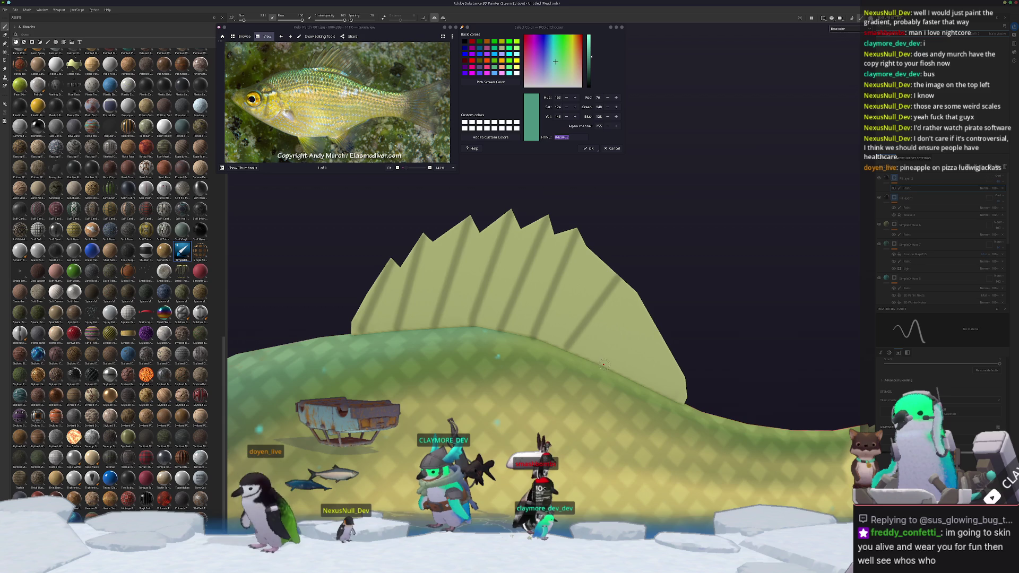
left_click(695, 372, "shift")
left_click_drag(695, 372, 395, 351, "alt")
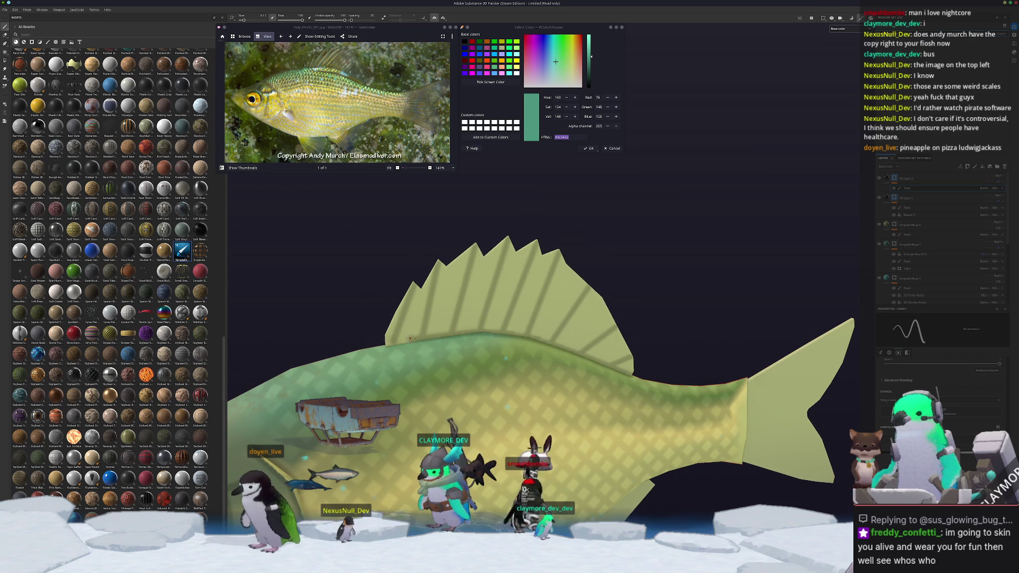
left_click_drag(410, 338, 472, 378, "alt")
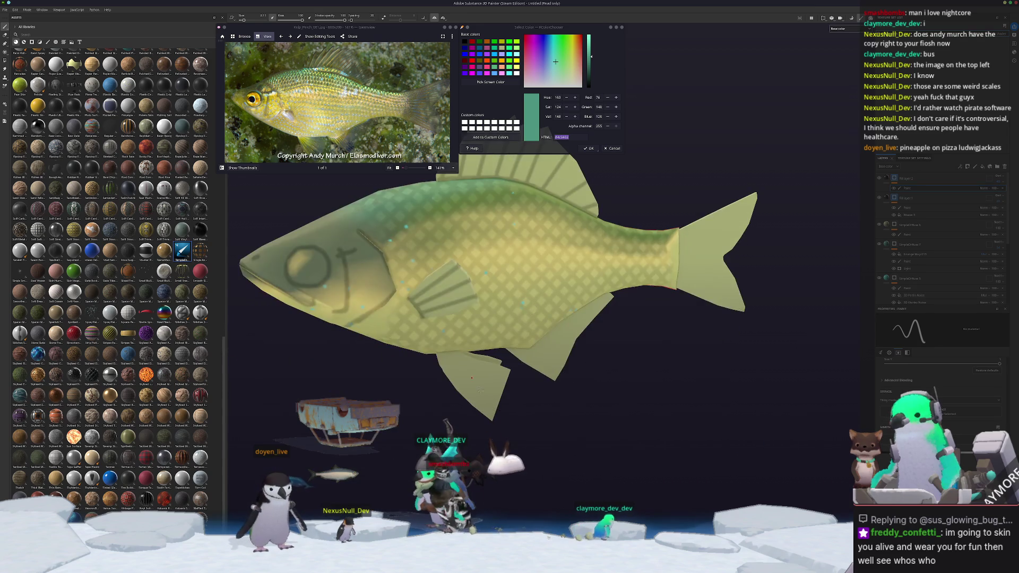
Paint dark straight ray strokes along the lower fin, orbiting around it between strokes.
scroll(472, 378, "up", 5)
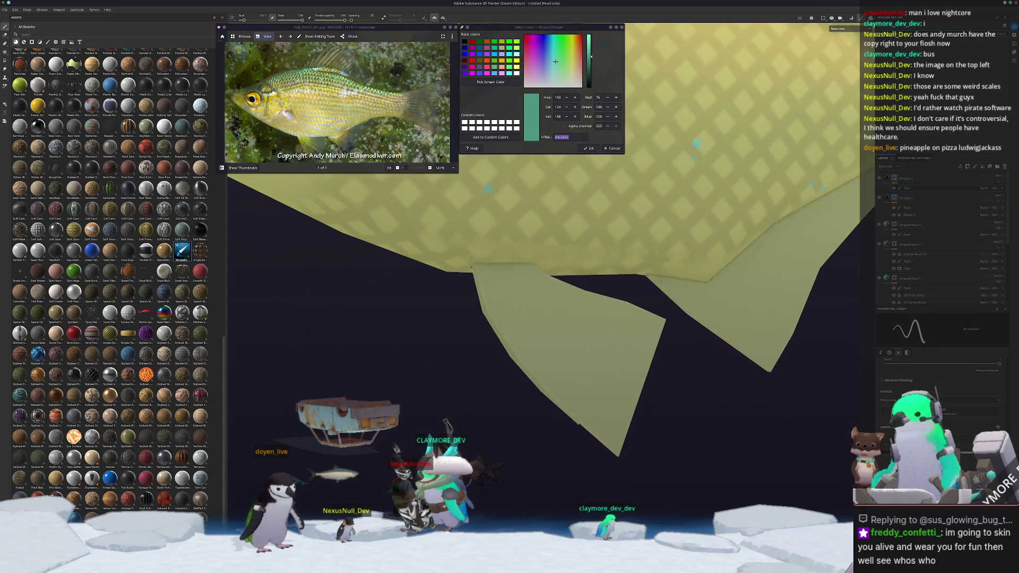
left_click_drag(485, 290, 516, 343)
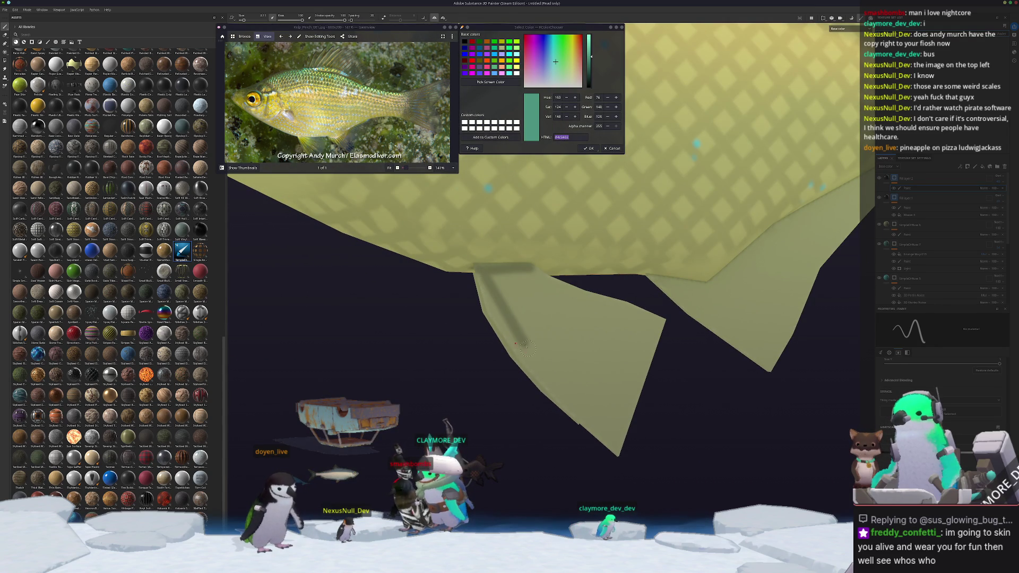
left_click(624, 437, "shift")
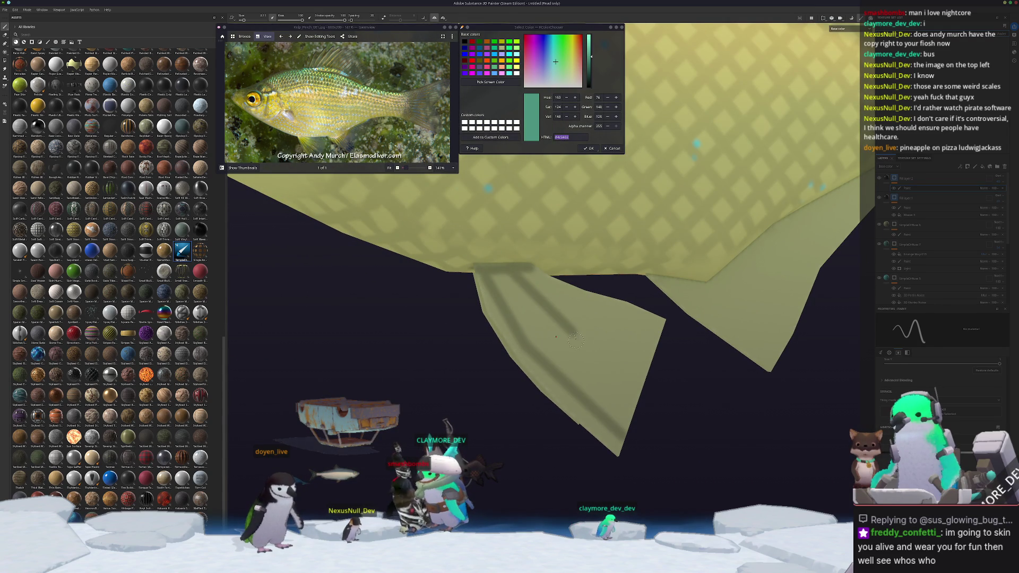
left_click_drag(514, 276, 554, 276, "alt")
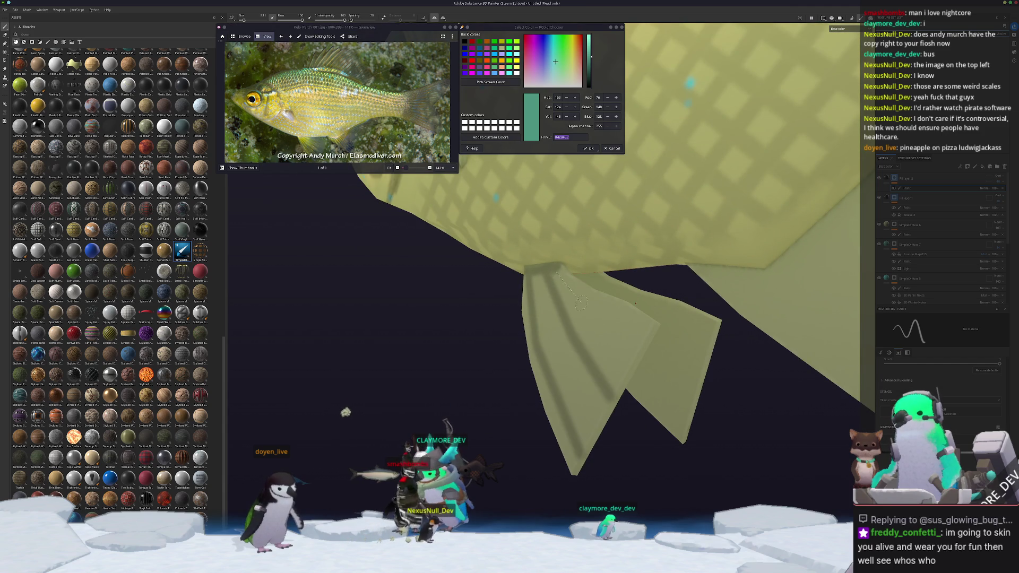
left_click_drag(636, 348, 621, 337, "alt")
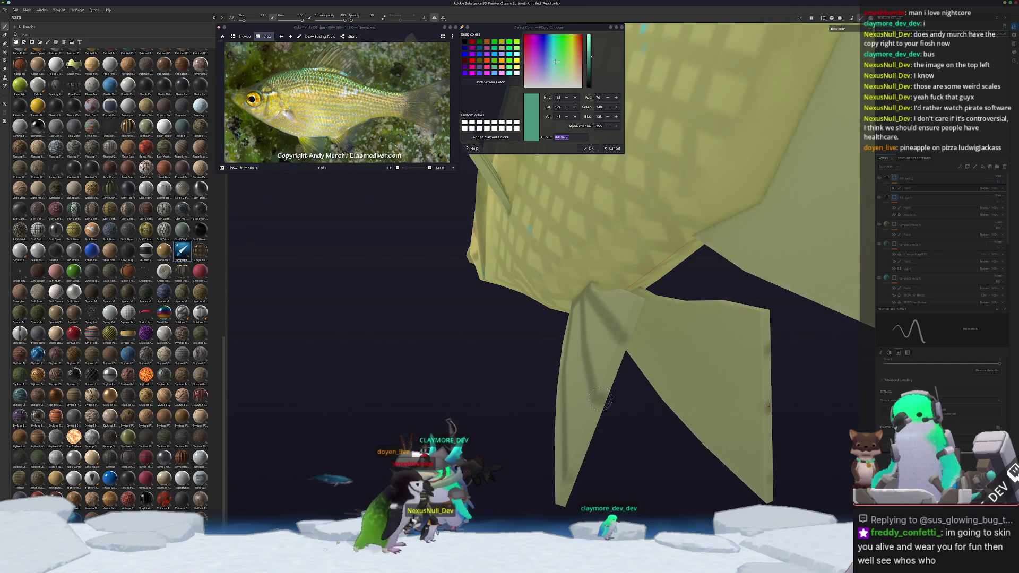
mouse_move(577, 425)
left_mouse_down("alt")
mouse_move(577, 378)
mouse_move(517, 313)
mouse_move(520, 241)
left_mouse_up("alt")
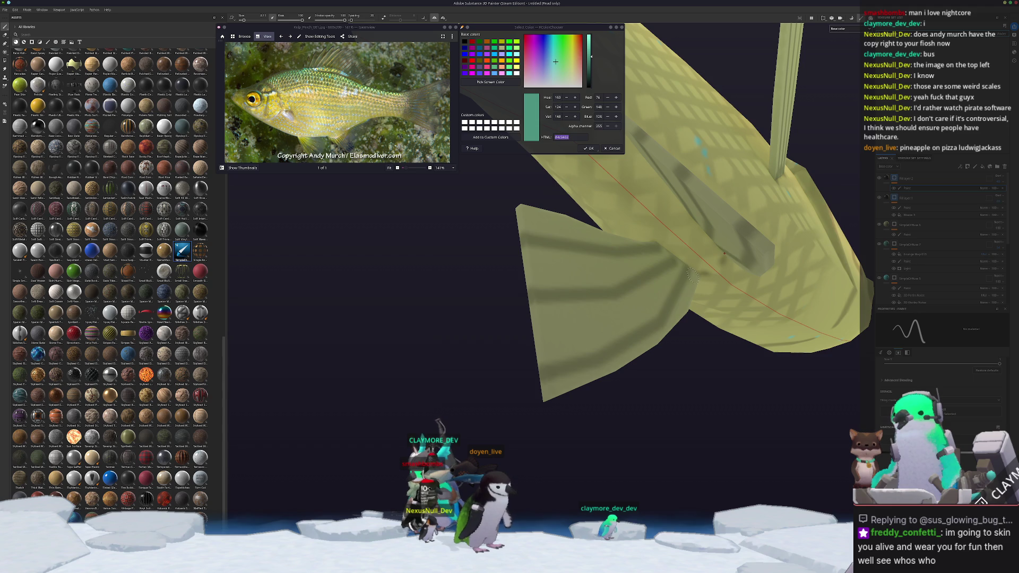
key("shift")
left_click_drag(693, 219, 610, 228, "alt")
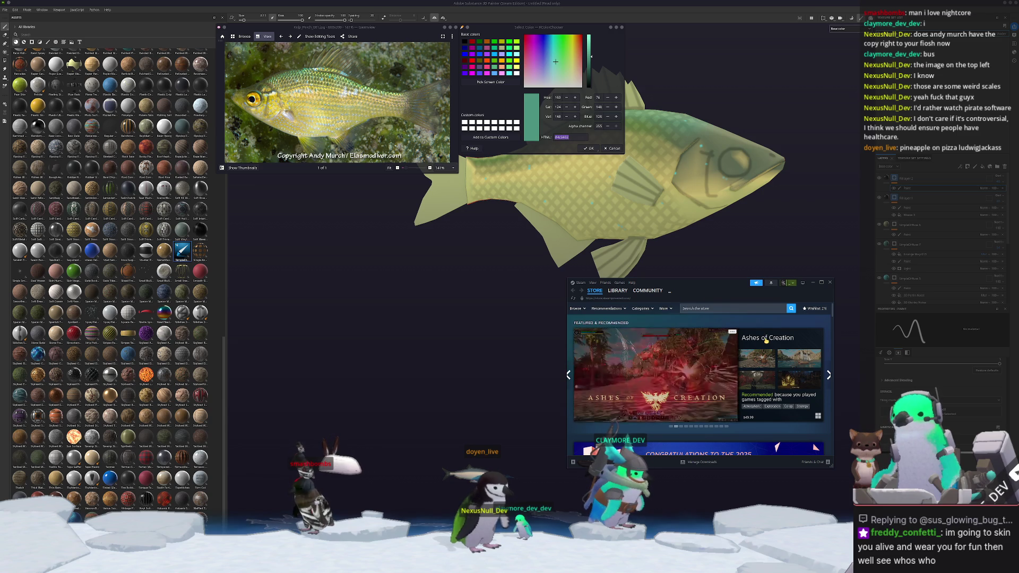
Open the Ashes of Creation store page and move the Steam windows down and right.
left_click(709, 369)
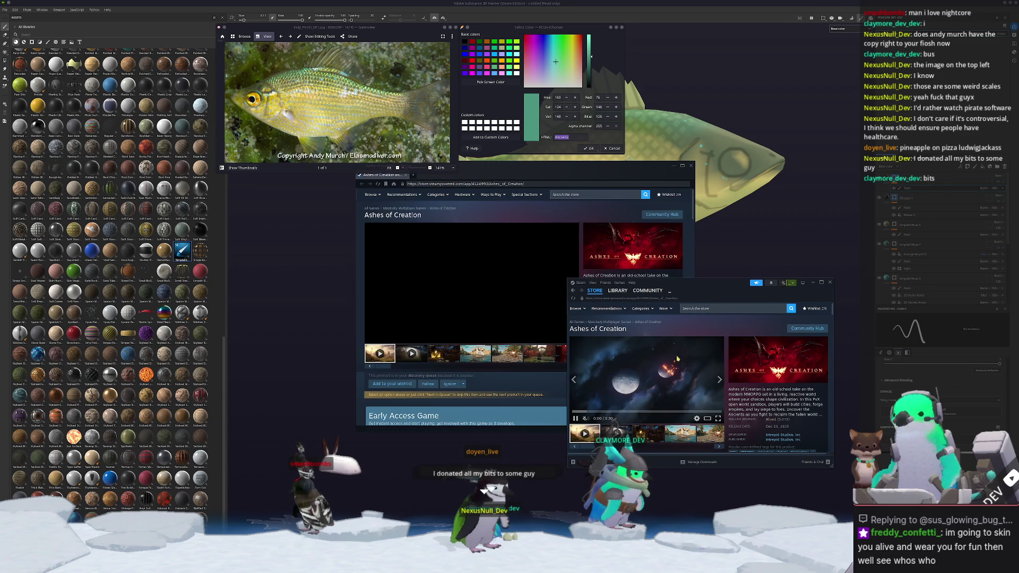
left_click_drag(690, 283, 741, 329)
left_click(579, 170)
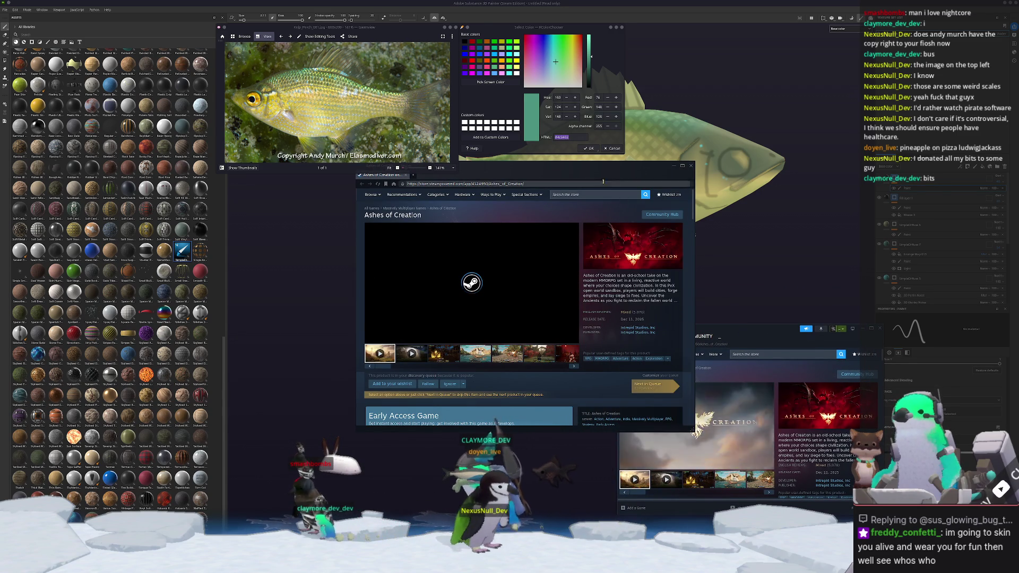
mouse_move(579, 170)
left_mouse_down()
mouse_move(647, 188)
mouse_move(684, 215)
mouse_move(715, 272)
left_mouse_up()
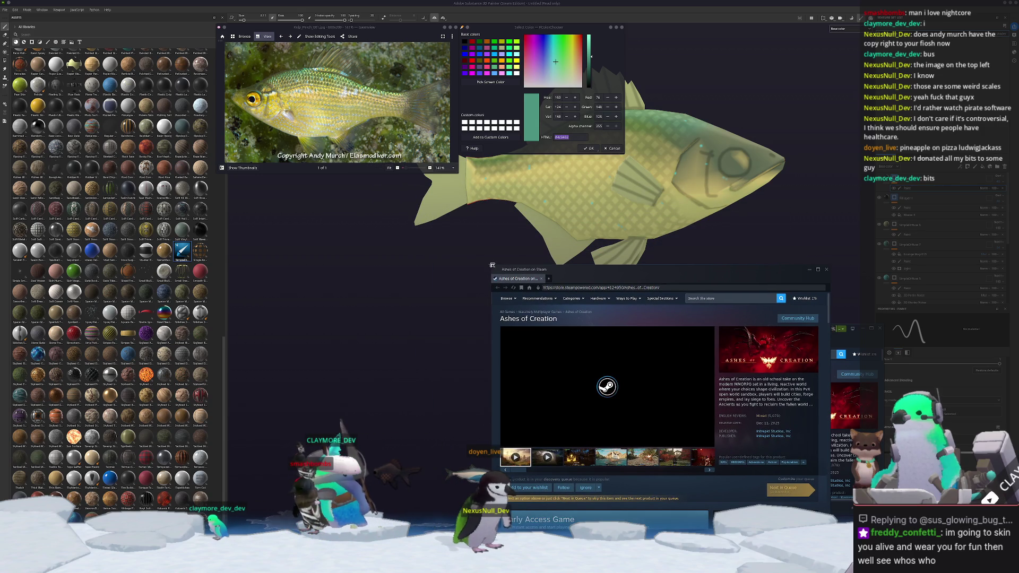
Close the large store page window and search the Steam store for 'choo choo'.
mouse_move(492, 264)
left_mouse_down()
mouse_move(345, 233)
mouse_move(301, 204)
left_mouse_up()
scroll(378, 374, "down", 3)
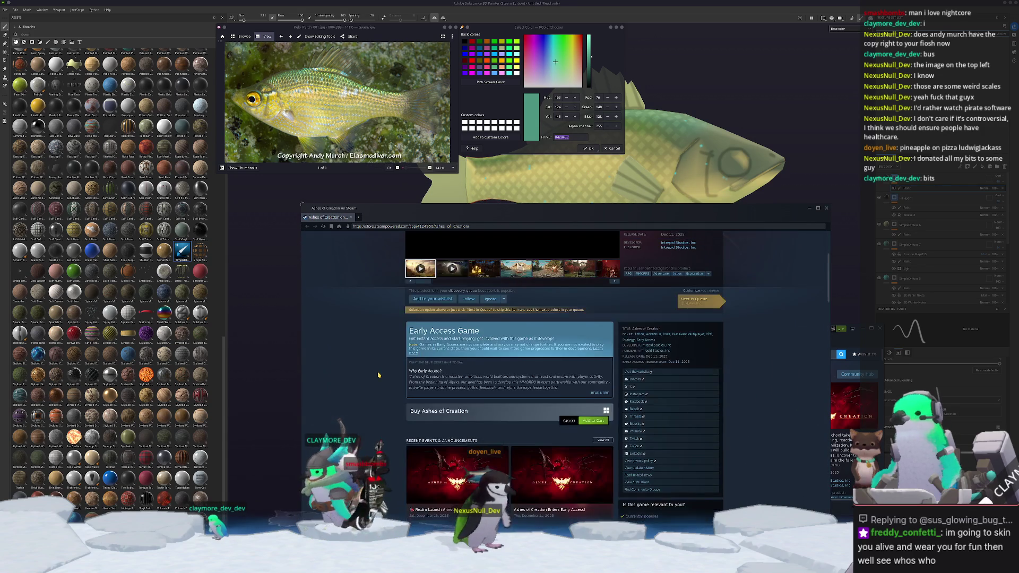
scroll(378, 374, "up", 3)
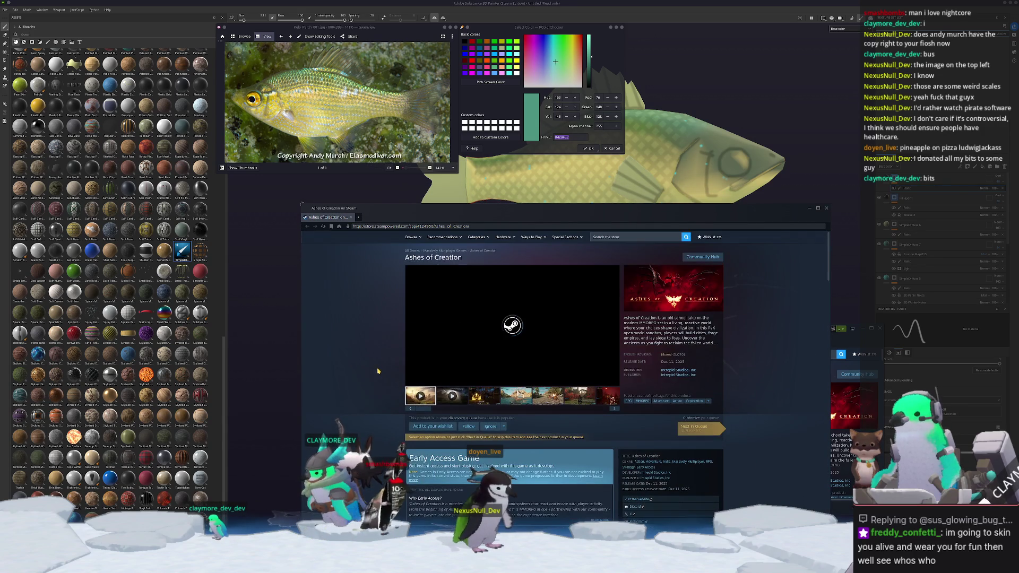
left_click(352, 218)
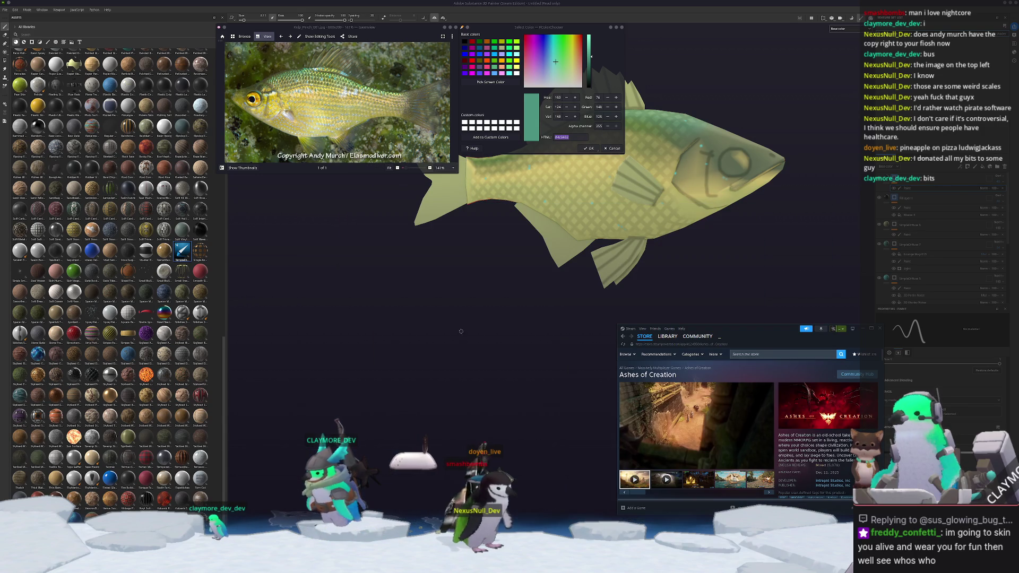
left_click(758, 353)
type("oo choo")
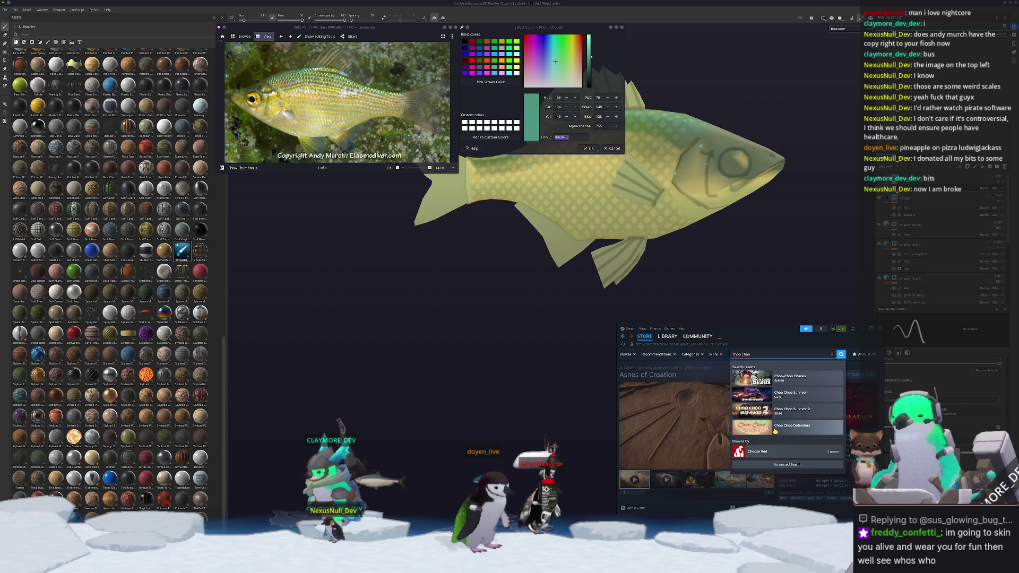
Open the Choo-Choo Charles store page in a taller window and scroll down.
left_click(788, 378)
left_click_drag(780, 324, 780, 203)
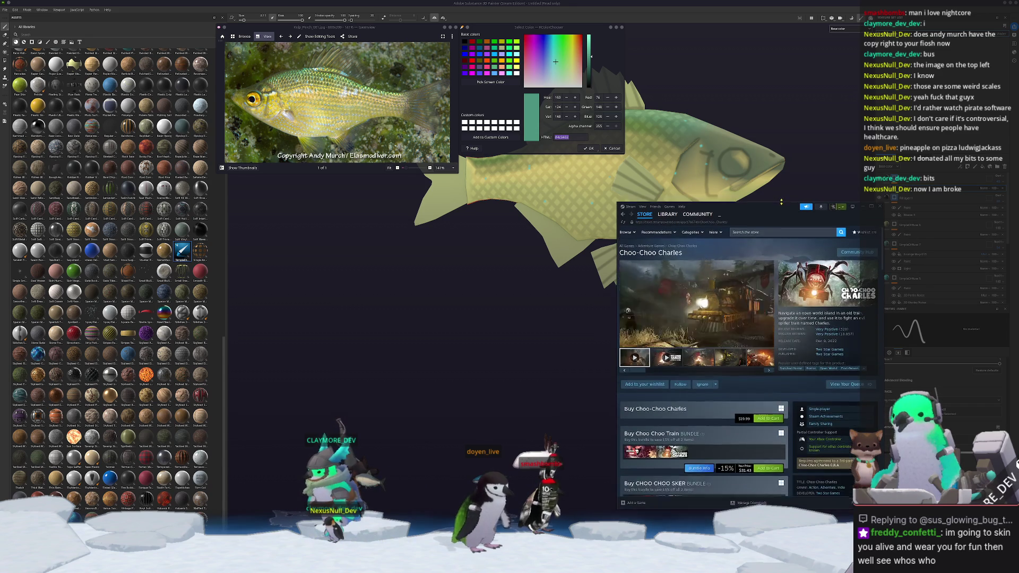
scroll(765, 379, "down", 1)
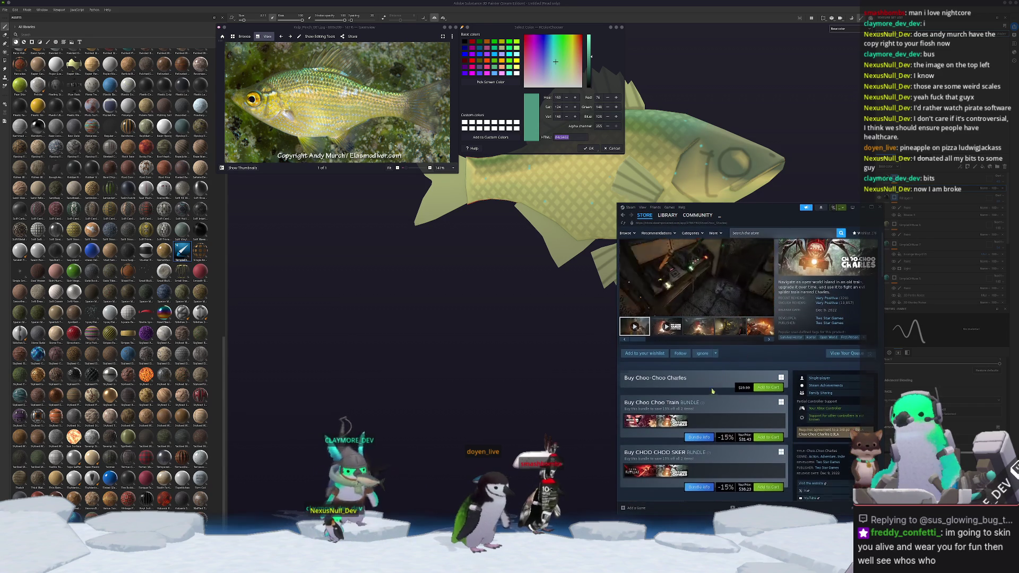
Open Sker Ritual from the thumbnails in the Choo-Choo Charles bundle row.
mouse_move(639, 392)
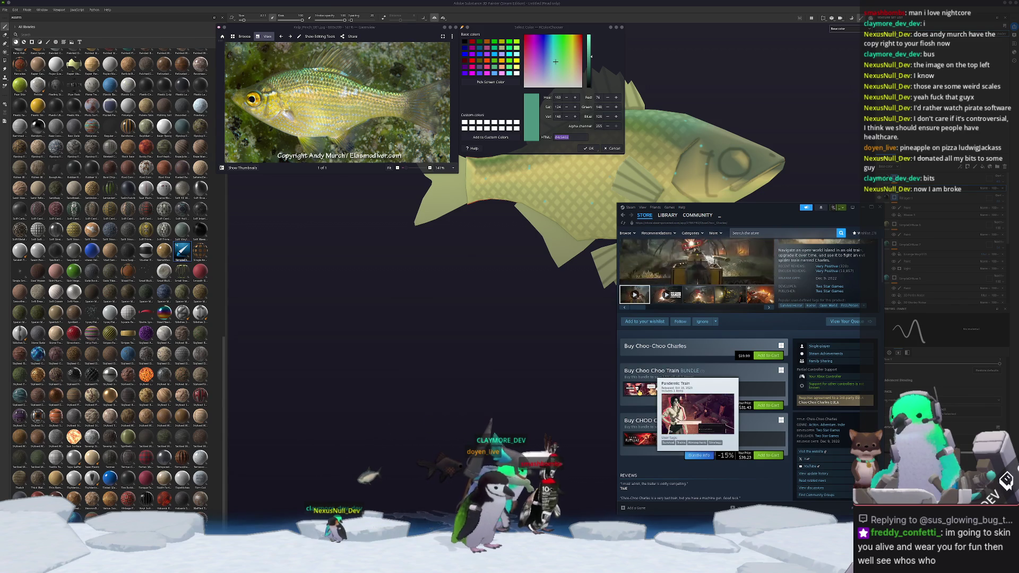
mouse_move(640, 450)
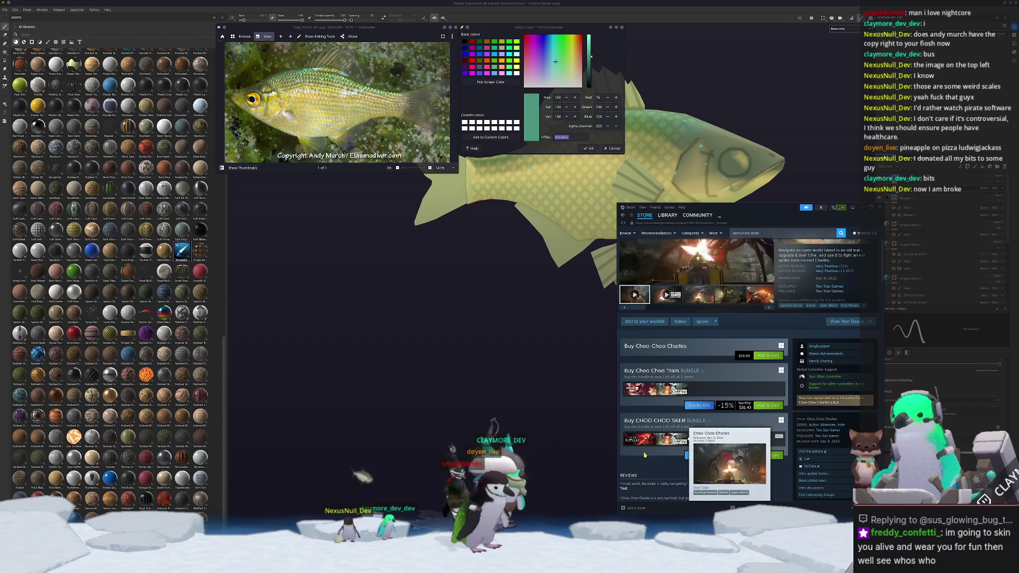
scroll(645, 454, "down", 2)
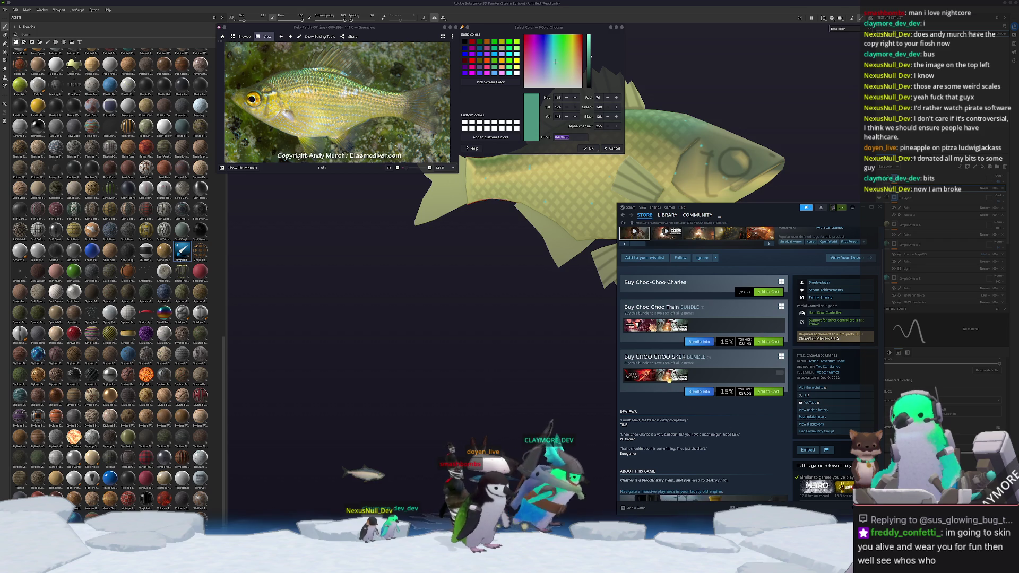
mouse_move(669, 380)
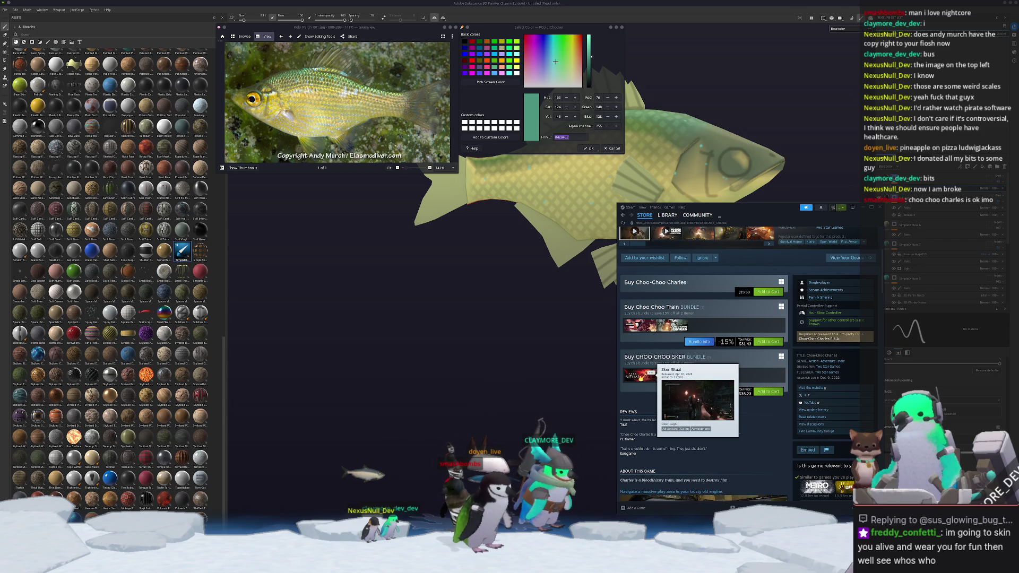
left_click(640, 378)
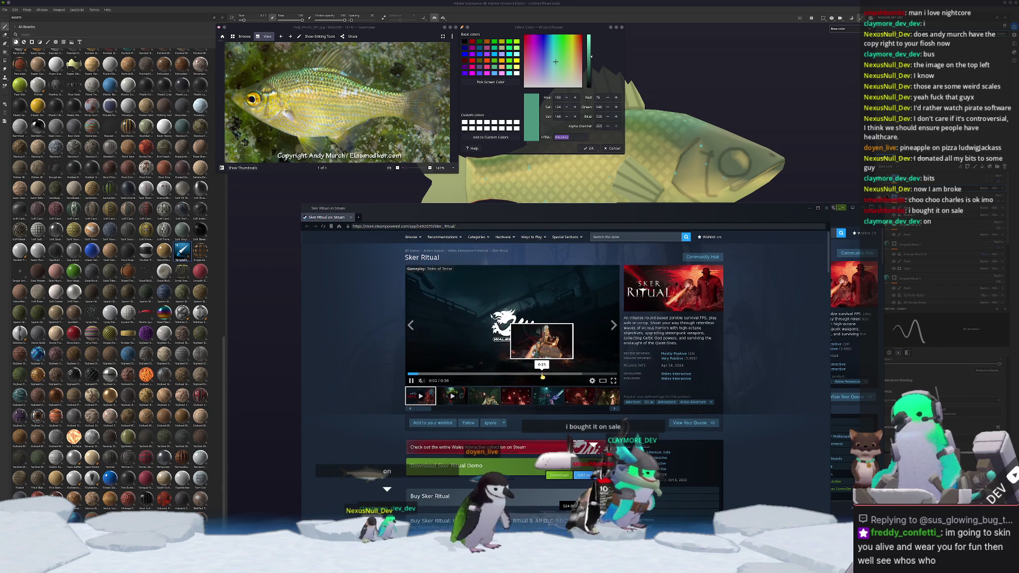
Skip the Sker Ritual trailer to about 0:25, then close it and return to Choo-Choo Charles.
left_click(542, 375)
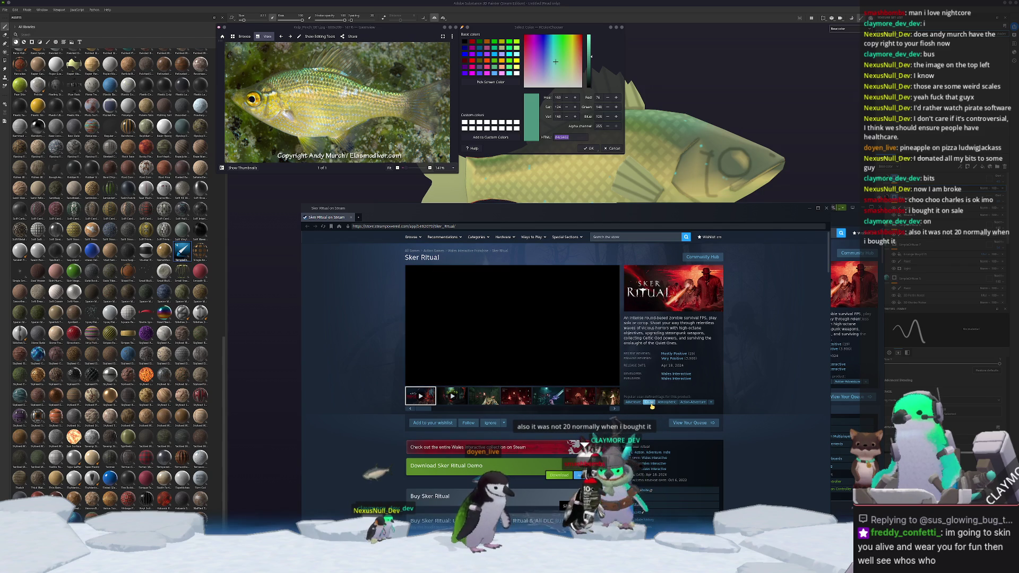
left_click(349, 217)
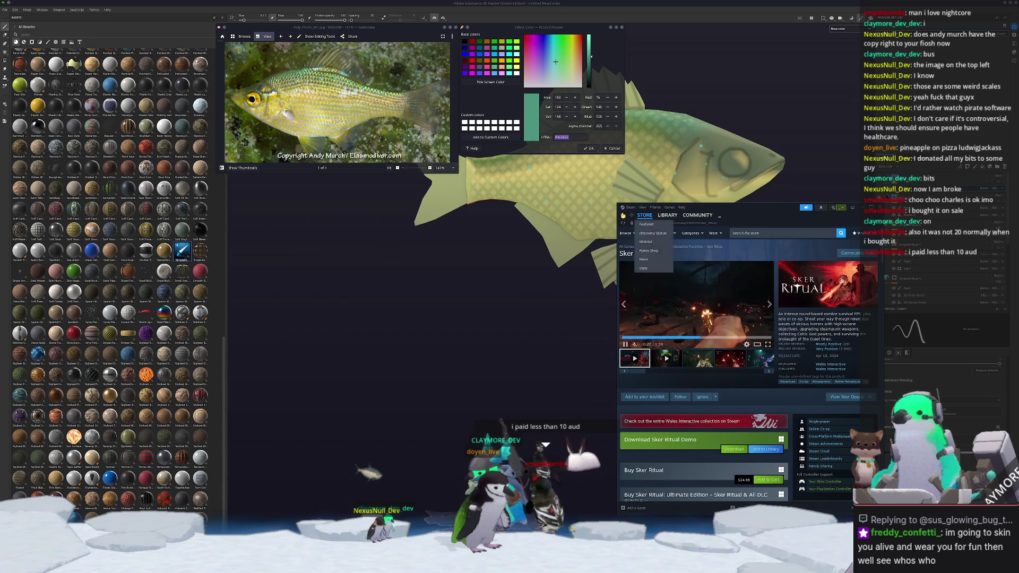
left_click(621, 216)
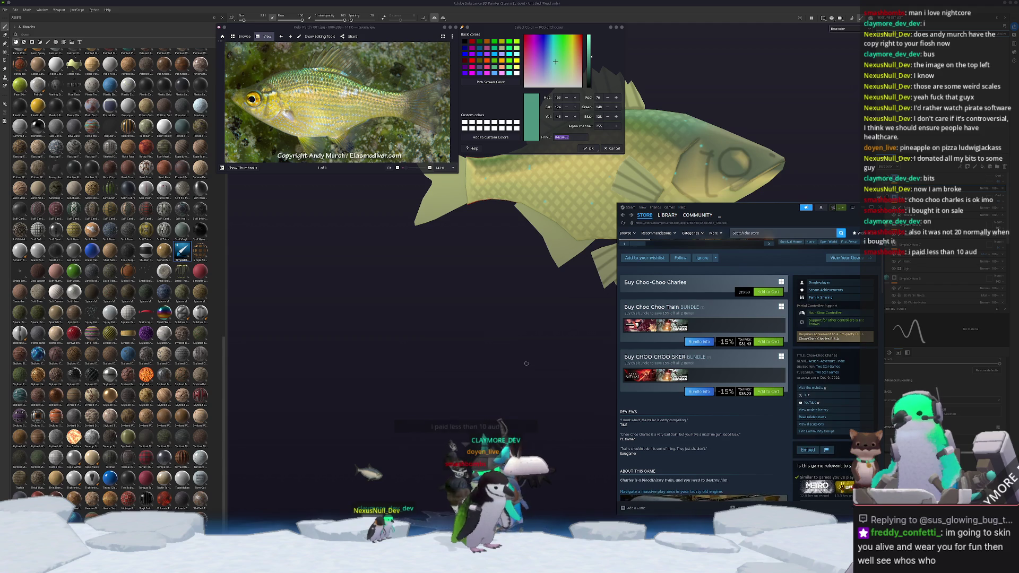
scroll(731, 434, "up", 3)
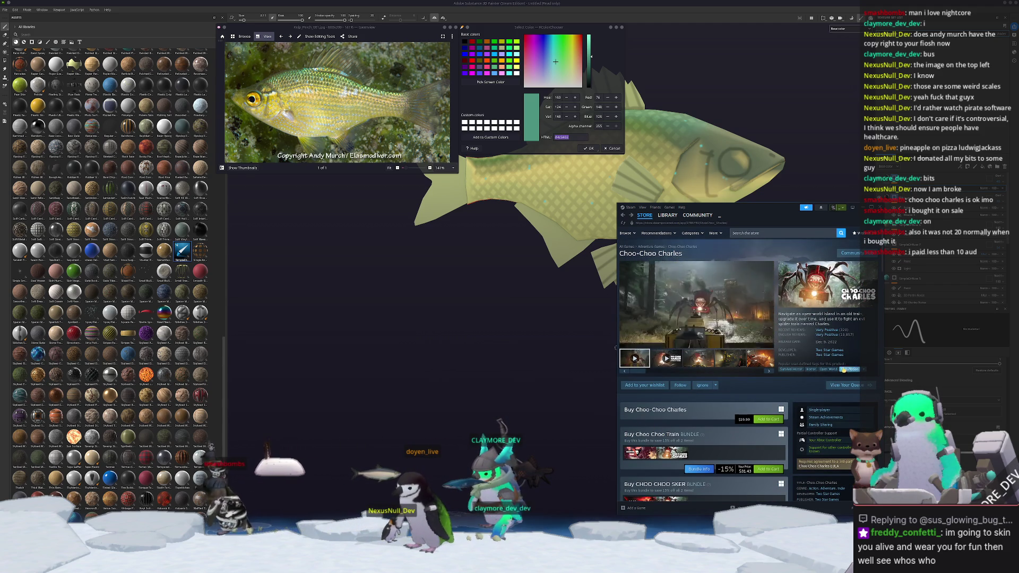
Browse the Choo-Choo Charles train screenshots enlarged, then open the Horror category page.
left_click(730, 358)
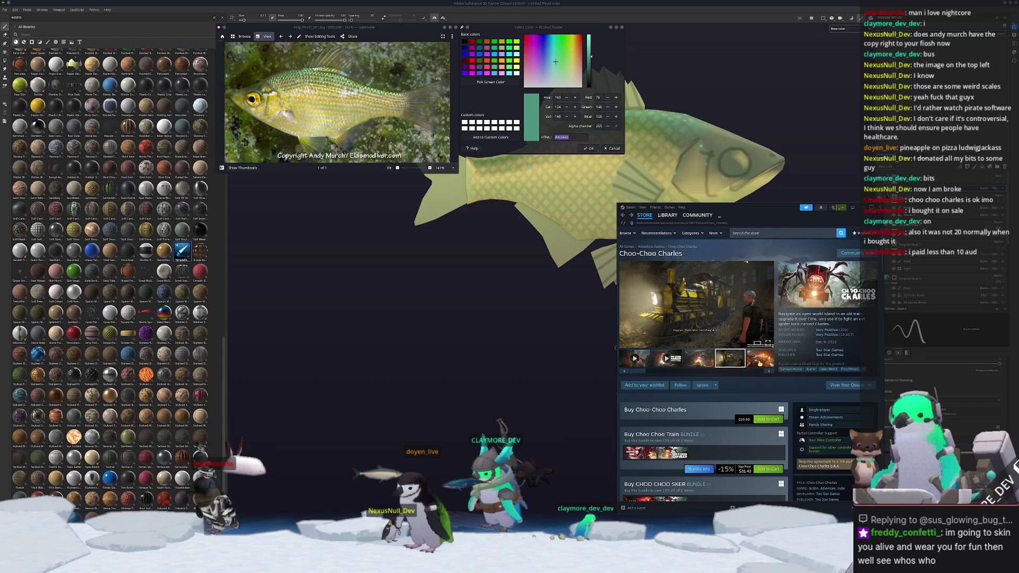
left_click(624, 372)
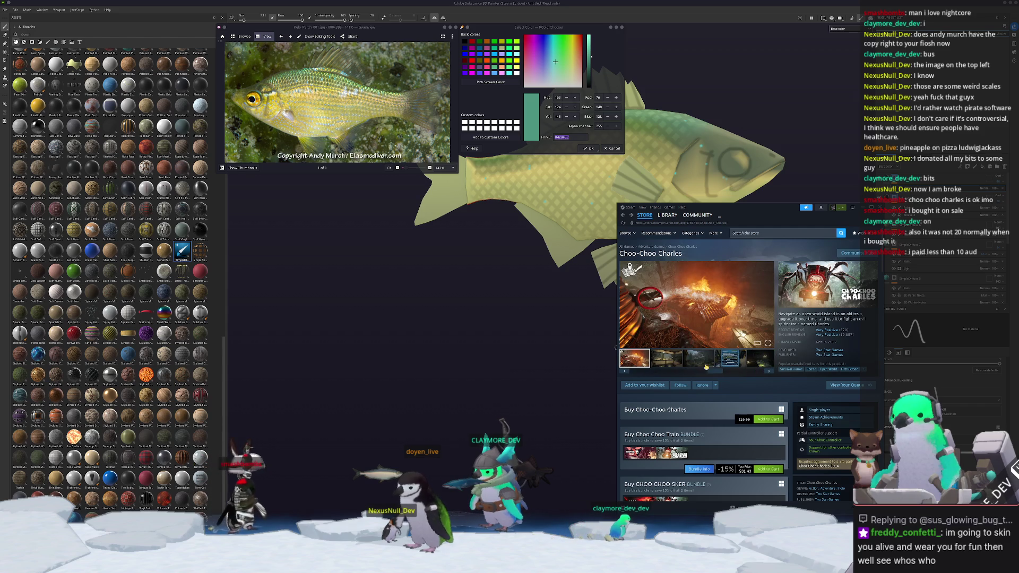
left_click(623, 372)
left_click(687, 325)
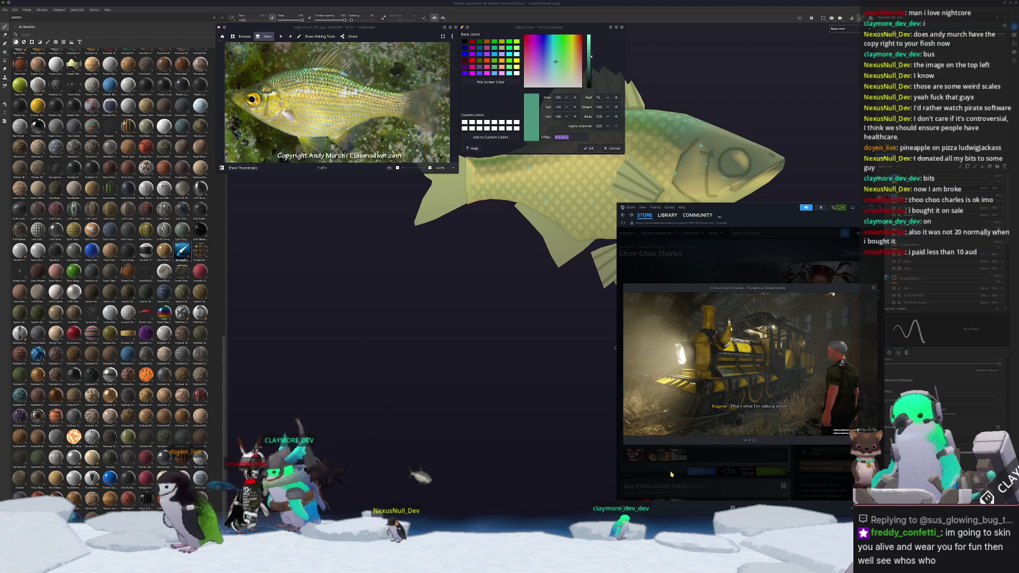
left_click(671, 474)
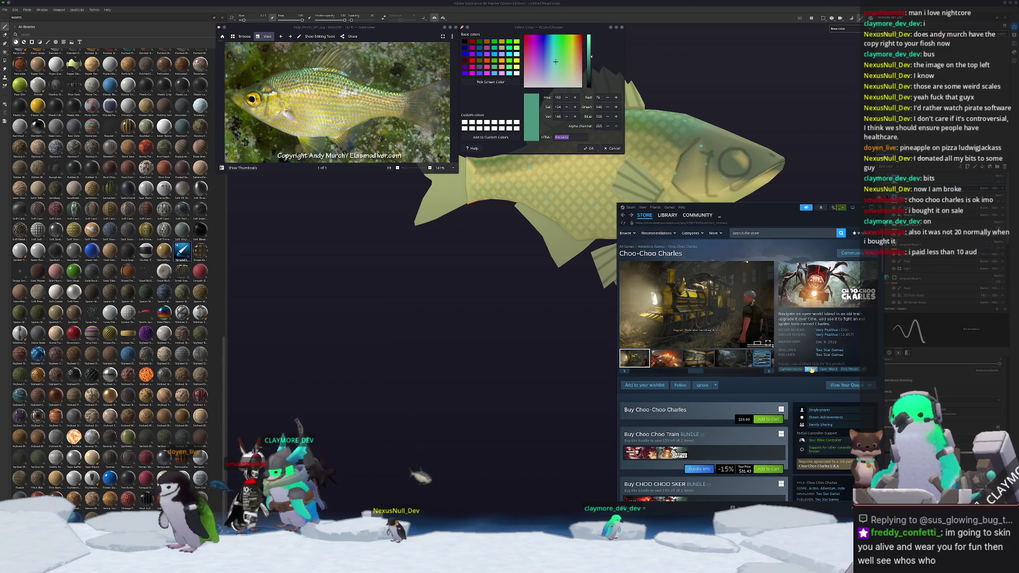
left_click(812, 370)
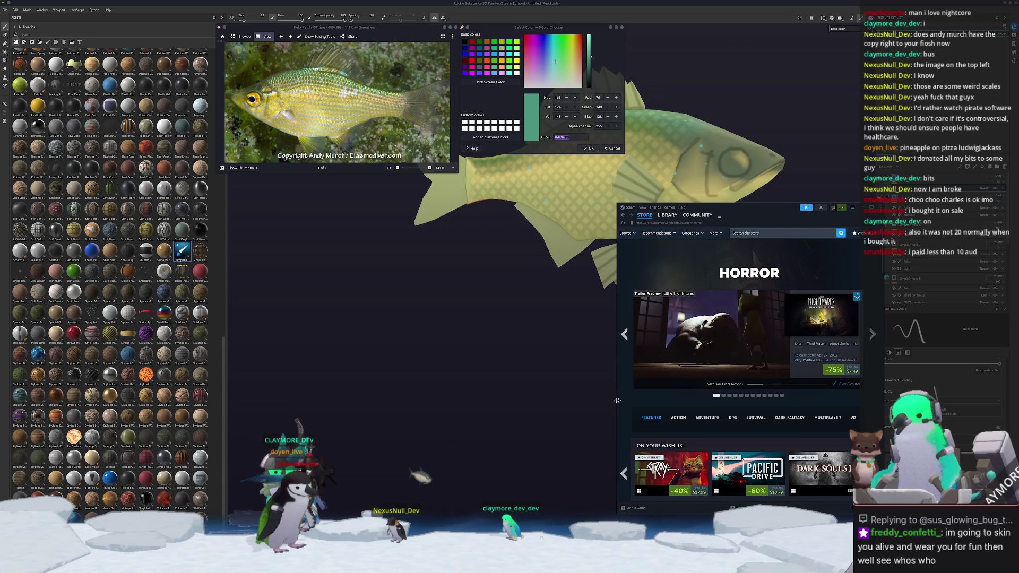
Widen the Steam store window to the left and scroll down the Horror page.
left_click_drag(617, 400, 403, 402)
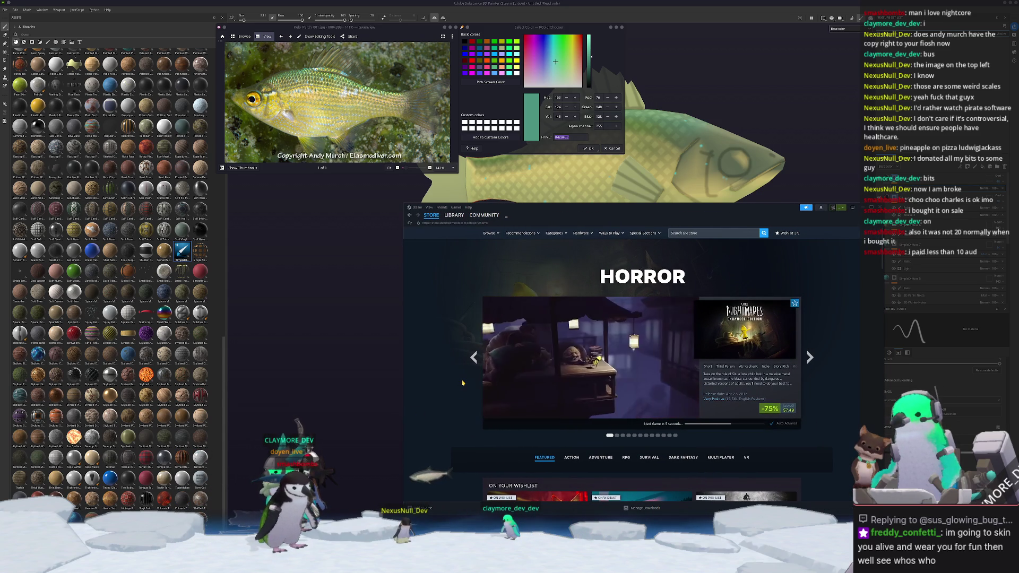
scroll(462, 382, "down", 2)
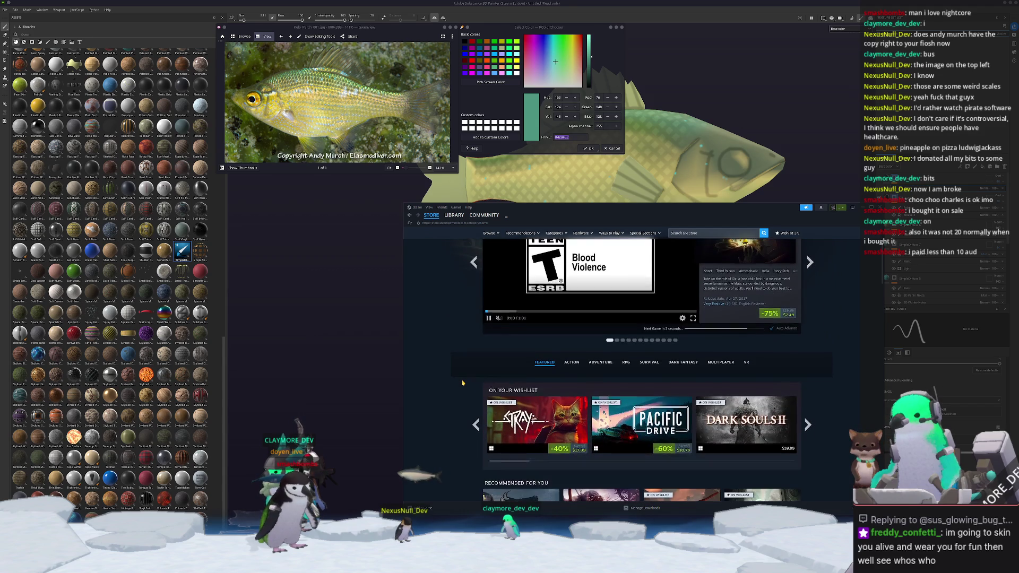
scroll(462, 382, "down", 1)
mouse_move(536, 390)
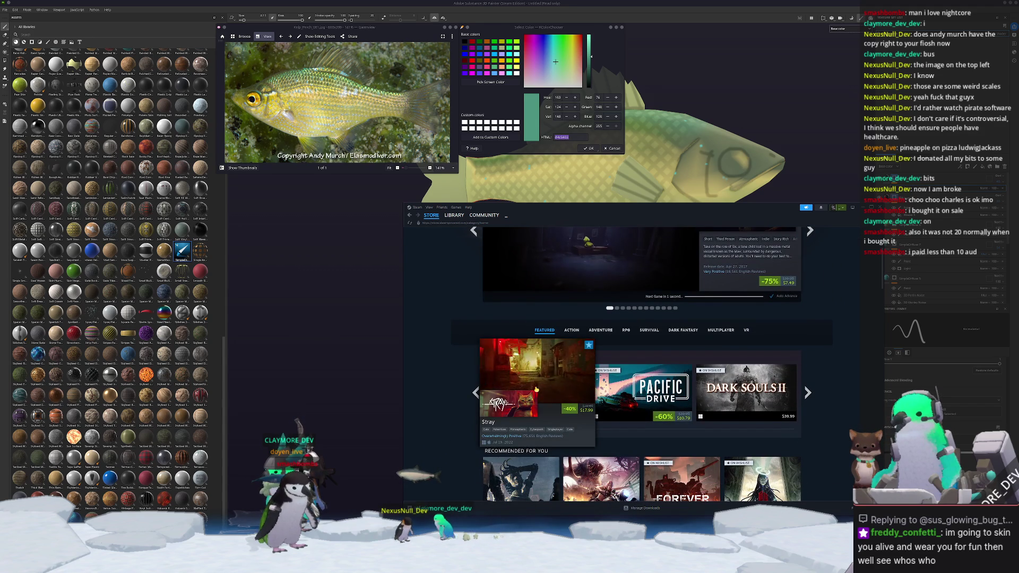
scroll(452, 416, "down", 1)
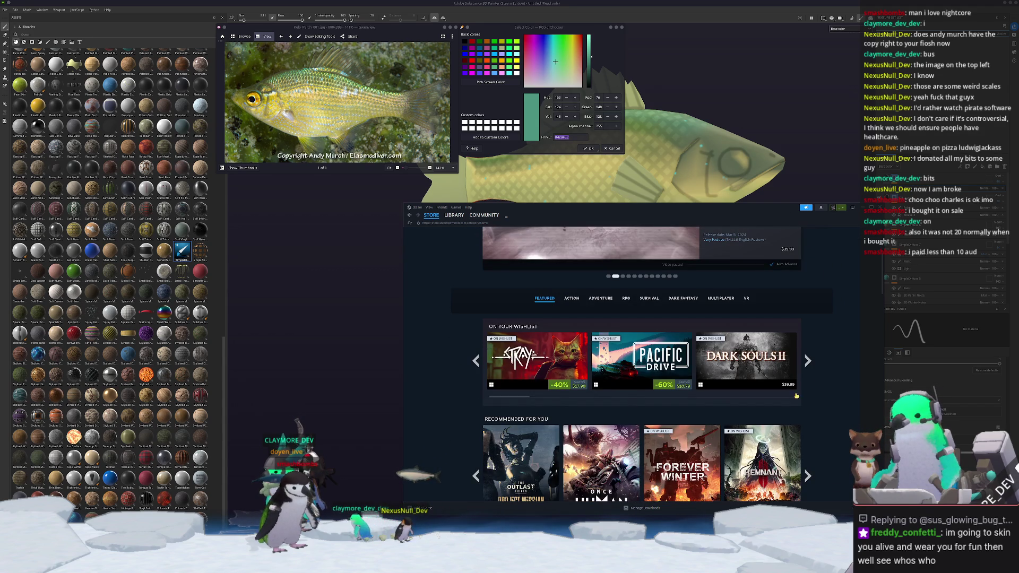
Page through the wishlist recommendations row several times forward and once back.
mouse_move(776, 364)
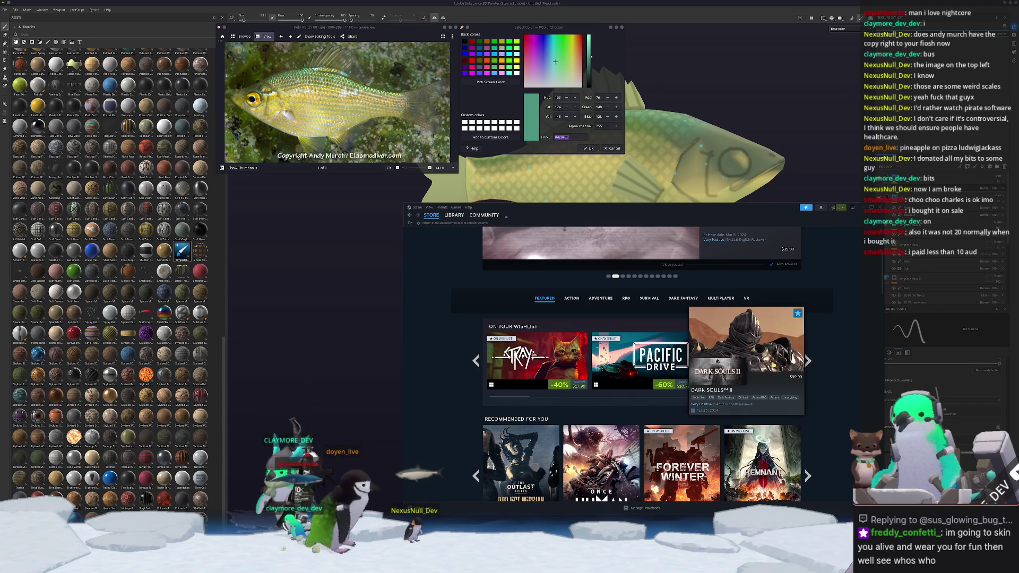
left_click(807, 361)
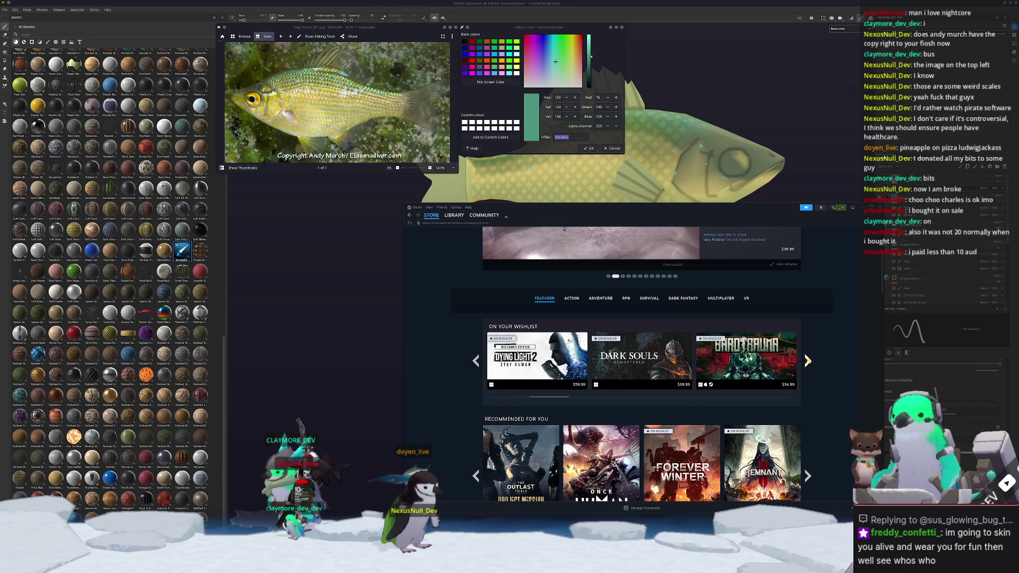
left_click(807, 361)
left_click(807, 361)
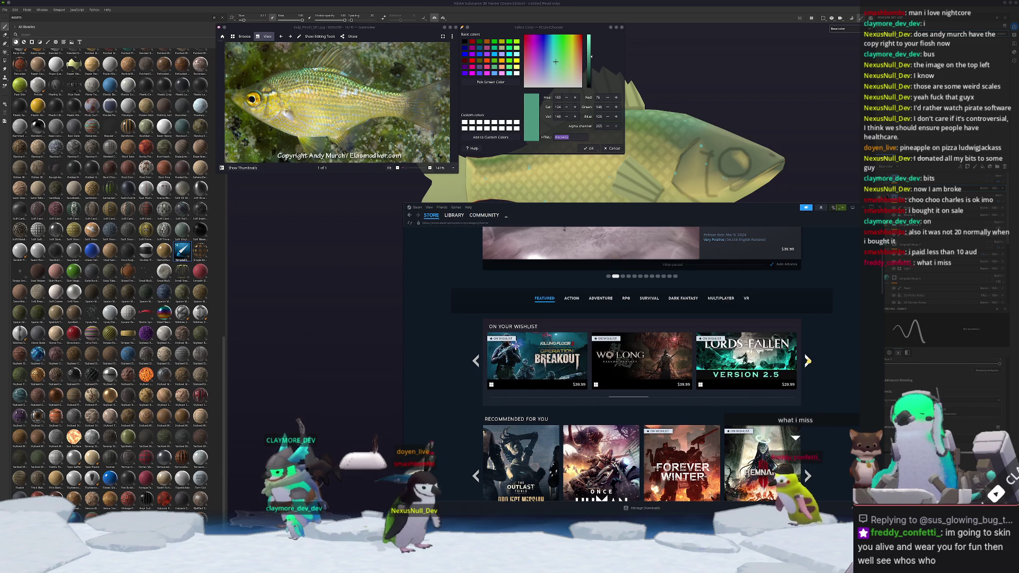
left_click(807, 361)
left_click(807, 361)
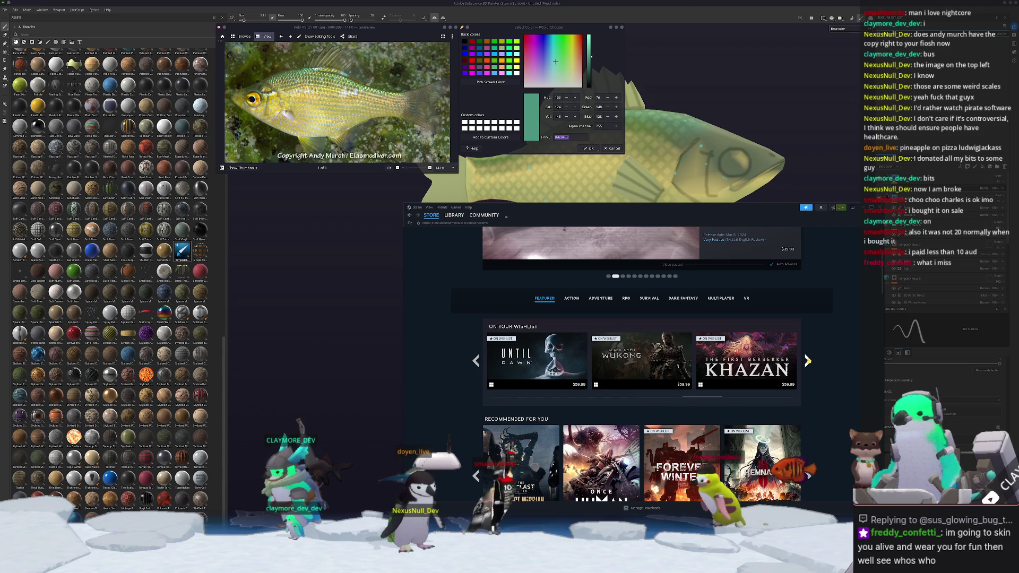
left_click(474, 361)
mouse_move(667, 370)
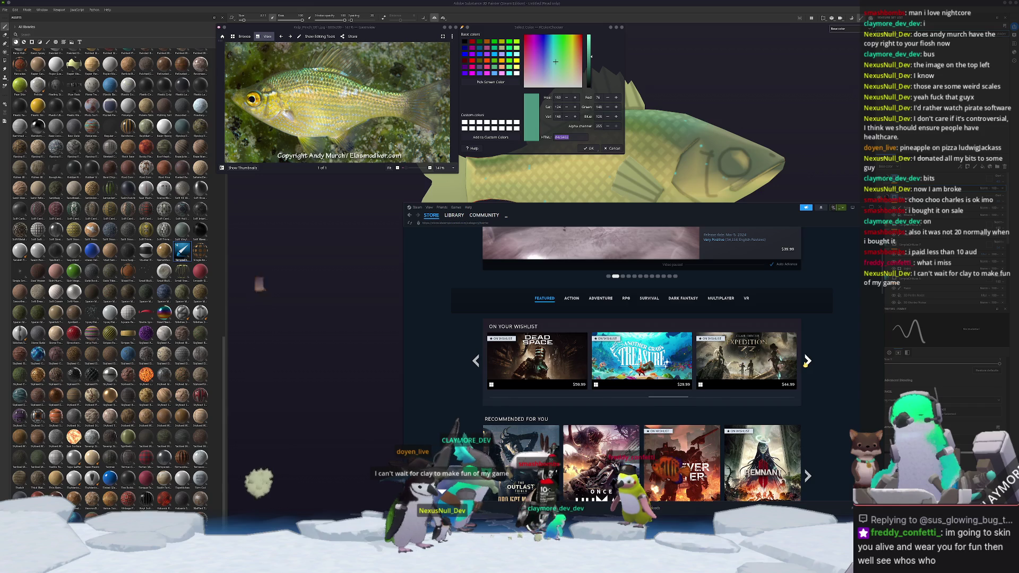
left_click(806, 361)
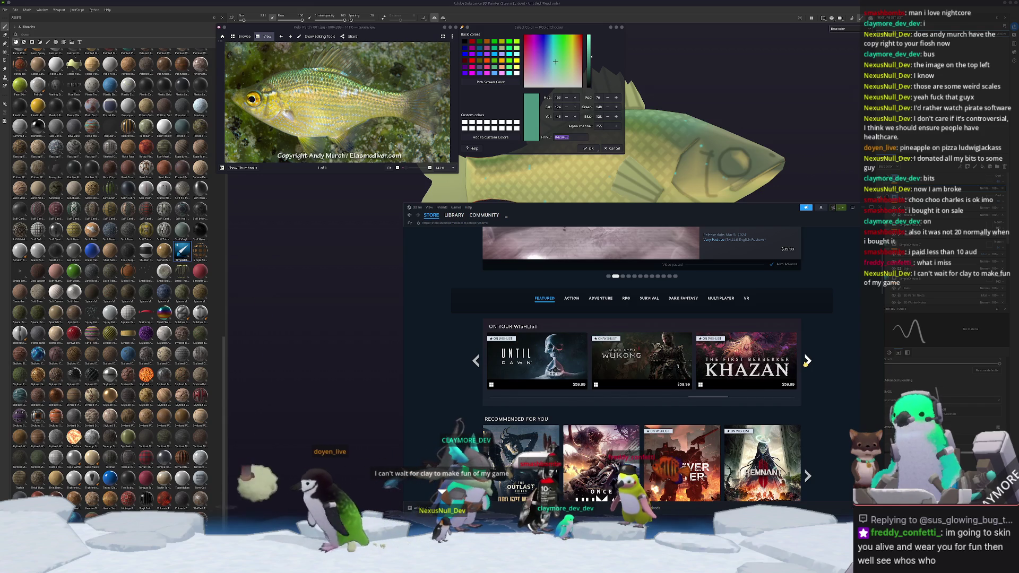
left_click(806, 362)
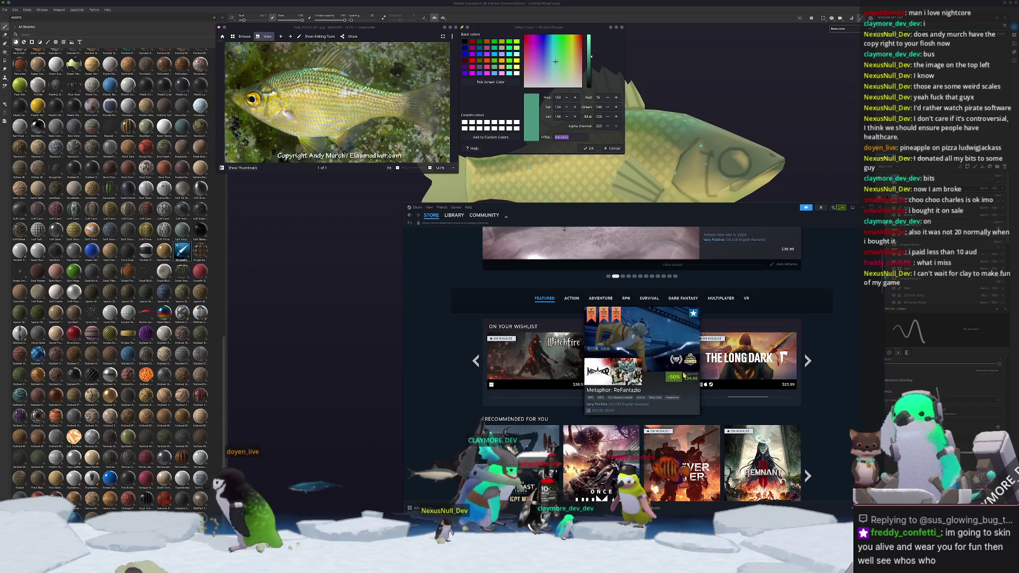
left_click(807, 361)
Scroll on, page the Short Games row, and reach Roguelike and Colorful Games.
scroll(818, 363, "down", 3)
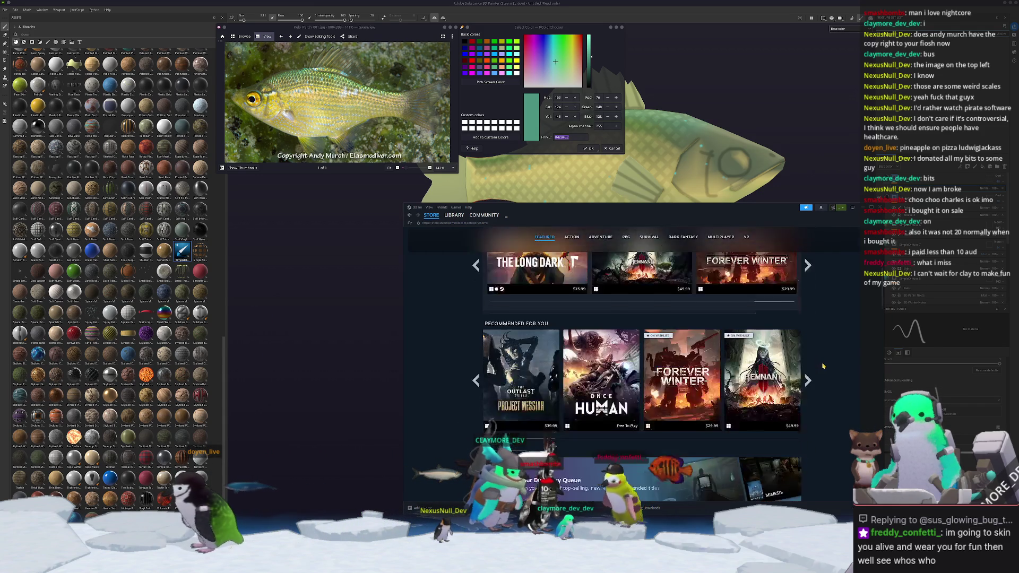
scroll(823, 367, "down", 3)
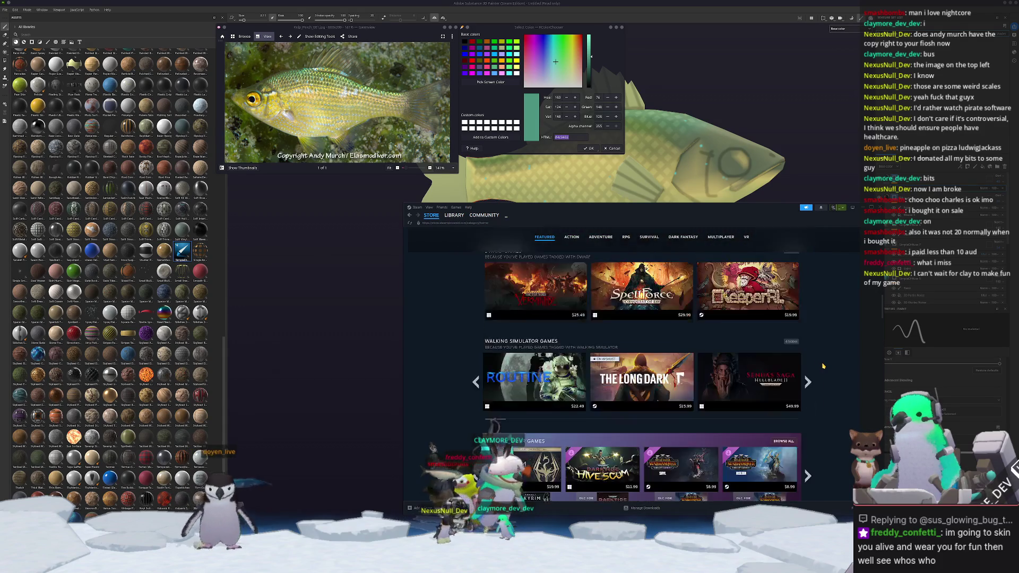
scroll(823, 366, "down", 3)
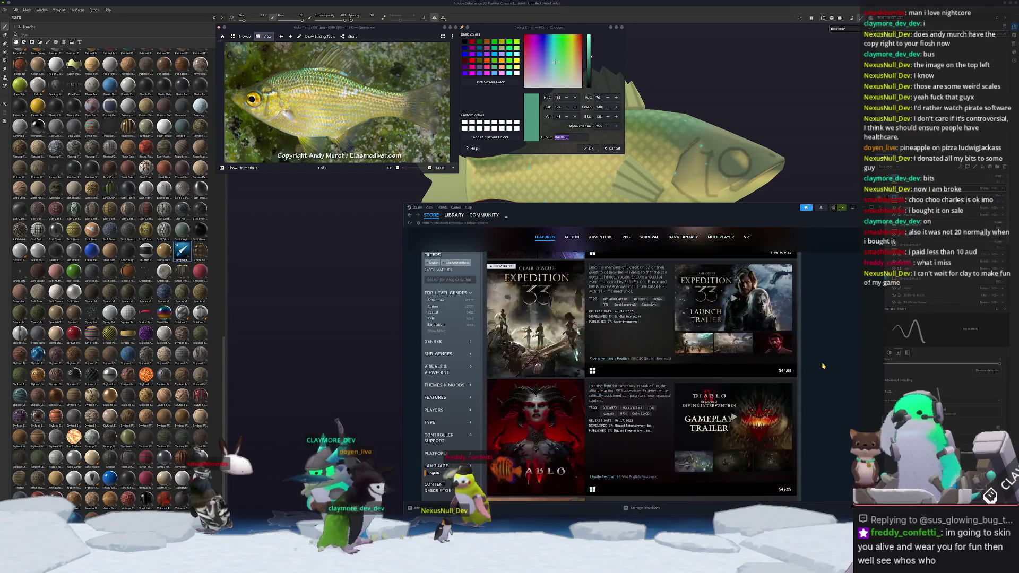
scroll(823, 366, "down", 8)
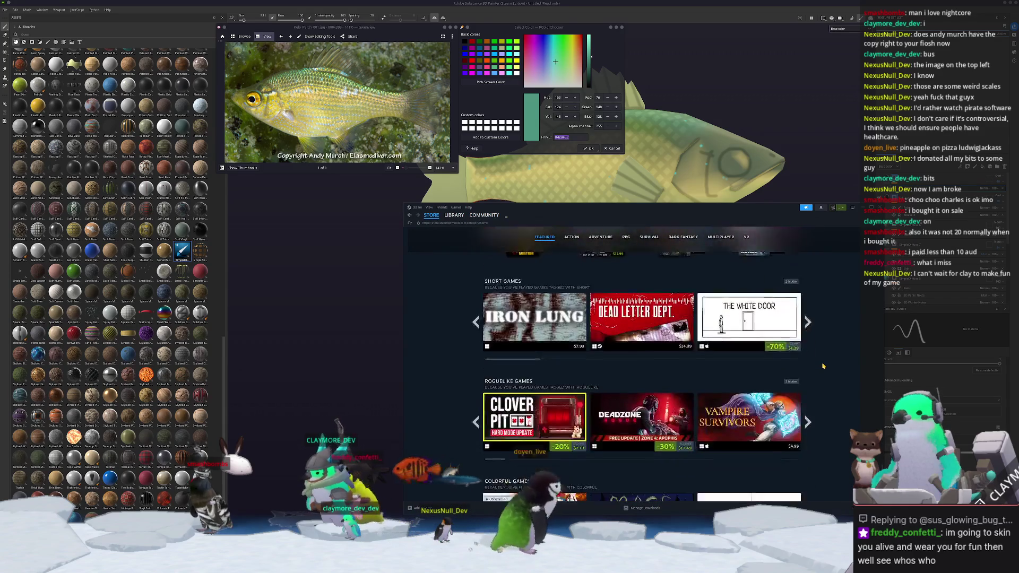
scroll(823, 366, "up", 3)
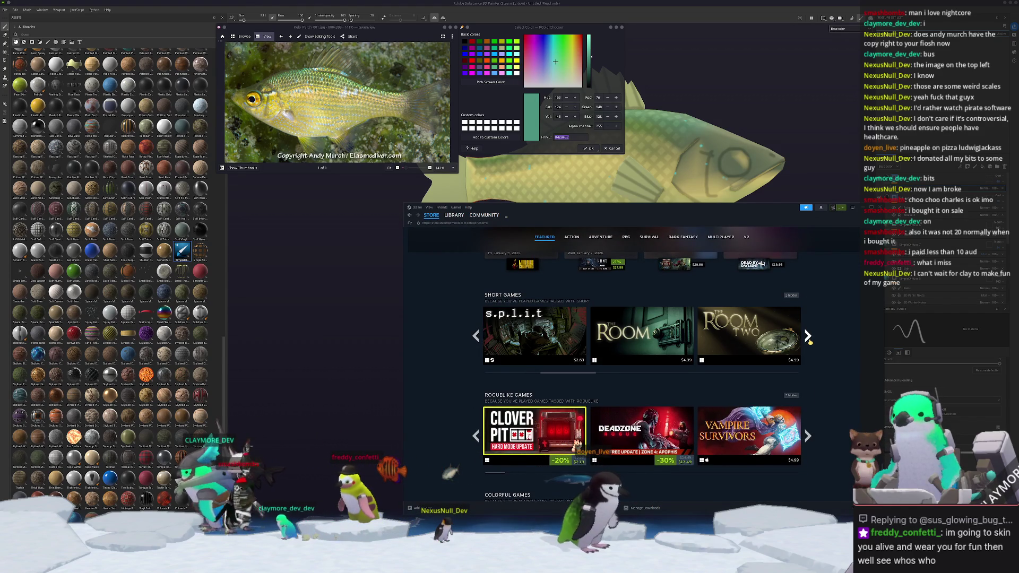
left_click(808, 338)
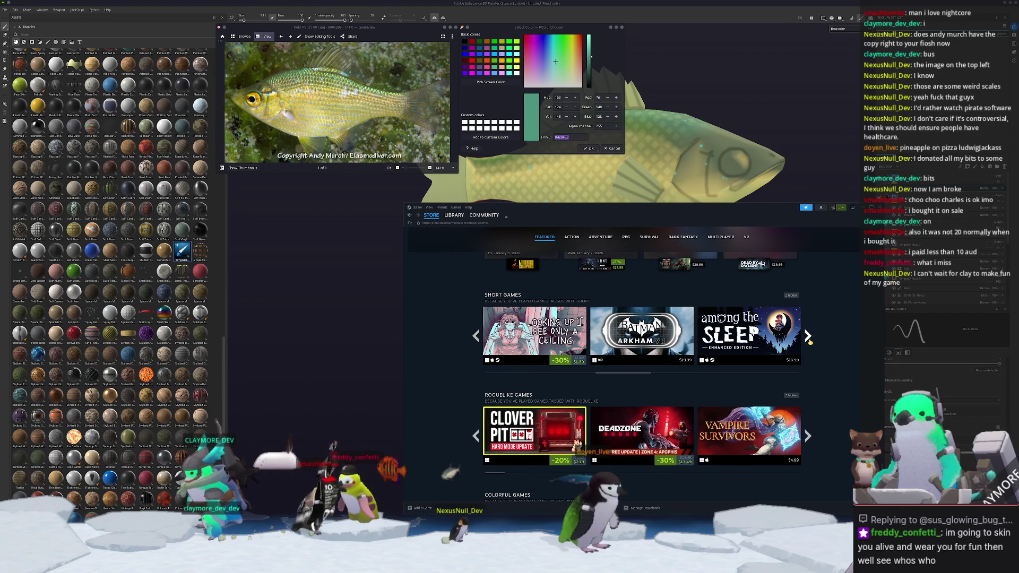
mouse_move(552, 341)
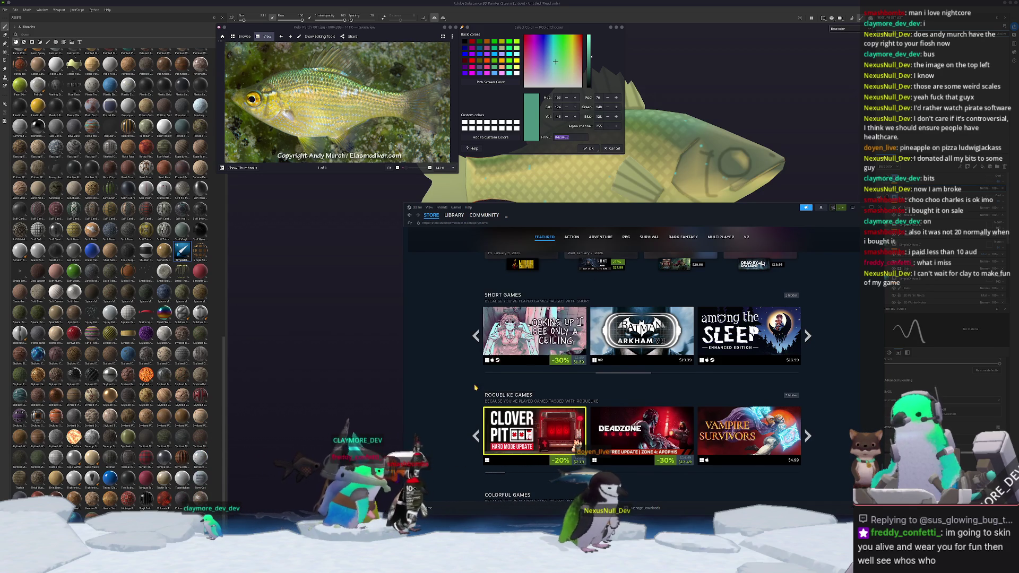
scroll(475, 387, "down", 3)
scroll(475, 387, "up", 1)
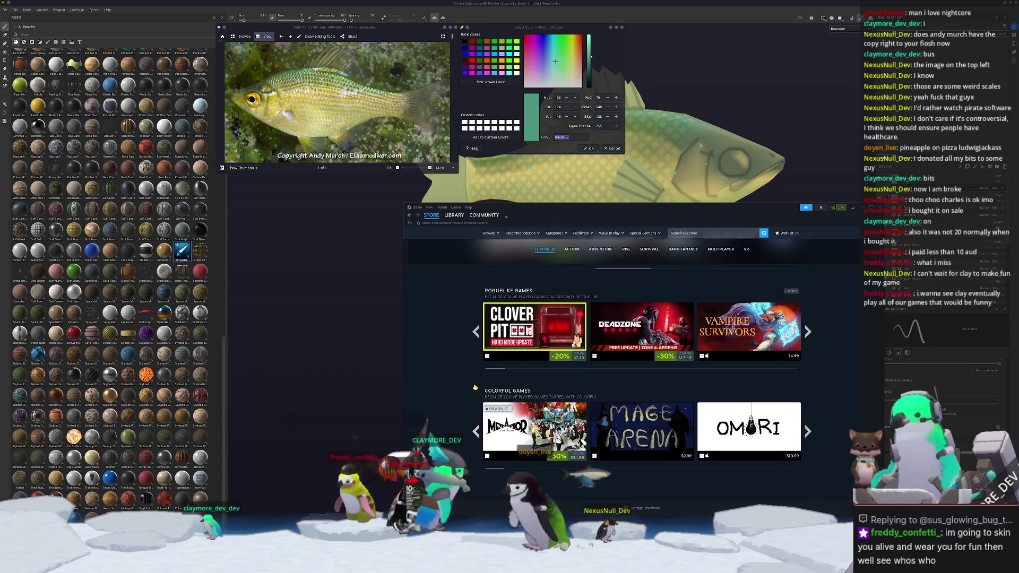
Return to Substance 3D Painter and frame the fish's tail in close-up.
key("alt+Tab")
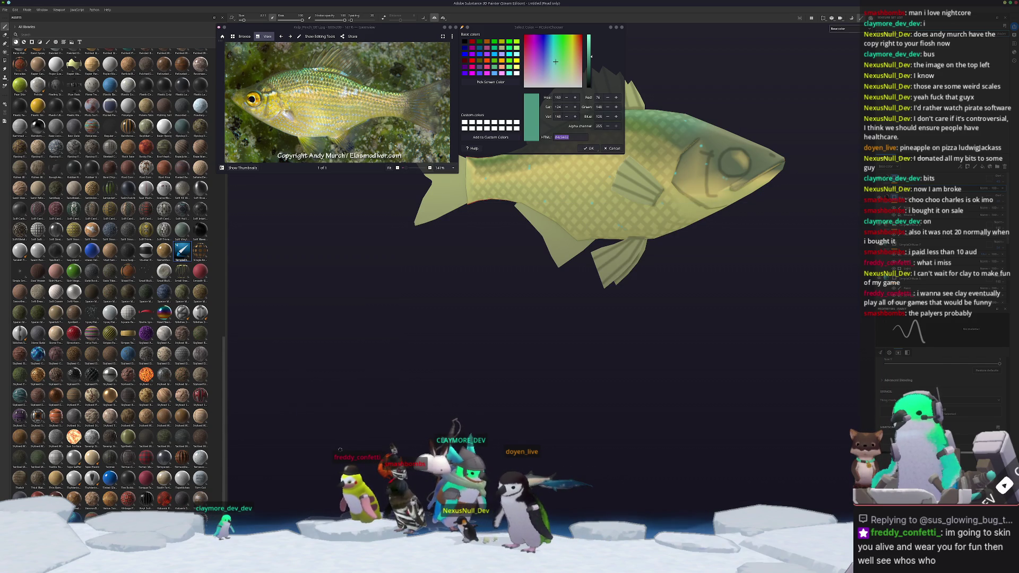
mouse_move(533, 280)
left_mouse_down("alt")
mouse_move(424, 329)
mouse_move(245, 366)
mouse_move(371, 372)
mouse_move(355, 357)
mouse_move(461, 342)
mouse_move(411, 364)
left_mouse_up("alt")
right_click_drag(411, 364, 528, 341, "alt")
middle_click_drag(528, 341, 497, 348, "alt")
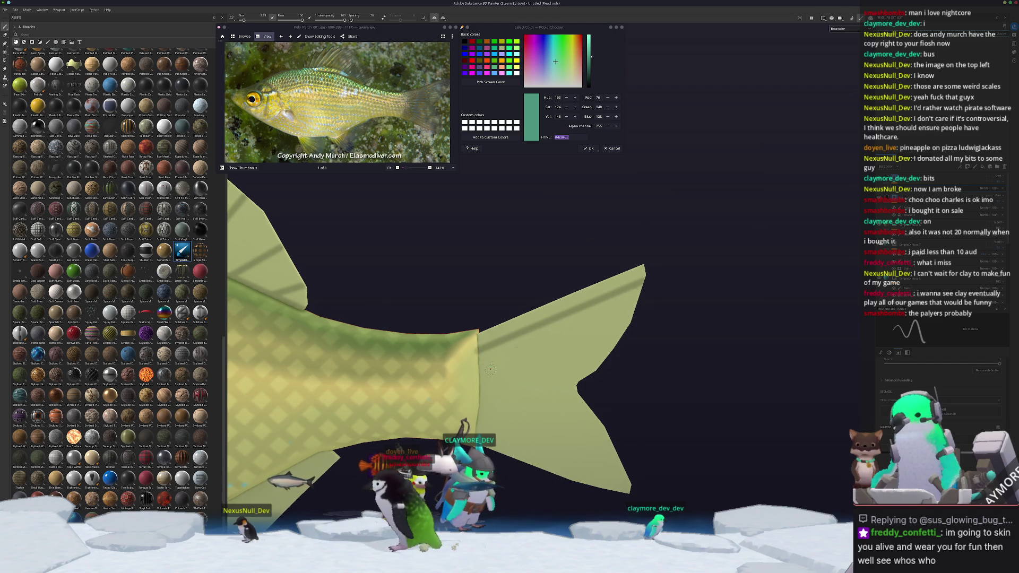
Zoom onto the fin and paint straight dark ray lines across it.
scroll(481, 330, "up", 4)
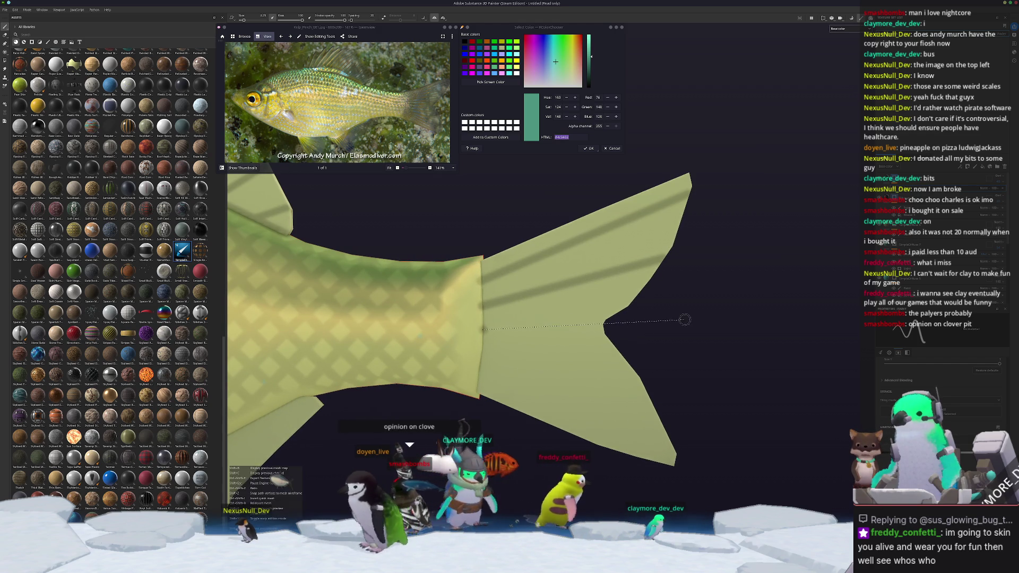
scroll(500, 332, "up", 4)
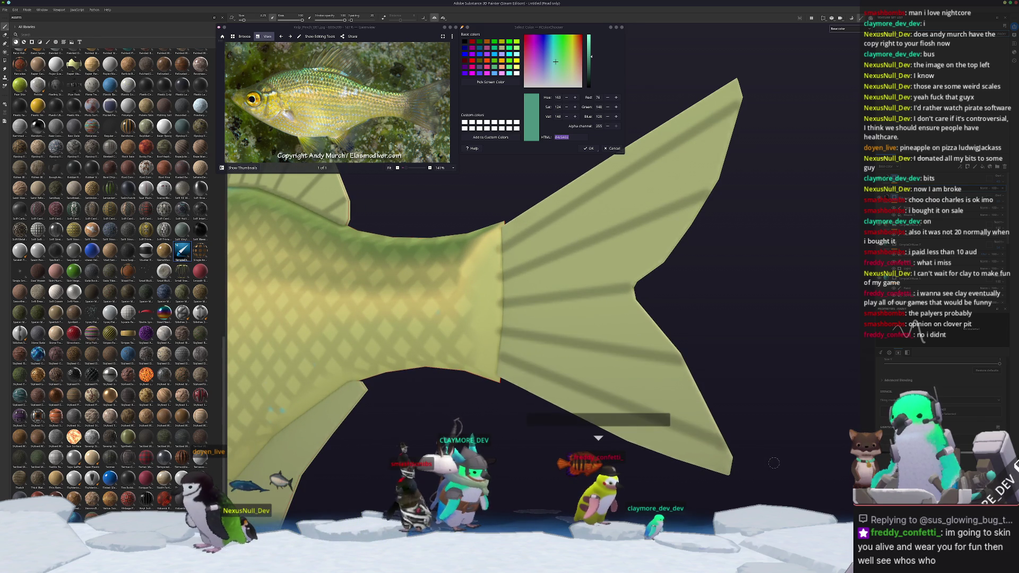
scroll(529, 410, "up", 2)
scroll(529, 411, "up", 1)
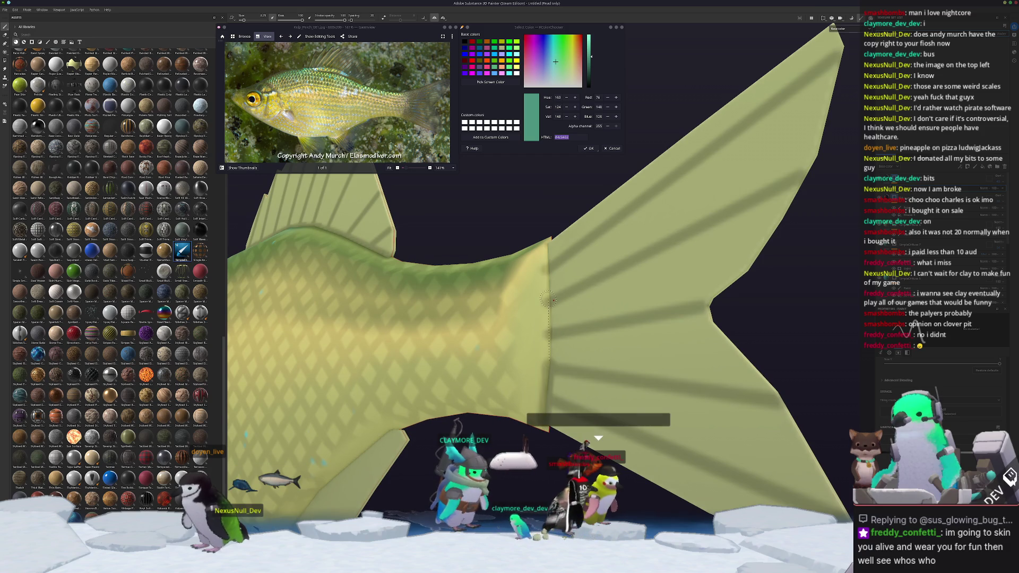
scroll(544, 241, "down", 3)
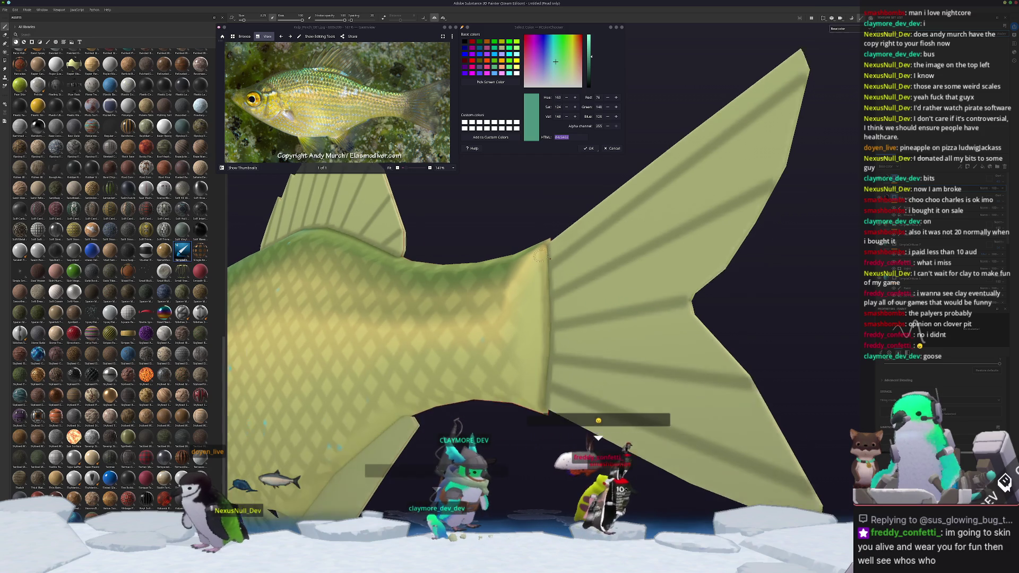
scroll(715, 418, "up", 2)
scroll(445, 336, "down", 5)
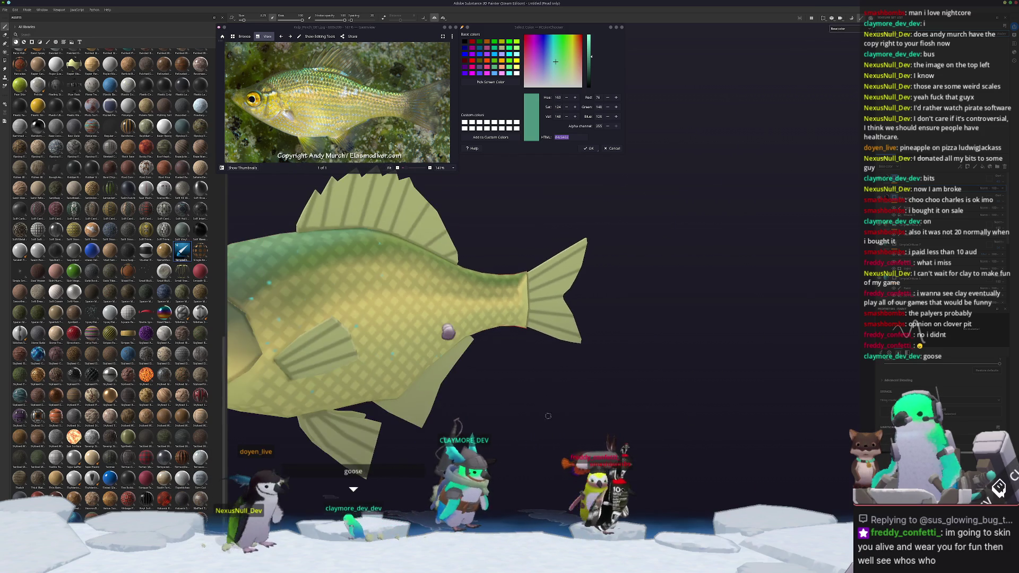
scroll(450, 330, "up", 3)
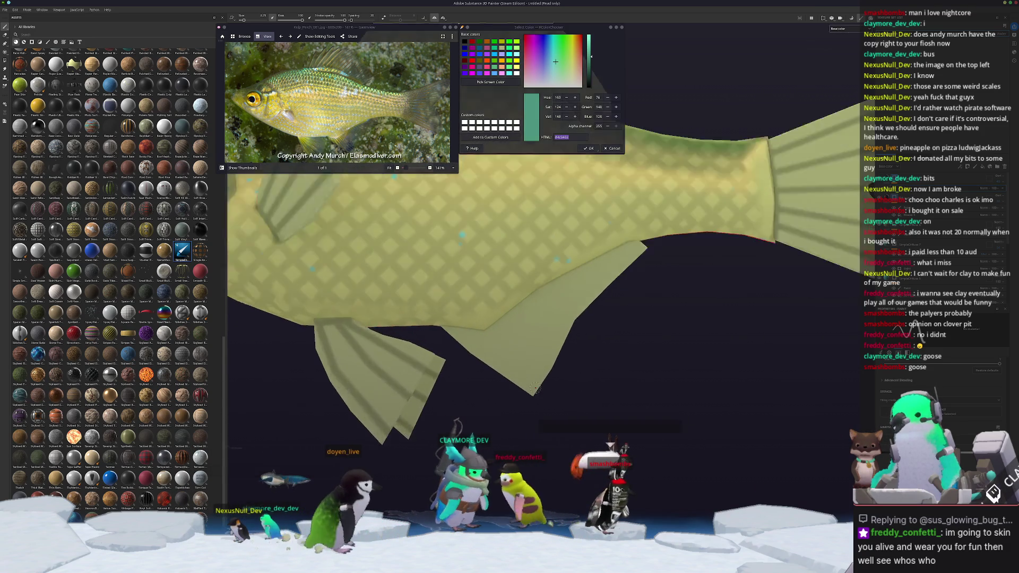
scroll(565, 200, "up", 3)
scroll(475, 345, "up", 2)
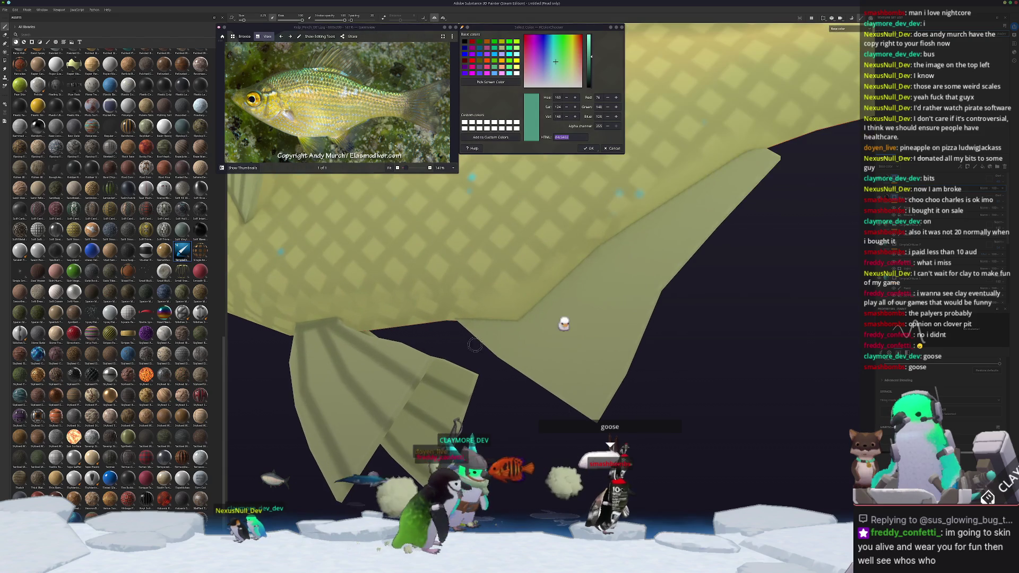
left_click(580, 378, "shift")
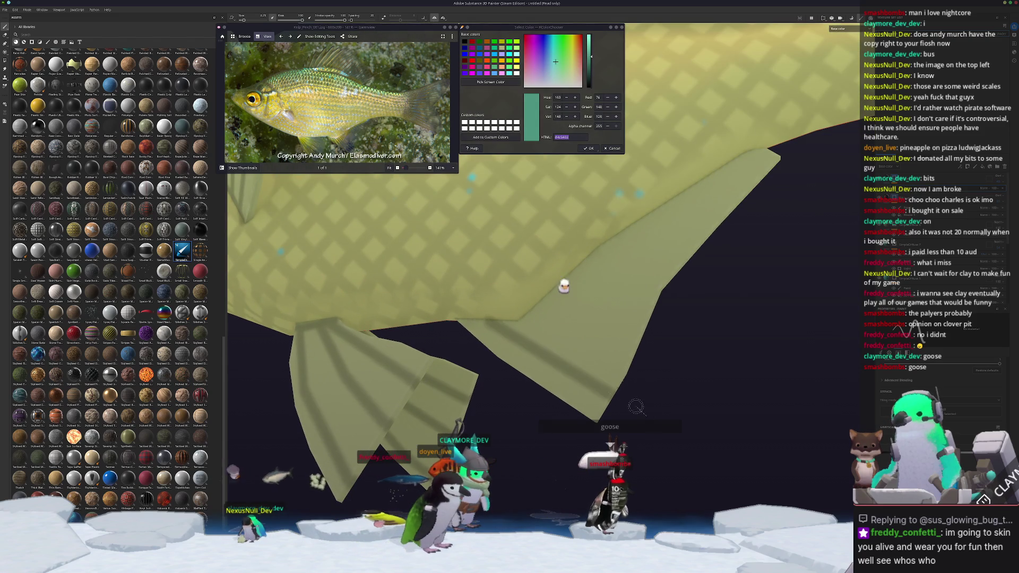
left_click(556, 300)
left_click(643, 328, "shift")
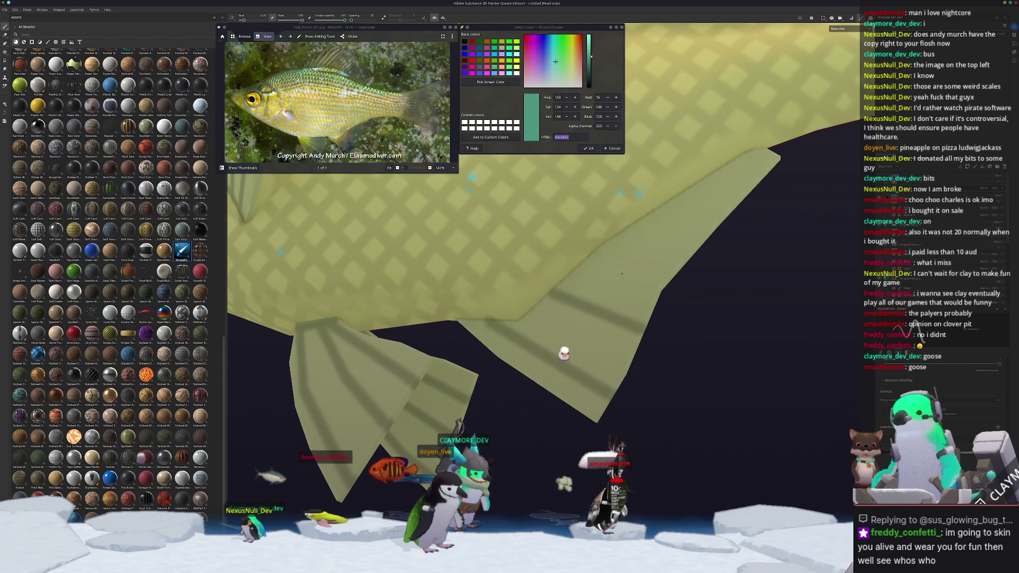
left_click(748, 265, "shift")
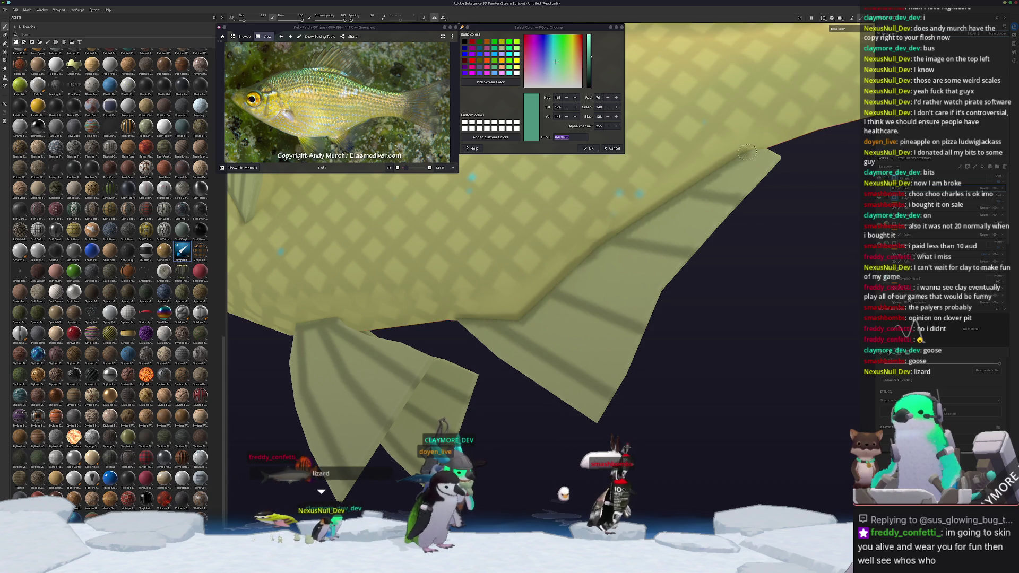
scroll(610, 319, "down", 5)
Sample the golden colour from the fish reference photo with Pick Screen Color.
mouse_move(603, 342)
left_mouse_down("alt")
mouse_move(598, 425)
mouse_move(552, 416)
mouse_move(582, 412)
mouse_move(504, 372)
left_mouse_up("alt")
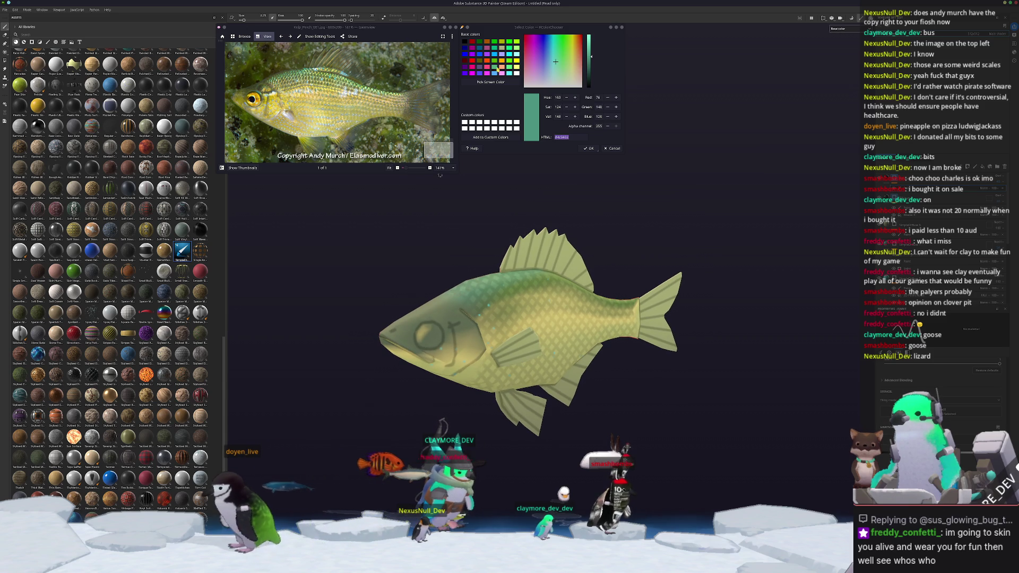
left_click(490, 82)
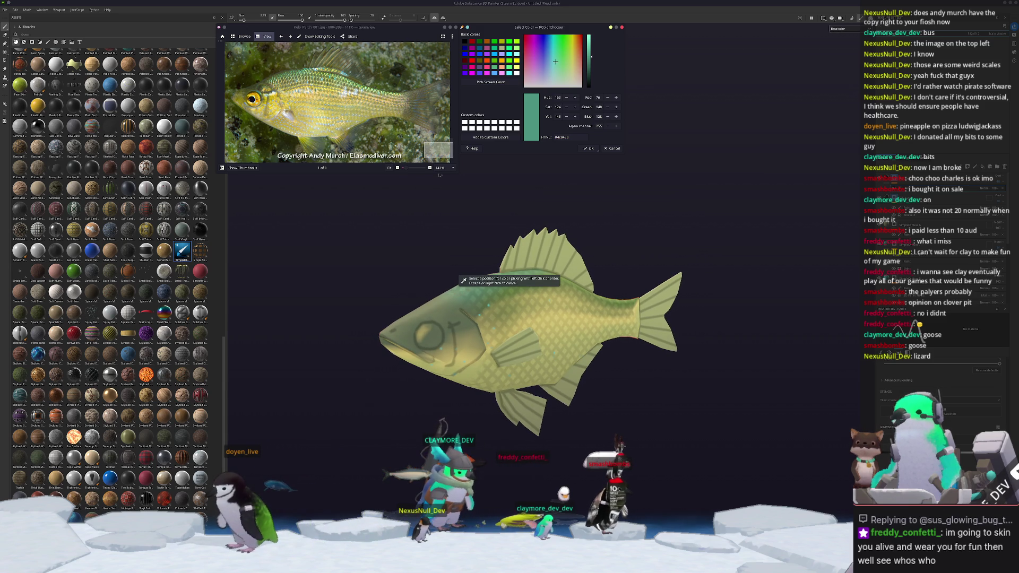
left_click(433, 104)
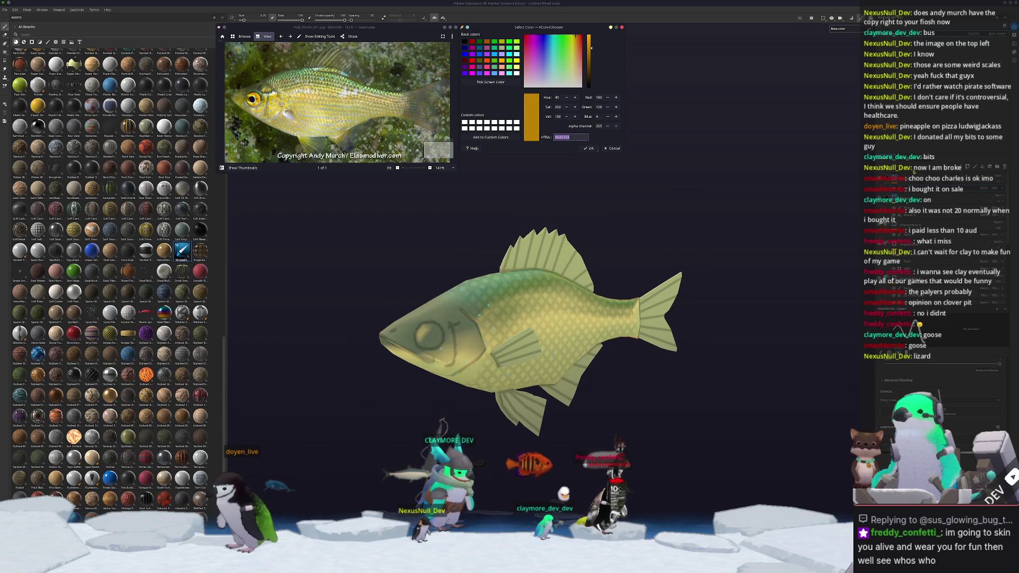
Switch to polygon fill mode and paste #b48104 into the layer's Base color.
key("alt+Tab")
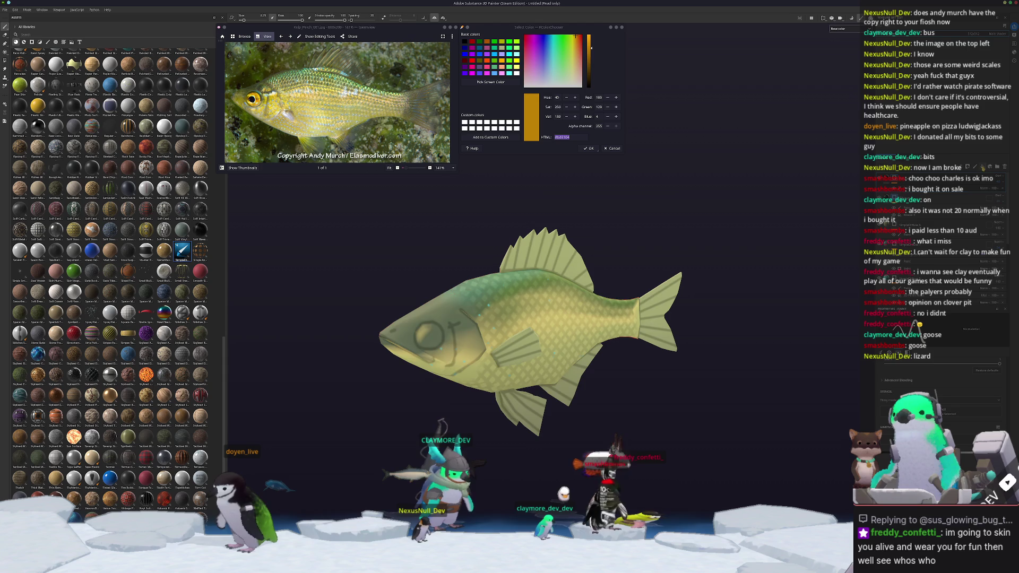
key("4")
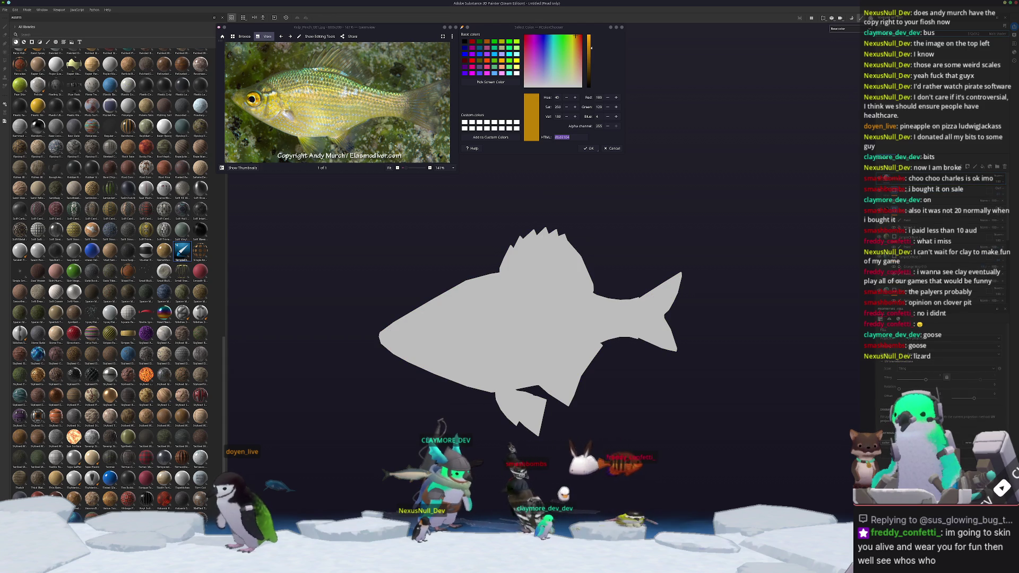
left_click(885, 442)
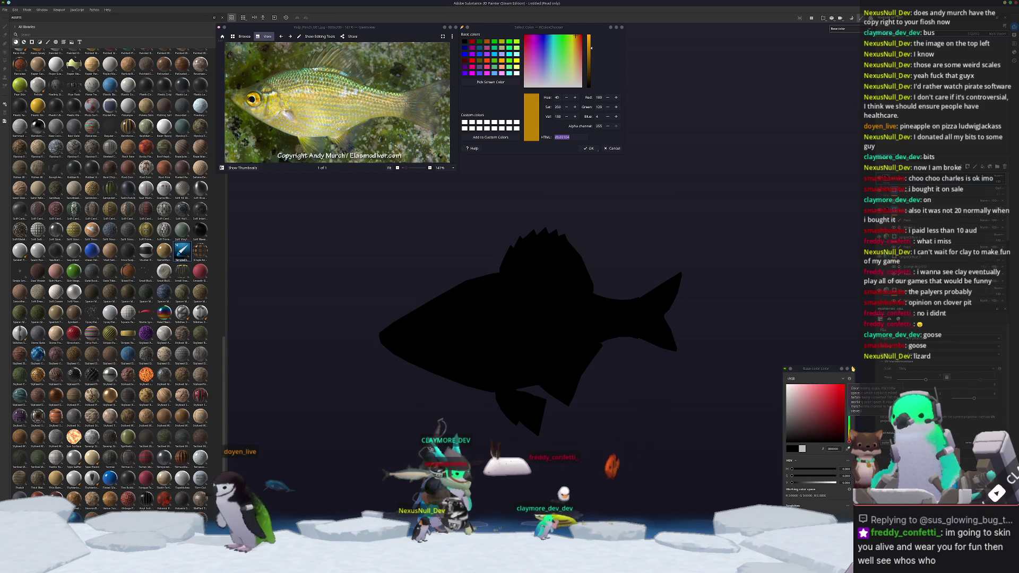
left_click(852, 368)
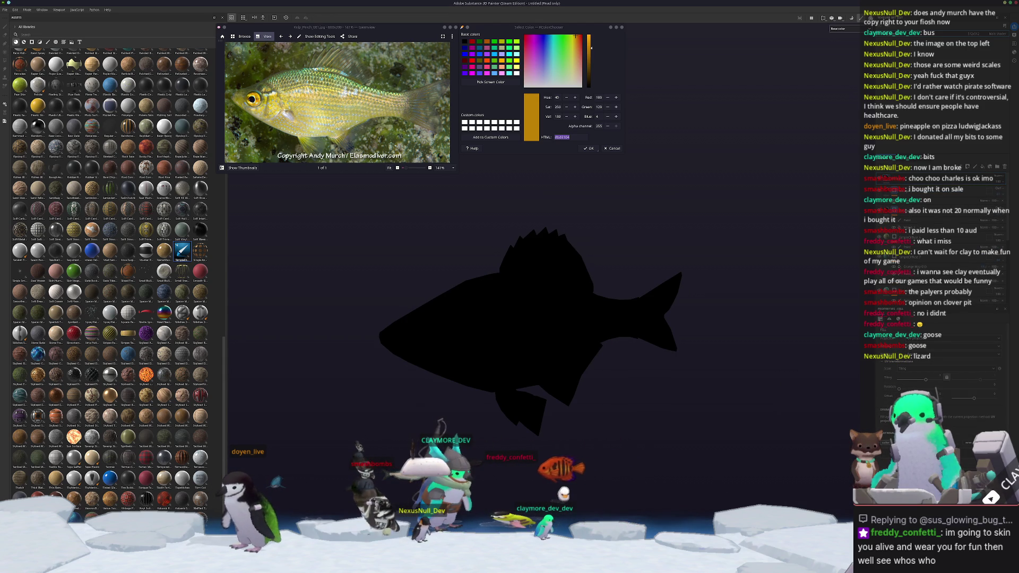
left_click(885, 442)
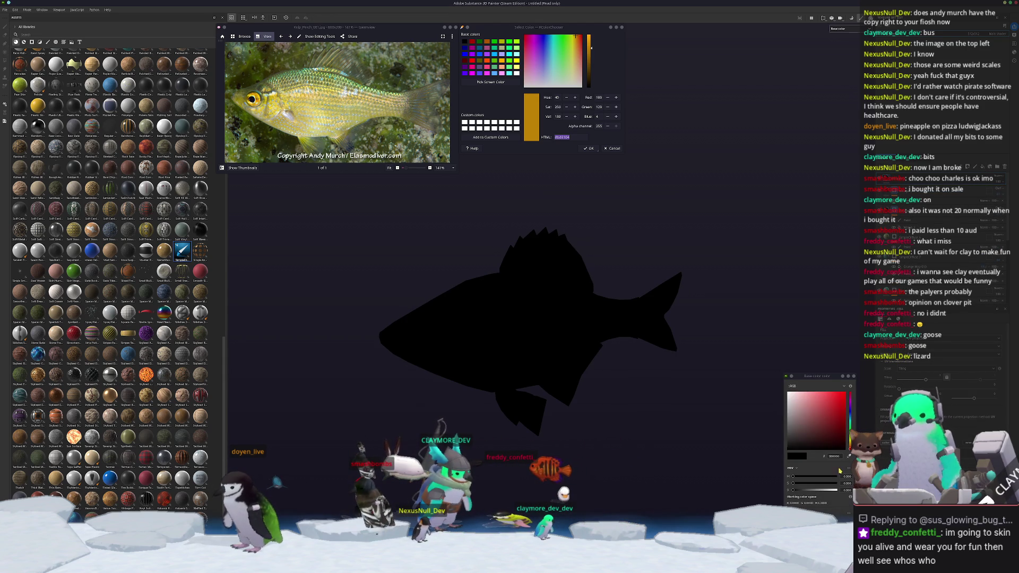
key("ctrl+v")
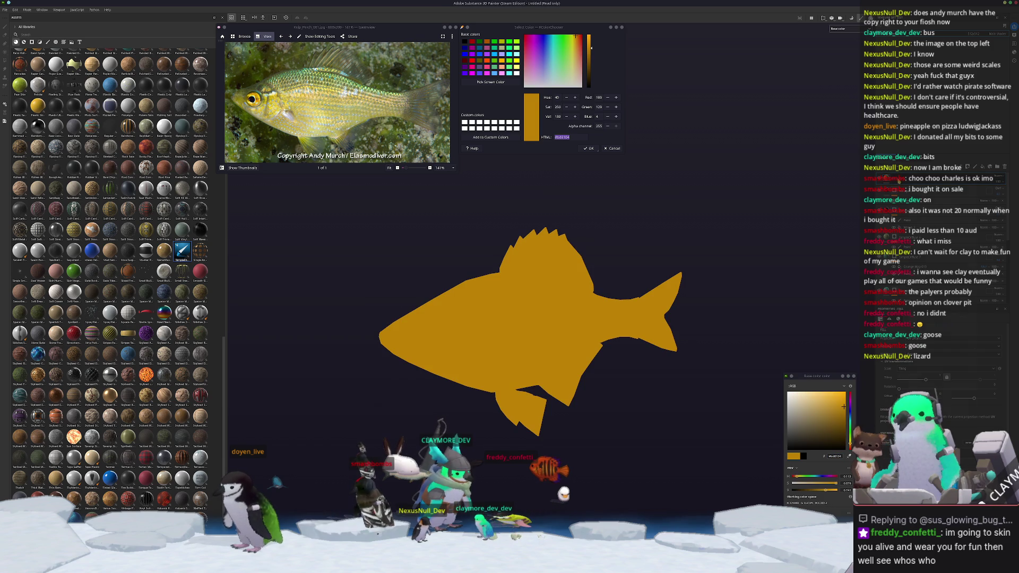
left_click(896, 182)
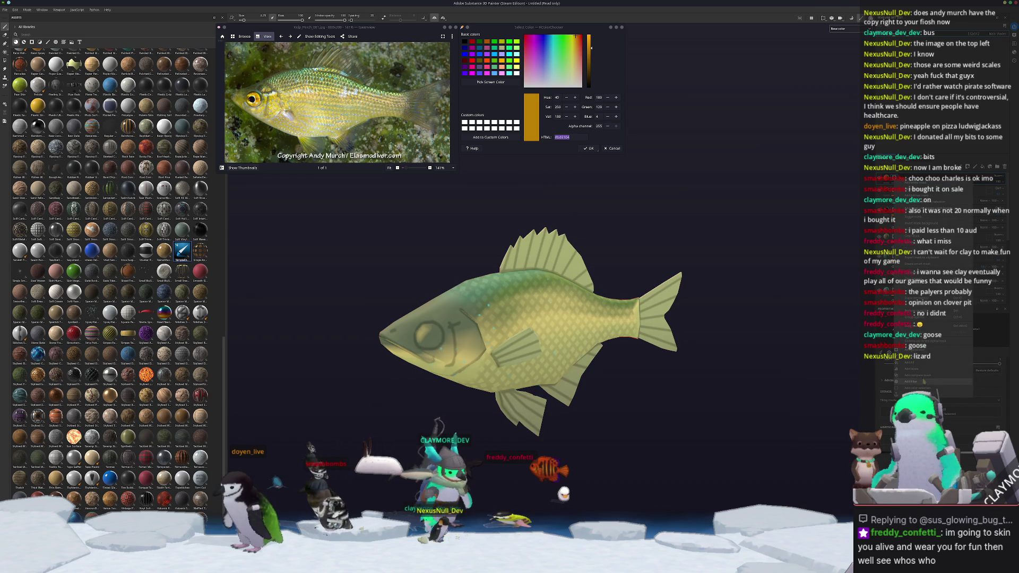
Enlarge the brush and stamp a golden-orange dab onto the fish's eye, undoing two misplaced tries.
scroll(563, 455, "up", 5)
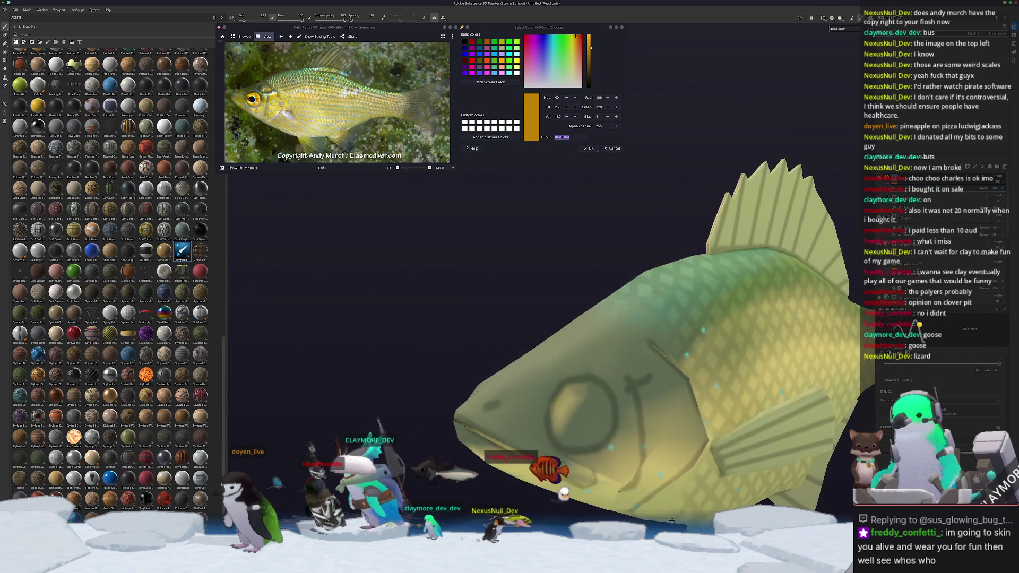
scroll(585, 434, "down", 2)
key("bracketright")
key("bracketright")
key("bracketright")
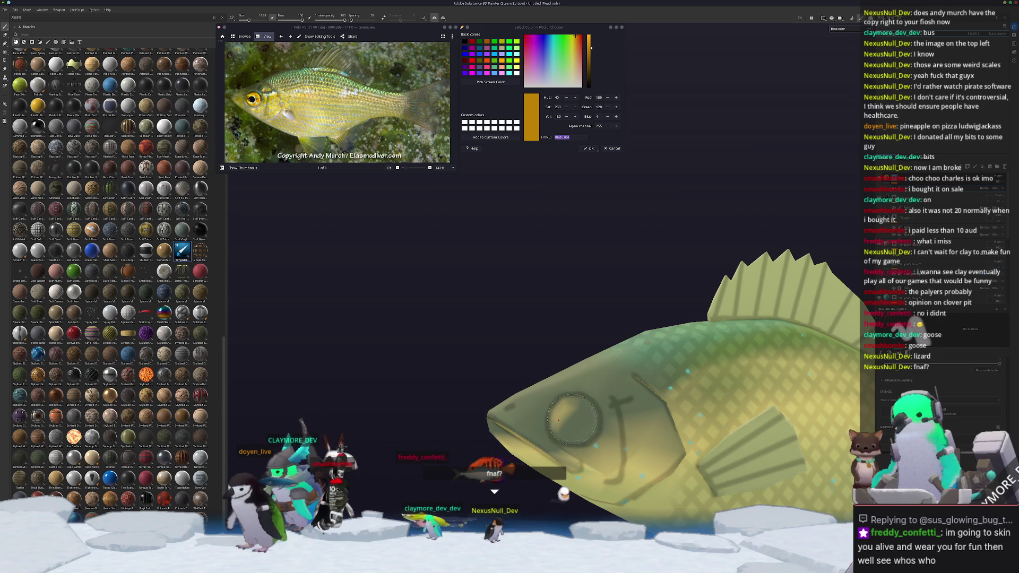
scroll(557, 420, "up", 5)
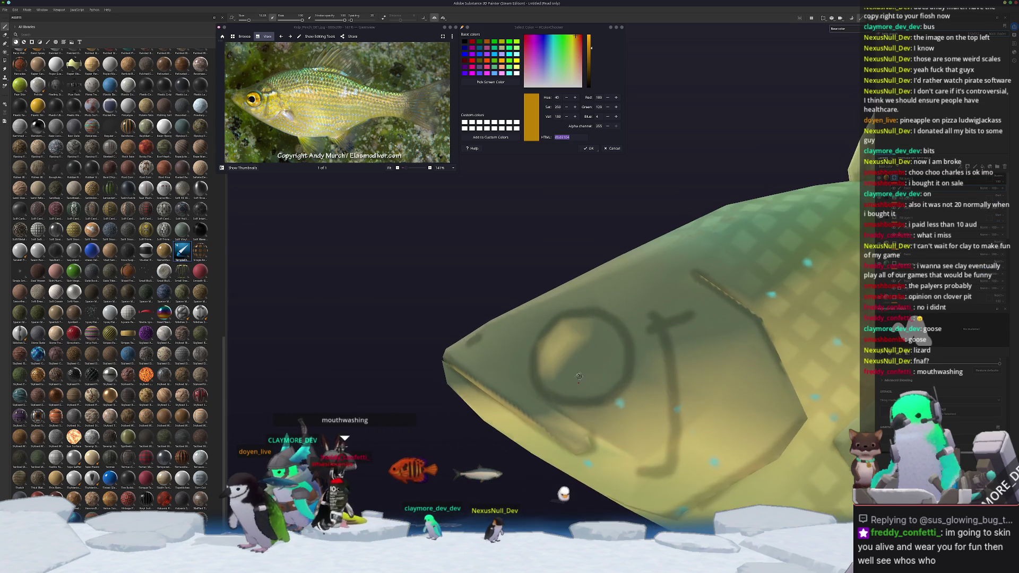
left_click_drag(578, 377, 581, 361, "alt")
left_click(579, 362)
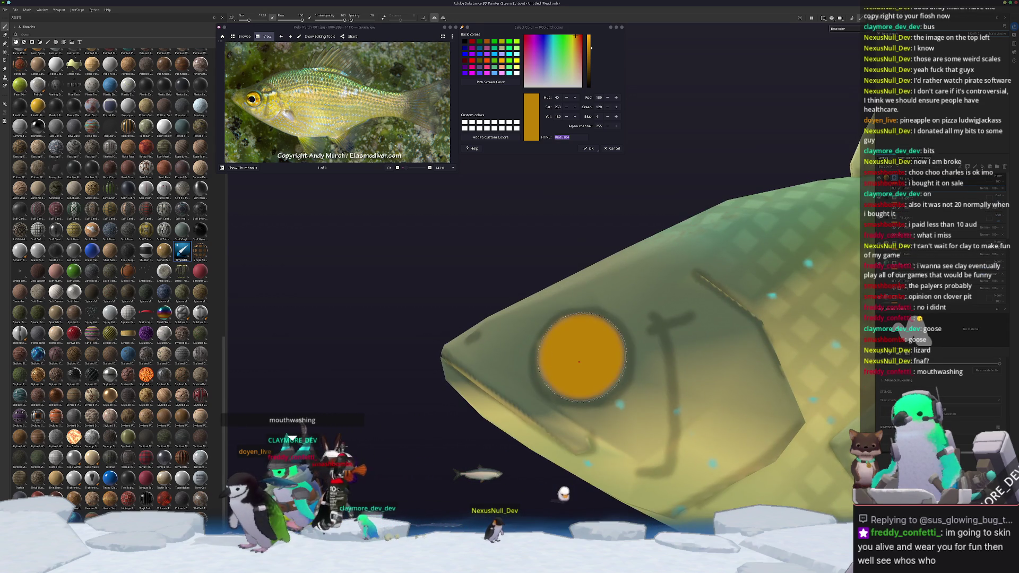
key("ctrl+z")
left_click_drag(578, 362, 553, 345, "alt")
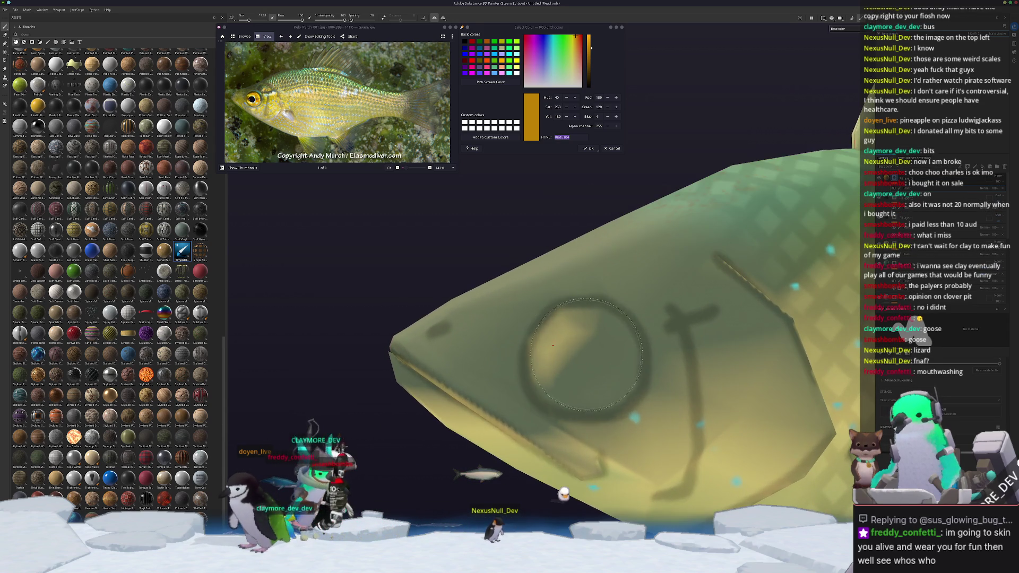
left_click(587, 359)
key("ctrl+z")
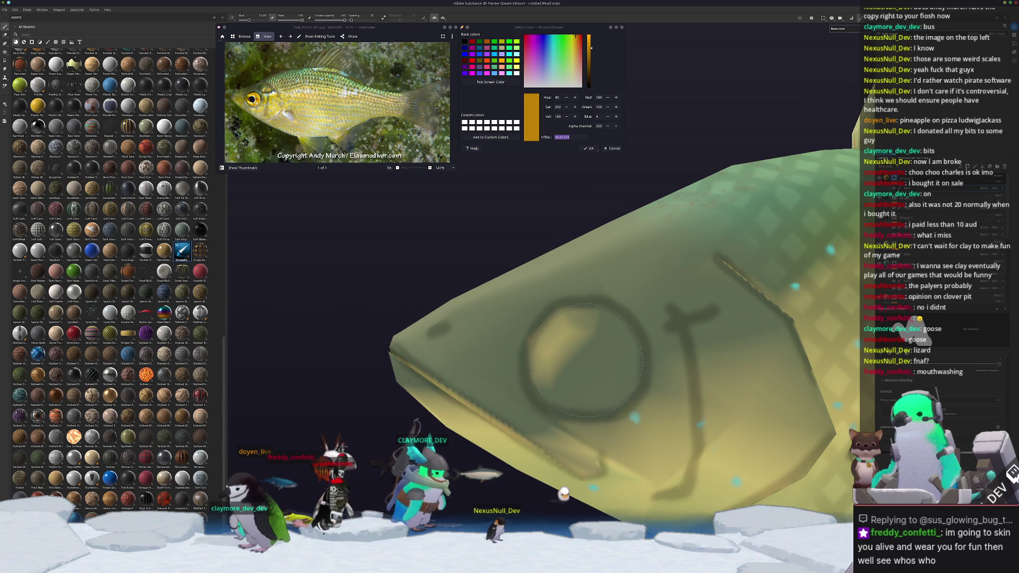
left_click(586, 361)
mouse_move(586, 360)
left_mouse_down("alt")
mouse_move(552, 393)
mouse_move(563, 409)
mouse_move(551, 389)
left_mouse_up("alt")
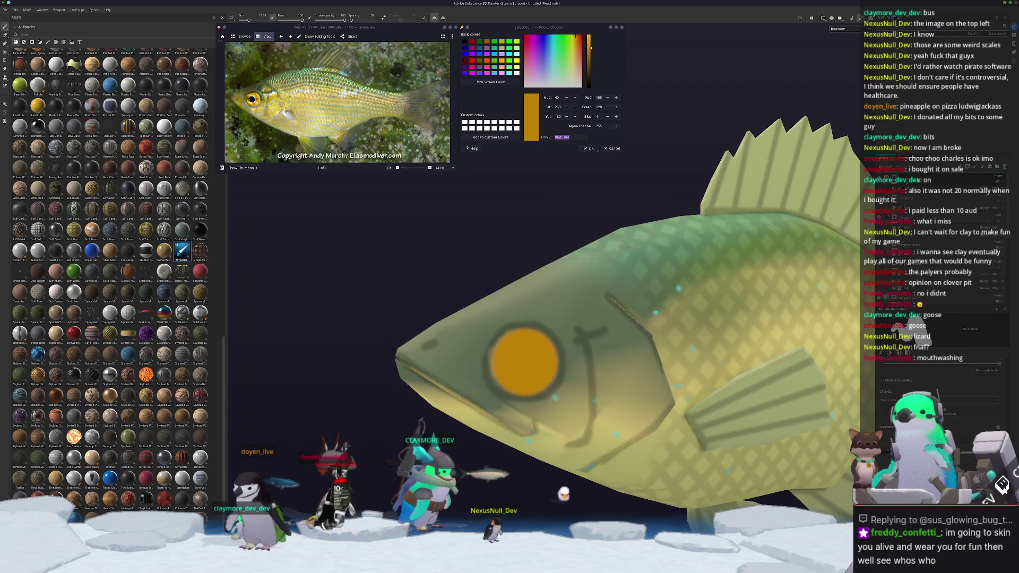
Sample the dark pupil colour from the reference and set Base color to #0b1414.
scroll(244, 98, "up", 10, "ctrl")
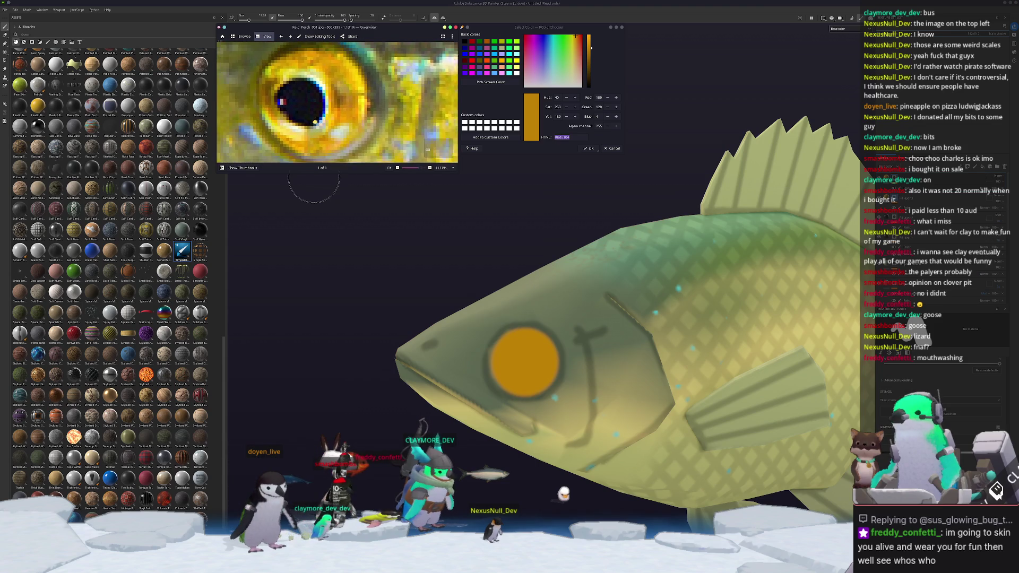
left_click(503, 82)
left_click(538, 135)
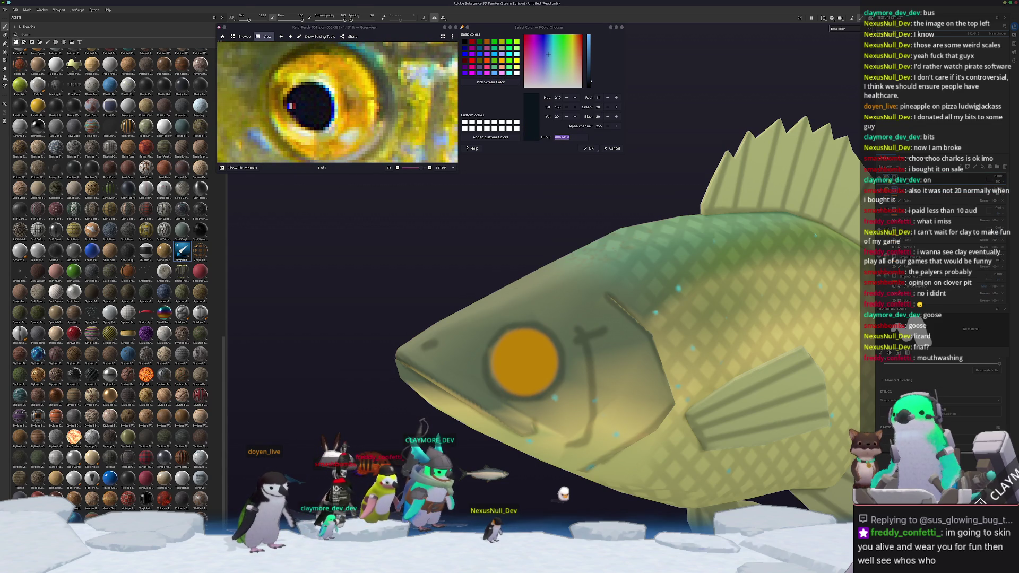
left_click(934, 260)
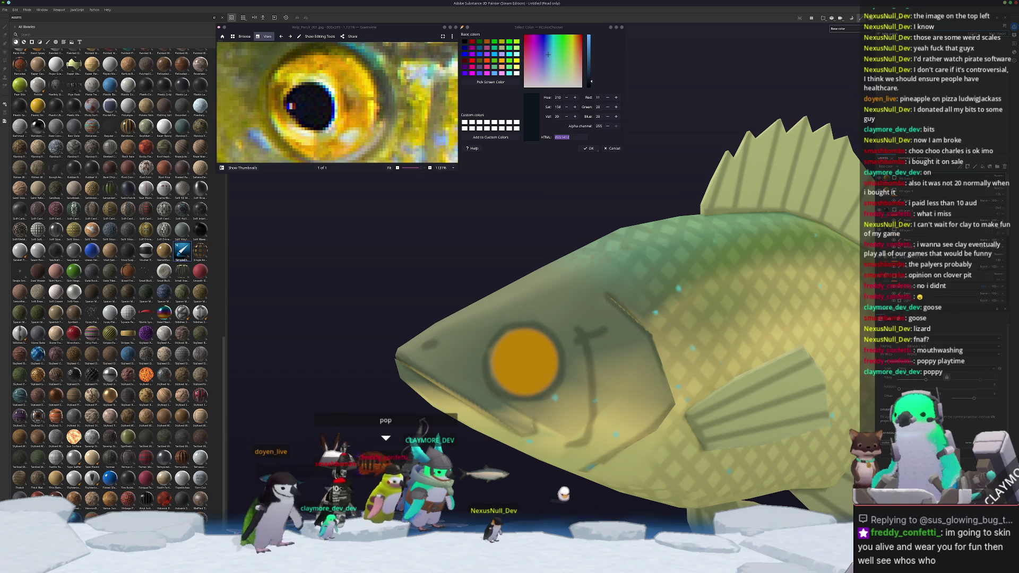
left_click(885, 443)
key("ctrl+v")
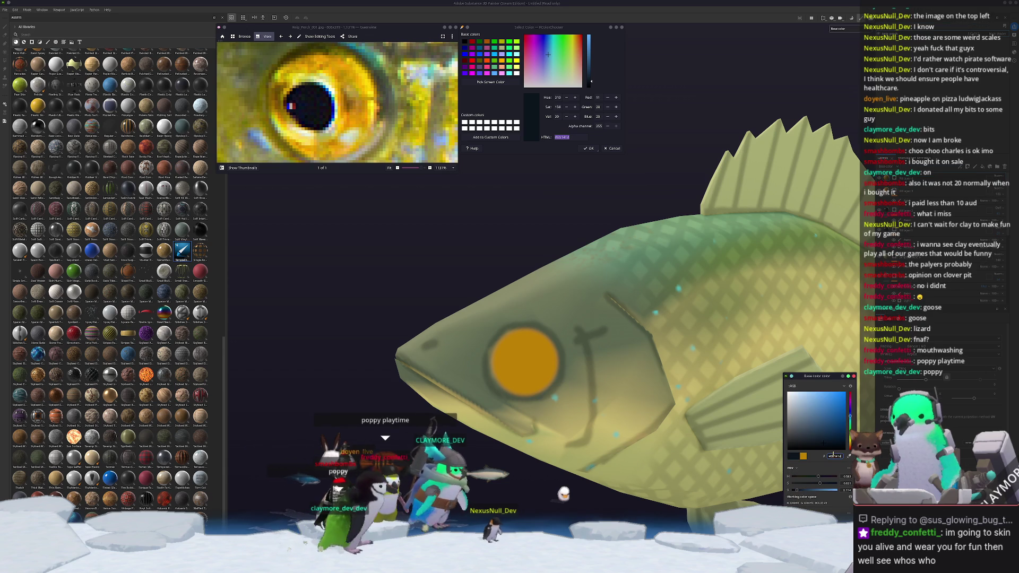
key("Escape")
key("1")
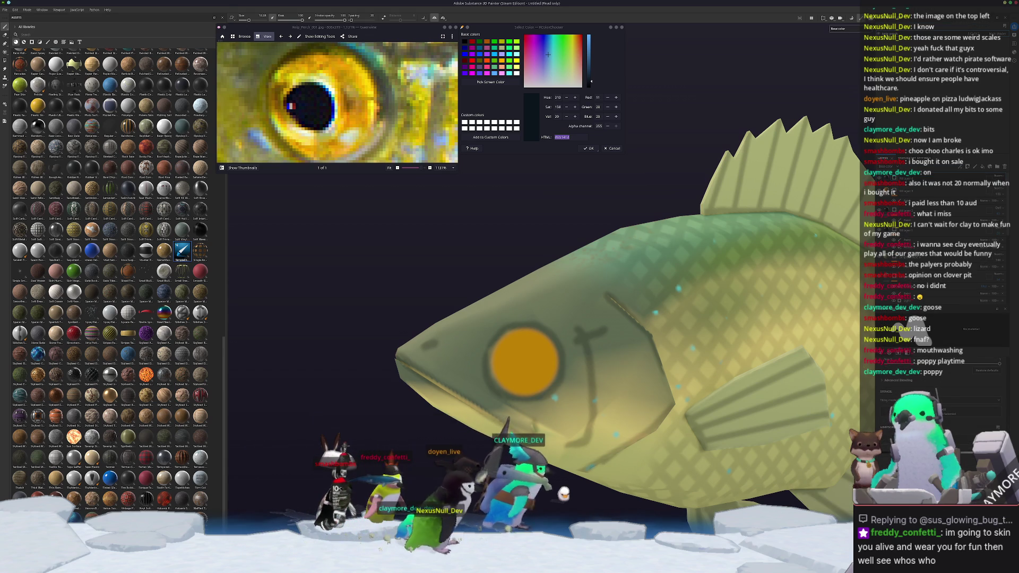
Paint a round dark pupil in the centre of the orange eye.
scroll(489, 414, "up", 2)
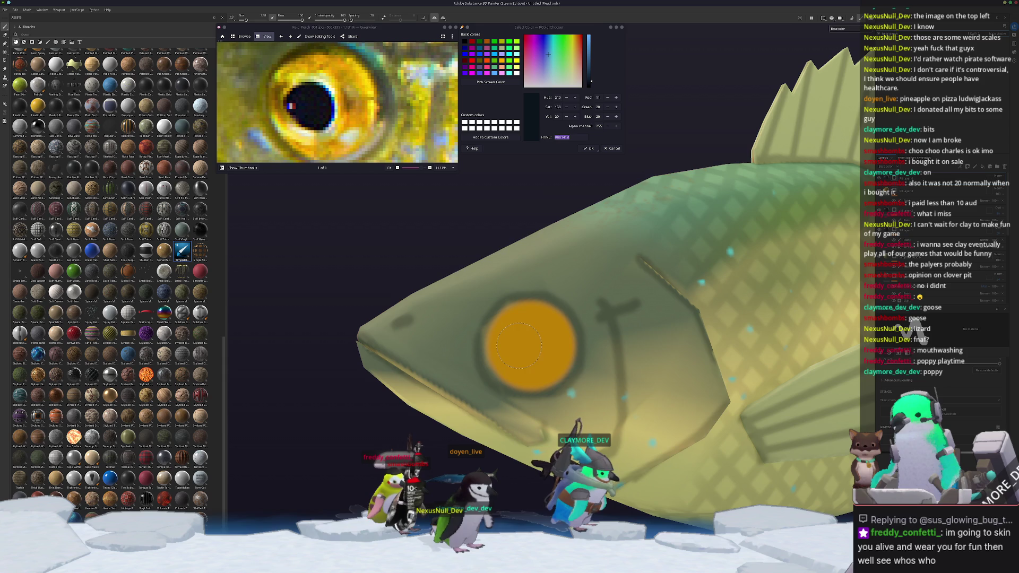
left_click(519, 345)
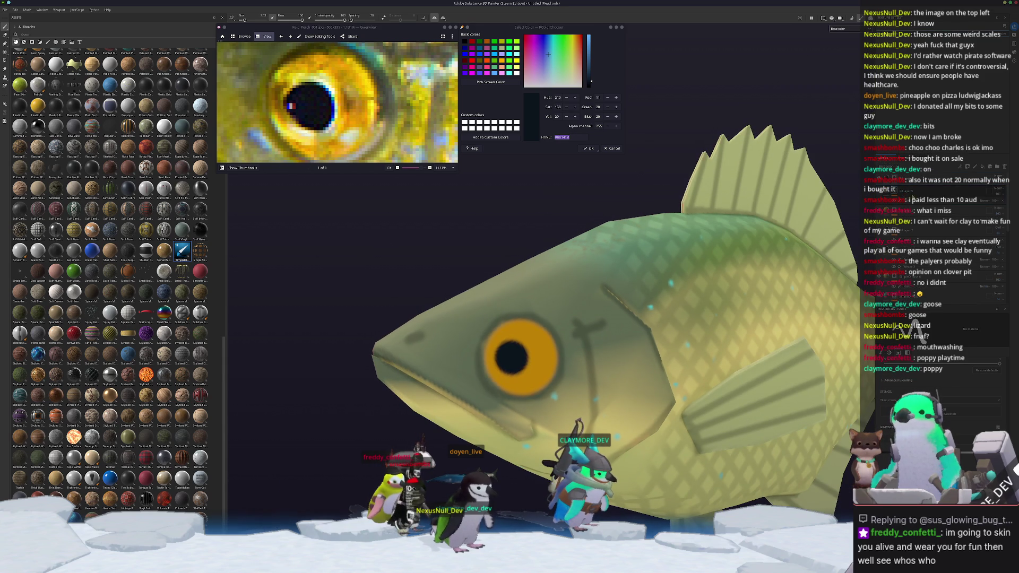
left_click(885, 207)
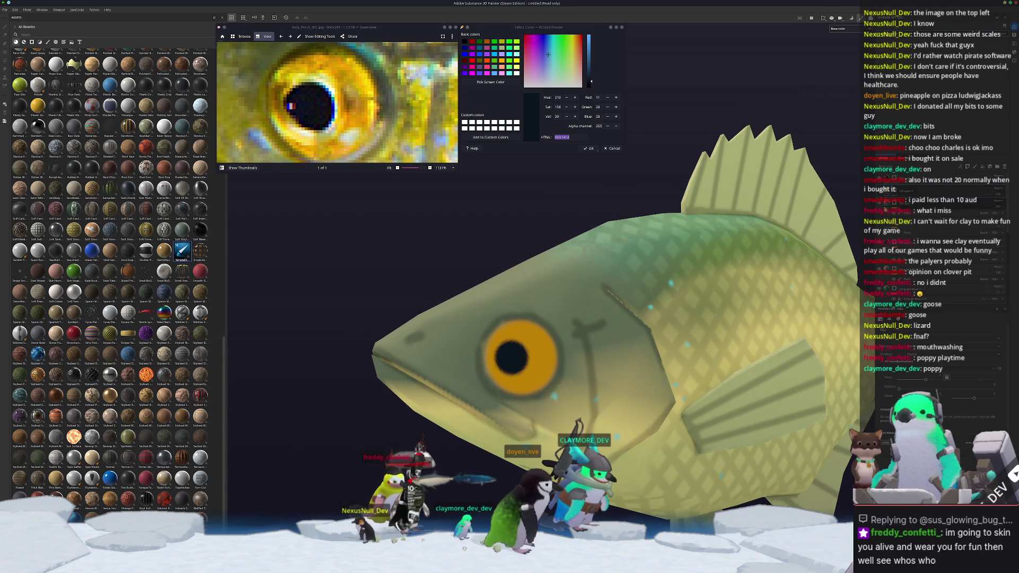
left_click(852, 316)
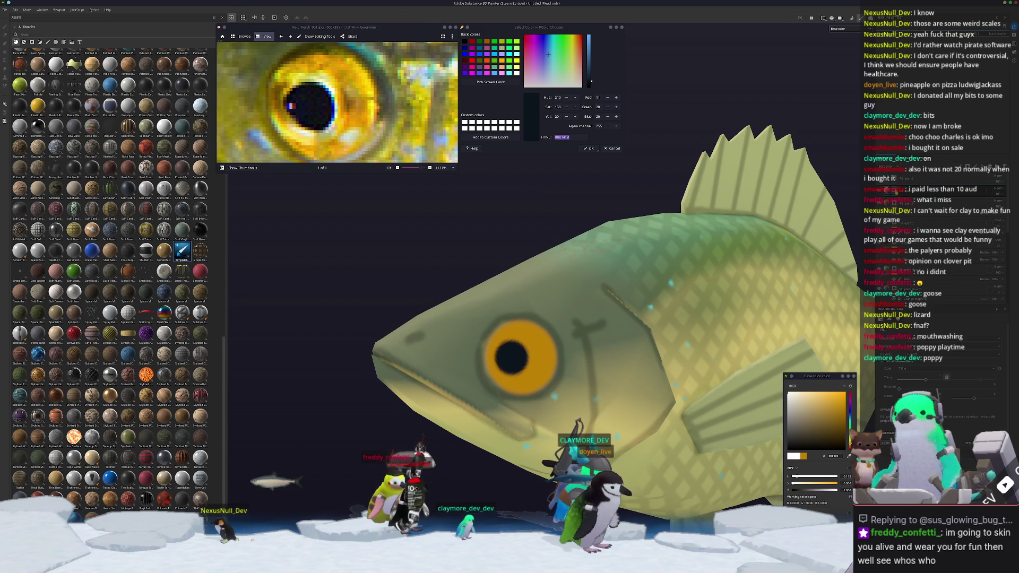
left_click(902, 194)
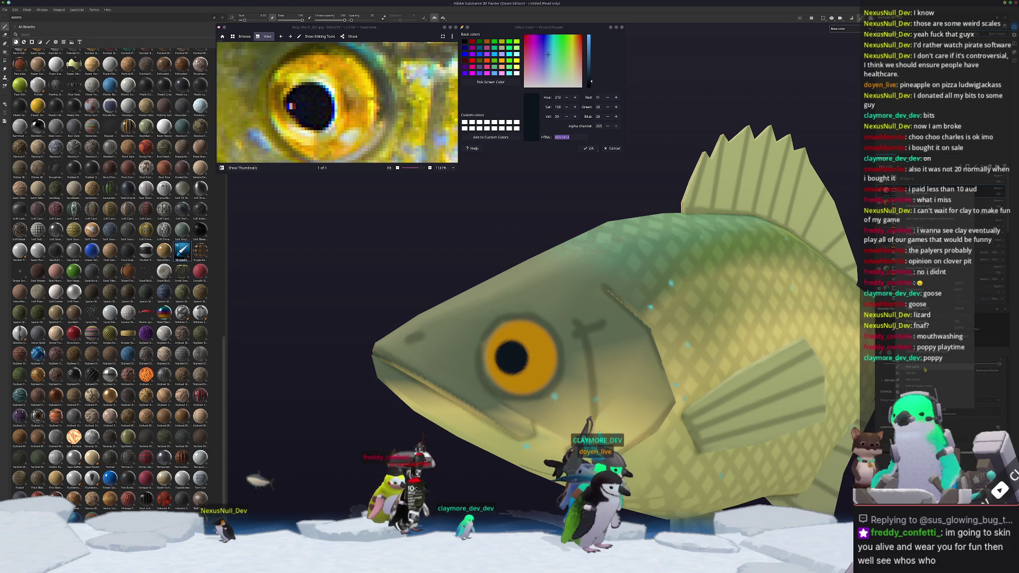
scroll(518, 359, "up", 5)
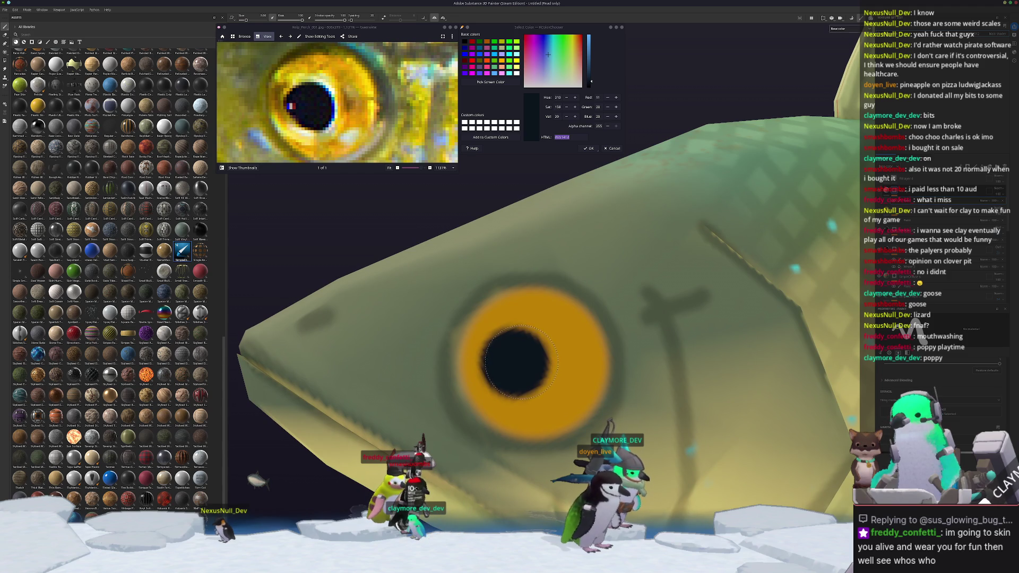
scroll(520, 362, "down", 10)
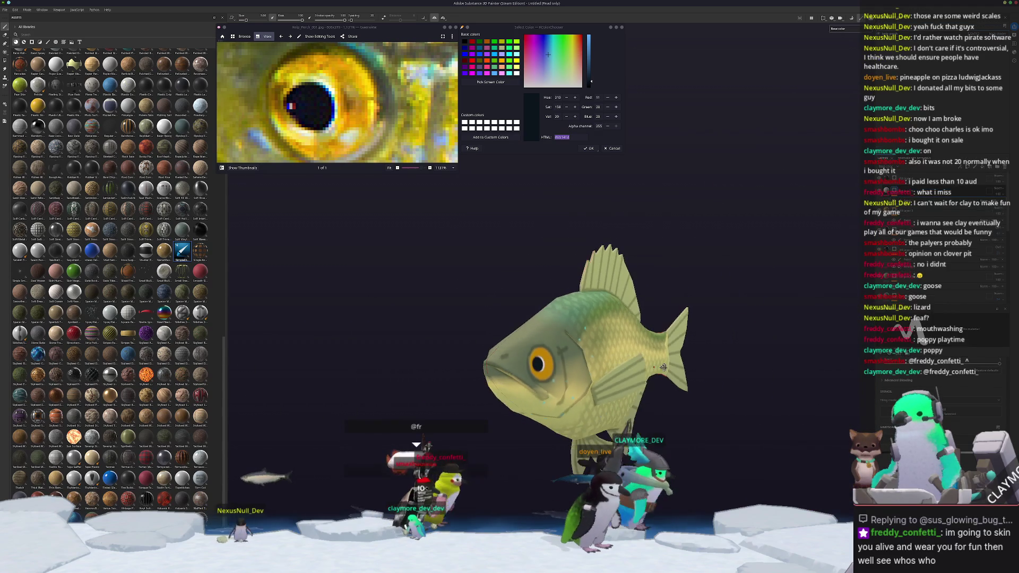
Turn the fish to a side view, give the layer a mask background, and zoom the photo out.
mouse_move(663, 366)
left_mouse_down("alt")
mouse_move(608, 404)
mouse_move(581, 406)
mouse_move(531, 340)
mouse_move(550, 322)
left_mouse_up("alt")
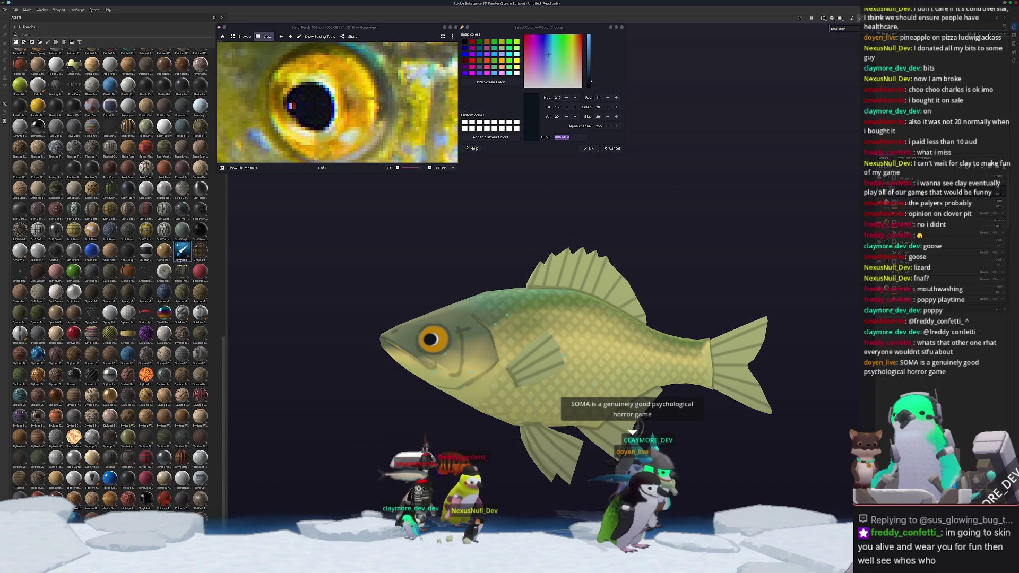
right_click(922, 192)
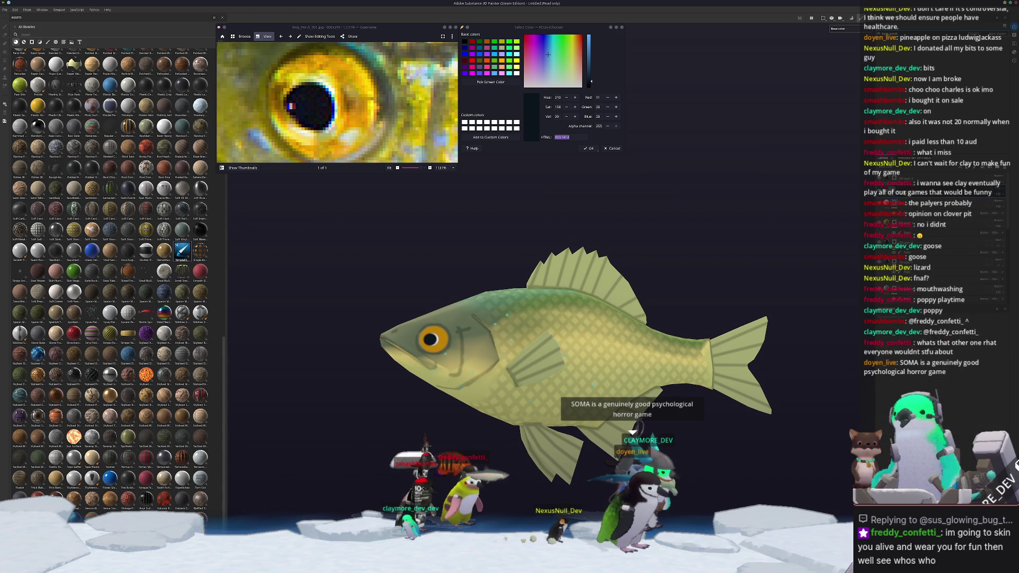
left_click(939, 235)
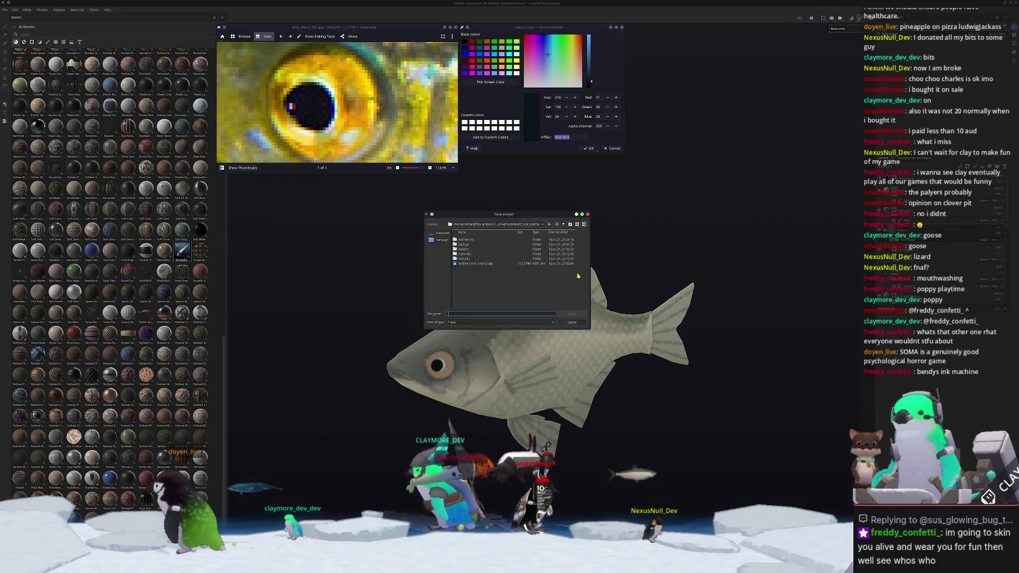
scroll(393, 129, "down", 5, "ctrl")
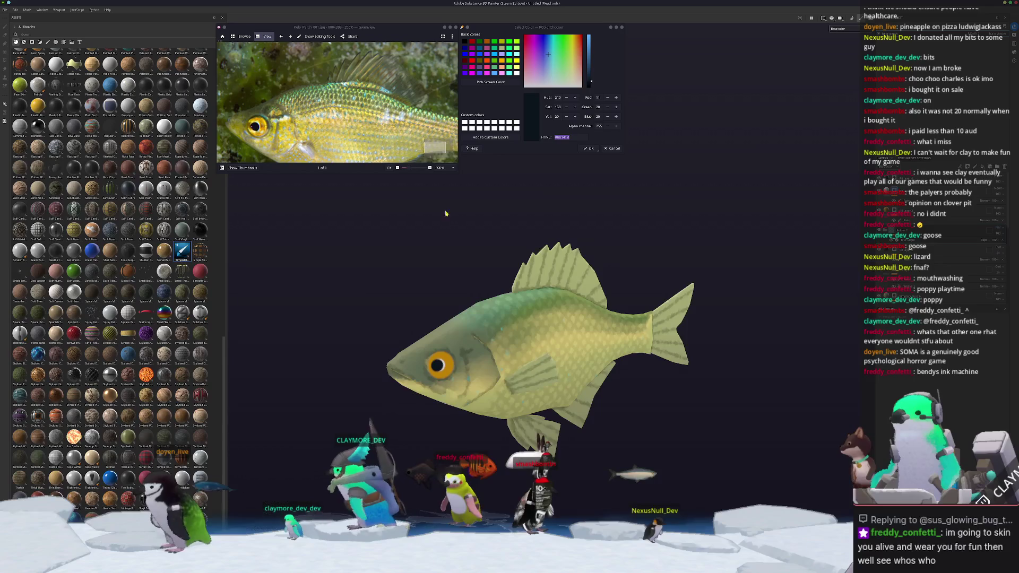
scroll(393, 129, "down", 1, "ctrl")
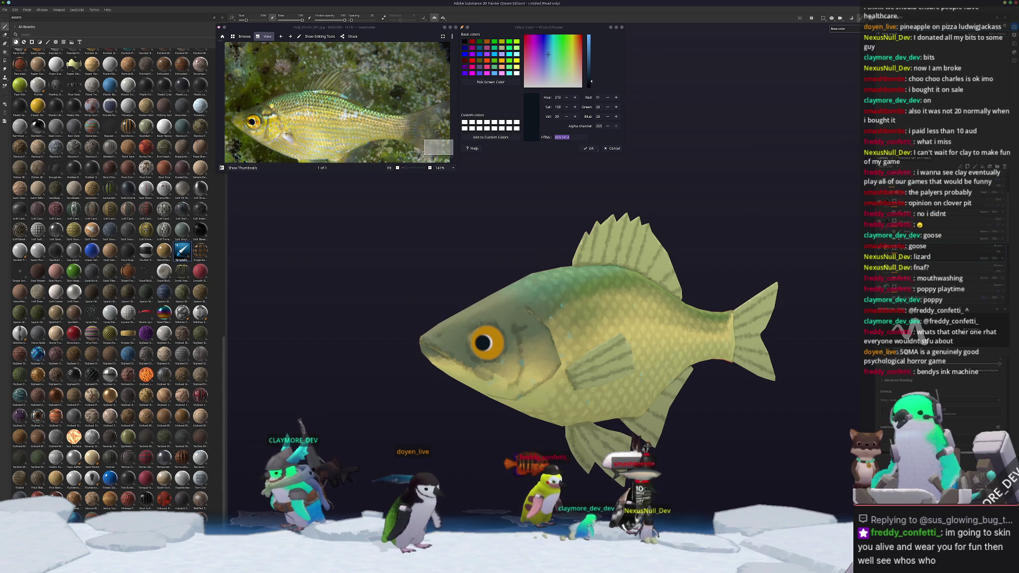
Sample yellow #bdac06 from the perch photo and paste it into the fill's Base Color hex.
scroll(265, 122, "up", 4, "ctrl")
left_click(480, 81)
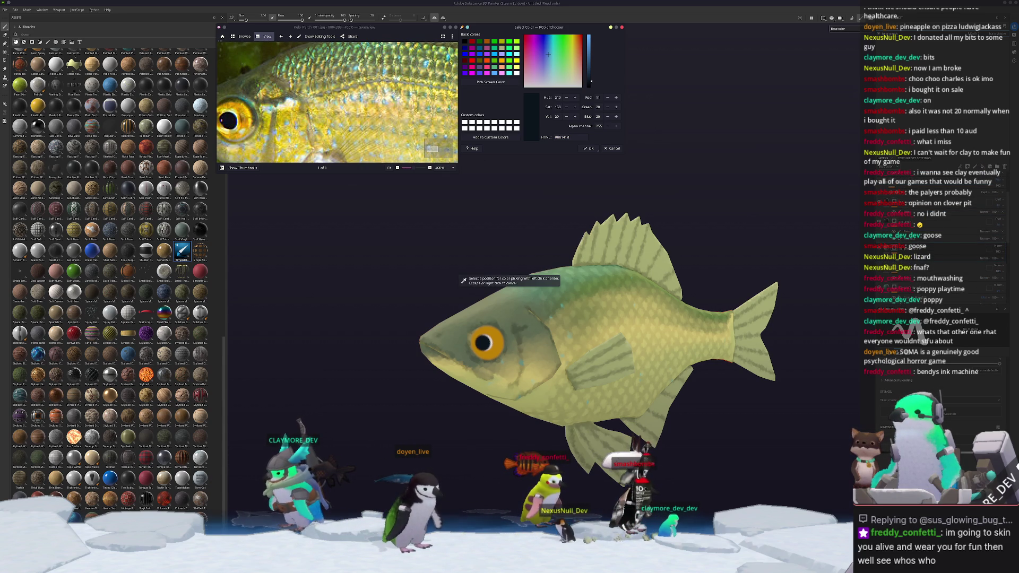
left_click(340, 101)
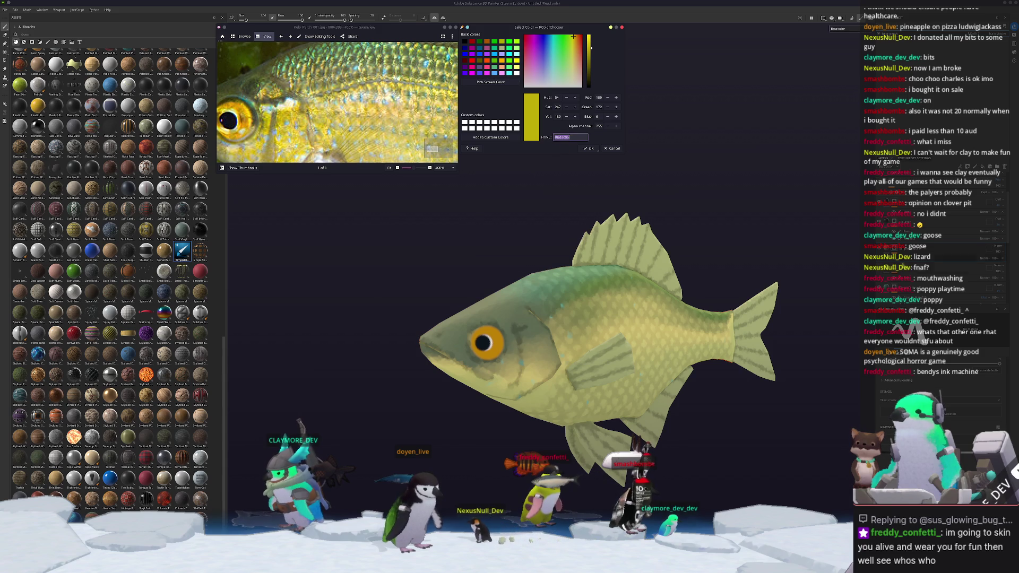
key("4")
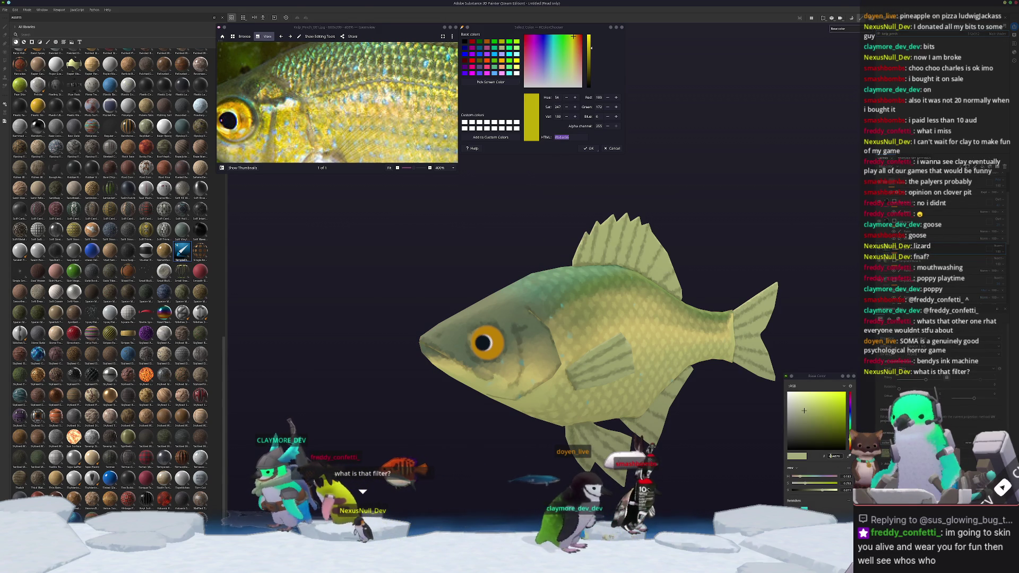
left_click(834, 456)
type("#bdac06")
key("Return")
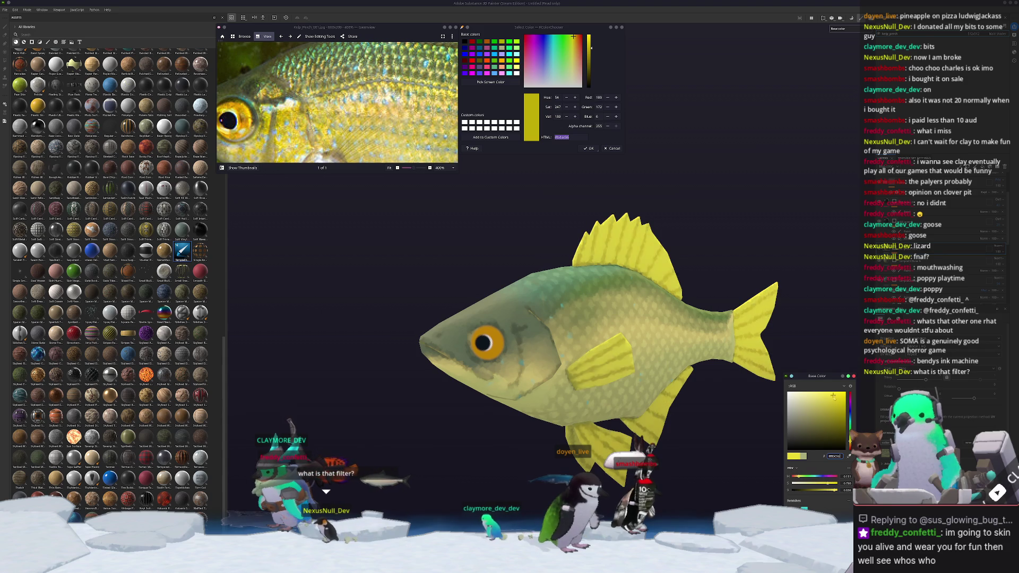
Brighten the fin yellow and lighten its Shadow colour, then bring up the layer's context menu.
left_click(833, 398)
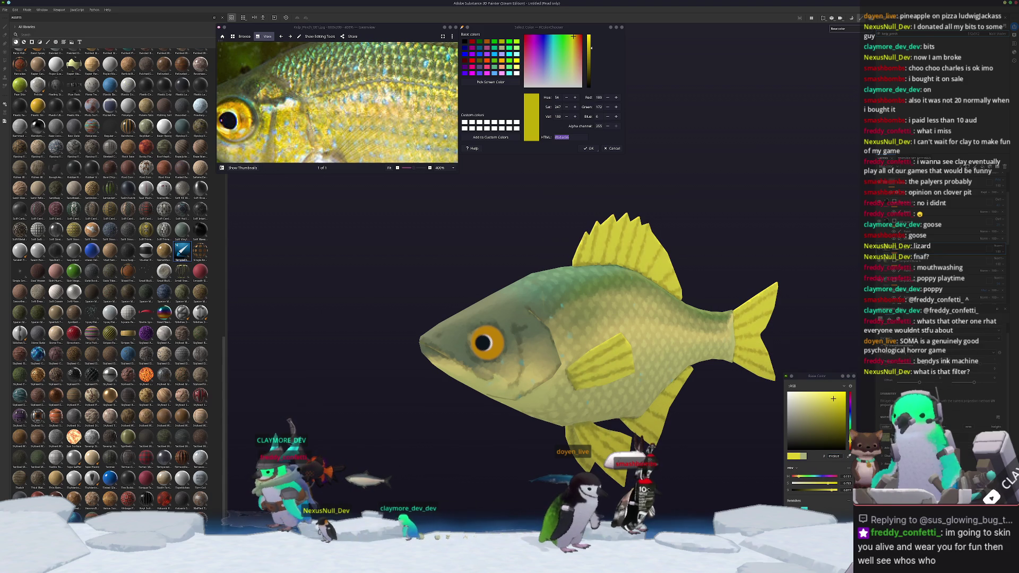
left_click(885, 437)
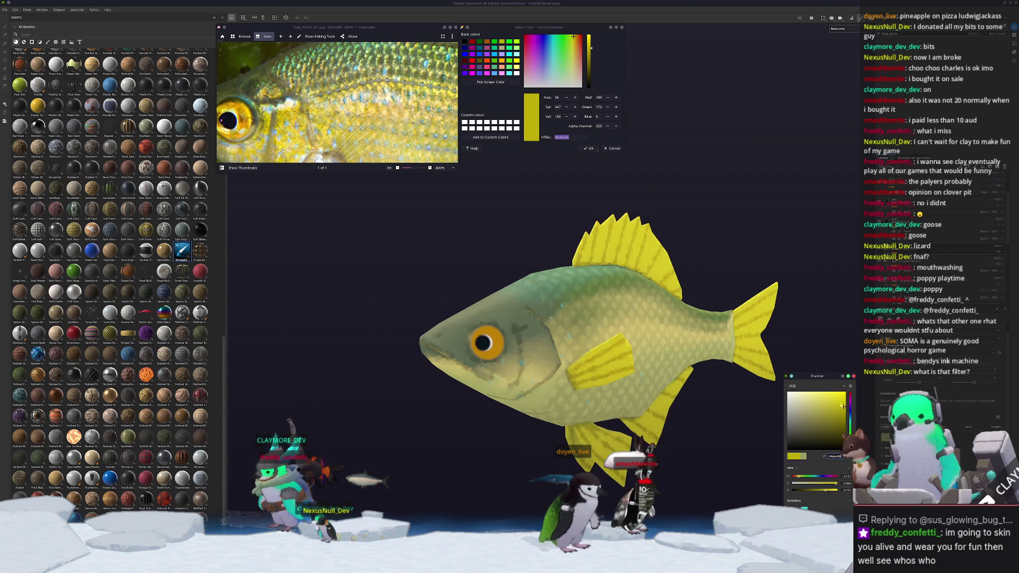
left_click(837, 398)
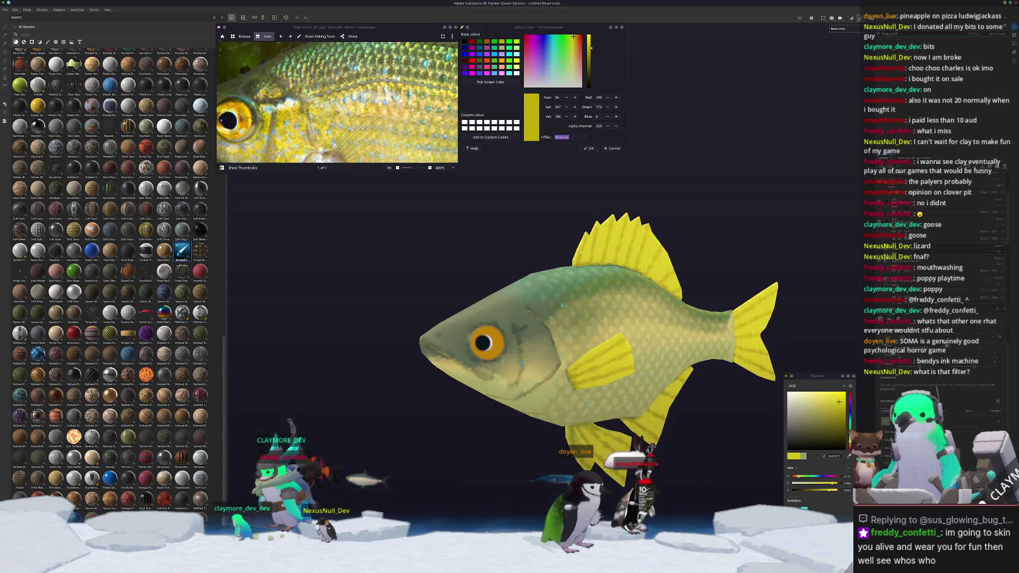
double_click(836, 456)
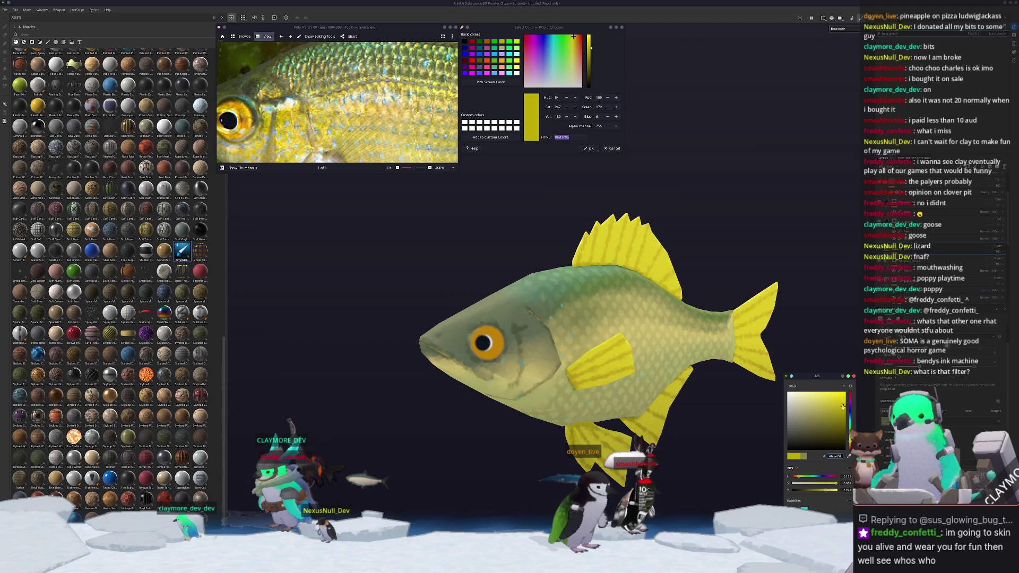
key("Return")
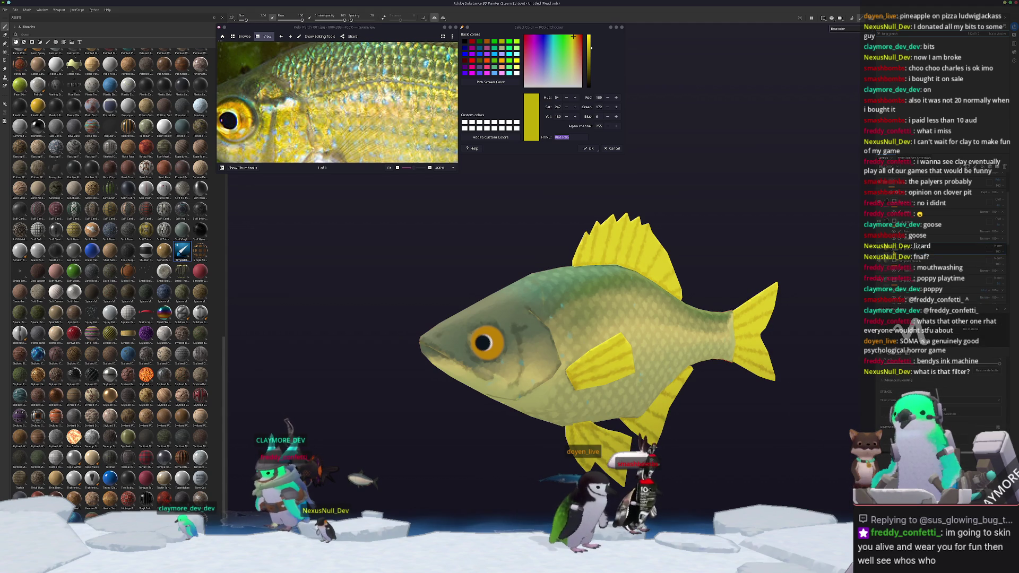
right_click(892, 250)
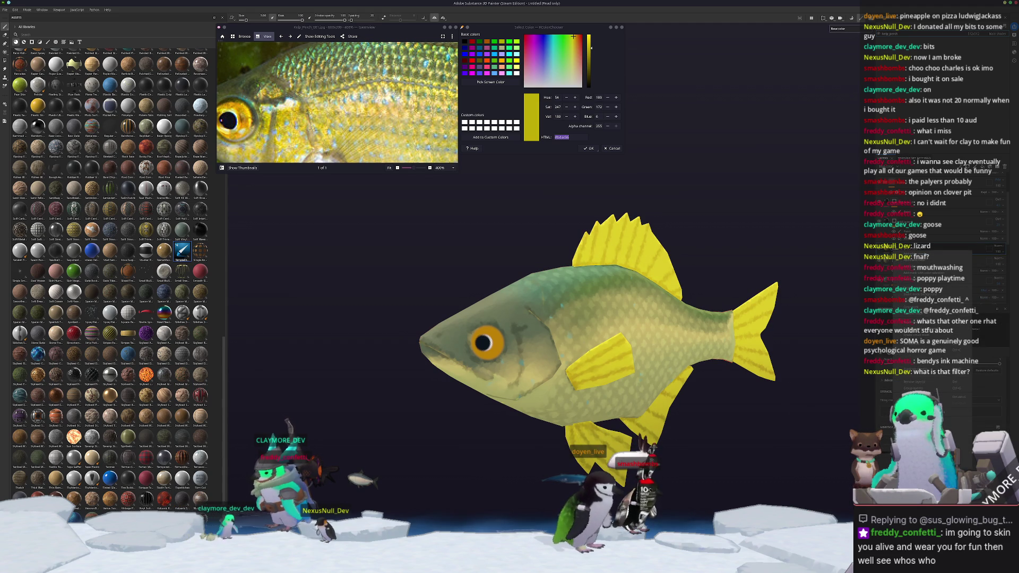
key("Escape")
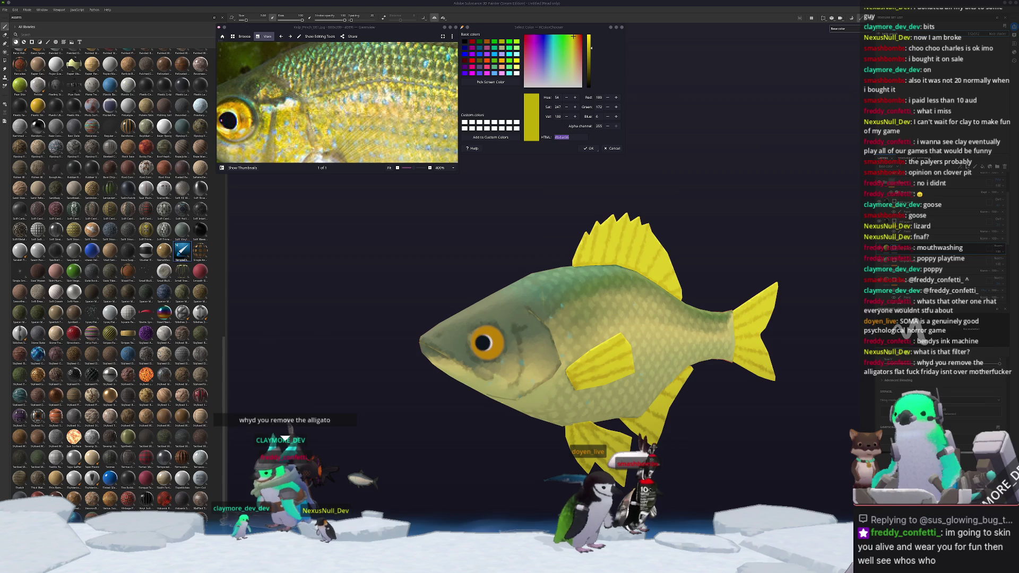
right_click(886, 248)
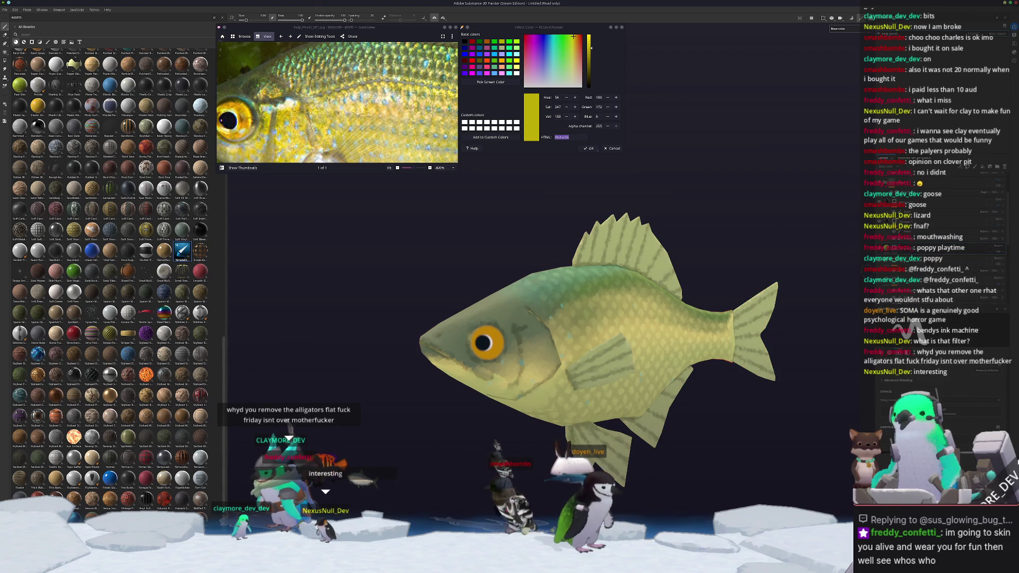
left_click(907, 255)
scroll(520, 370, "up", 3)
mouse_move(521, 370)
left_mouse_down()
mouse_move(539, 334)
mouse_move(513, 343)
mouse_move(542, 361)
mouse_move(554, 340)
mouse_move(514, 324)
mouse_move(554, 350)
mouse_move(570, 321)
mouse_move(593, 326)
mouse_move(637, 292)
mouse_move(663, 303)
left_mouse_up()
key("ctrl+z")
left_click_drag(669, 313, 754, 303, "alt")
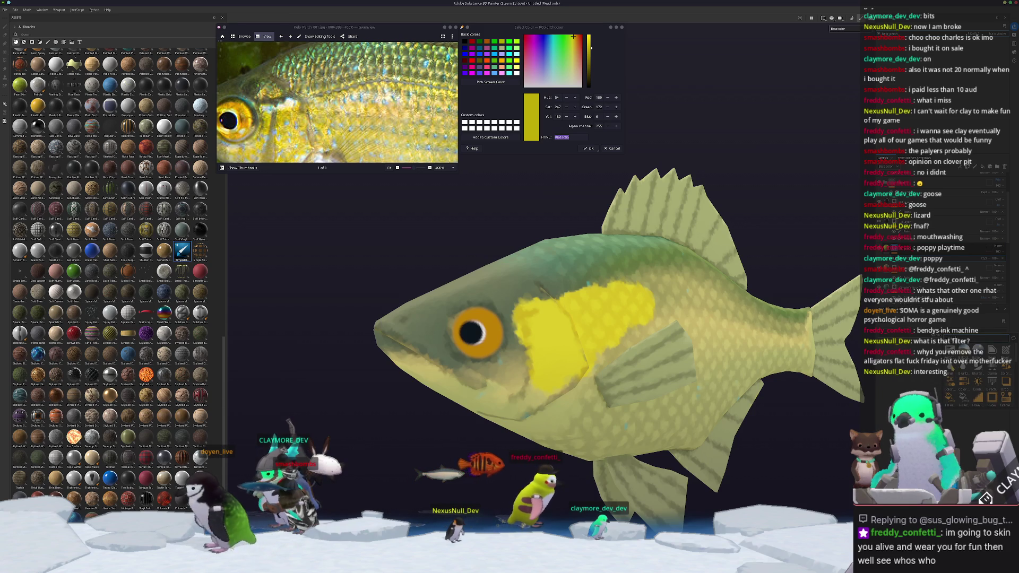
key("ctrl+z")
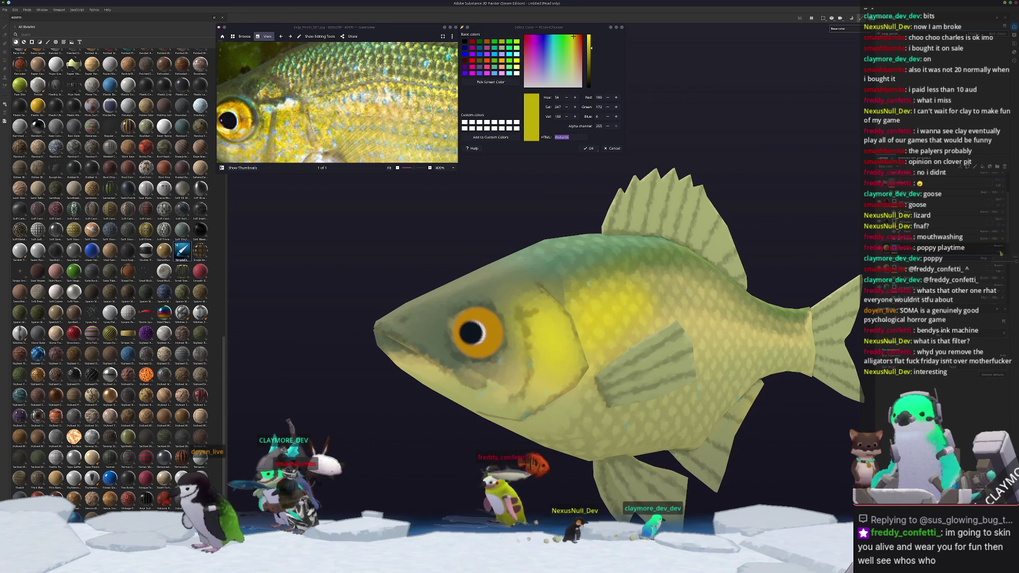
key("ctrl+z")
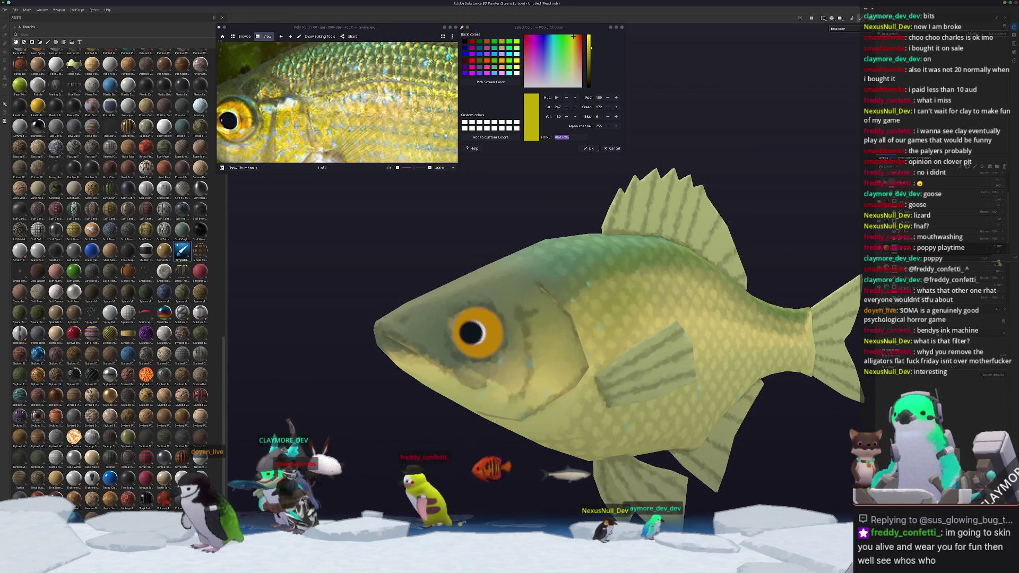
scroll(798, 311, "down", 3)
mouse_move(798, 311)
left_mouse_down("alt")
mouse_move(646, 352)
mouse_move(821, 369)
left_mouse_up("alt")
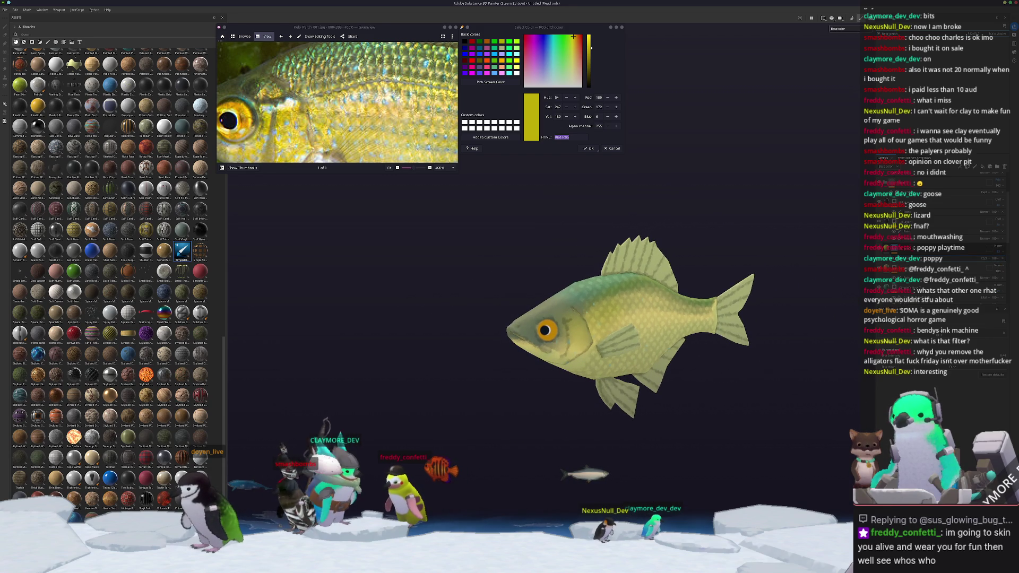
left_click_drag(574, 384, 573, 398, "alt")
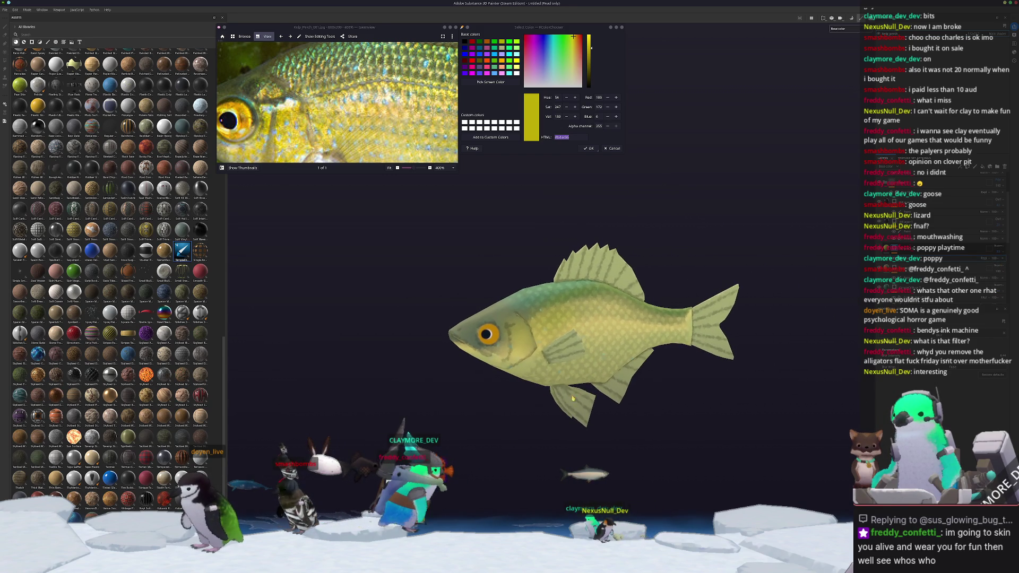
left_click_drag(641, 403, 859, 390, "alt")
mouse_move(478, 388)
left_mouse_down("alt")
mouse_move(633, 400)
mouse_move(611, 392)
left_mouse_up("alt")
scroll(529, 327, "up", 5)
scroll(529, 327, "down", 3)
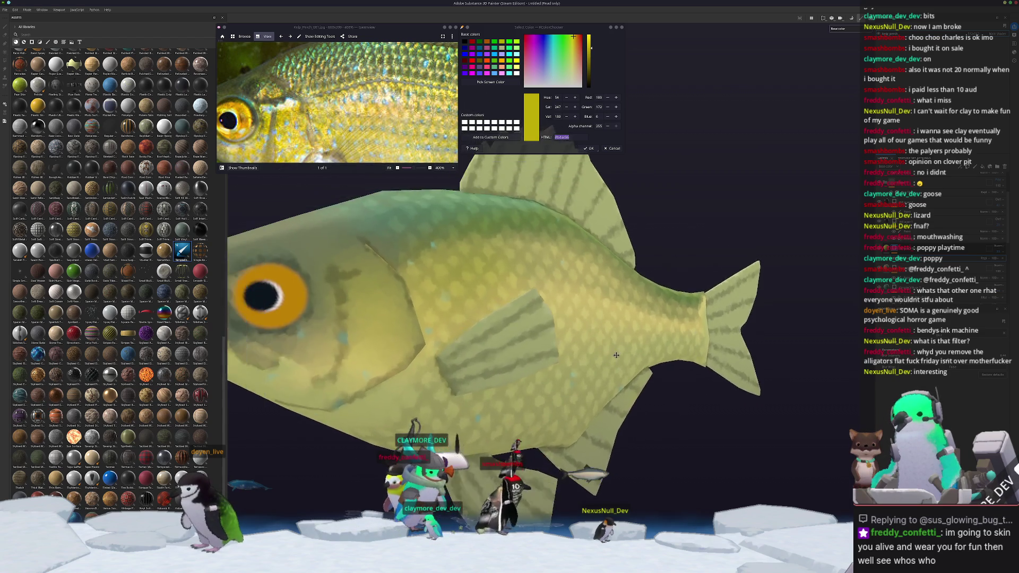
mouse_move(529, 328)
left_mouse_down("alt")
mouse_move(761, 369)
mouse_move(630, 361)
mouse_move(668, 365)
mouse_move(648, 380)
mouse_move(687, 347)
mouse_move(467, 322)
left_mouse_up("alt")
Capture a region screenshot of the perch's head and eye with Spectacle.
key("Print")
mouse_move(652, 306)
left_mouse_down()
mouse_move(551, 361)
mouse_move(516, 334)
mouse_move(696, 525)
left_mouse_up()
key("Return")
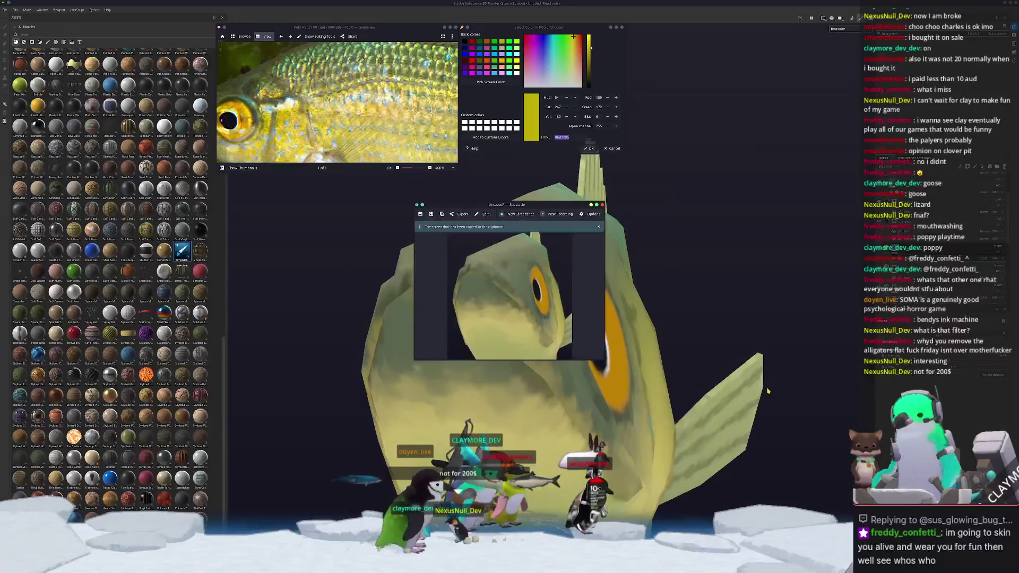